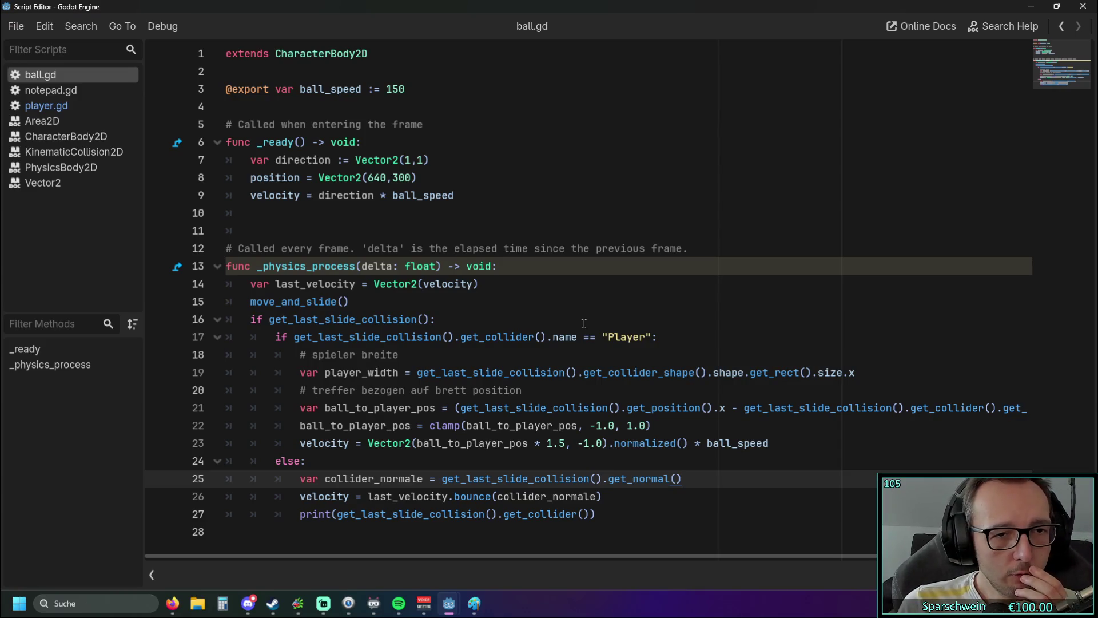
- Change line 9 of ball.gd to (direction * ball_speed).normalized()
{"action": "left_click", "coordinate": [319, 195]}
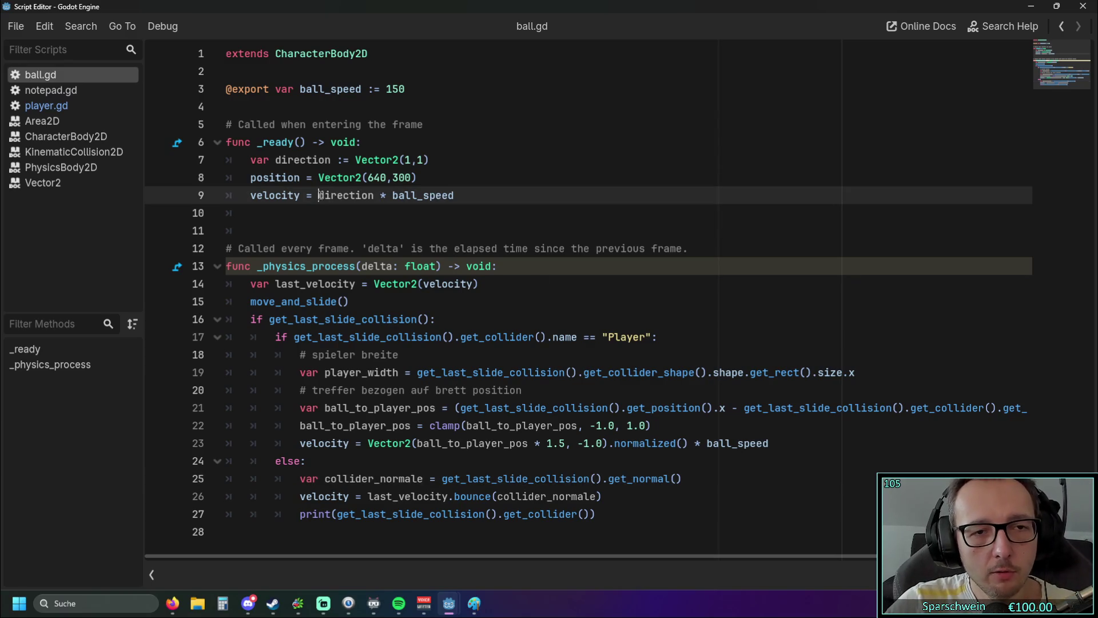
{"action": "type", "text": "("}
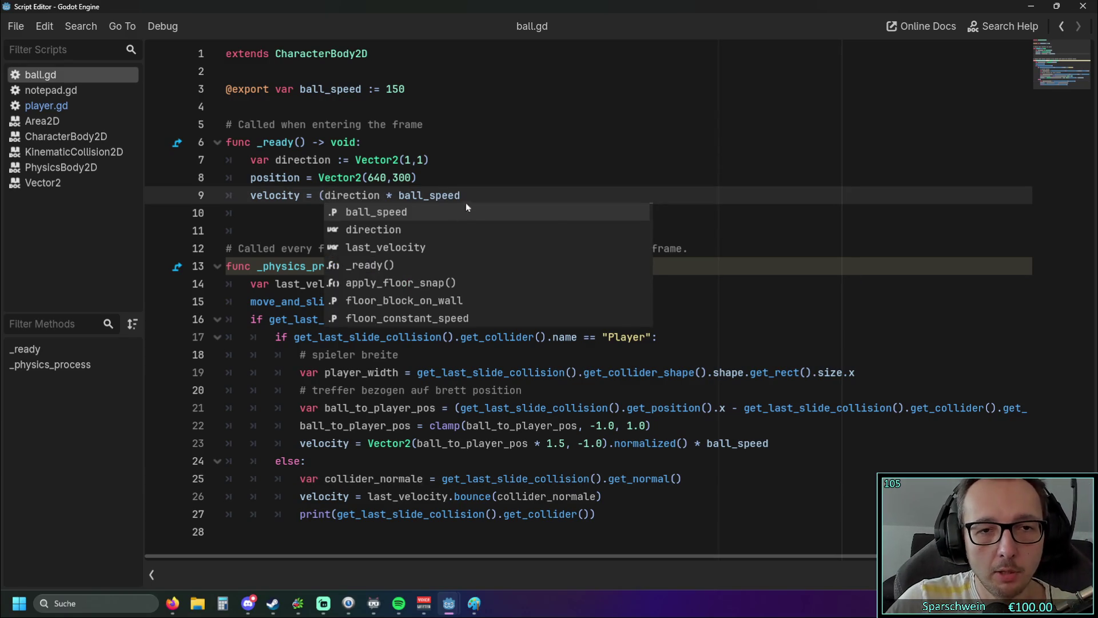
{"action": "left_click", "coordinate": [466, 196]}
{"action": "type", "text": ")"}
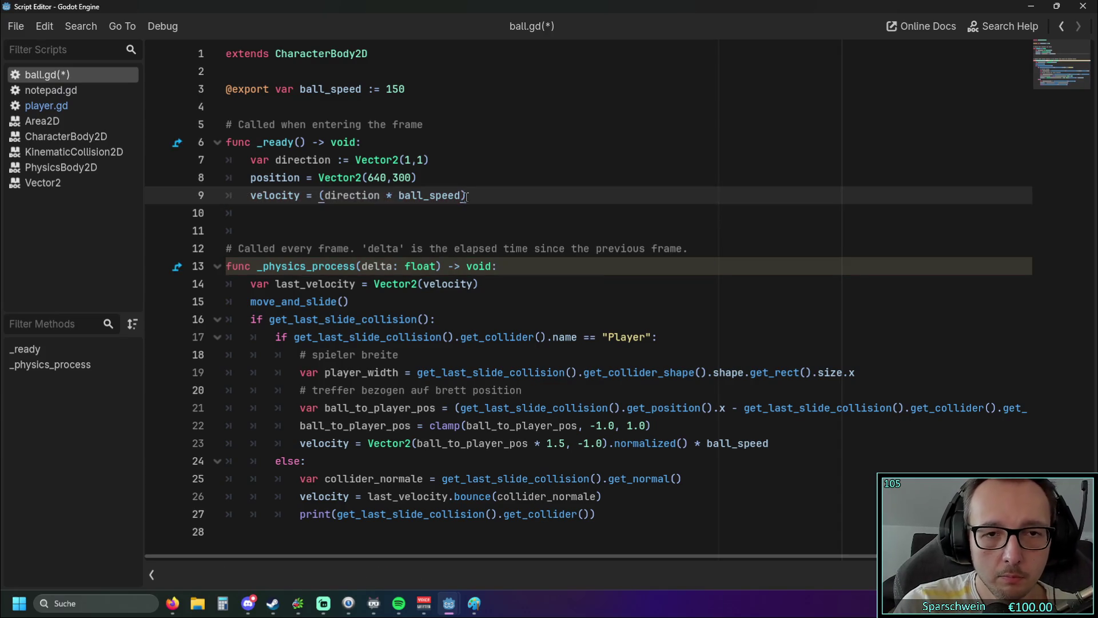
{"action": "type", "text": ".normal"}
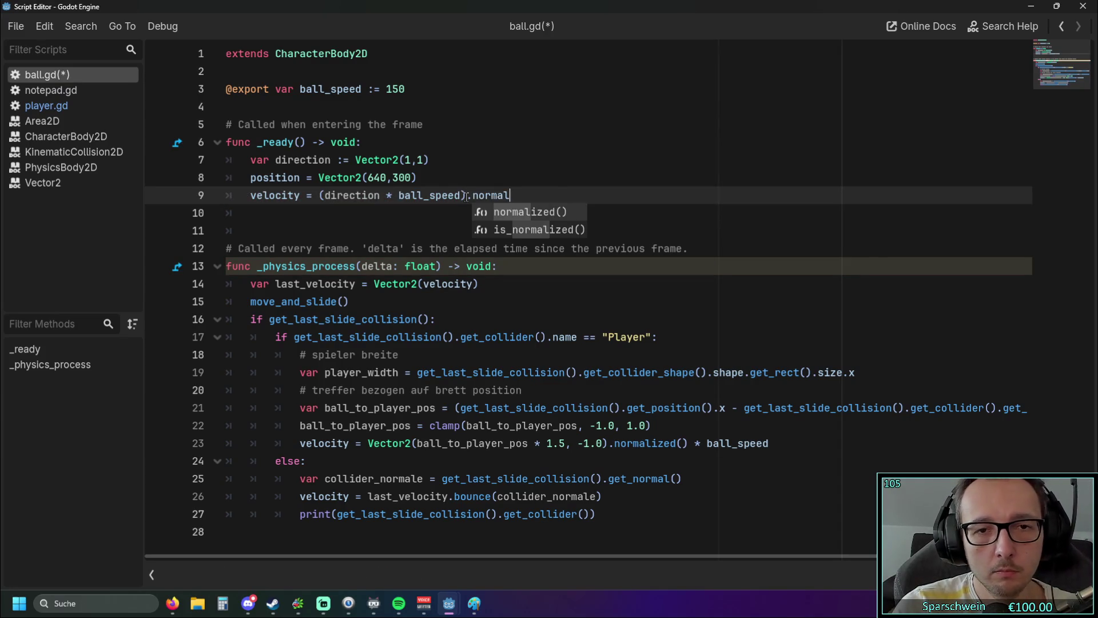
{"action": "key", "text": "Return"}
{"action": "left_click", "coordinate": [473, 229]}
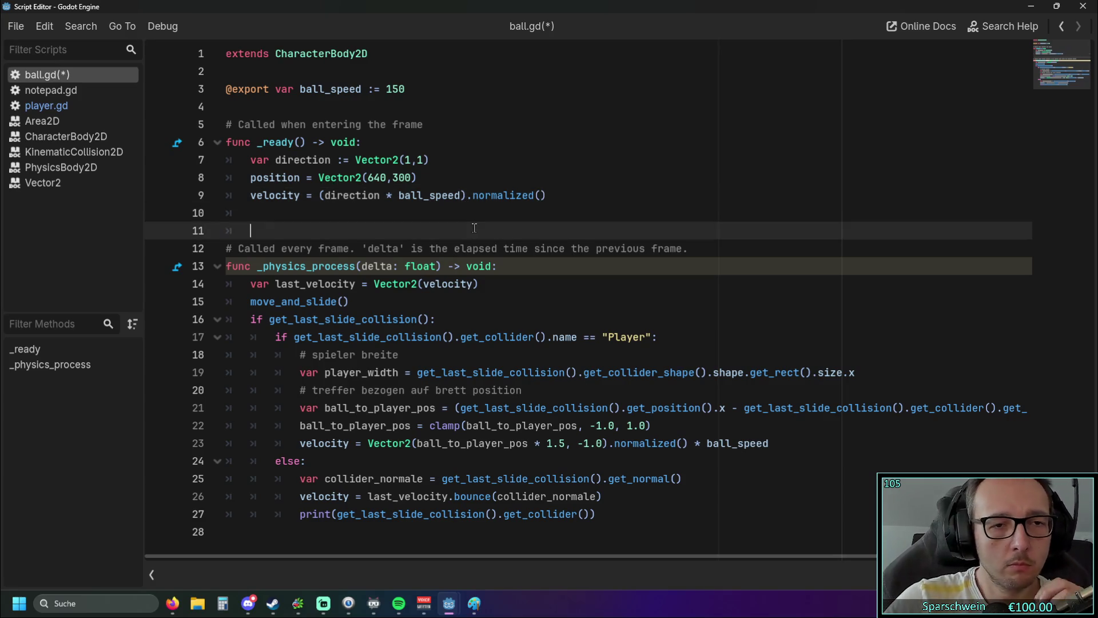
{"action": "key", "text": "super+Down"}
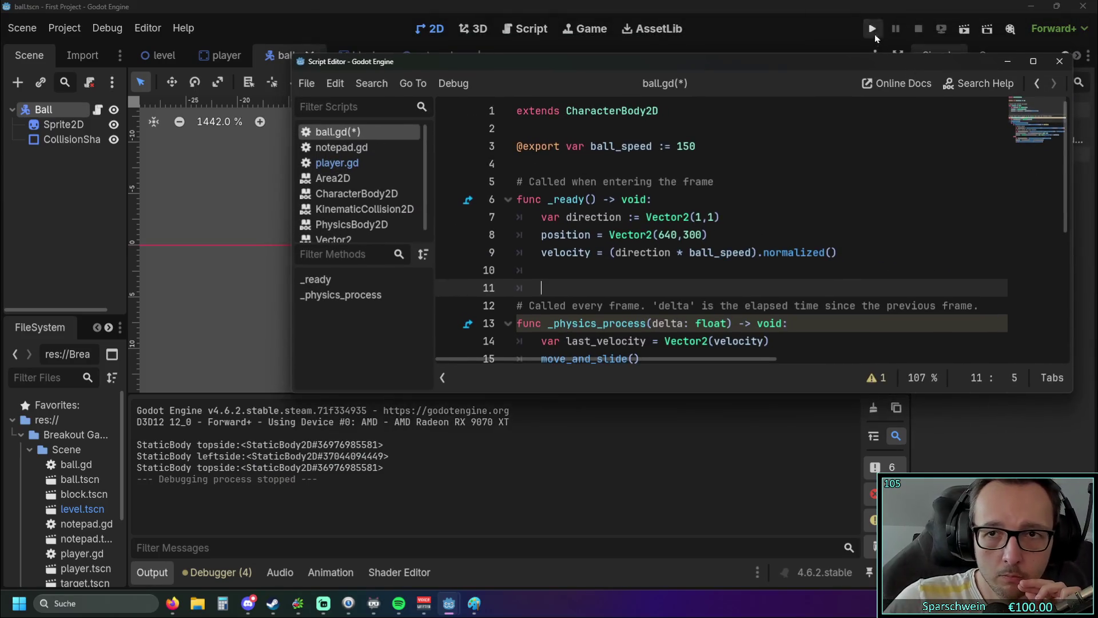
- Test-run the game, move the paddle right, then stop it and return to ball.gd
{"action": "left_click", "coordinate": [873, 28]}
{"action": "key", "text": "Right"}
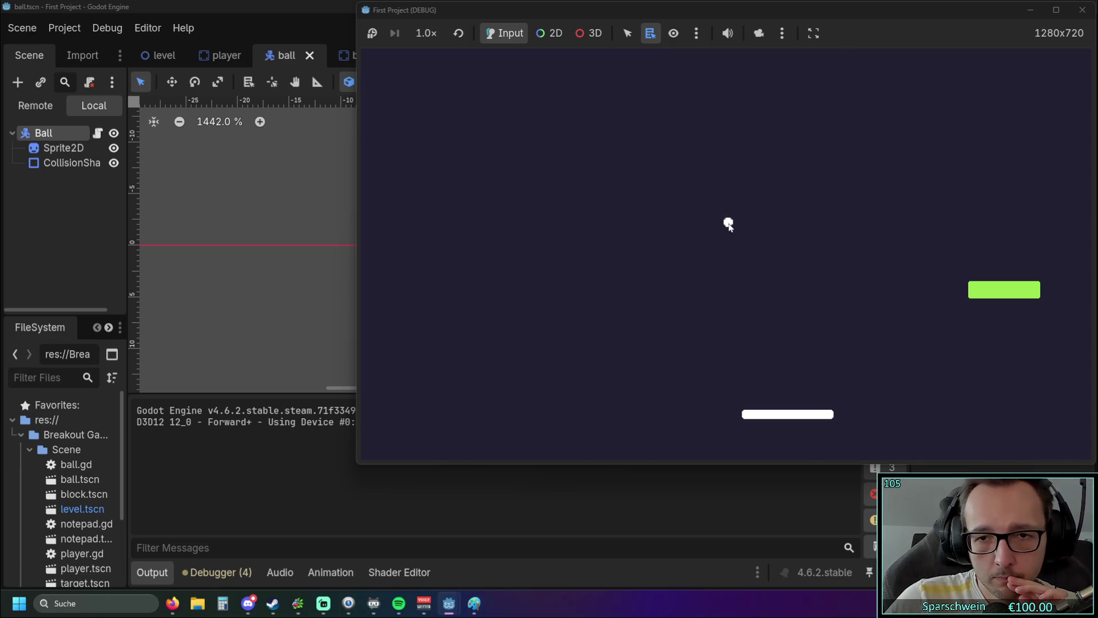
{"action": "left_click_drag", "start_coordinate": [962, 7], "coordinate": [878, 36]}
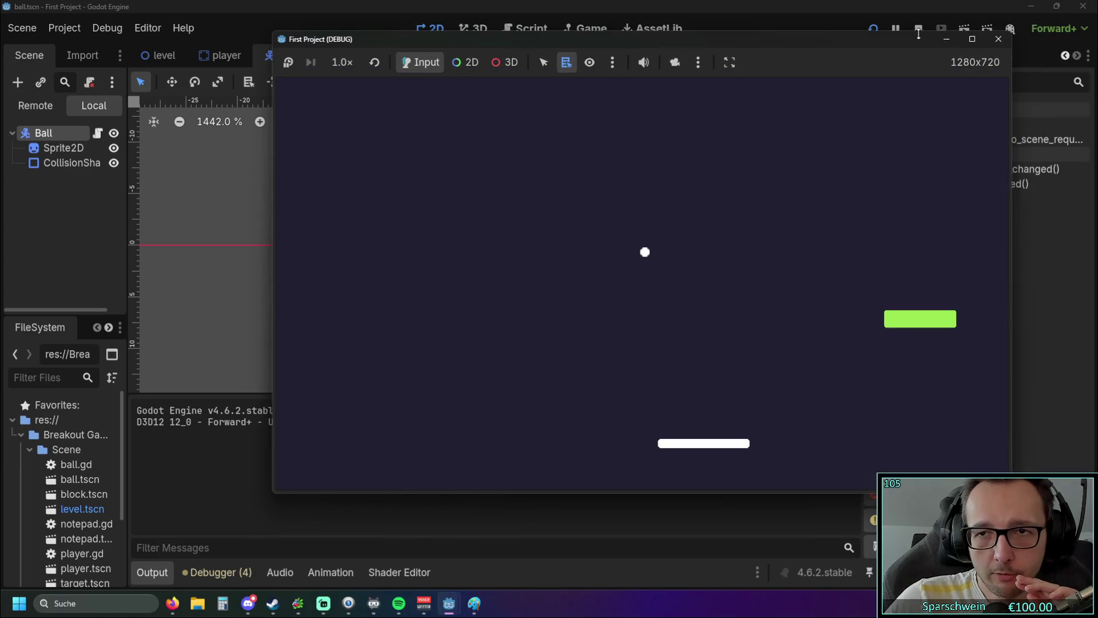
{"action": "left_click", "coordinate": [998, 39]}
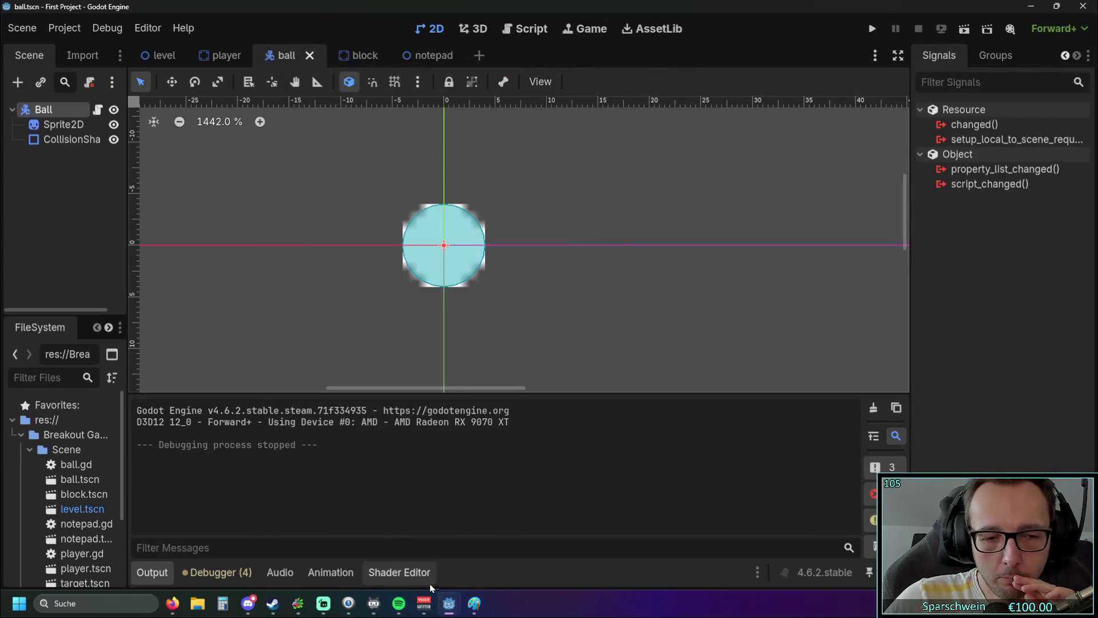
{"action": "mouse_move", "coordinate": [449, 604]}
{"action": "left_click", "coordinate": [480, 543]}
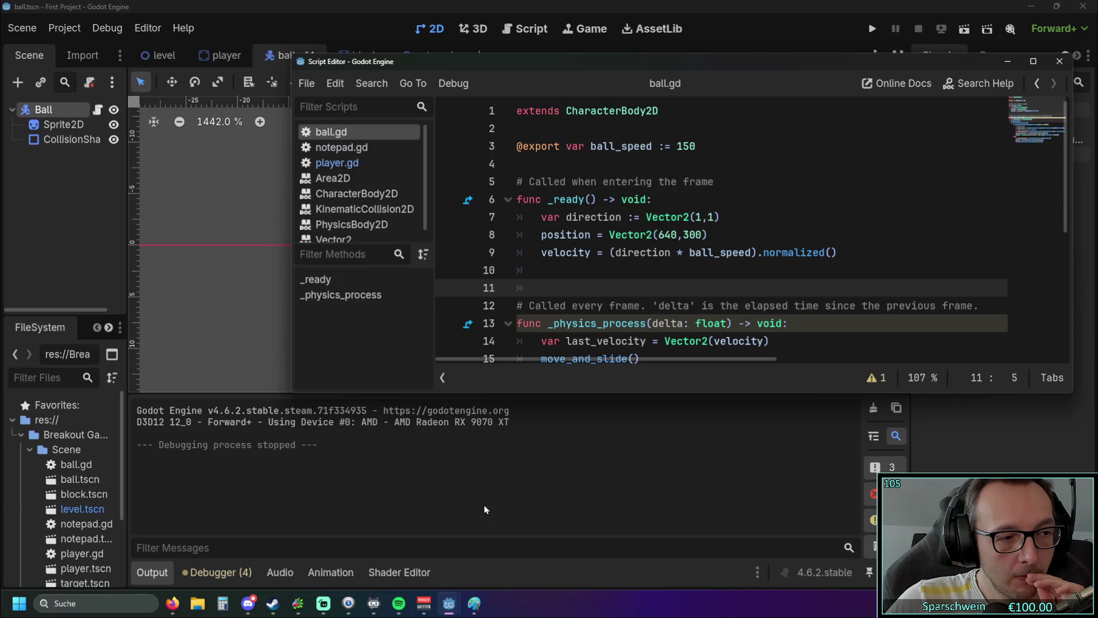
- Maximize the script editor and copy .normalized() so it follows direction on line 9
{"action": "double_click", "coordinate": [716, 68]}
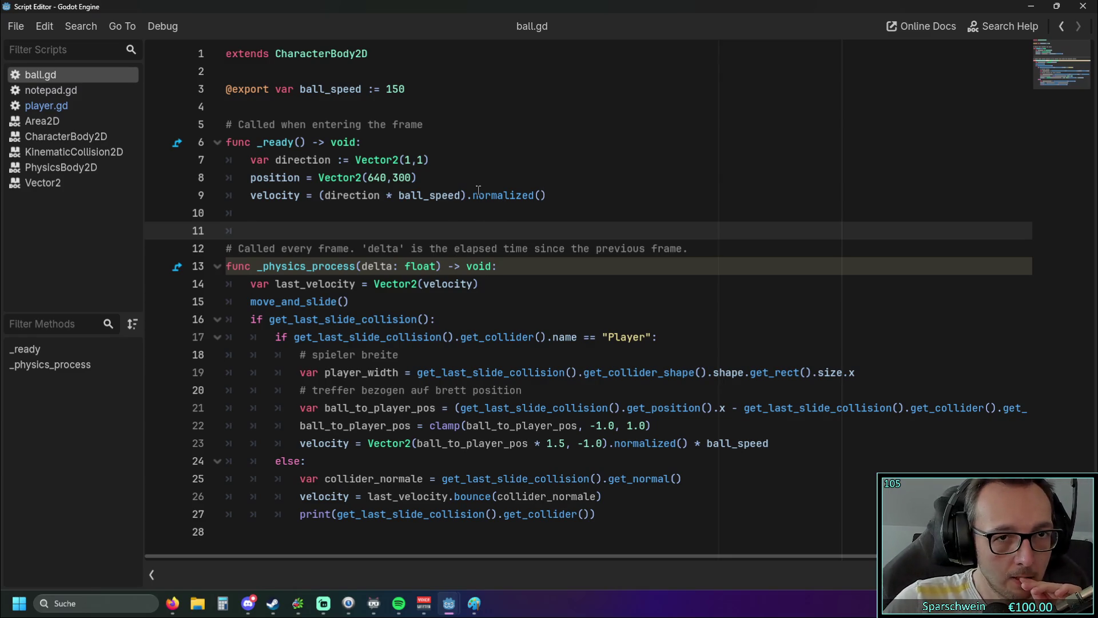
{"action": "left_click_drag", "start_coordinate": [468, 196], "coordinate": [563, 196]}
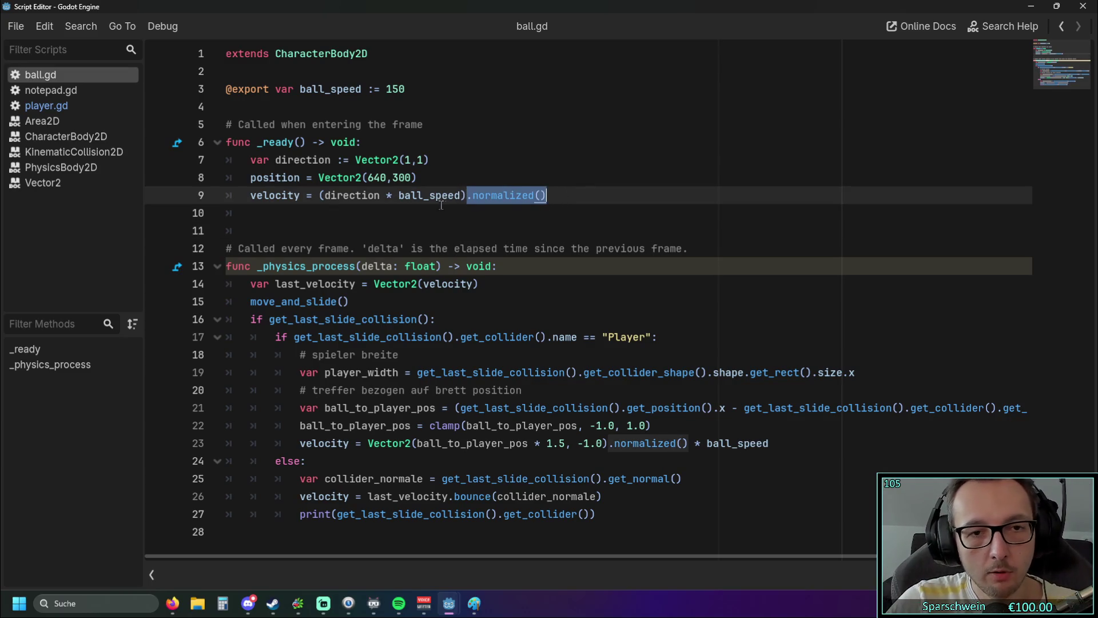
{"action": "key", "text": "ctrl+c"}
{"action": "left_click", "coordinate": [381, 196]}
{"action": "key", "text": "ctrl+v"}
- Delete the leftover parenthesis and trailing ).normalized(), then launch the game again
{"action": "left_click", "coordinate": [326, 195]}
{"action": "key", "text": "BackSpace"}
{"action": "left_click_drag", "start_coordinate": [649, 195], "coordinate": [533, 195]}
{"action": "key", "text": "BackSpace"}
{"action": "left_click", "coordinate": [558, 219]}
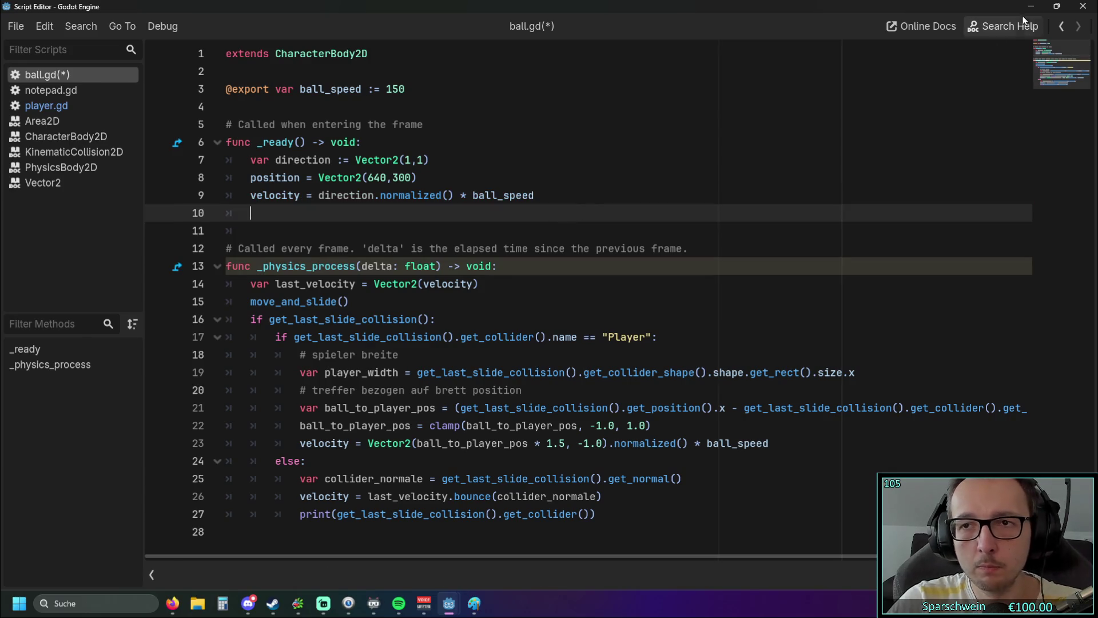
{"action": "left_click", "coordinate": [1031, 7]}
{"action": "left_click", "coordinate": [862, 32]}
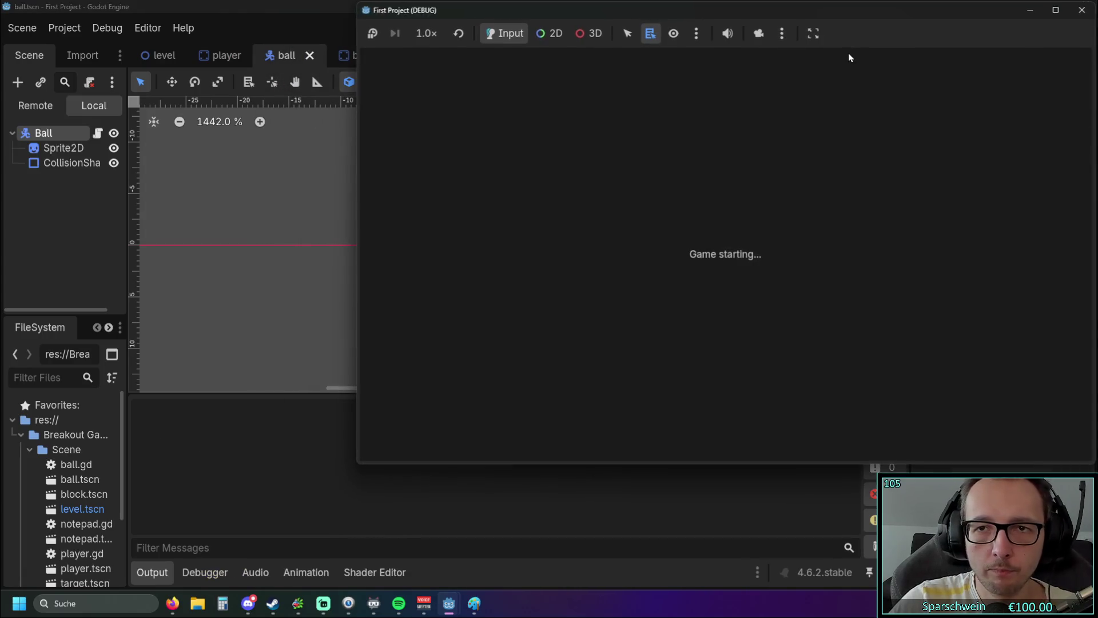
- Move the paddle right and left in the running game, then stop it
{"action": "key", "text": "Right"}
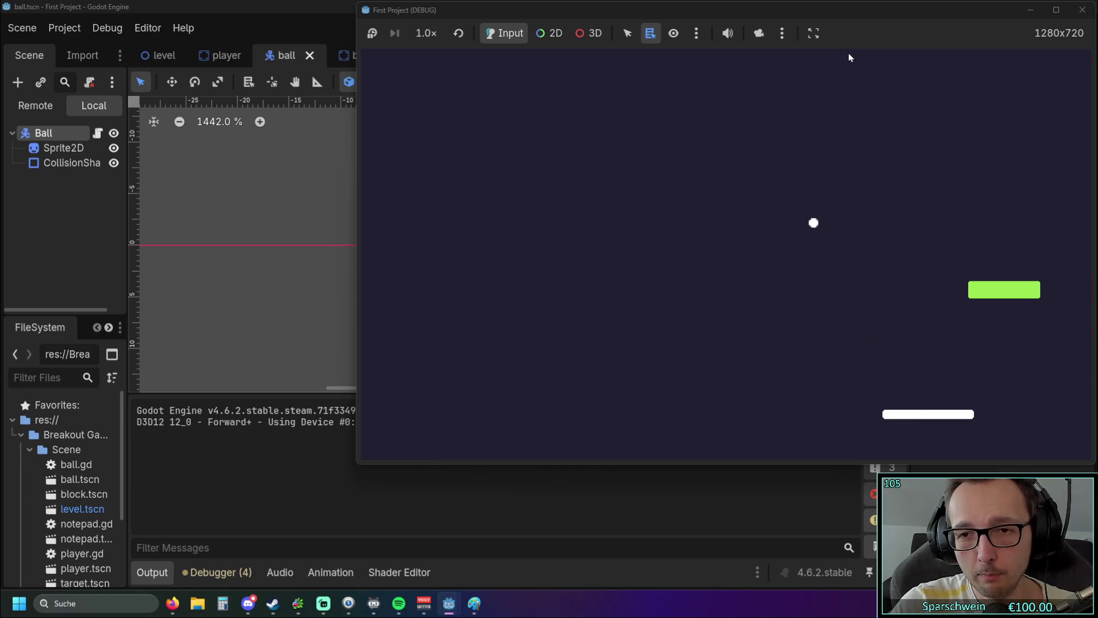
{"action": "key", "text": "Left"}
{"action": "key", "text": "Left"}
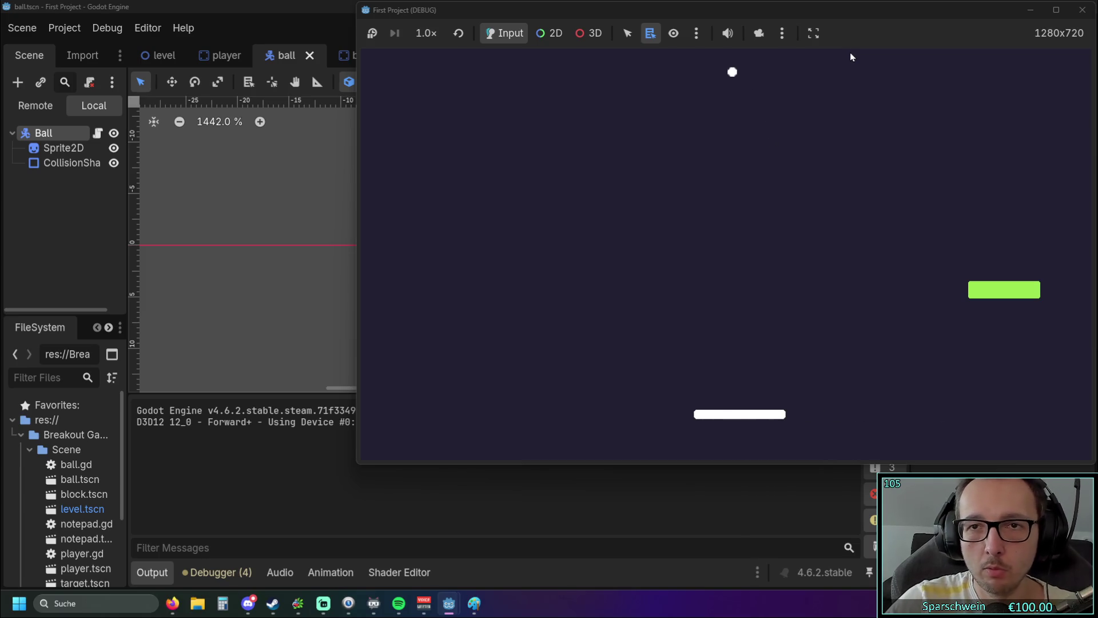
{"action": "left_click", "coordinate": [1082, 10]}
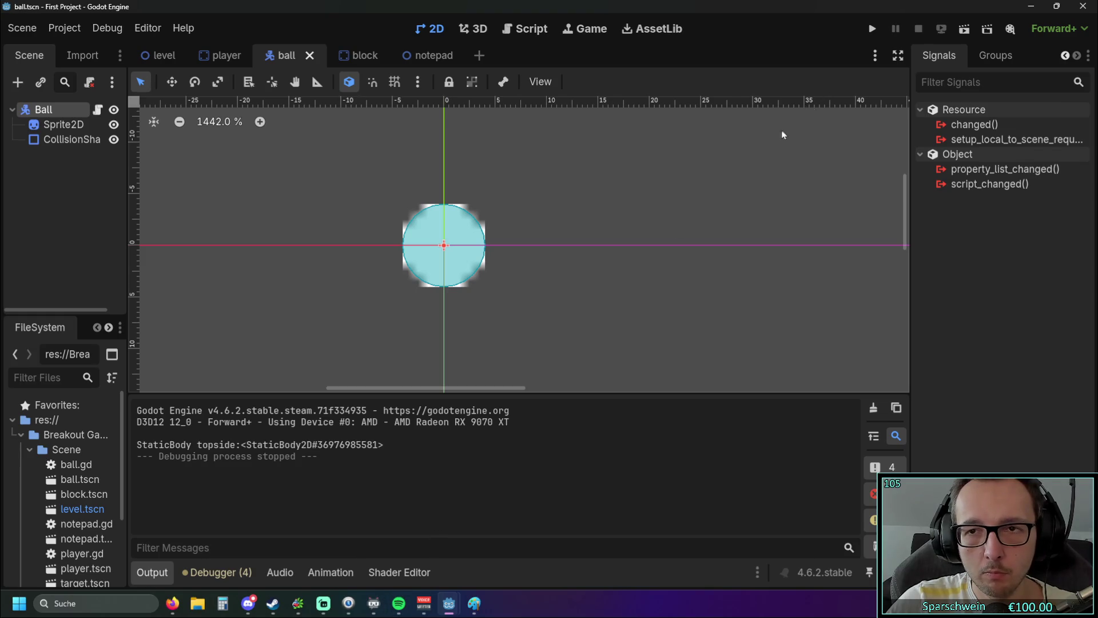
- Open ball.gd in the main editor, set ball_speed on line 3 to 300, and rerun
{"action": "left_click", "coordinate": [520, 32]}
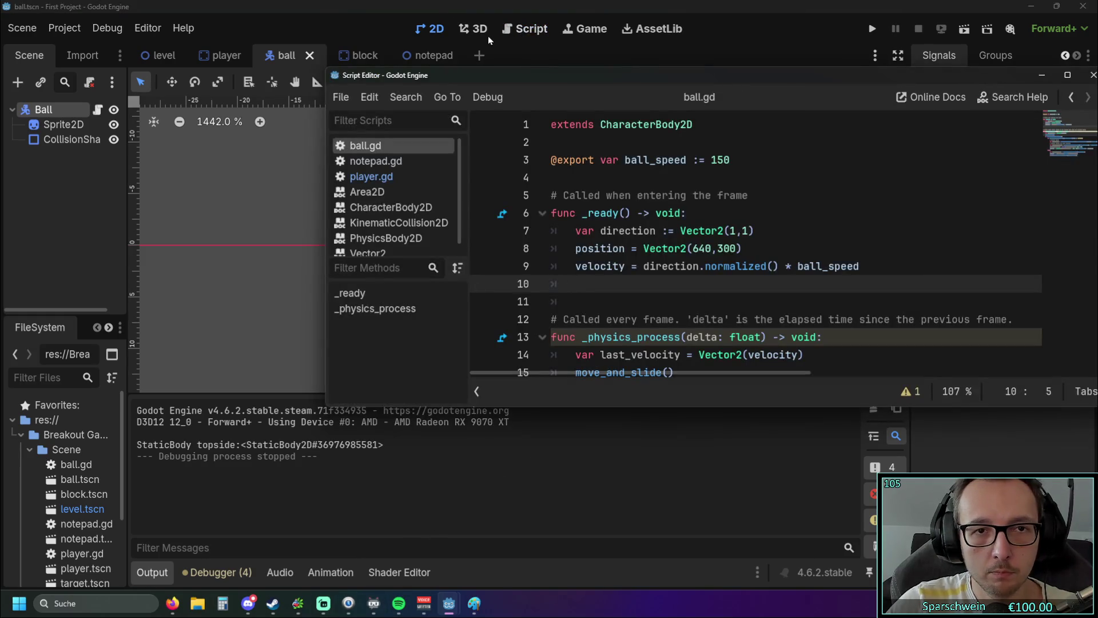
{"action": "key", "text": "ctrl+F1"}
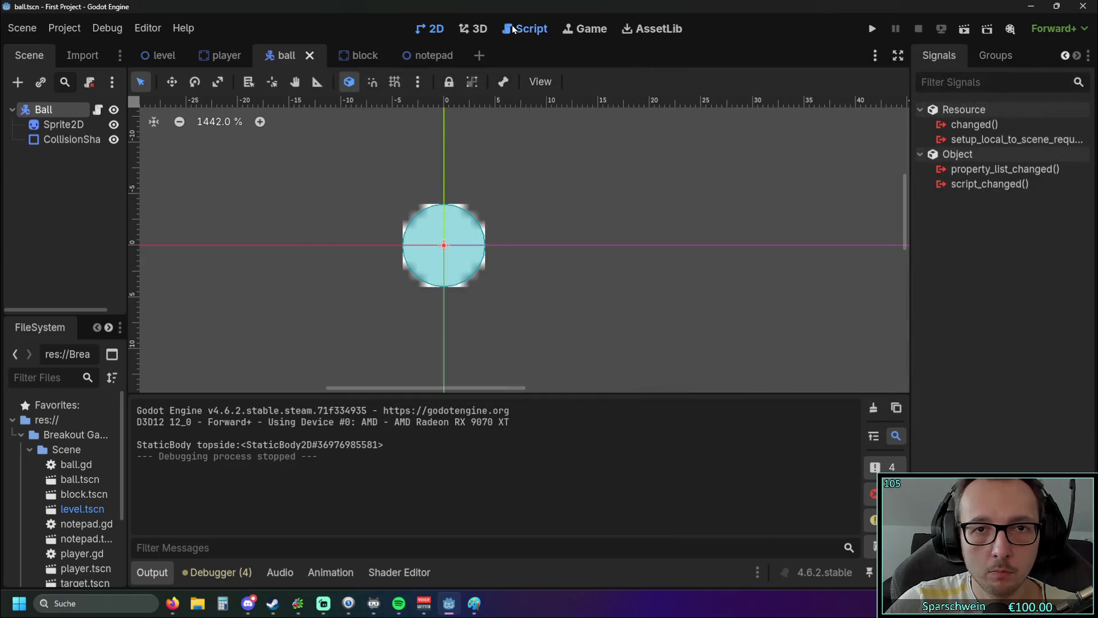
{"action": "left_click", "coordinate": [513, 25]}
{"action": "scroll", "coordinate": [518, 246], "scroll_direction": "down", "scroll_amount": 1}
{"action": "scroll", "coordinate": [518, 246], "scroll_direction": "up", "scroll_amount": 1}
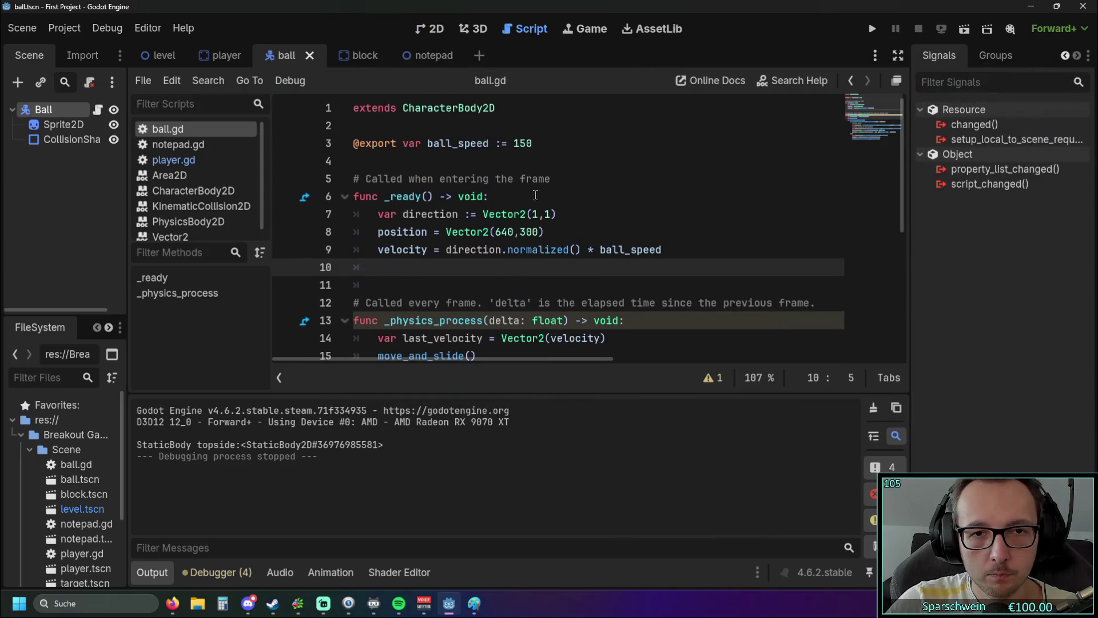
{"action": "double_click", "coordinate": [520, 143]}
{"action": "type", "text": "300"}
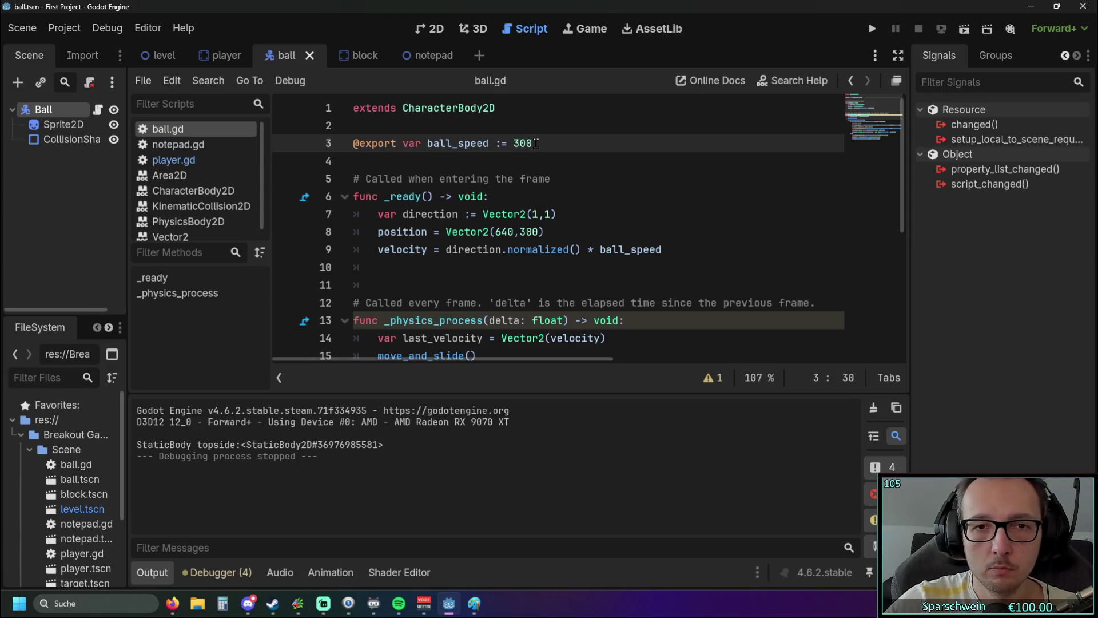
{"action": "key", "text": "Down"}
{"action": "key", "text": "Down"}
{"action": "key", "text": "Down"}
{"action": "left_click", "coordinate": [869, 31]}
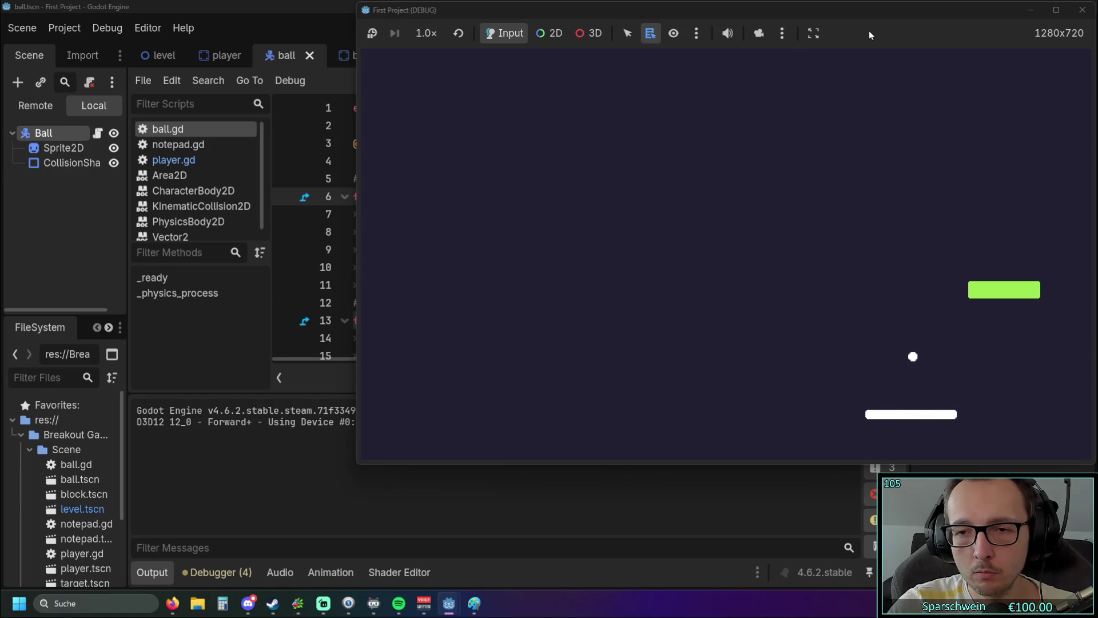
- Steer the paddle left and right to return the speed-300 ball, then close the game window
{"action": "key", "text": "Right"}
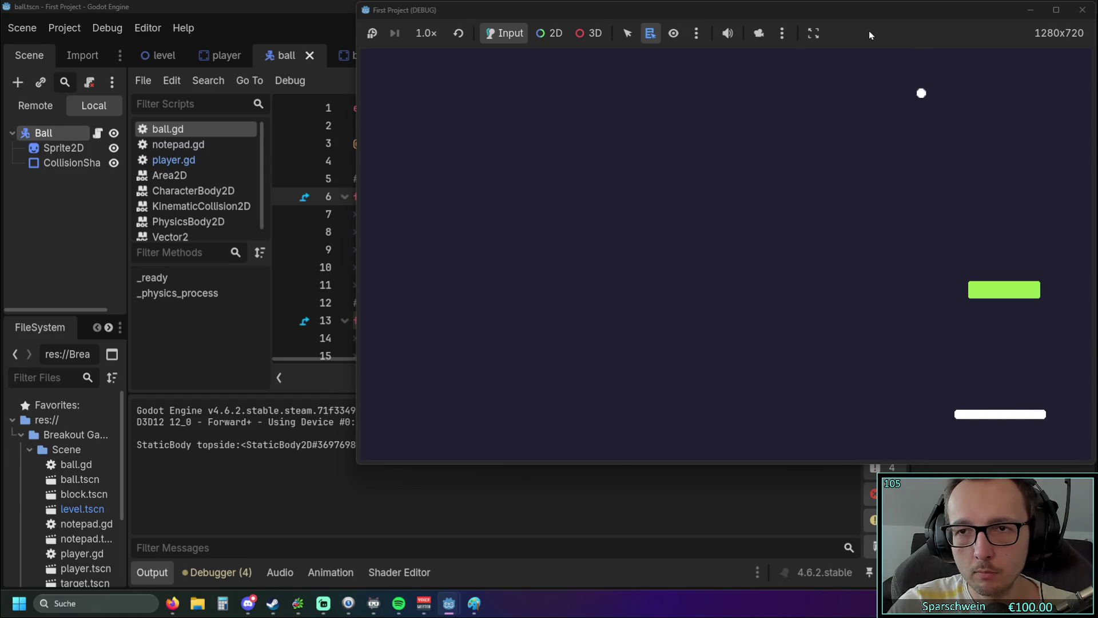
{"action": "key", "text": "Left"}
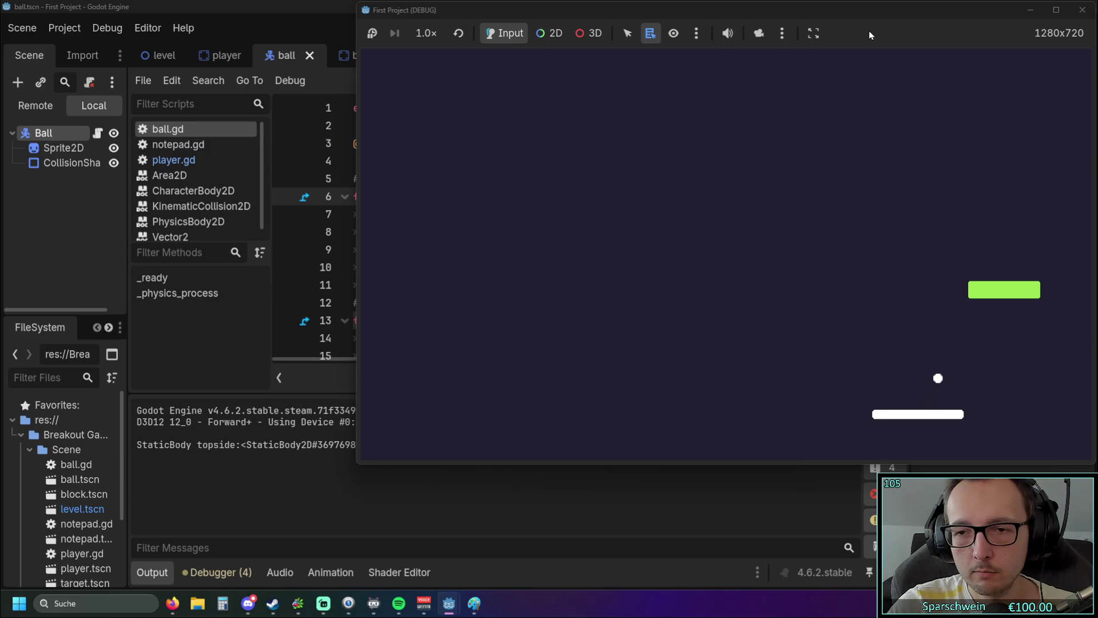
{"action": "key", "text": "Left"}
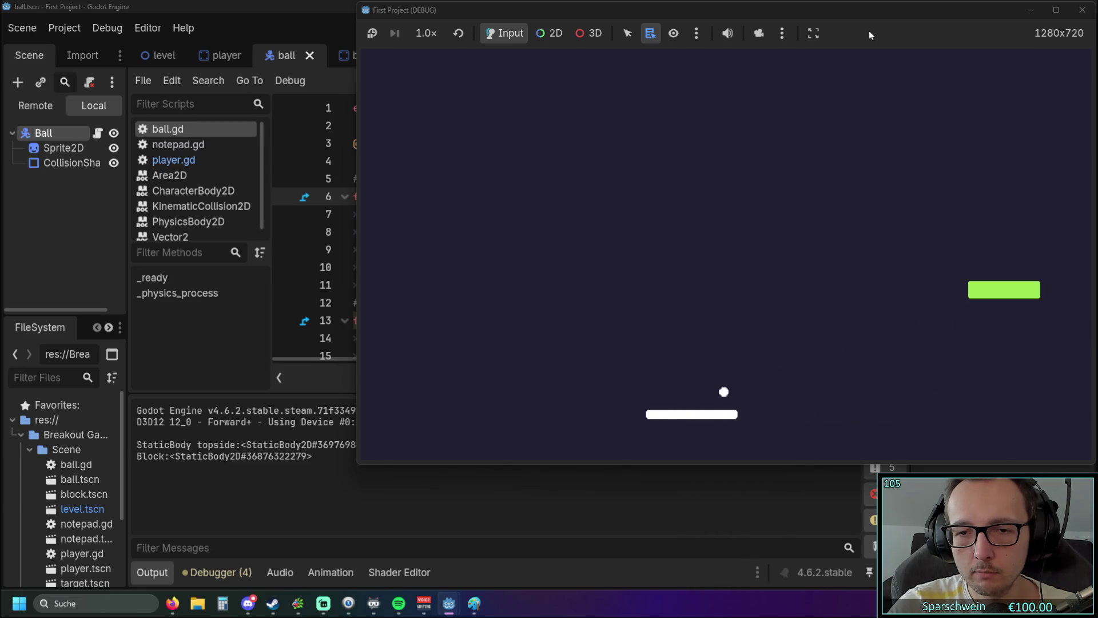
{"action": "key", "text": "Right"}
{"action": "key", "text": "Right"}
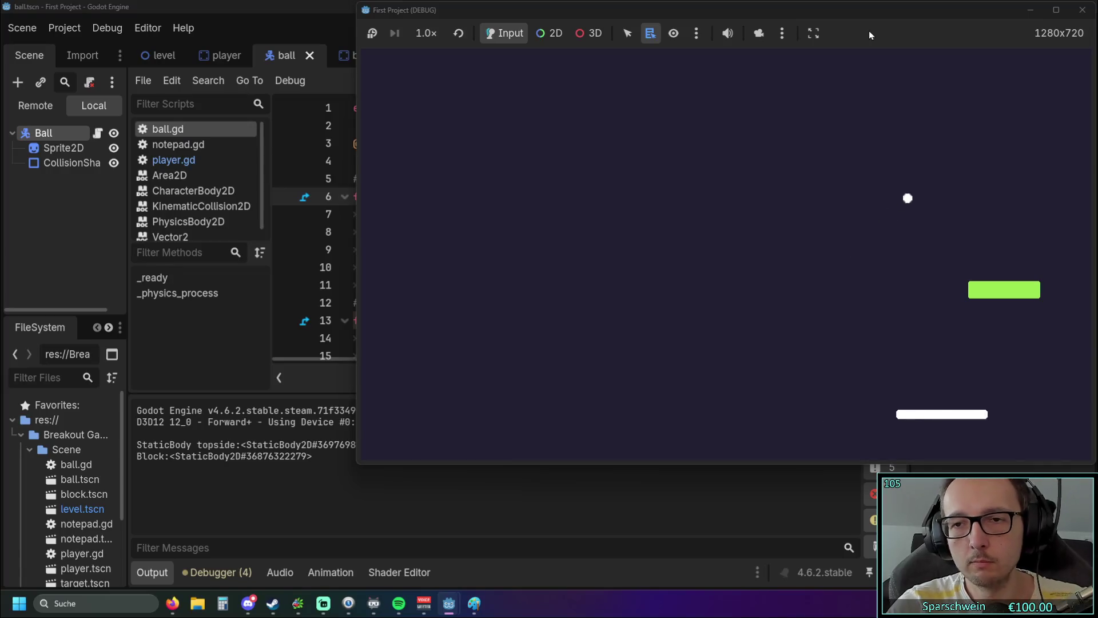
{"action": "key", "text": "Left"}
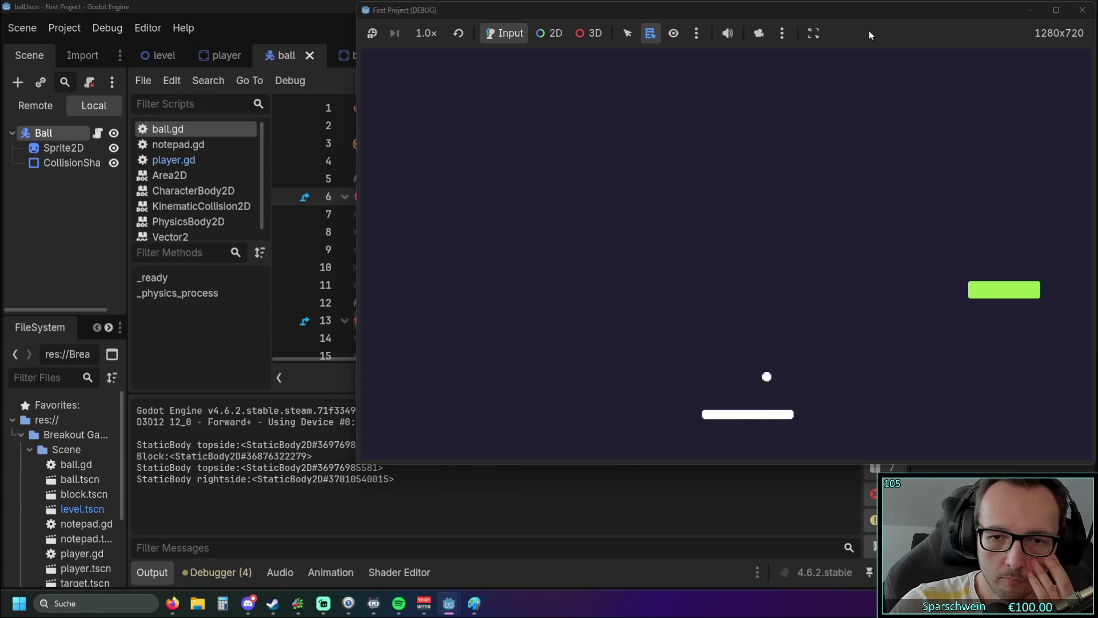
{"action": "key", "text": "Left"}
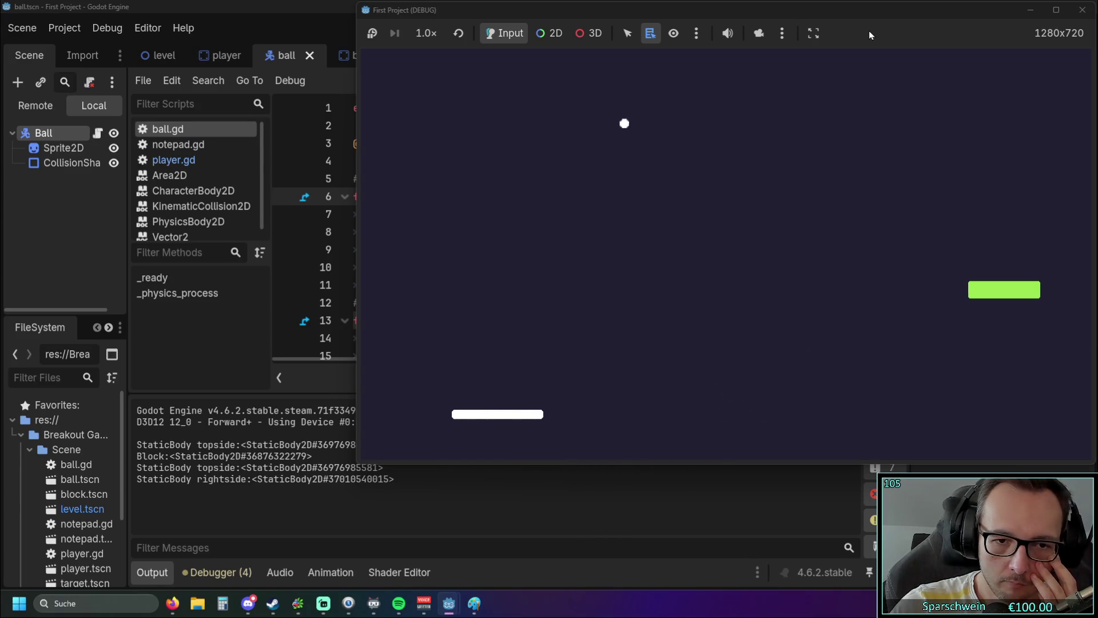
{"action": "key", "text": "Right"}
{"action": "key", "text": "Left"}
{"action": "key", "text": "Right"}
{"action": "key", "text": "Left"}
{"action": "key", "text": "Right"}
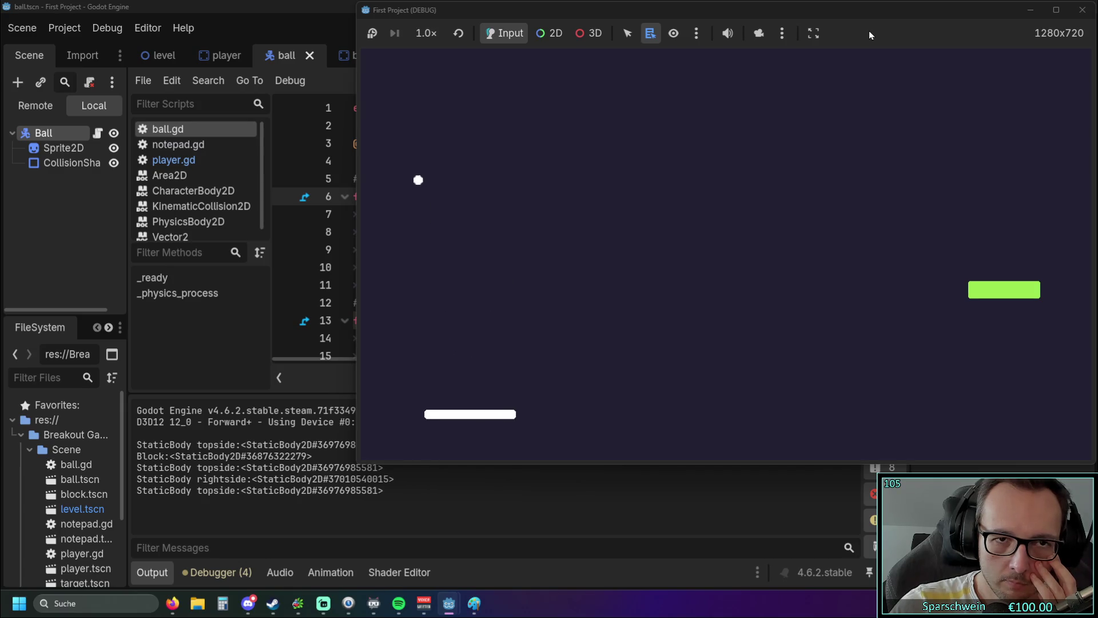
{"action": "key", "text": "Left"}
{"action": "key", "text": "Right"}
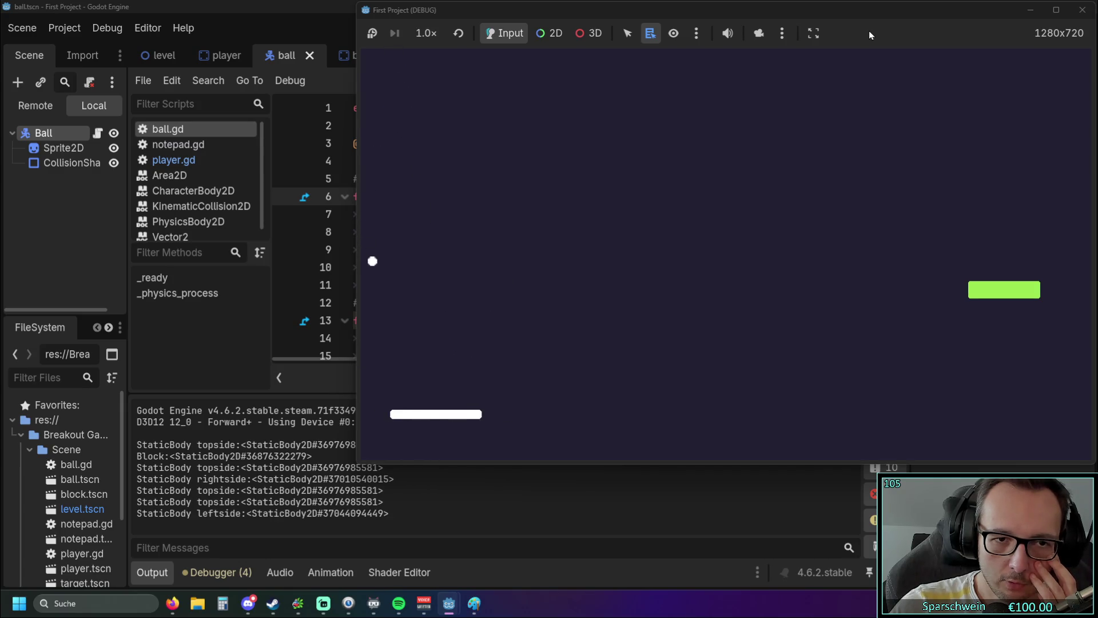
{"action": "key", "text": "Right"}
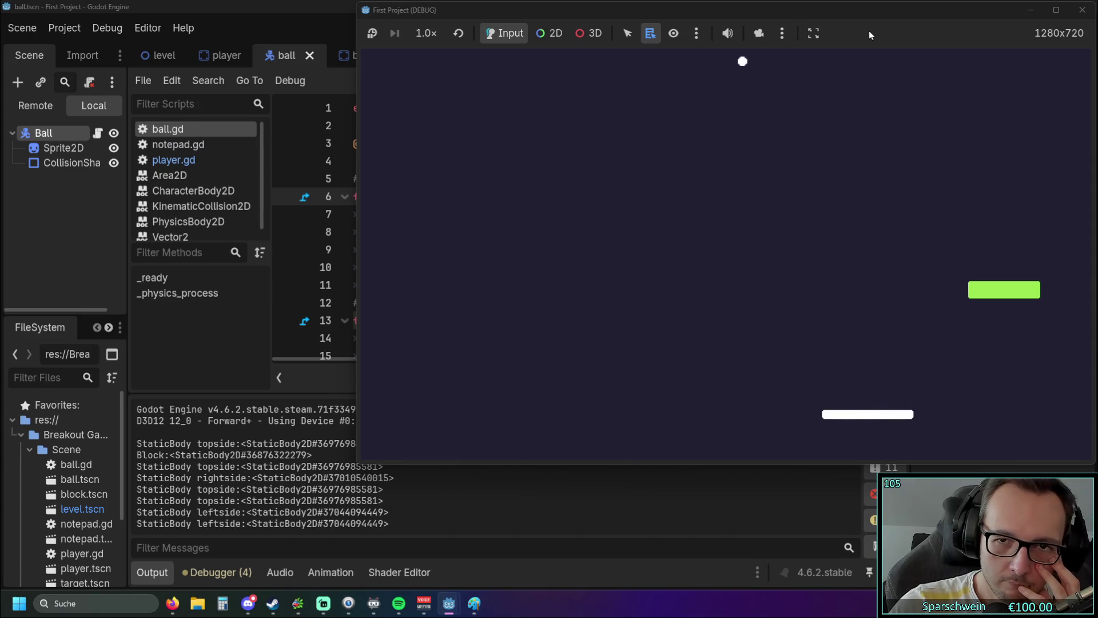
{"action": "key", "text": "Right"}
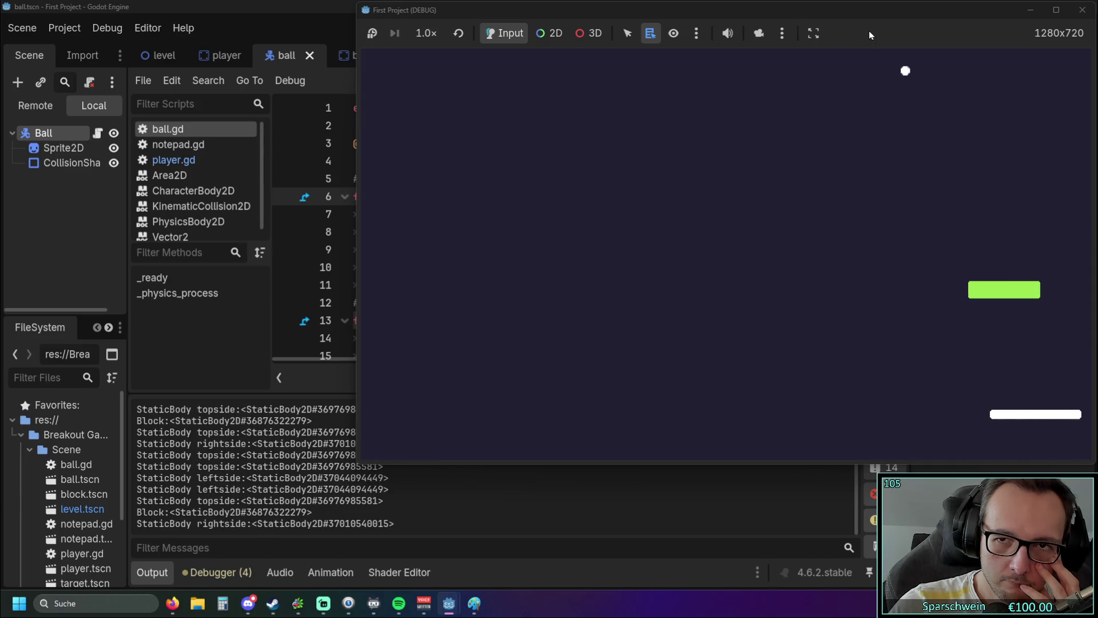
{"action": "key", "text": "Left"}
{"action": "key", "text": "Left"}
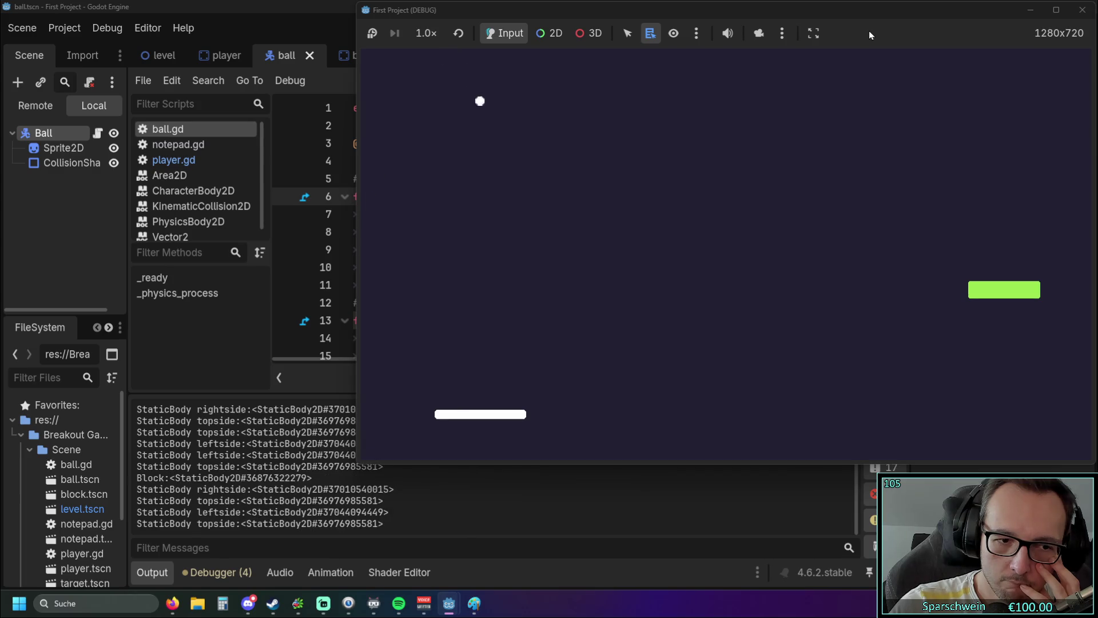
{"action": "key", "text": "Right"}
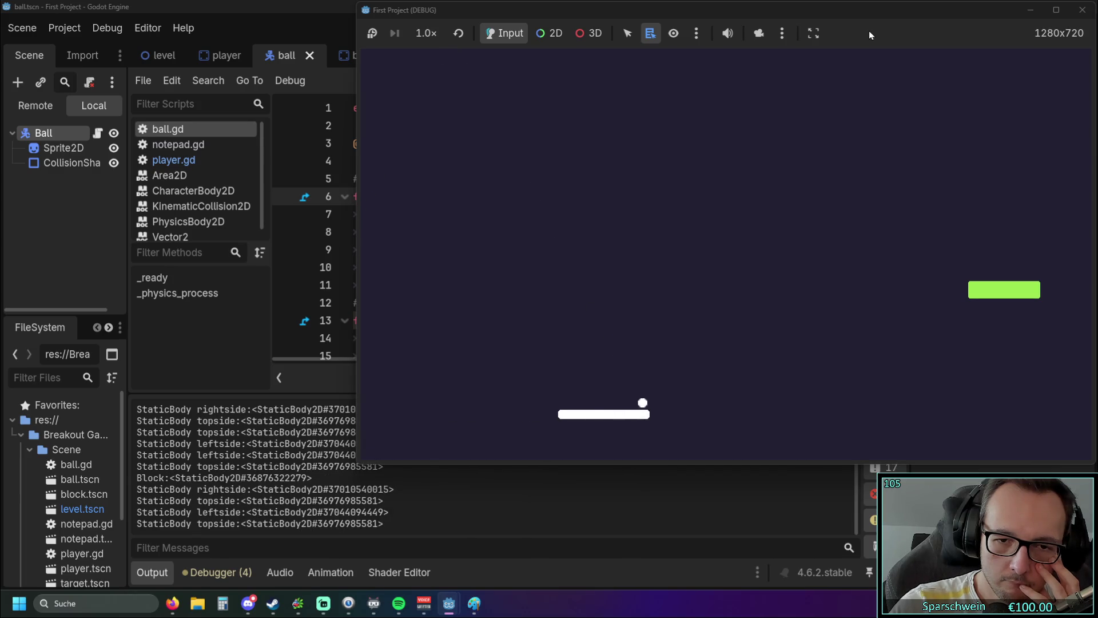
{"action": "key", "text": "Right"}
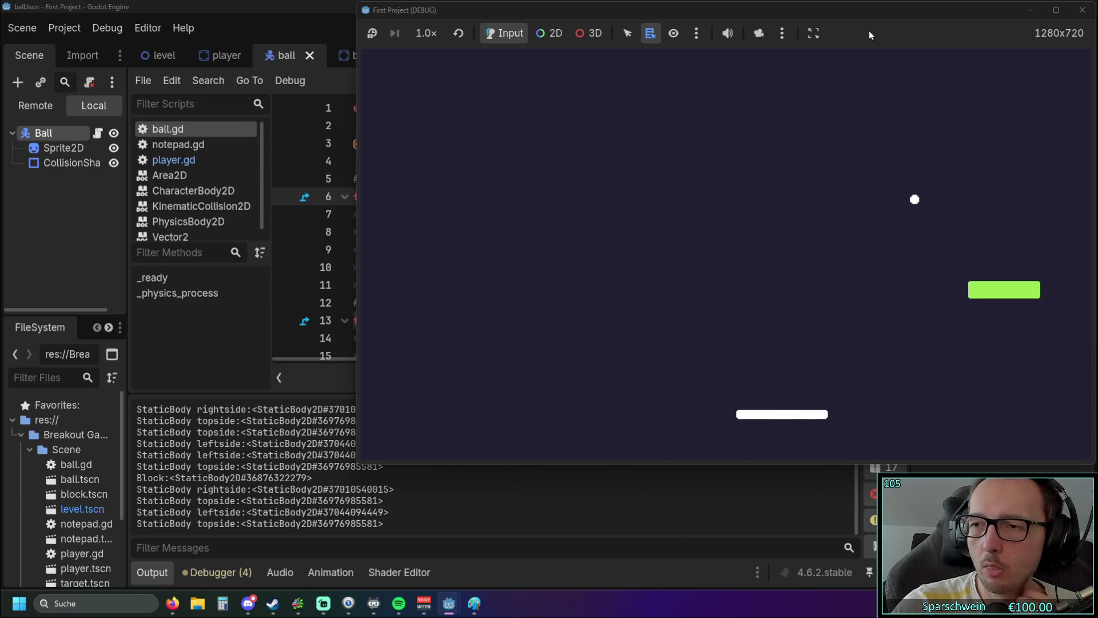
{"action": "key", "text": "Right"}
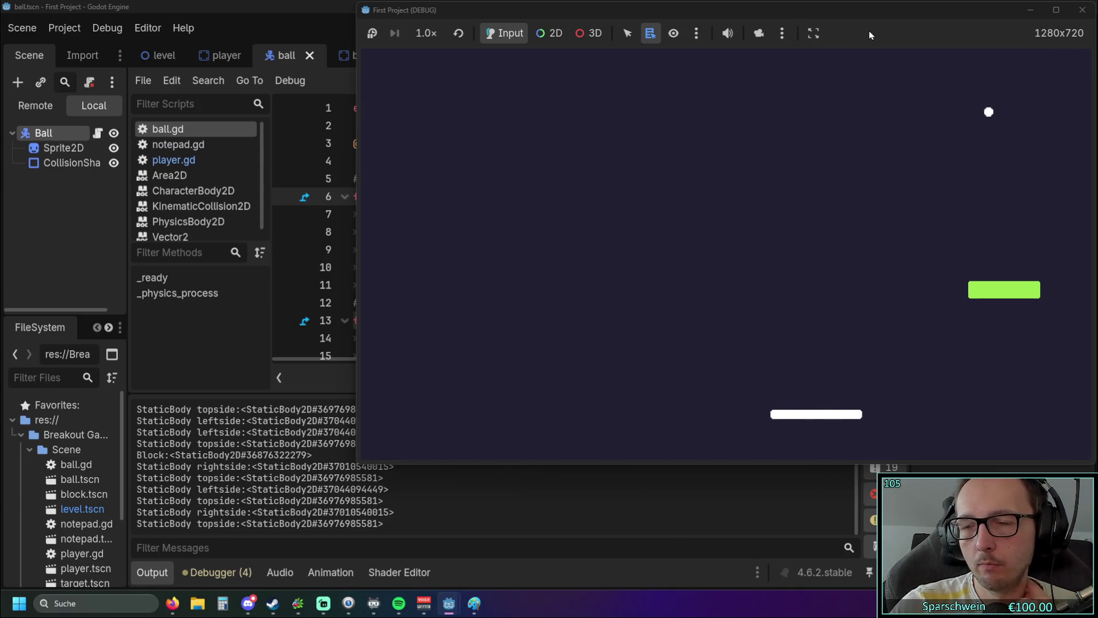
{"action": "key", "text": "Left"}
{"action": "key", "text": "Left"}
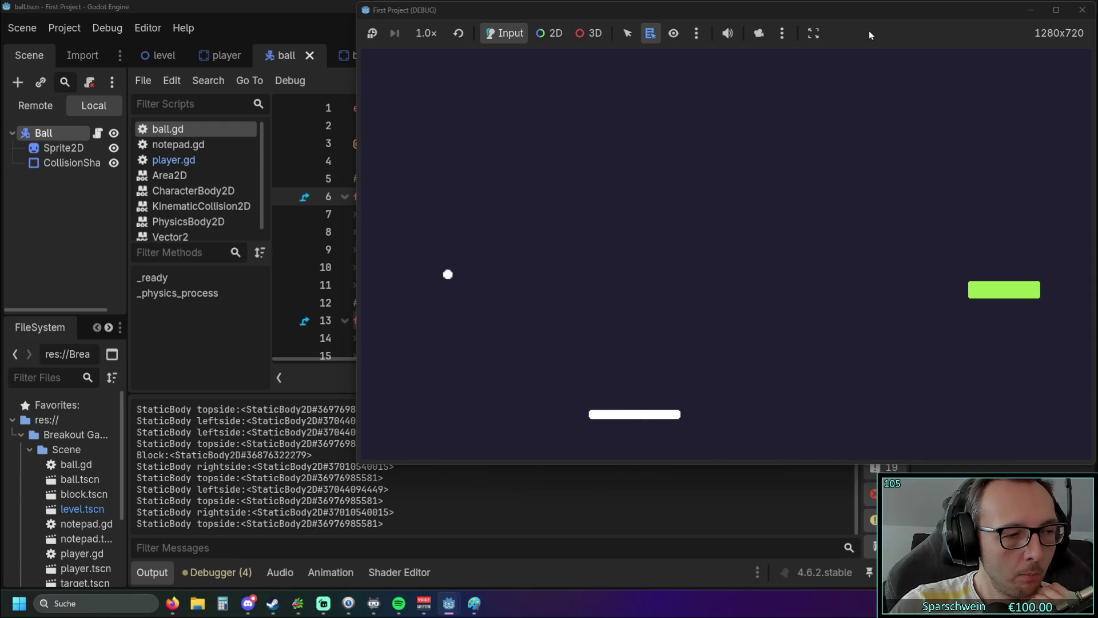
{"action": "key", "text": "Right"}
{"action": "key", "text": "Right"}
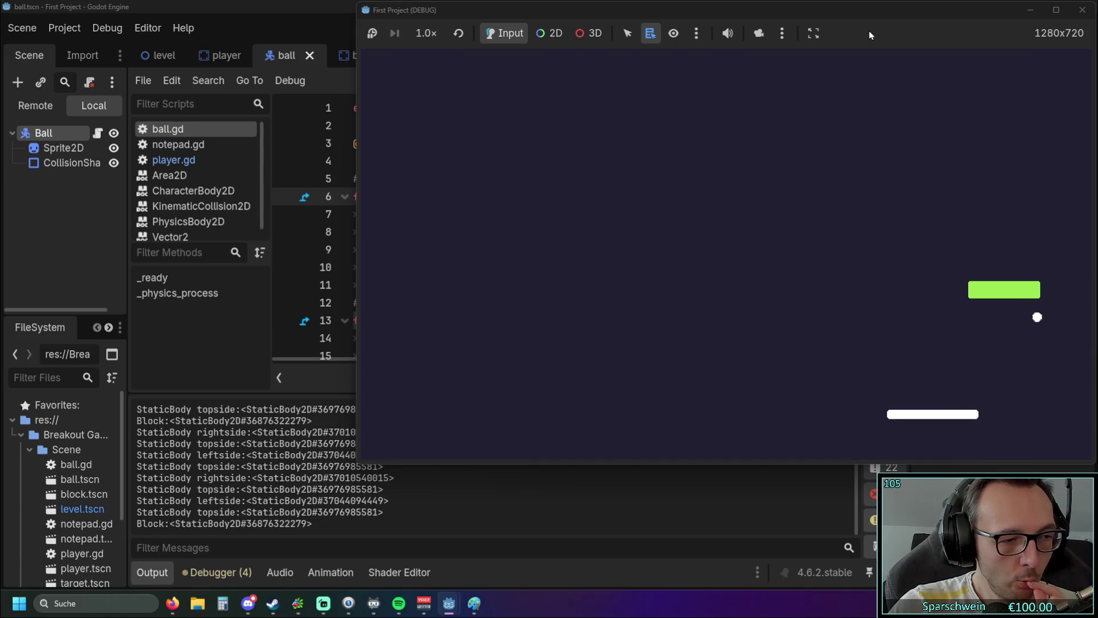
{"action": "key", "text": "Right"}
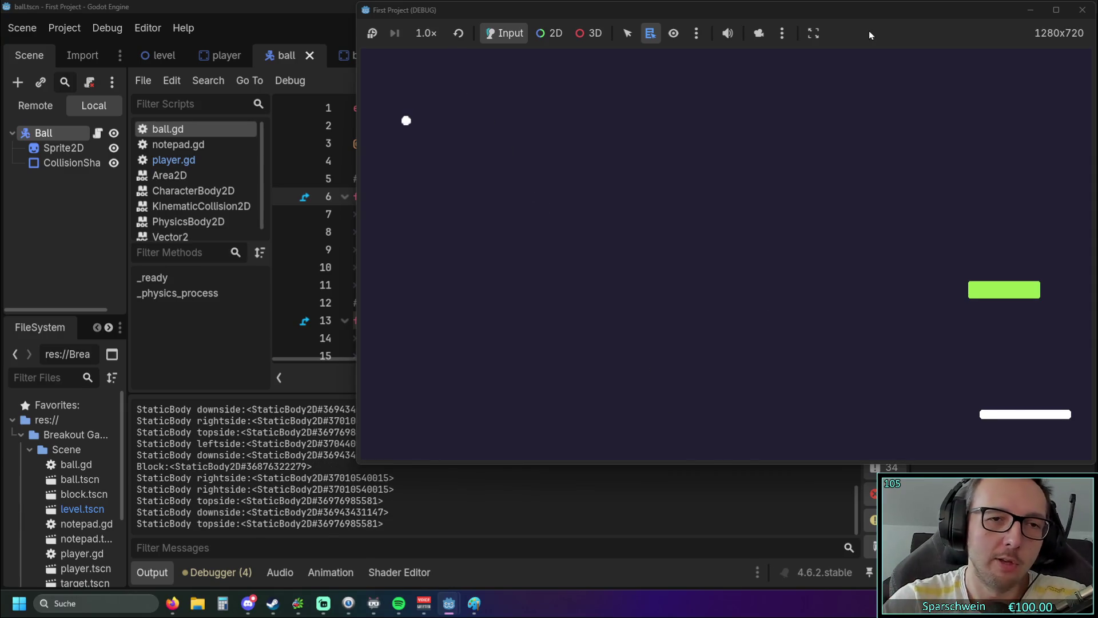
{"action": "left_click", "coordinate": [1083, 16]}
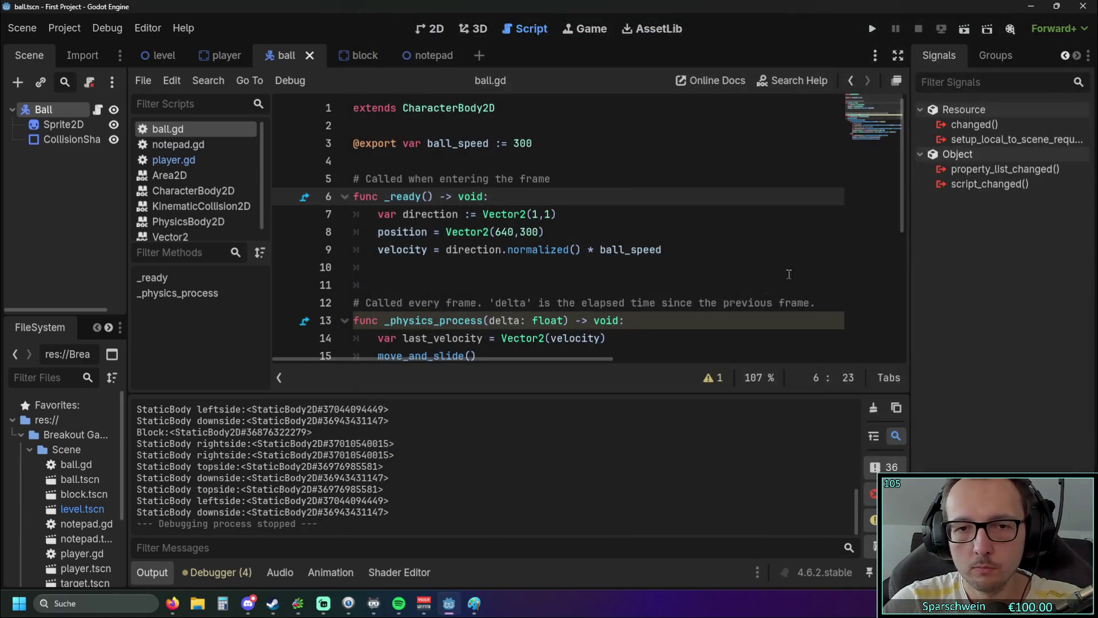
- Scroll through the collision code in ball.gd and dismiss the method documentation popup
{"action": "scroll", "coordinate": [633, 275], "scroll_direction": "down", "scroll_amount": 5}
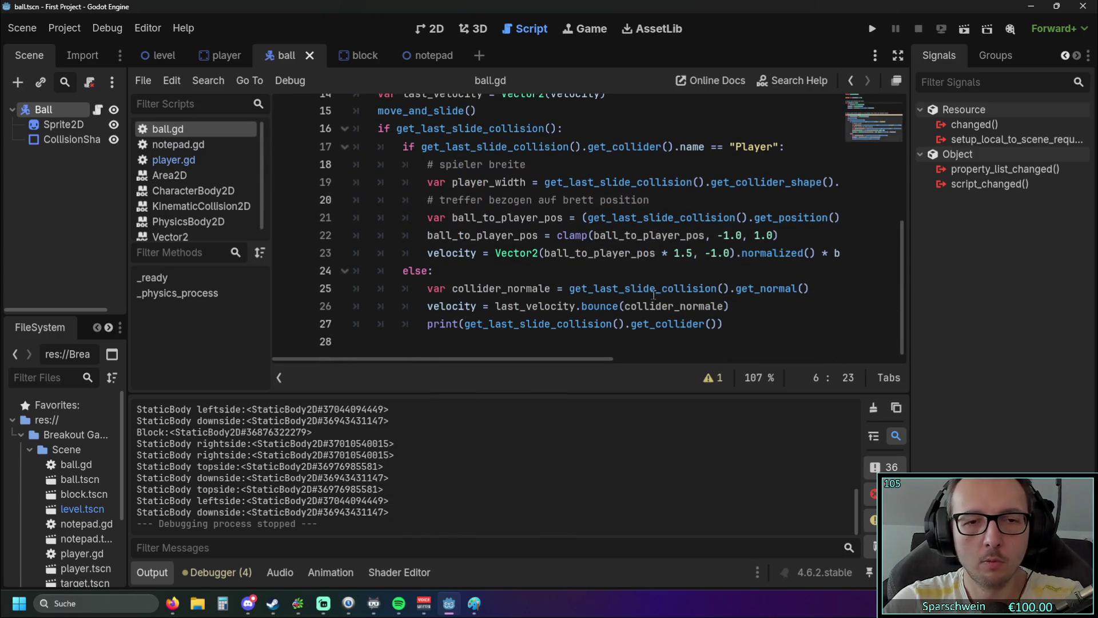
{"action": "mouse_move", "coordinate": [659, 294]}
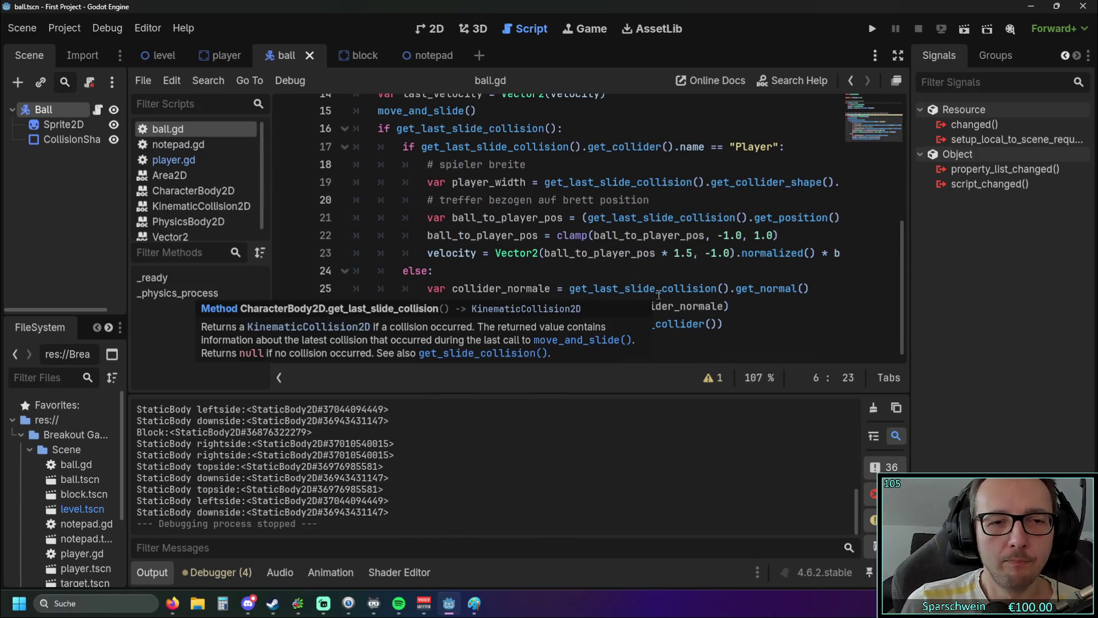
{"action": "left_click", "coordinate": [502, 264]}
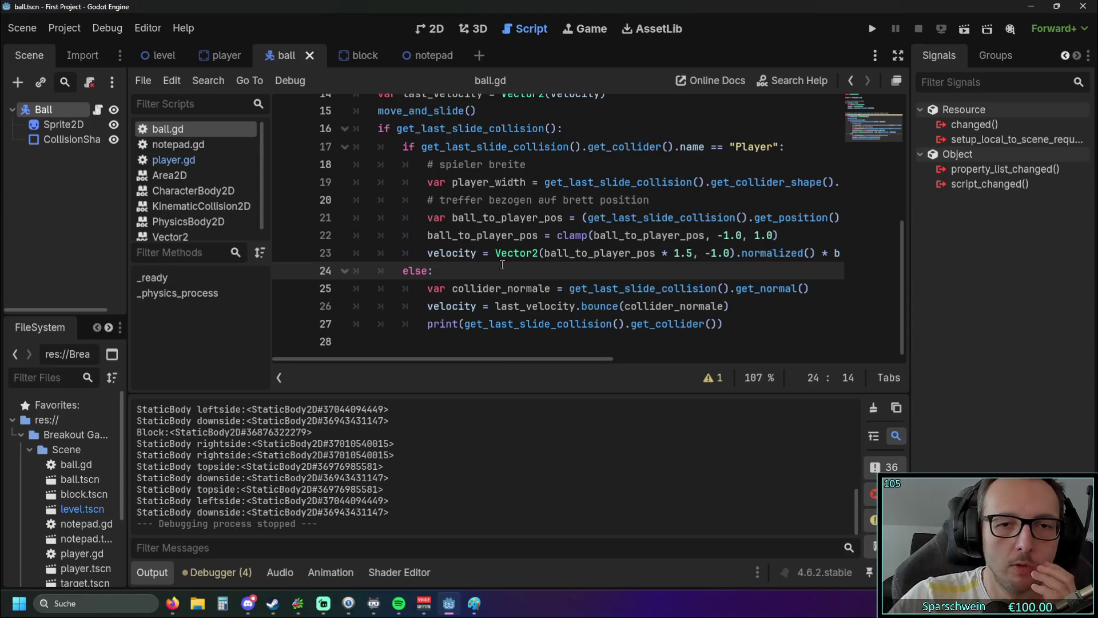
{"action": "scroll", "coordinate": [510, 268], "scroll_direction": "up", "scroll_amount": 1}
{"action": "mouse_move", "coordinate": [454, 361]}
{"action": "left_mouse_down"}
{"action": "mouse_move", "coordinate": [498, 358]}
{"action": "mouse_move", "coordinate": [478, 359]}
{"action": "left_mouse_up"}
- Toggle Distraction Free Mode off and back on so the script spans the editor
{"action": "left_click", "coordinate": [897, 55]}
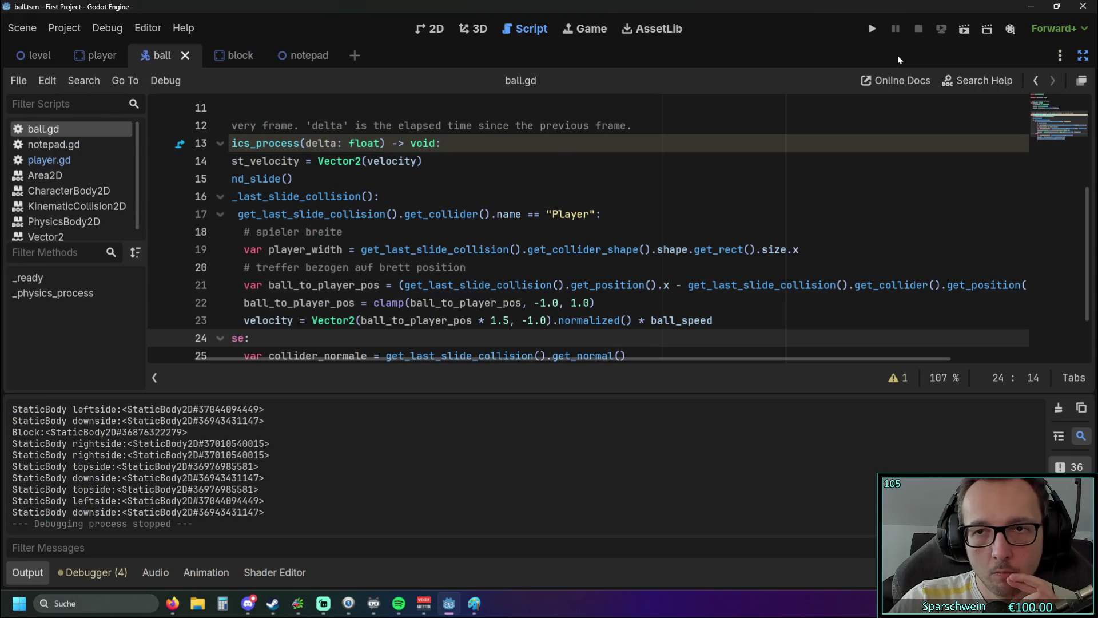
{"action": "left_click", "coordinate": [1083, 55]}
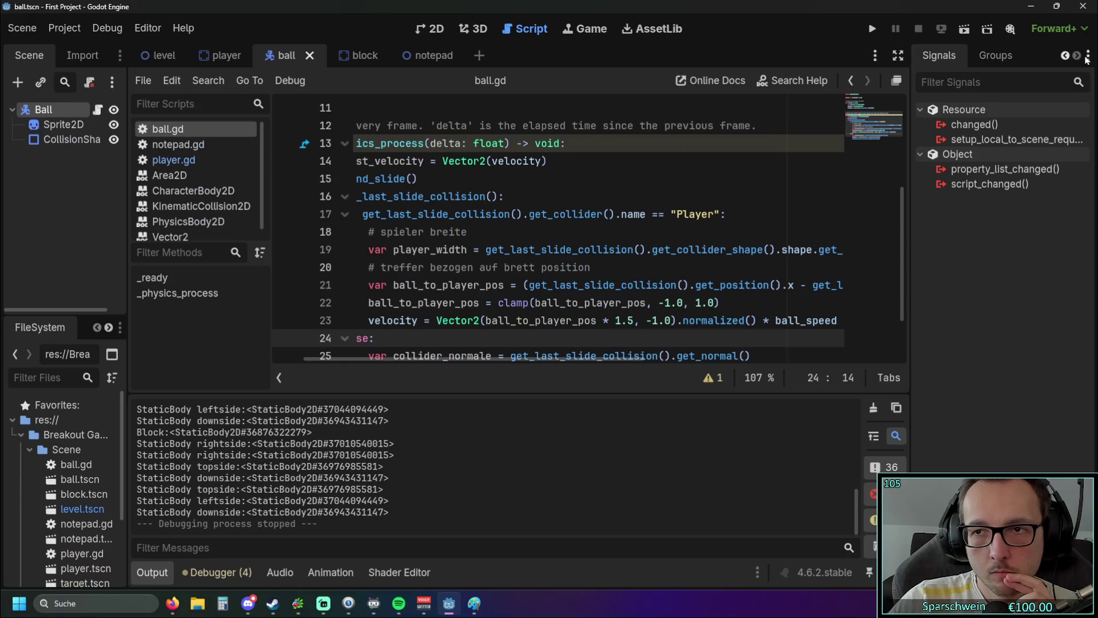
{"action": "left_click", "coordinate": [897, 55]}
{"action": "scroll", "coordinate": [794, 187], "scroll_direction": "down", "scroll_amount": 1}
{"action": "scroll", "coordinate": [795, 187], "scroll_direction": "up", "scroll_amount": 1}
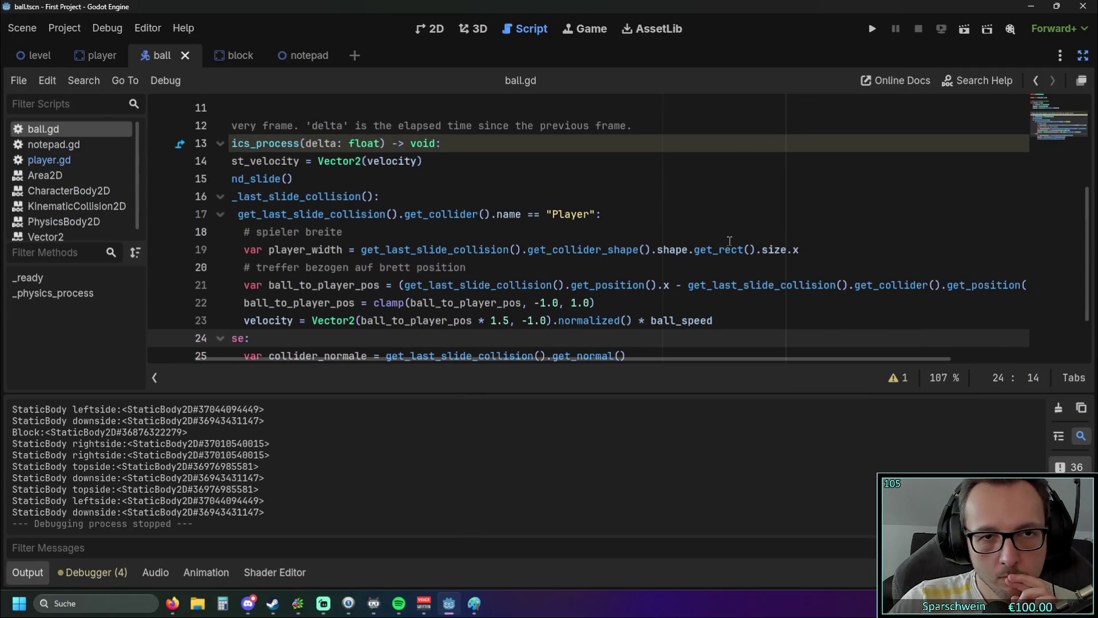
- Switch between the ball scene's 2D view and the ball.gd script twice
{"action": "left_click", "coordinate": [449, 30]}
{"action": "left_click", "coordinate": [525, 29]}
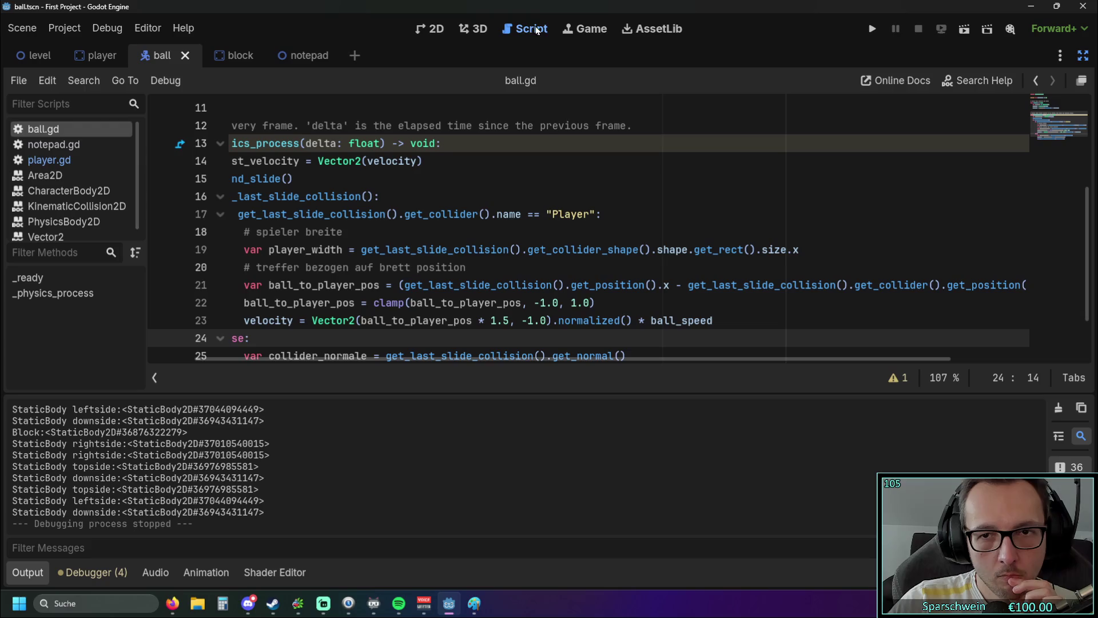
{"action": "scroll", "coordinate": [571, 212], "scroll_direction": "down", "scroll_amount": 1}
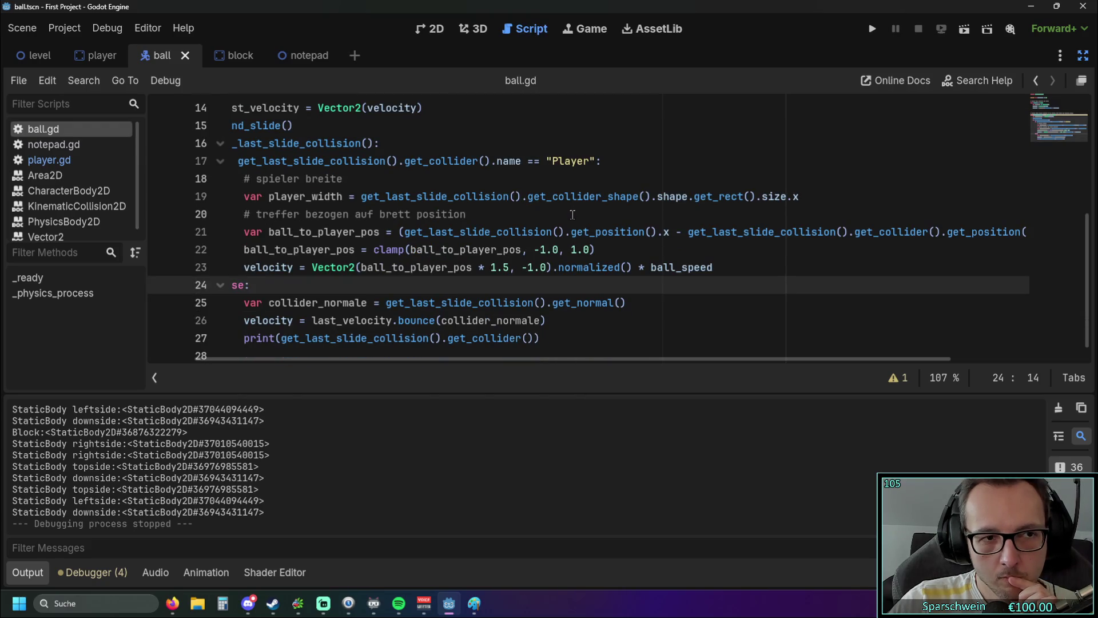
{"action": "left_click", "coordinate": [434, 30]}
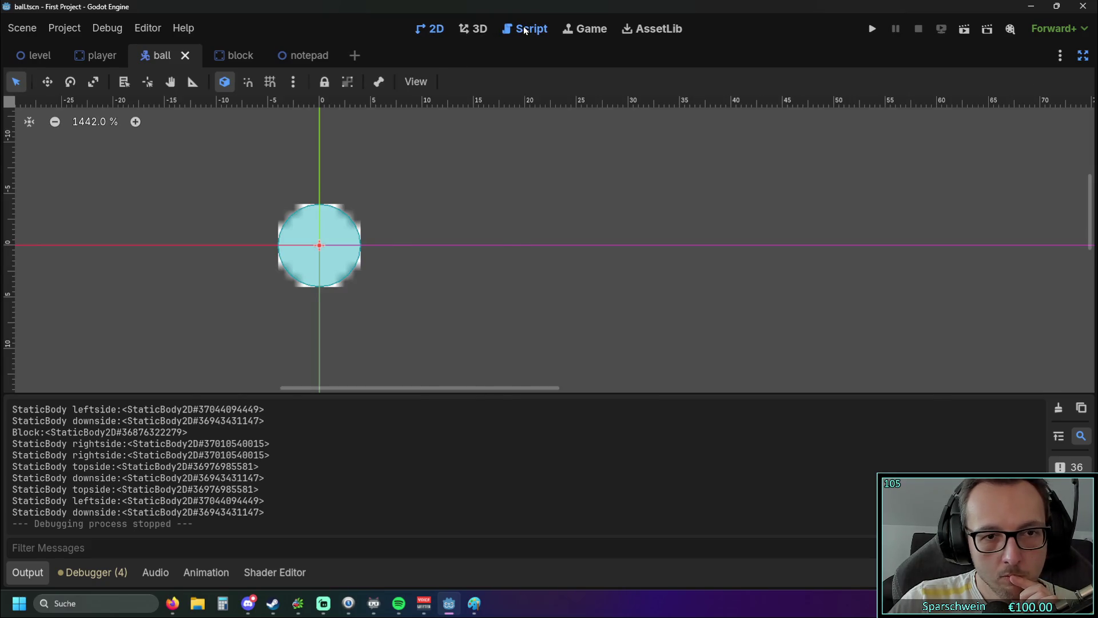
{"action": "left_click", "coordinate": [525, 29]}
- Highlight the player_width, ball_to_player_pos and get_last_slide_collision().get_collider lines in turn
{"action": "left_click_drag", "start_coordinate": [243, 196], "coordinate": [799, 196]}
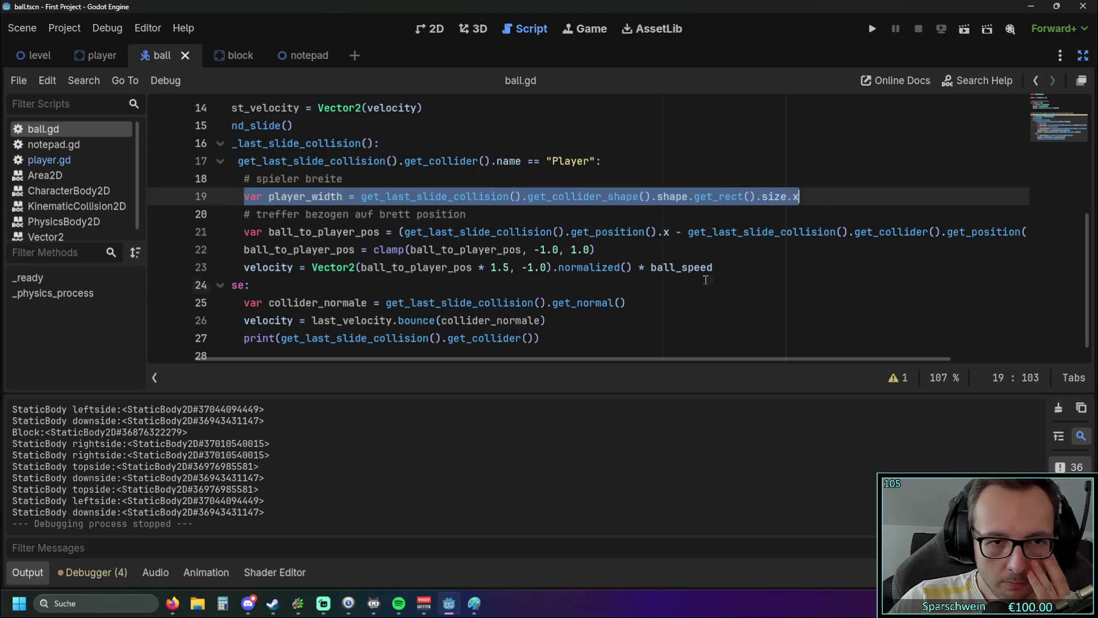
{"action": "left_click", "coordinate": [705, 280]}
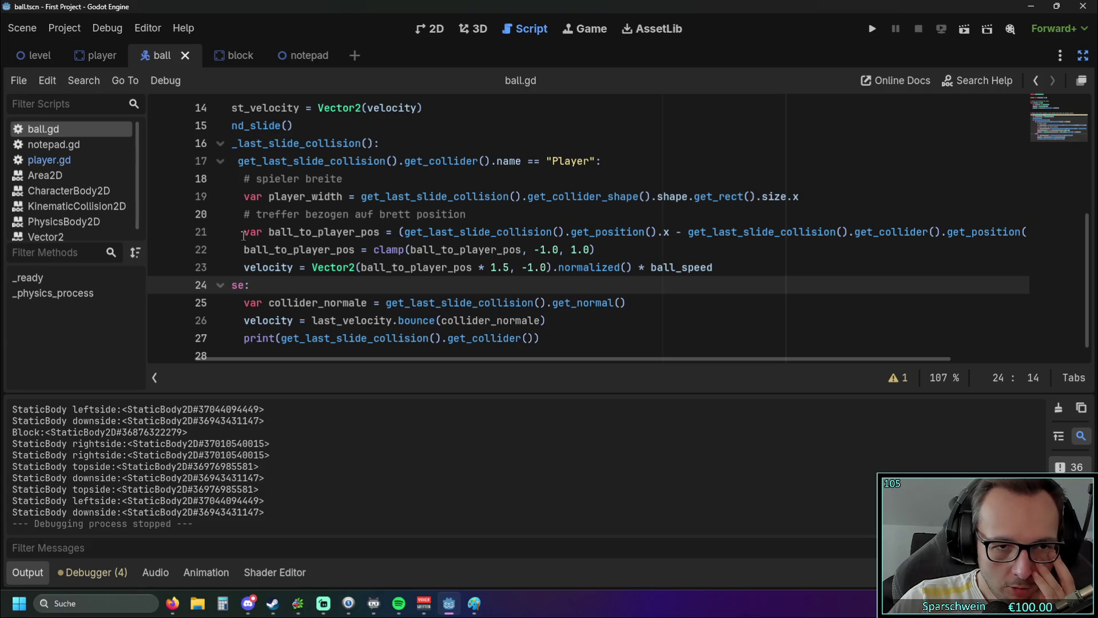
{"action": "left_click_drag", "start_coordinate": [242, 235], "coordinate": [633, 235]}
{"action": "left_click", "coordinate": [649, 252]}
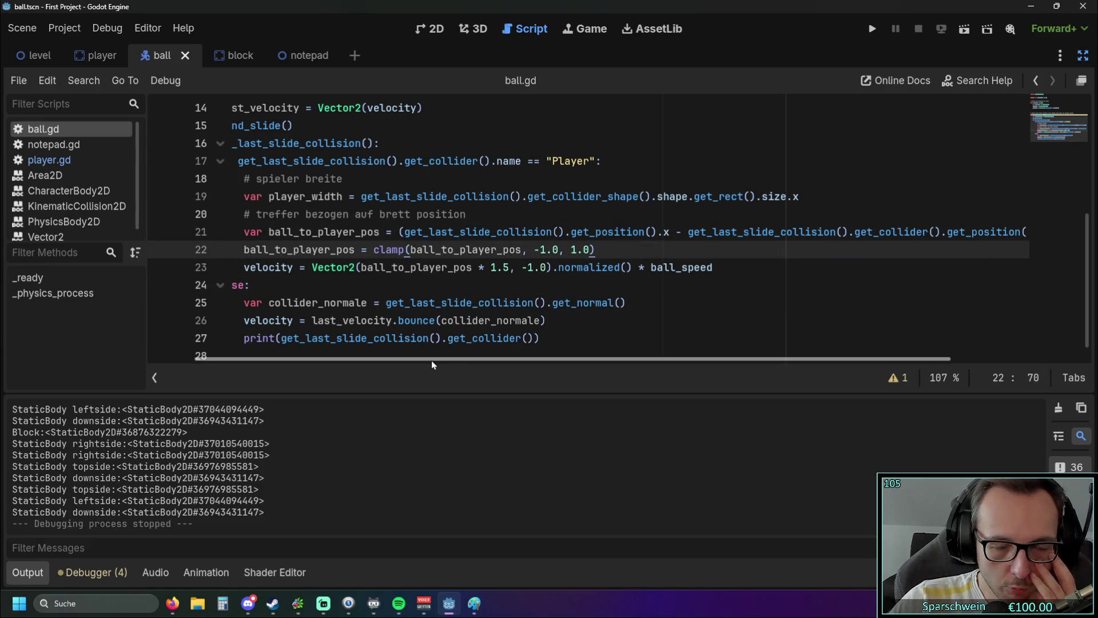
{"action": "left_click_drag", "start_coordinate": [431, 360], "coordinate": [462, 361]}
{"action": "left_click_drag", "start_coordinate": [366, 232], "coordinate": [619, 231]}
{"action": "left_click", "coordinate": [446, 214]}
{"action": "left_click_drag", "start_coordinate": [366, 232], "coordinate": [435, 232]}
{"action": "left_click_drag", "start_coordinate": [513, 232], "coordinate": [886, 232]}
{"action": "left_click", "coordinate": [686, 267]}
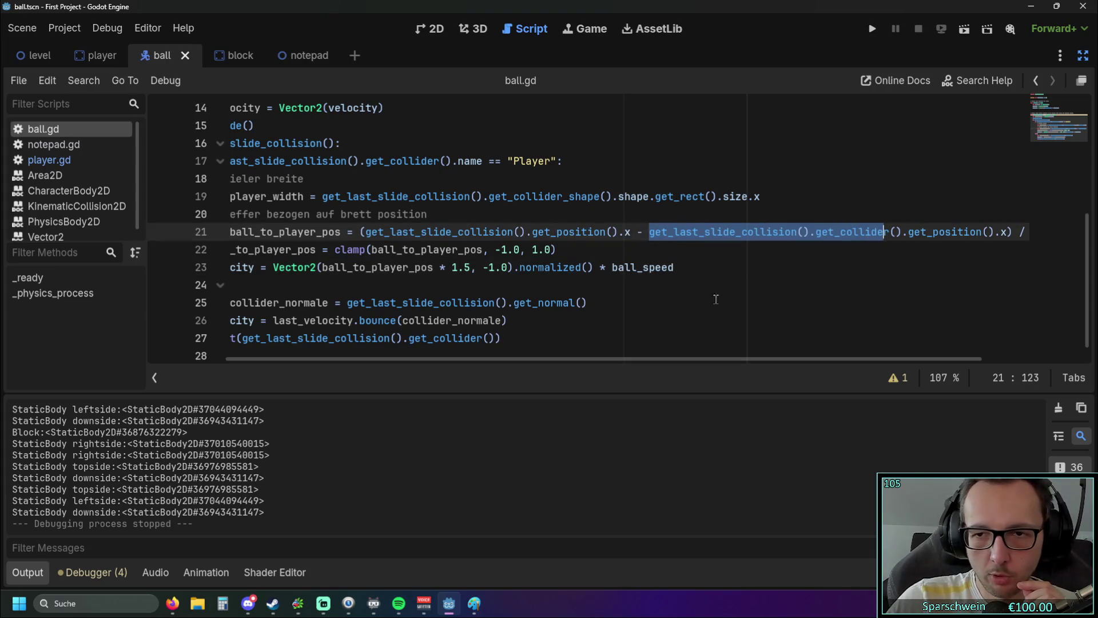
{"action": "left_click_drag", "start_coordinate": [562, 358], "coordinate": [661, 359]}
- Review the velocity and clamp code on lines 21–22, dismissing the Vector2.normalized documentation popup
{"action": "left_click", "coordinate": [896, 234]}
{"action": "left_click_drag", "start_coordinate": [908, 240], "coordinate": [1028, 234]}
{"action": "left_click_drag", "start_coordinate": [743, 360], "coordinate": [579, 367]}
{"action": "left_click_drag", "start_coordinate": [322, 196], "coordinate": [806, 196]}
{"action": "left_click", "coordinate": [849, 232]}
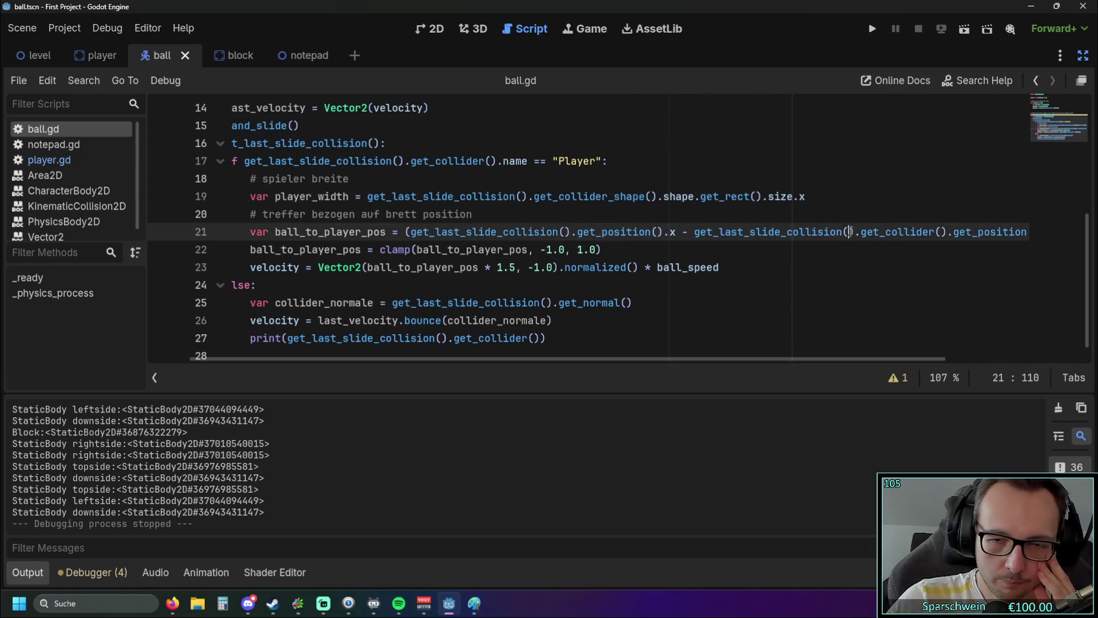
{"action": "left_click", "coordinate": [783, 268]}
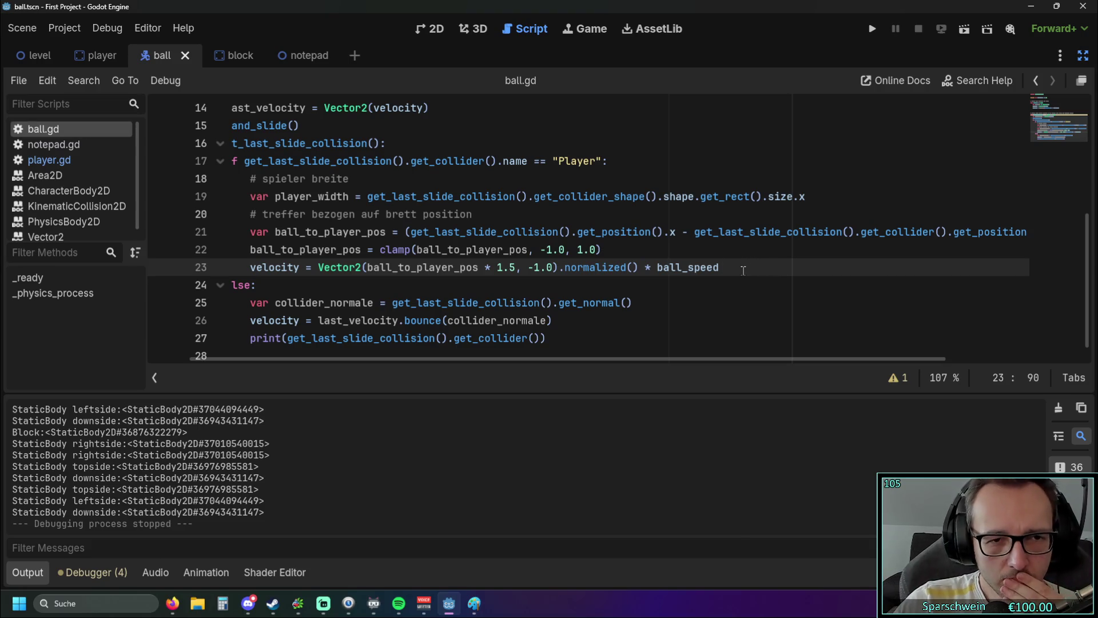
{"action": "left_click_drag", "start_coordinate": [379, 250], "coordinate": [594, 260]}
{"action": "mouse_move", "coordinate": [595, 261]}
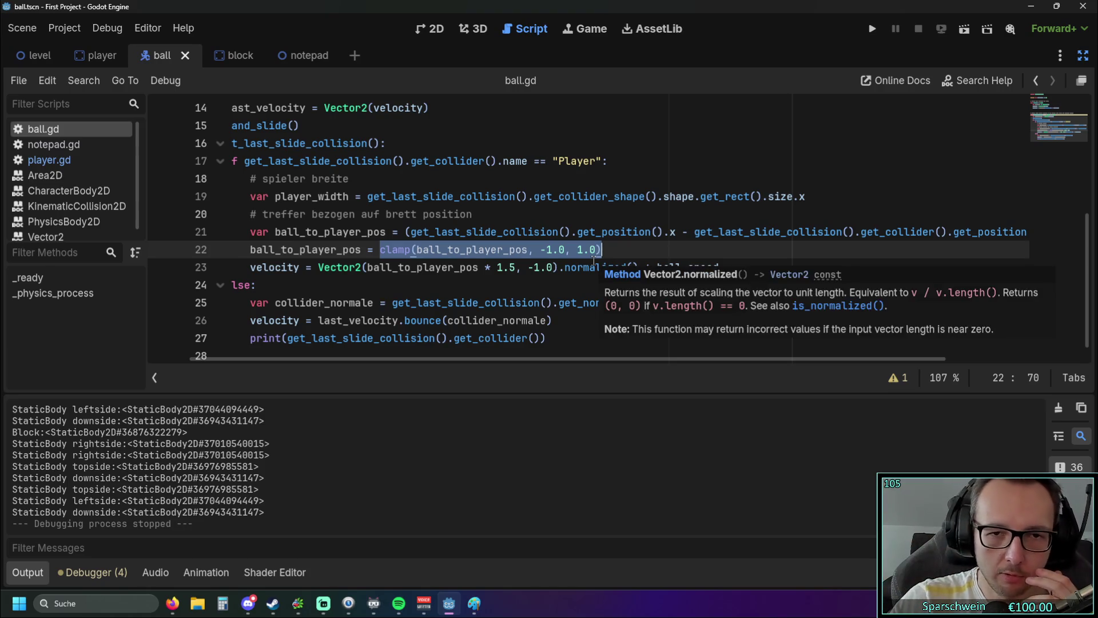
{"action": "left_click", "coordinate": [455, 302]}
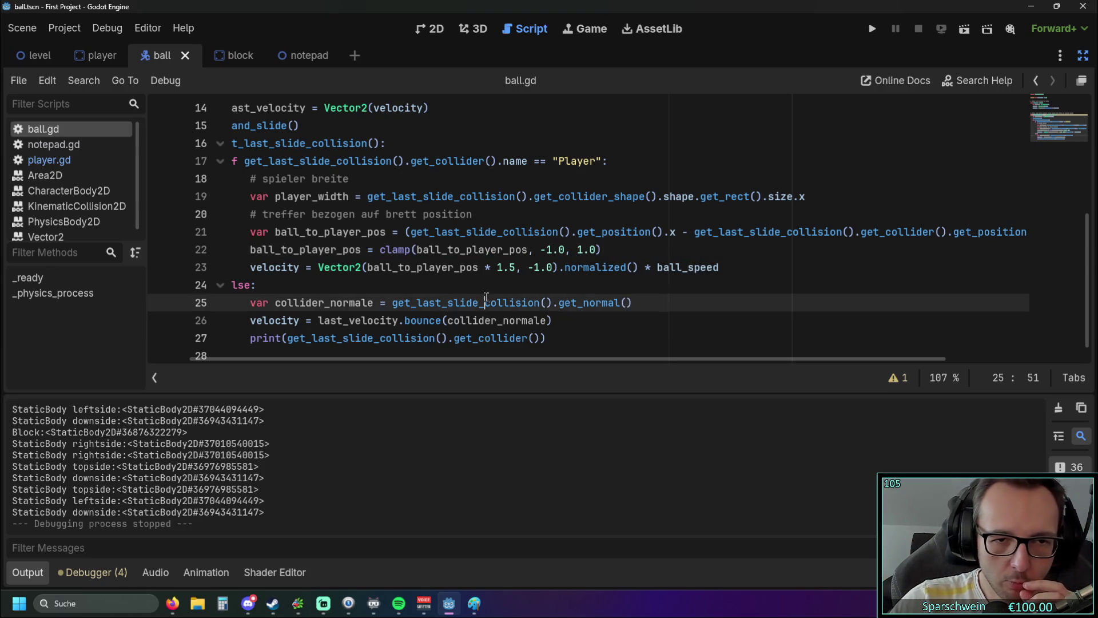
{"action": "left_click", "coordinate": [251, 250]}
{"action": "double_click", "coordinate": [251, 250]}
{"action": "left_click", "coordinate": [415, 284]}
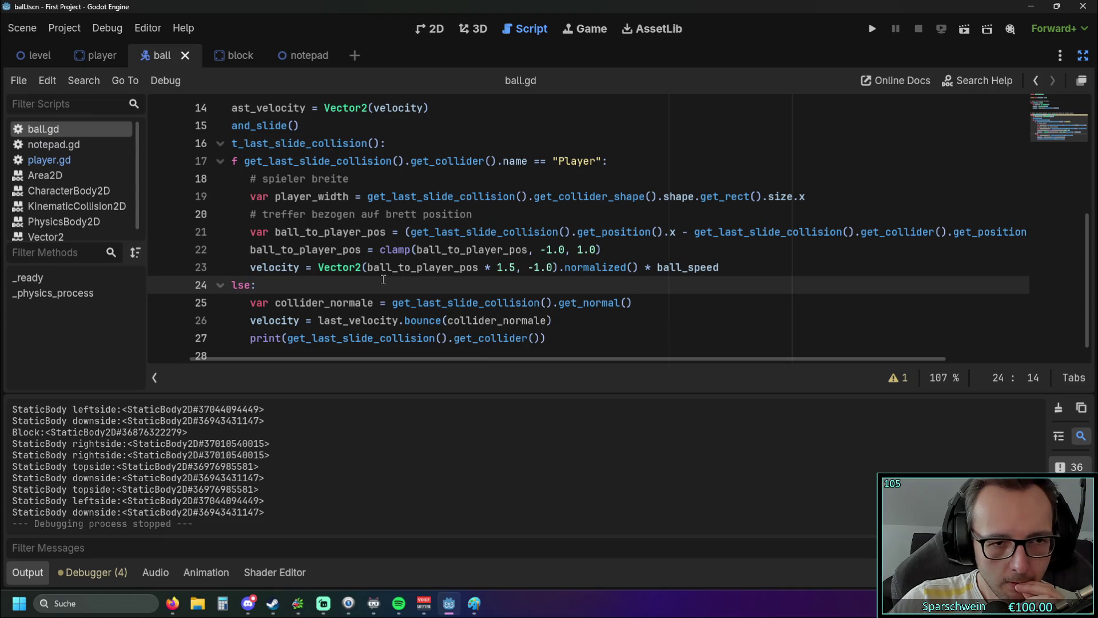
{"action": "left_click_drag", "start_coordinate": [358, 359], "coordinate": [282, 362]}
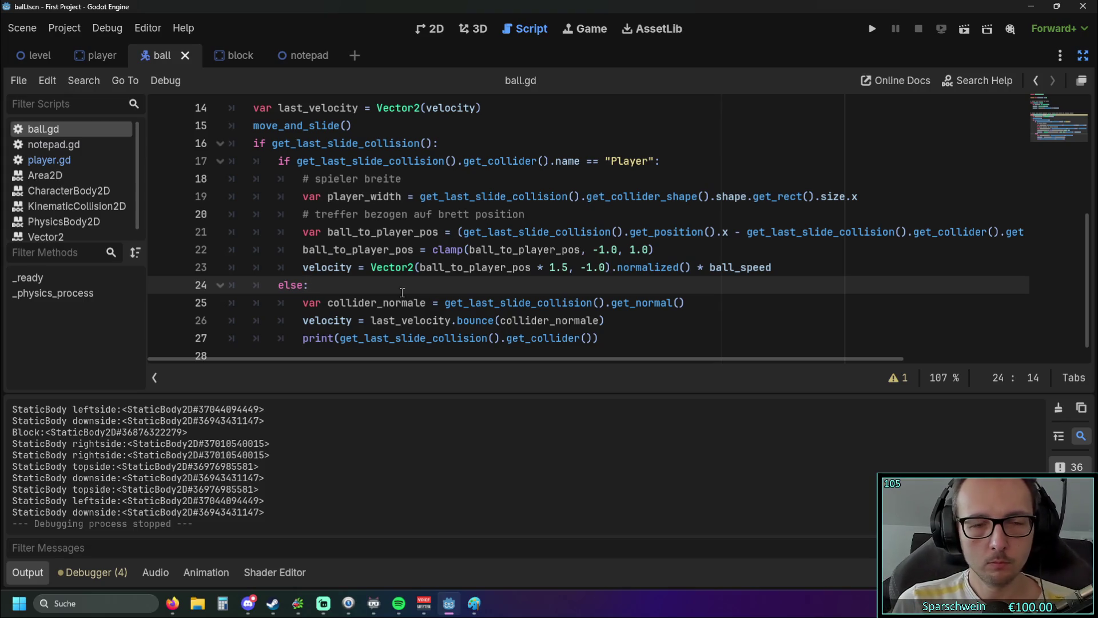
{"action": "scroll", "coordinate": [402, 292], "scroll_direction": "up", "scroll_amount": 5}
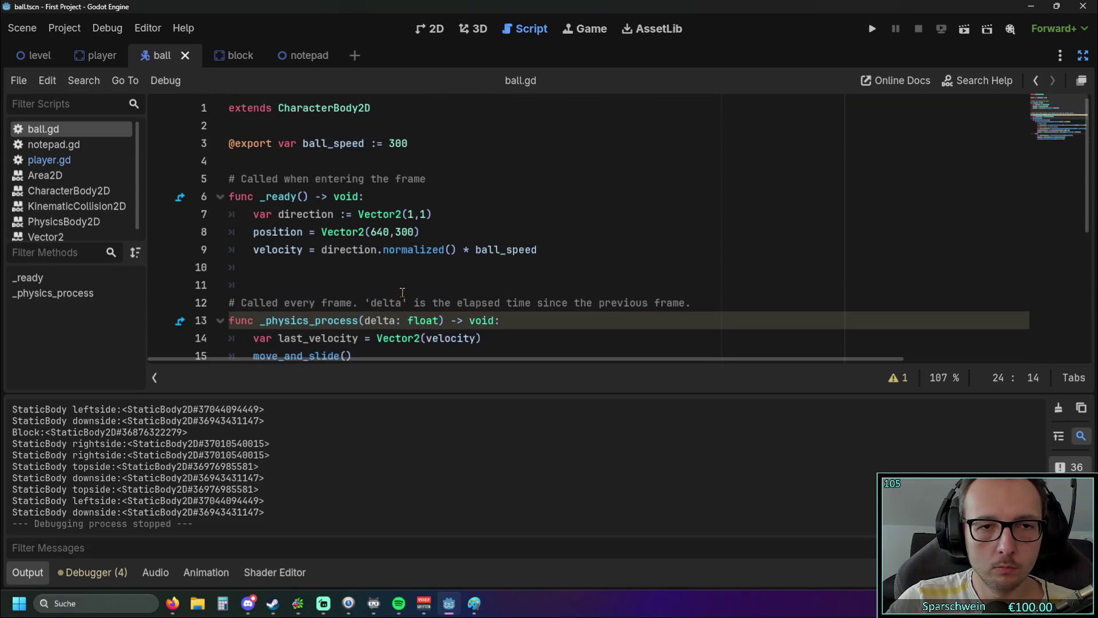
{"action": "scroll", "coordinate": [402, 289], "scroll_direction": "down", "scroll_amount": 5}
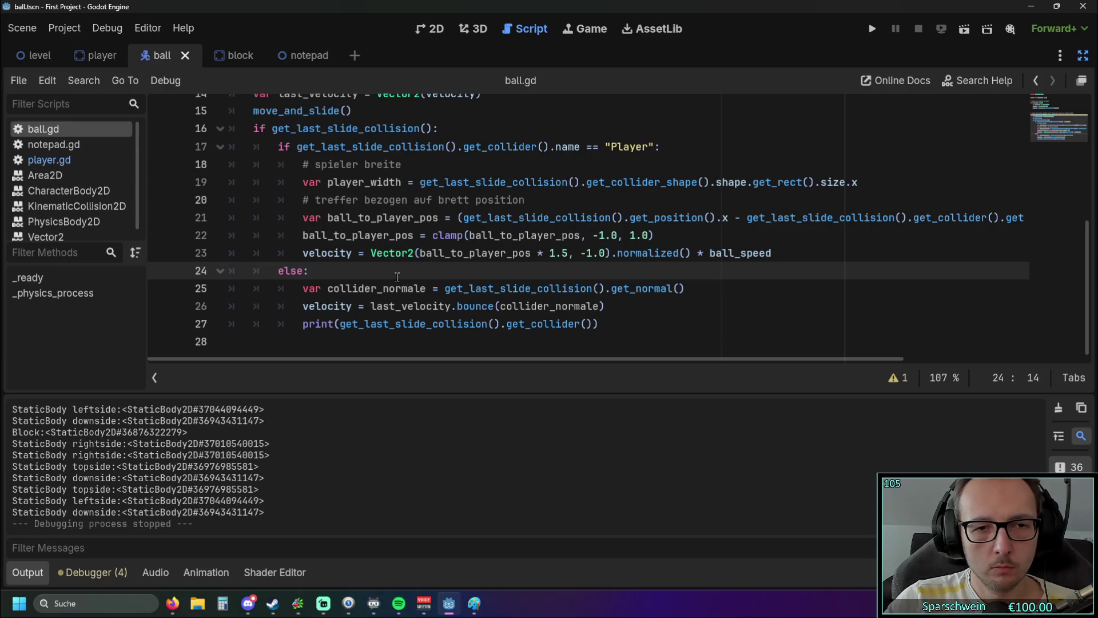
{"action": "left_click_drag", "start_coordinate": [414, 252], "coordinate": [538, 253]}
{"action": "left_click", "coordinate": [586, 273]}
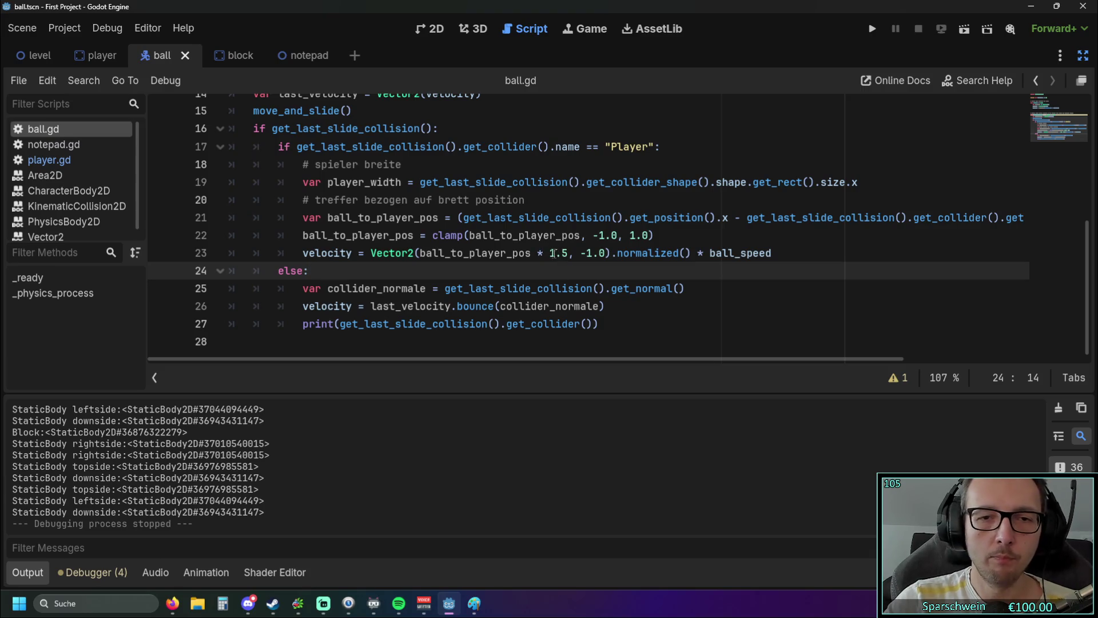
{"action": "left_click_drag", "start_coordinate": [373, 253], "coordinate": [603, 252]}
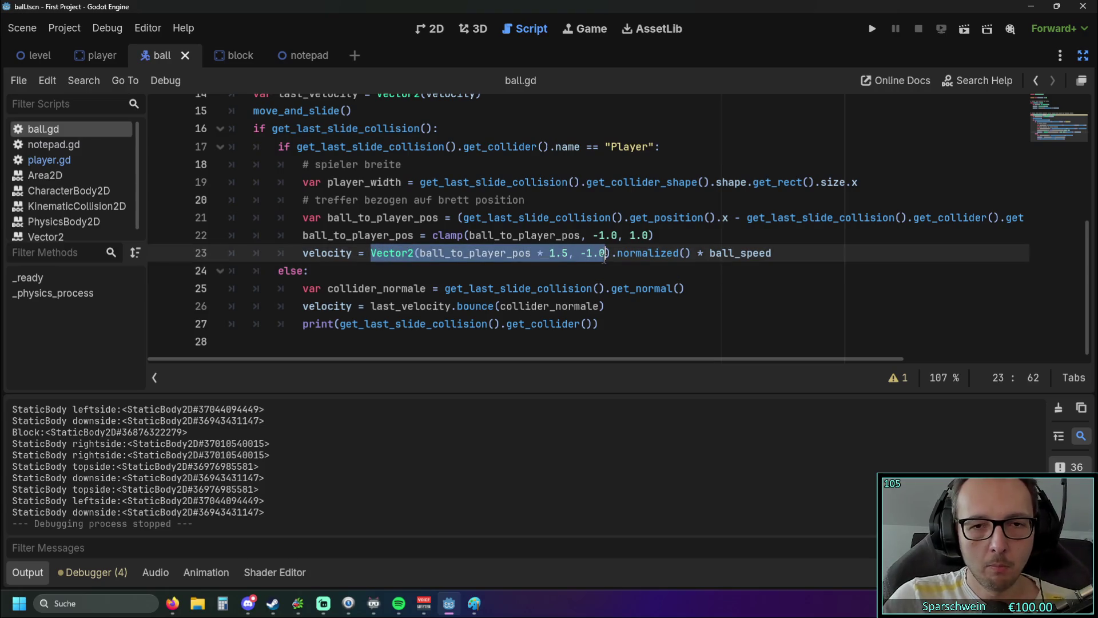
{"action": "left_click", "coordinate": [601, 270]}
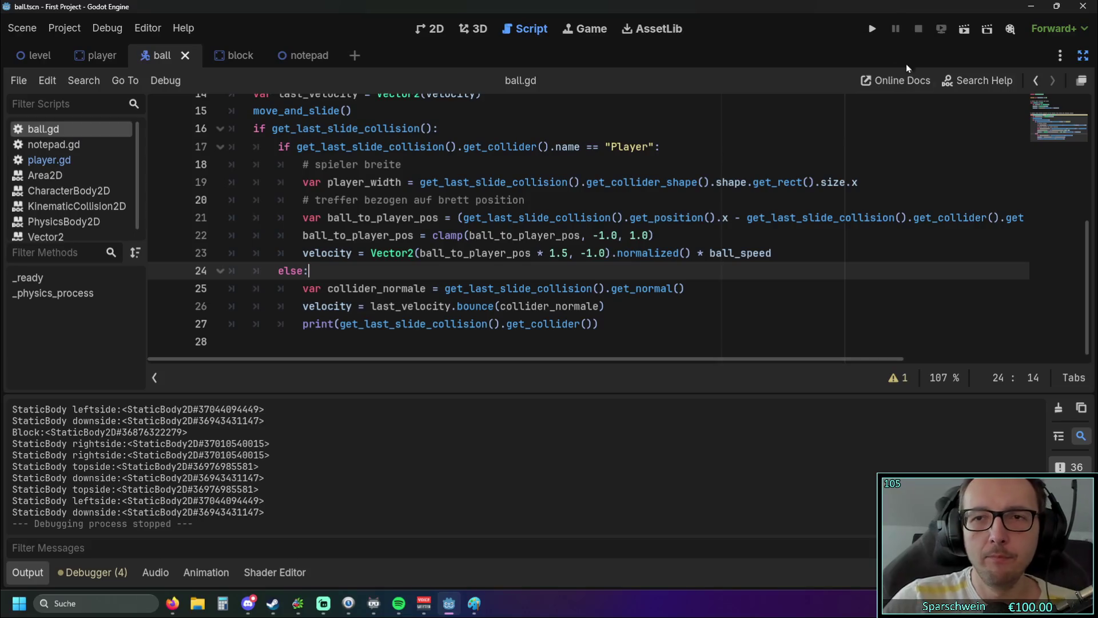
- Launch the project and move the paddle left and right with the arrow keys to return the ball
{"action": "left_click", "coordinate": [871, 29]}
{"action": "key", "text": "Right"}
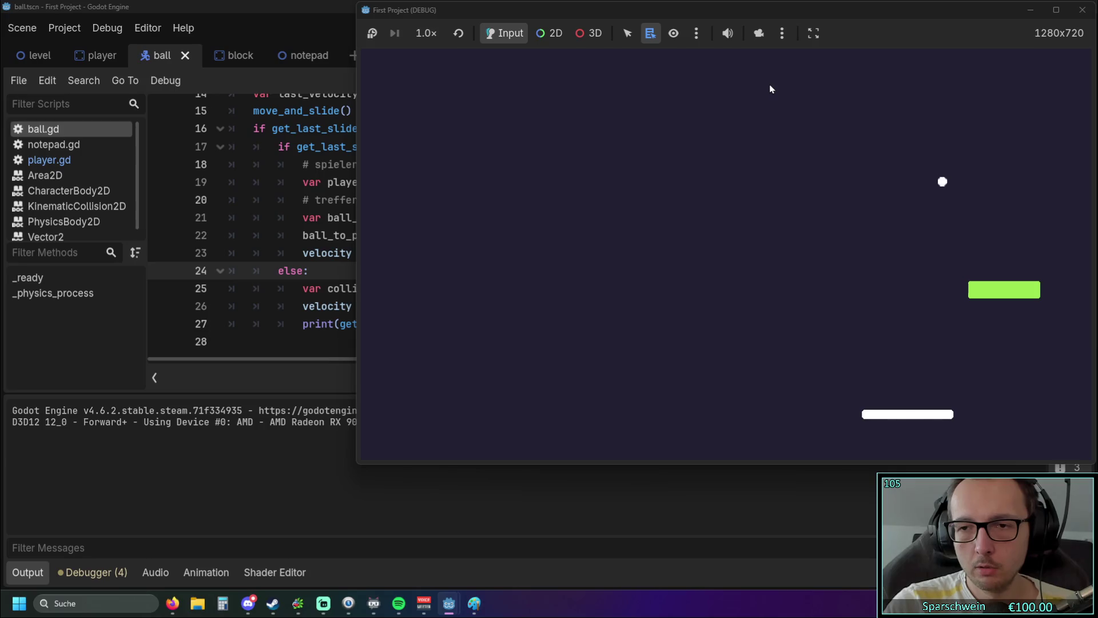
{"action": "key", "text": "Right"}
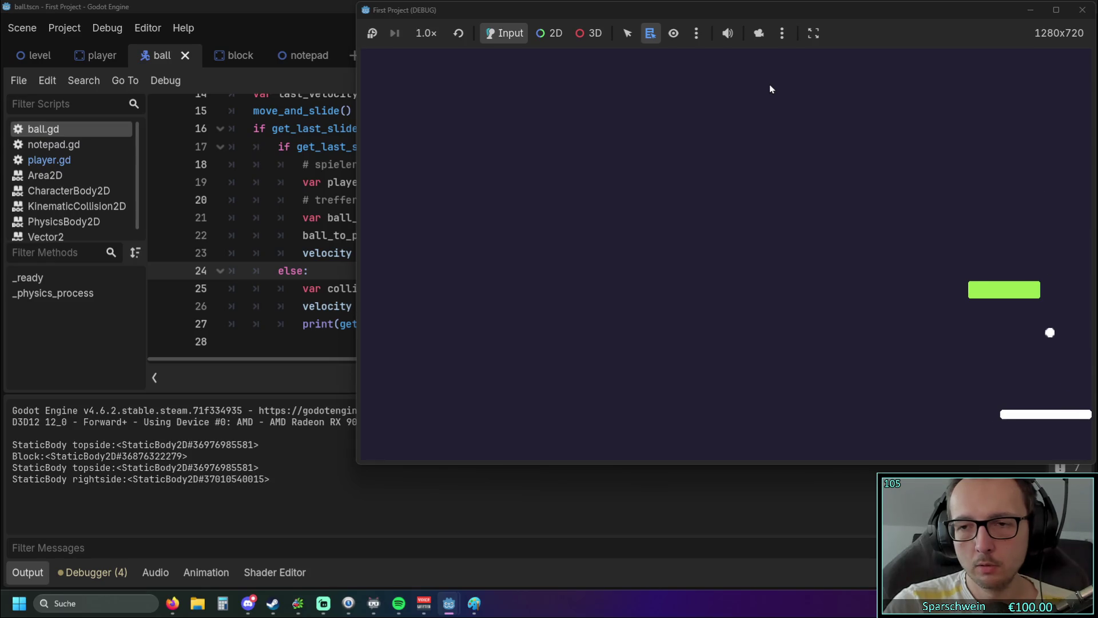
{"action": "key", "text": "Left"}
{"action": "key", "text": "Right"}
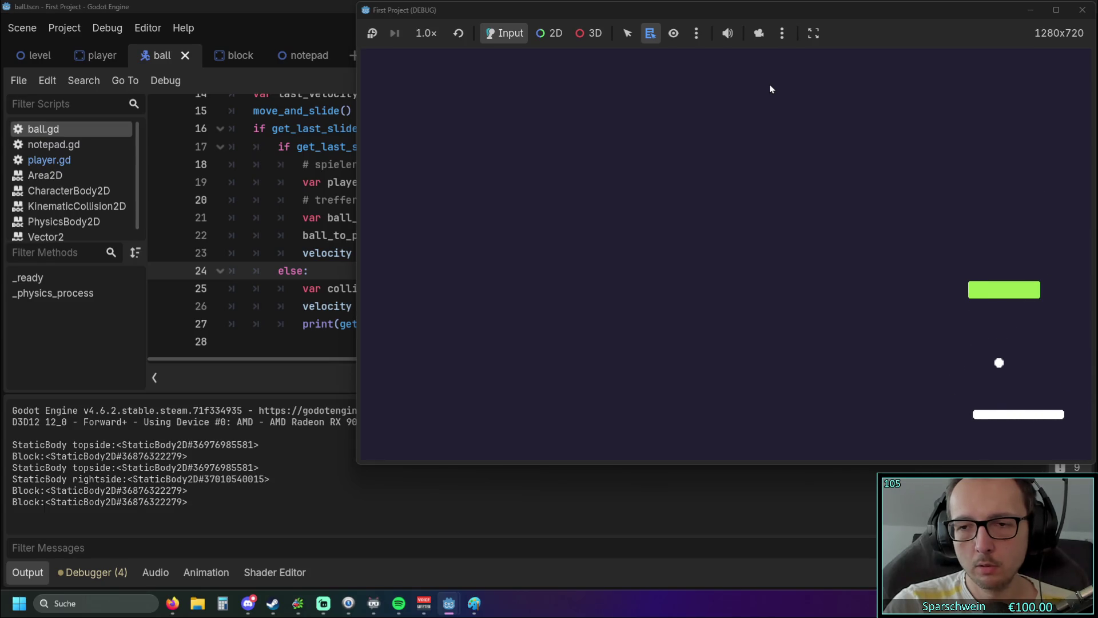
{"action": "key", "text": "Left"}
{"action": "key", "text": "Left"}
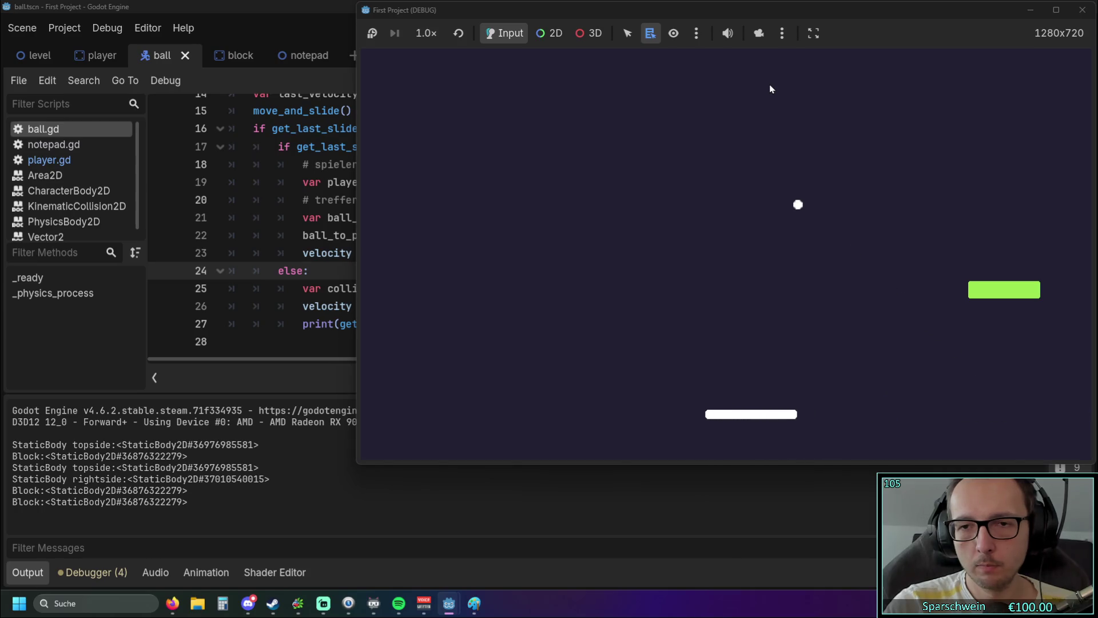
{"action": "key", "text": "Left"}
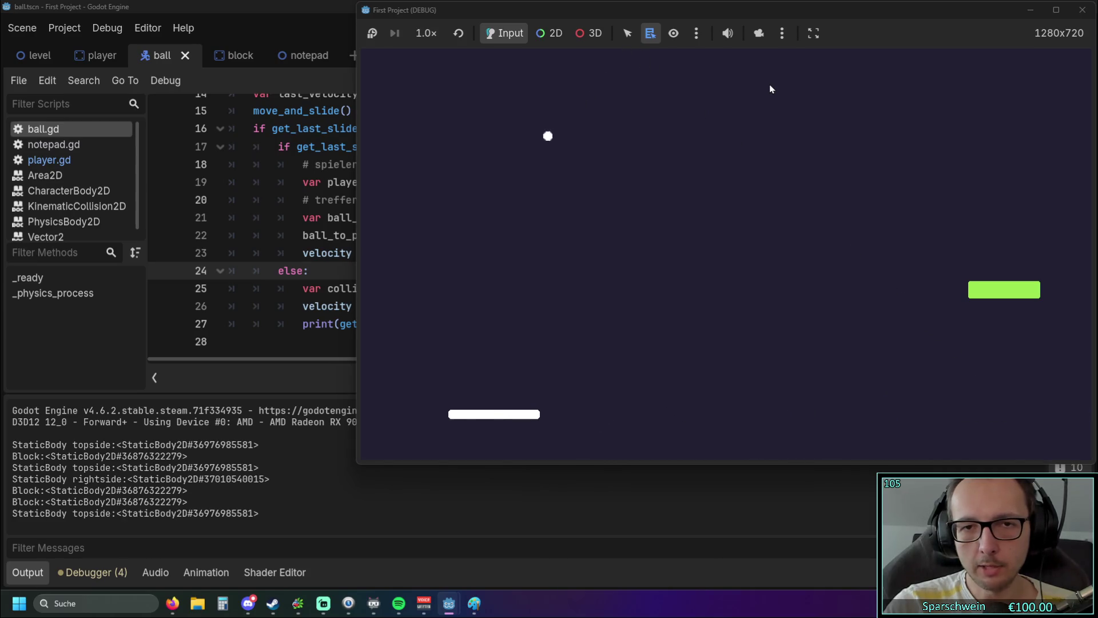
{"action": "key", "text": "Left"}
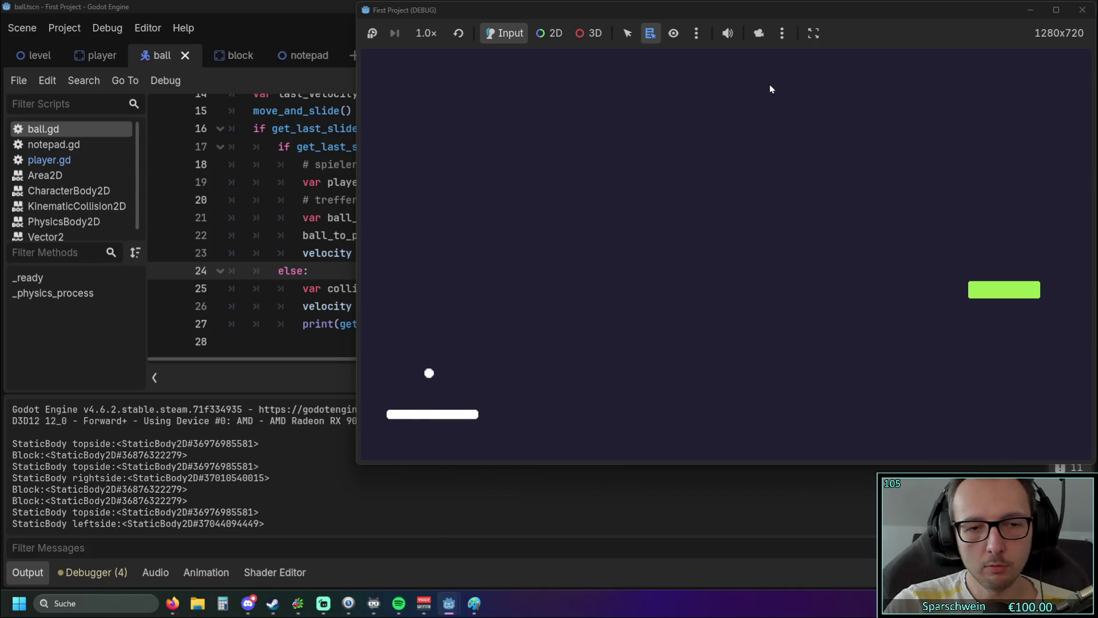
{"action": "key", "text": "Right"}
{"action": "key", "text": "Right"}
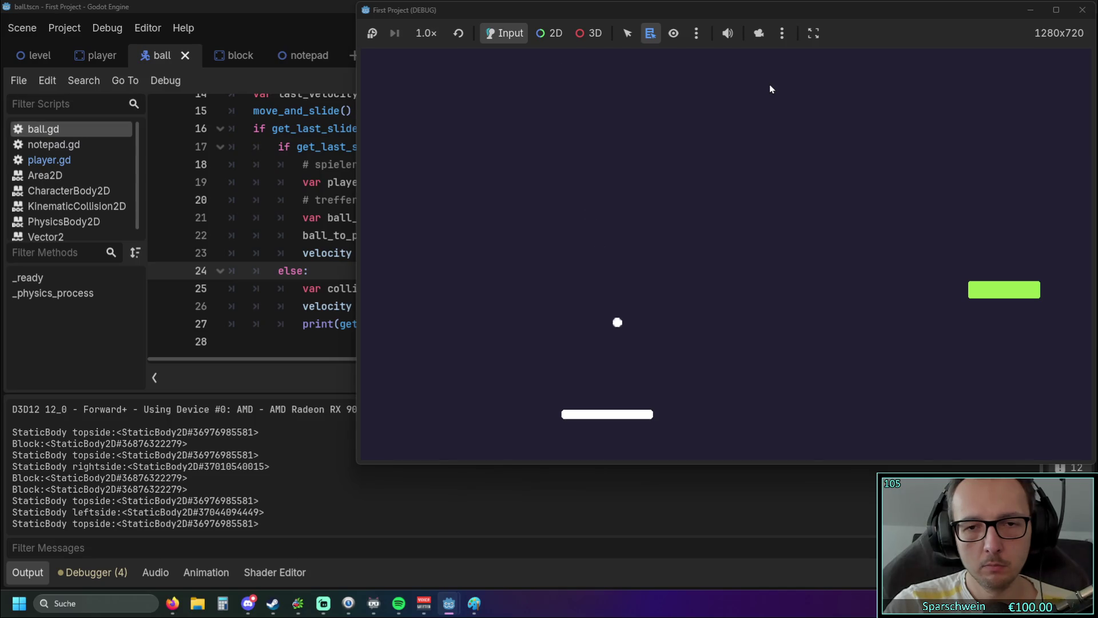
{"action": "key", "text": "Right"}
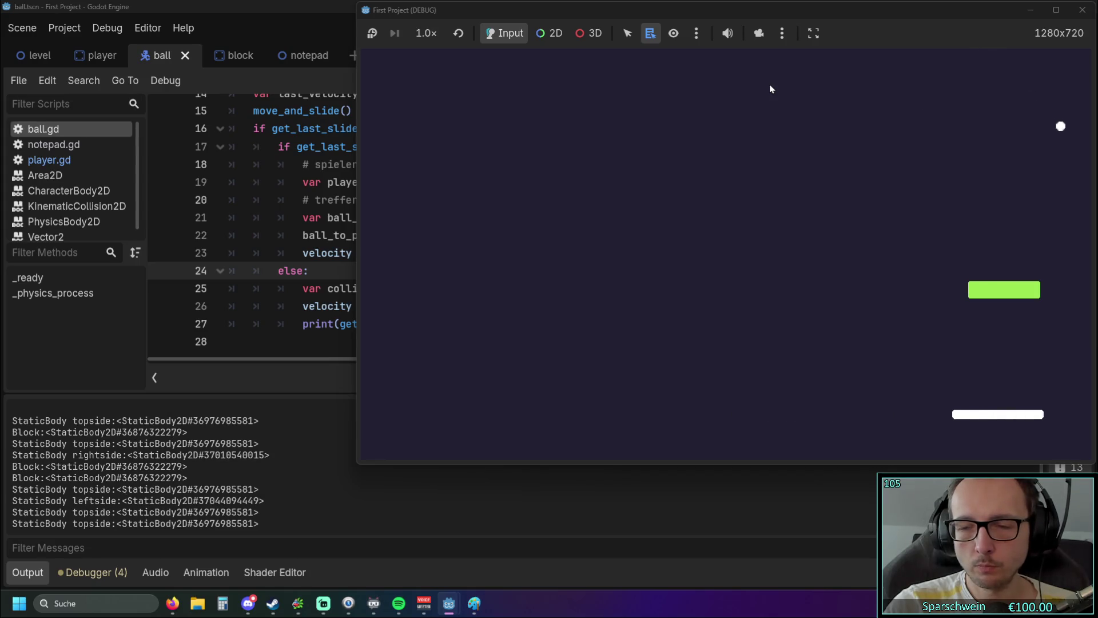
{"action": "key", "text": "Left"}
{"action": "key", "text": "Left"}
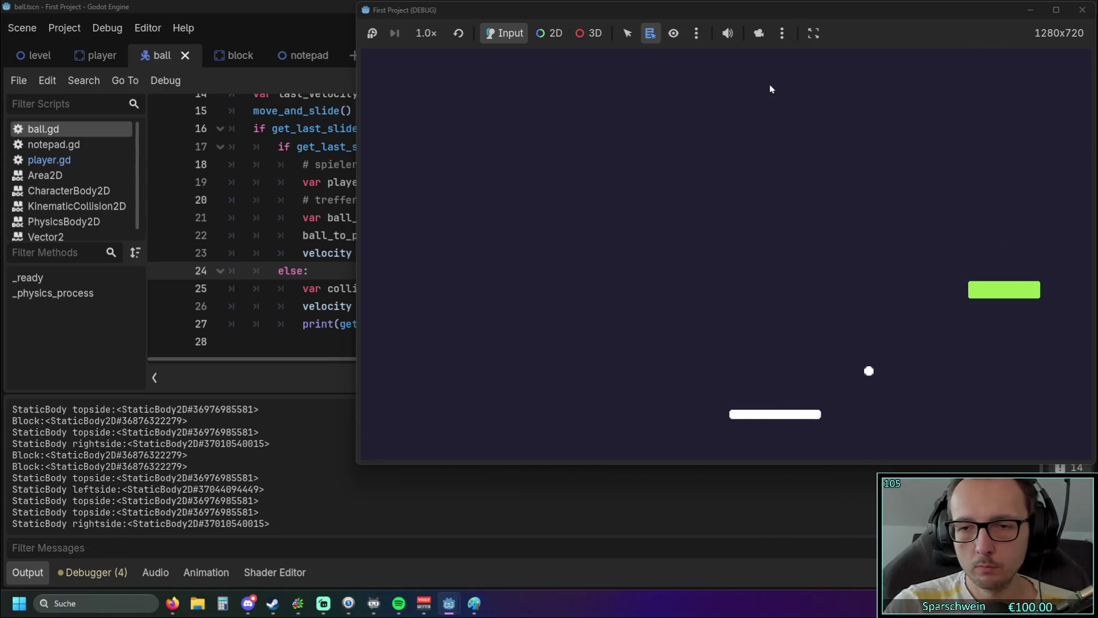
{"action": "key", "text": "Right"}
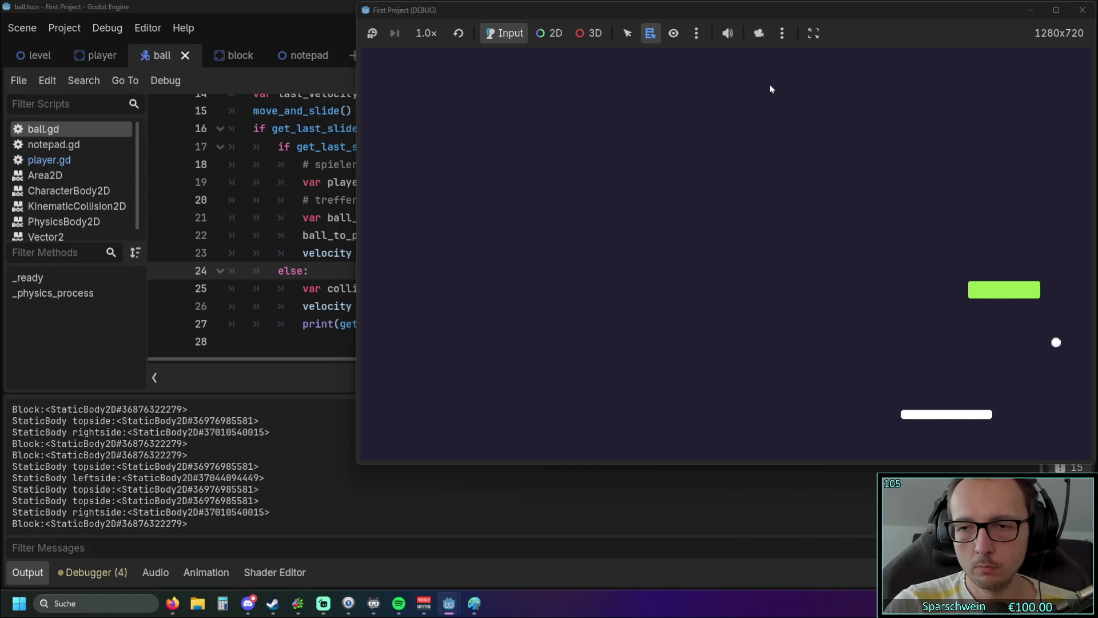
{"action": "key", "text": "Left"}
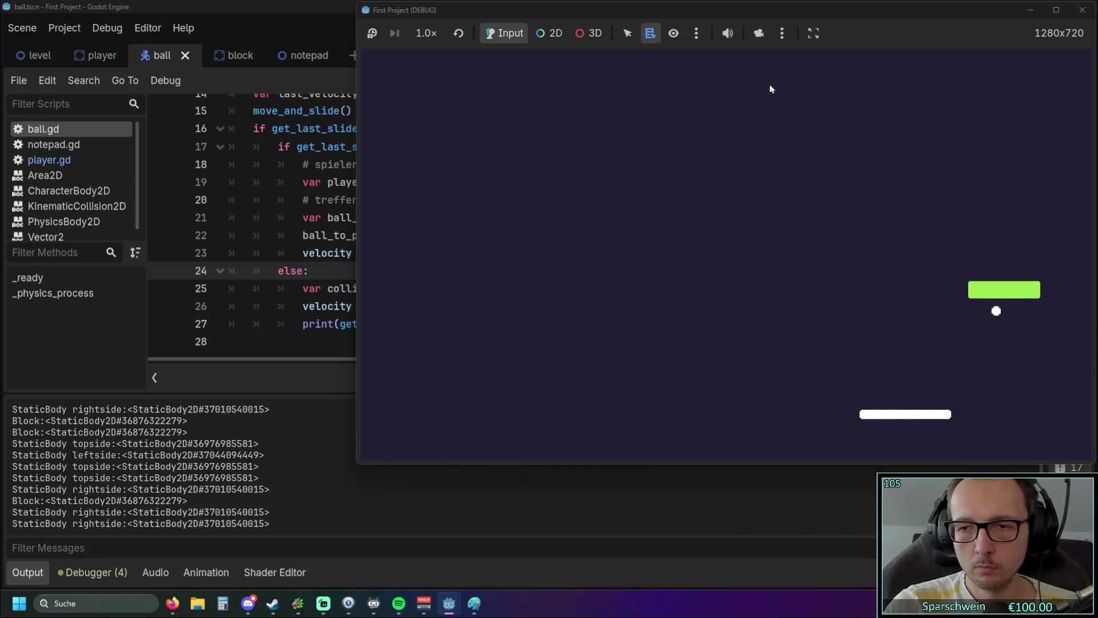
{"action": "key", "text": "Right"}
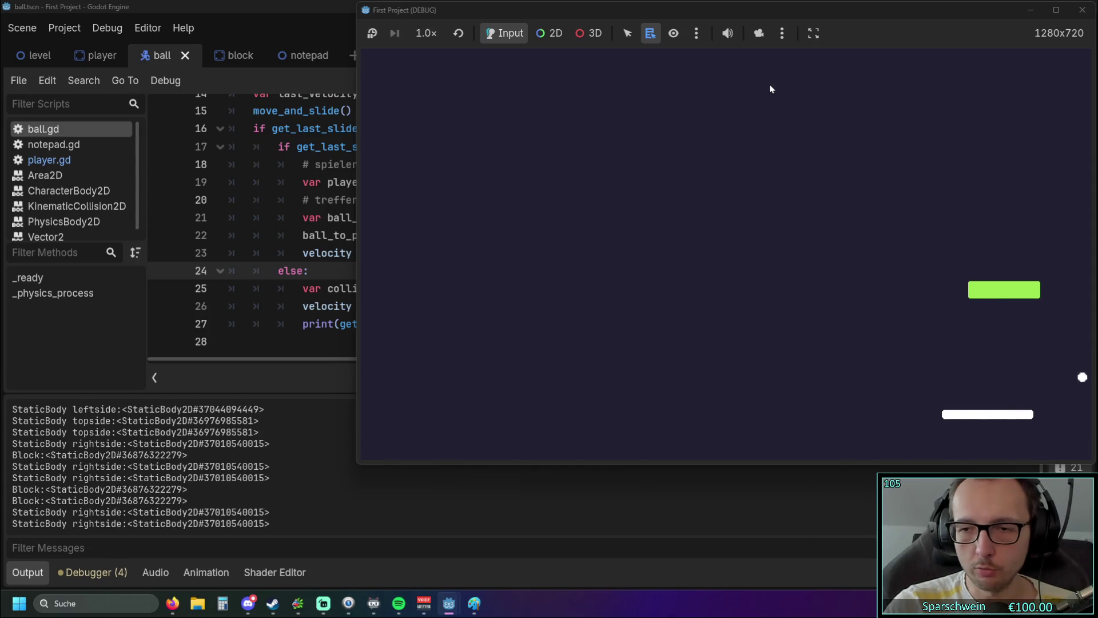
{"action": "key", "text": "Left"}
- Steer the paddle left and right to keep the ball in play, then stop the game with F8
{"action": "key", "text": "Right"}
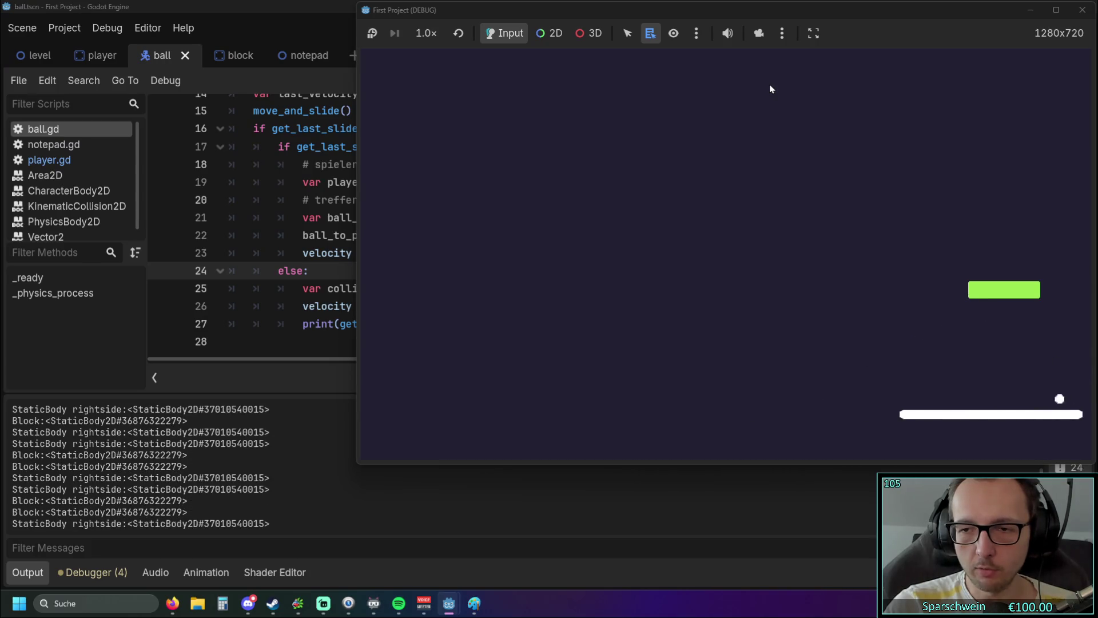
{"action": "key", "text": "Left"}
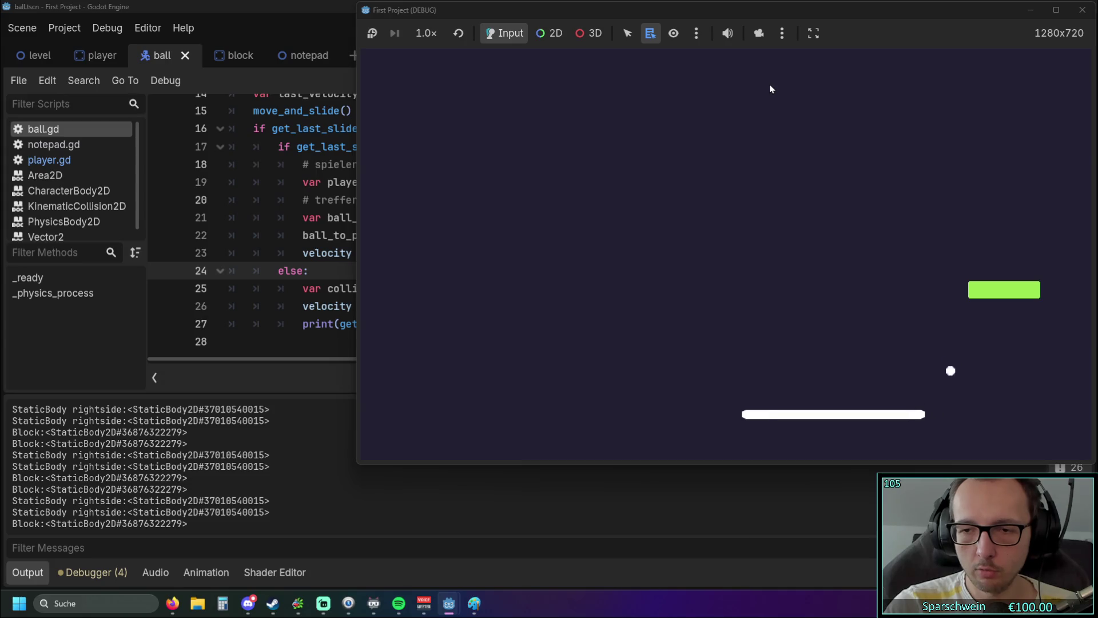
{"action": "key", "text": "Right"}
{"action": "key", "text": "Left"}
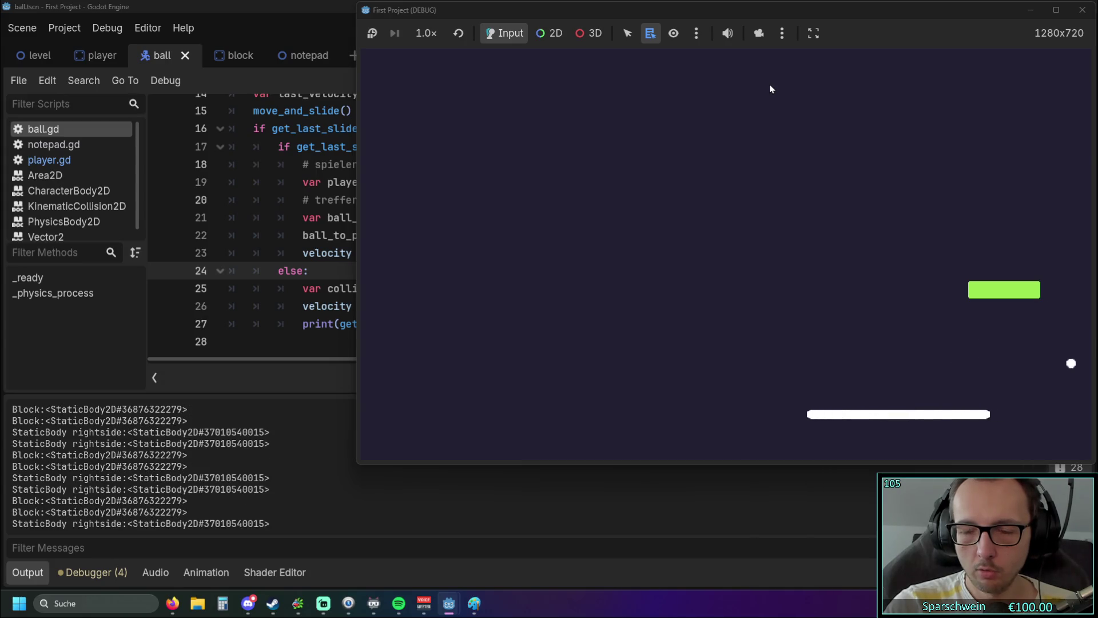
{"action": "key", "text": "Left"}
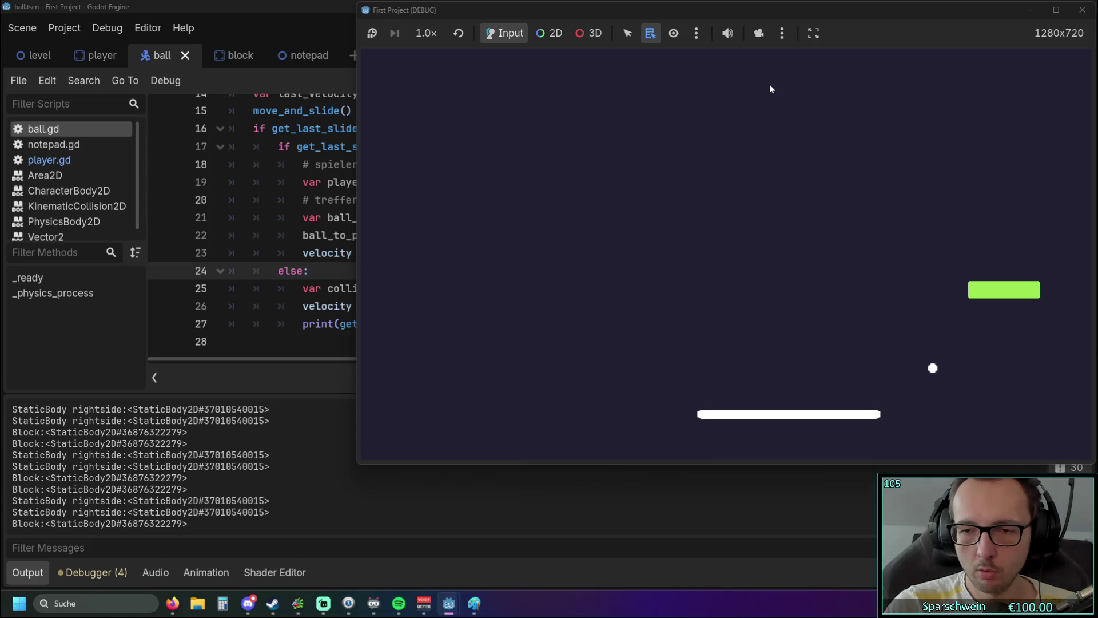
{"action": "key", "text": "Right"}
{"action": "key", "text": "Left"}
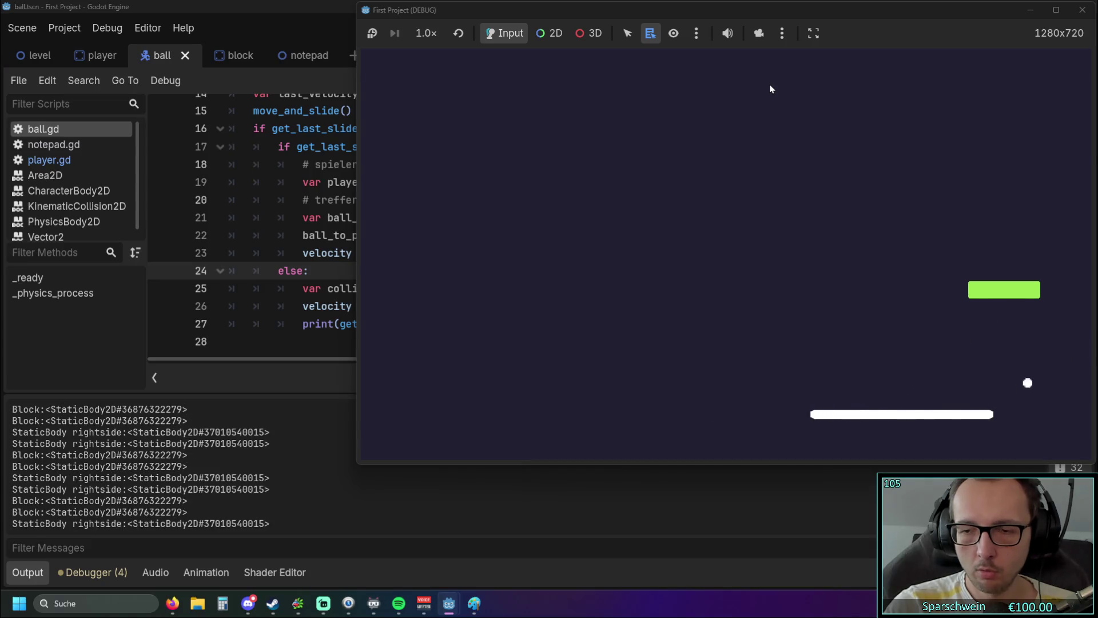
{"action": "key", "text": "Left"}
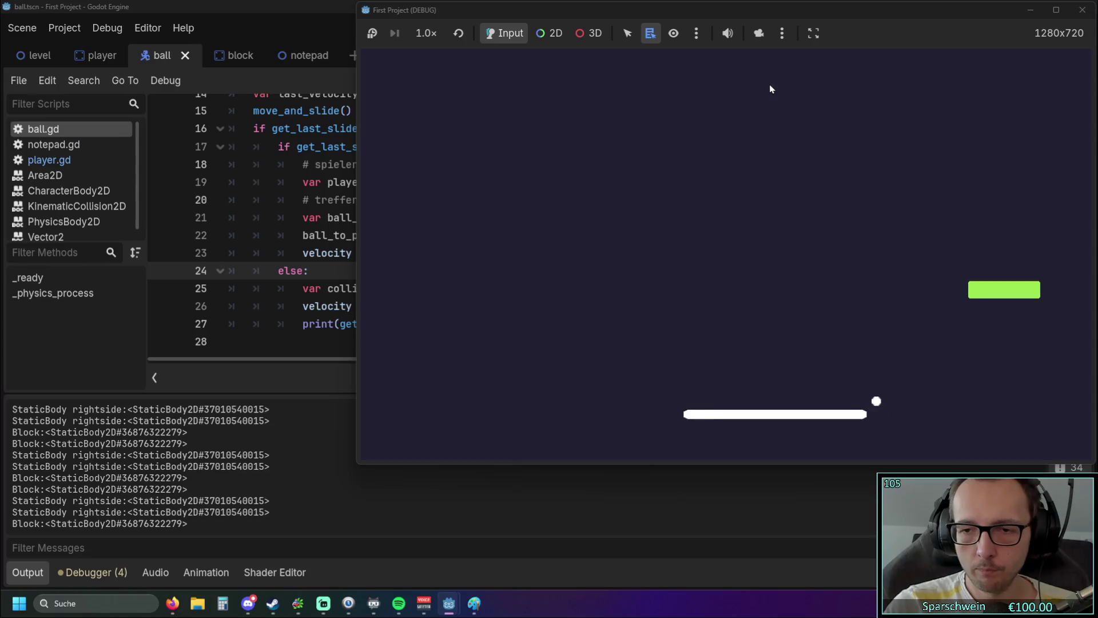
{"action": "key", "text": "Right"}
{"action": "key", "text": "Left"}
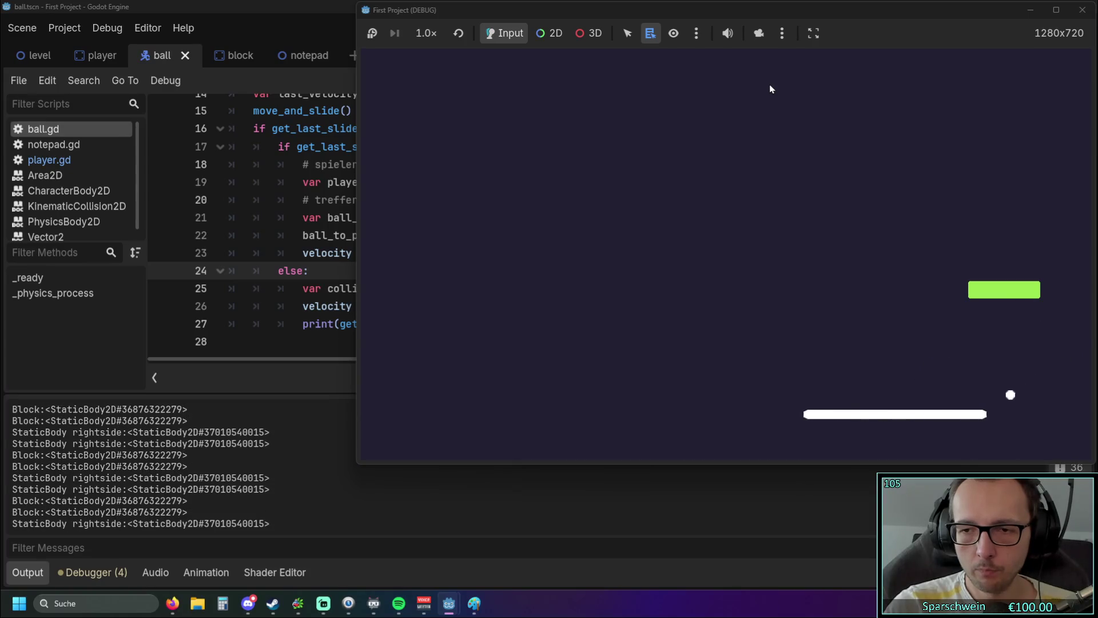
{"action": "key", "text": "Left"}
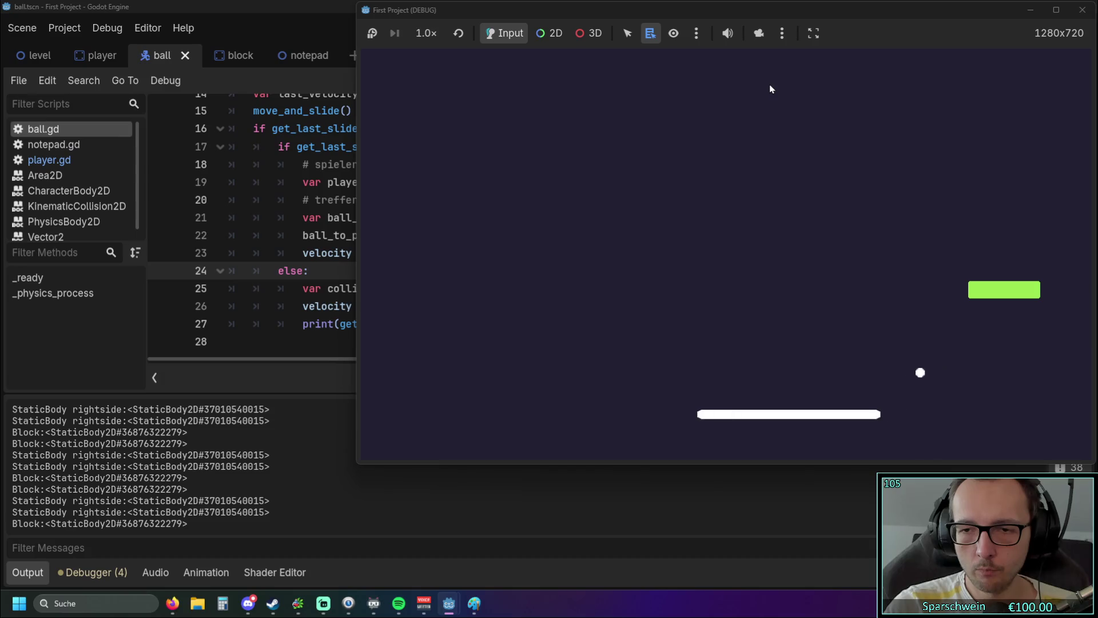
{"action": "key", "text": "Right"}
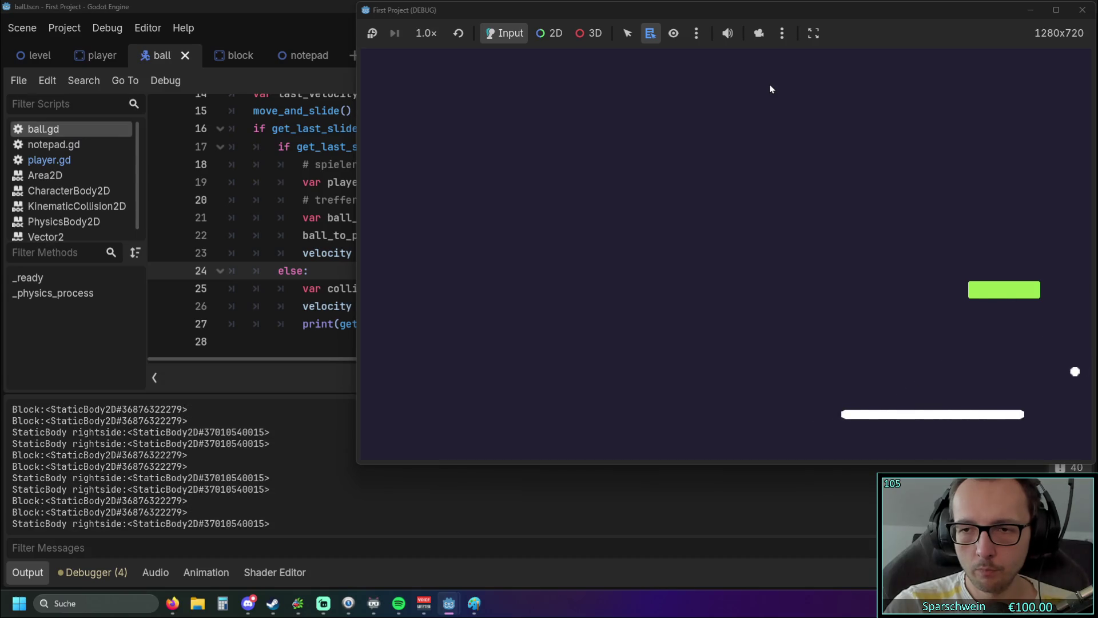
{"action": "key", "text": "Left"}
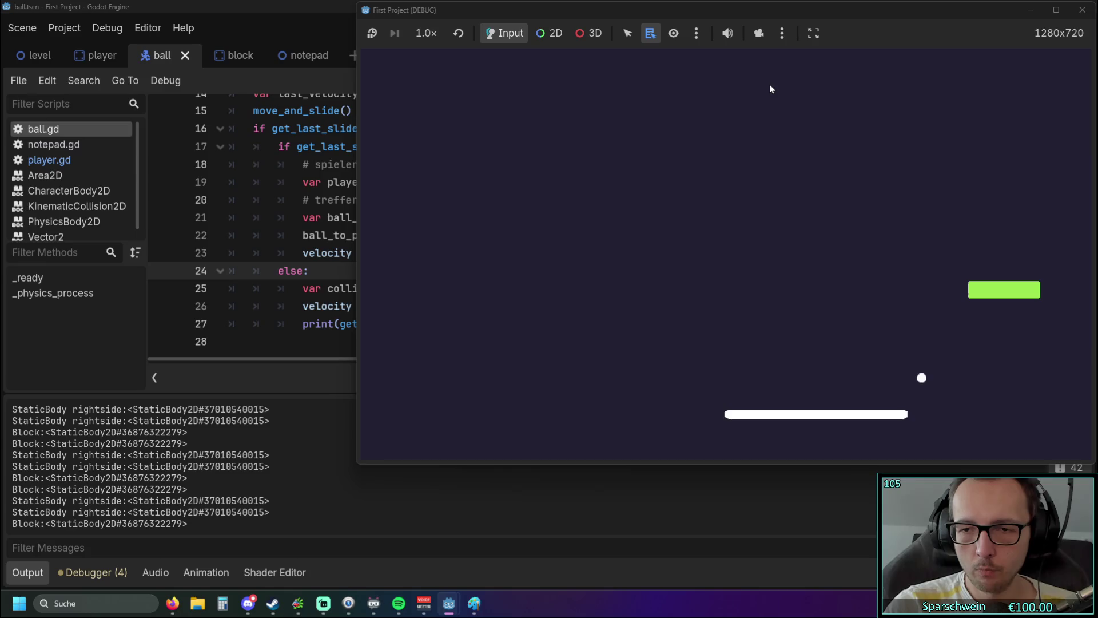
{"action": "key", "text": "Right"}
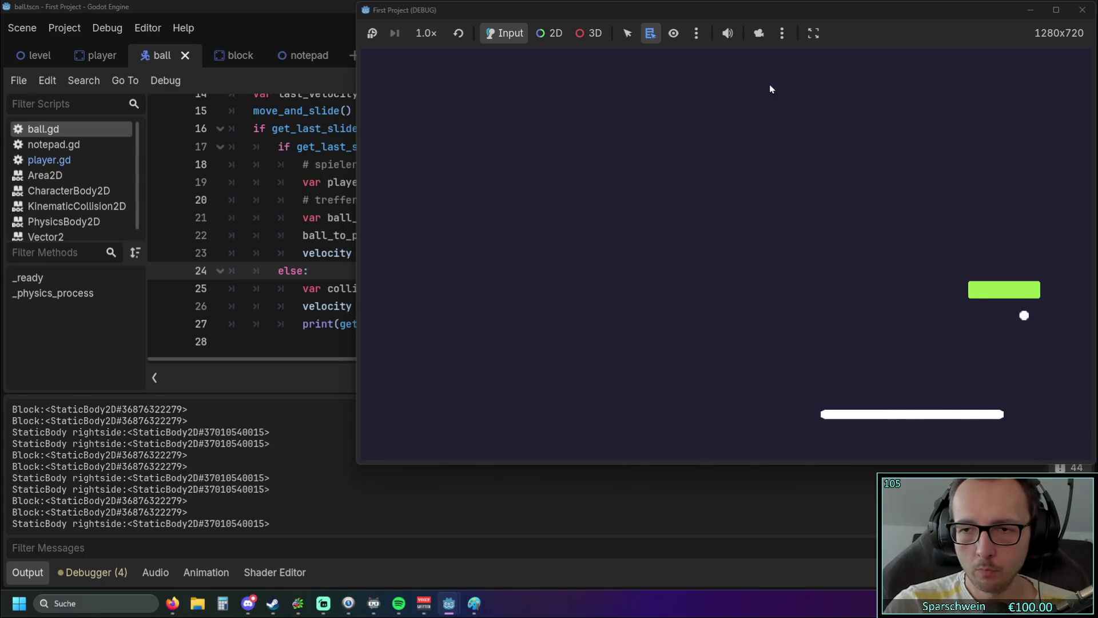
{"action": "key", "text": "Left"}
{"action": "key", "text": "Left"}
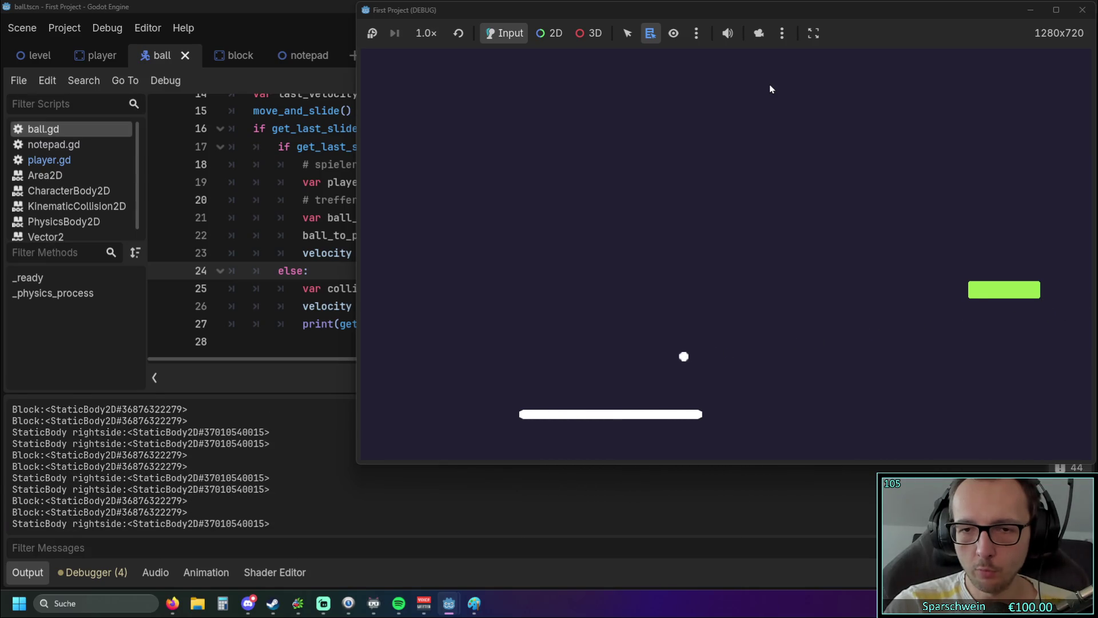
{"action": "key", "text": "Left"}
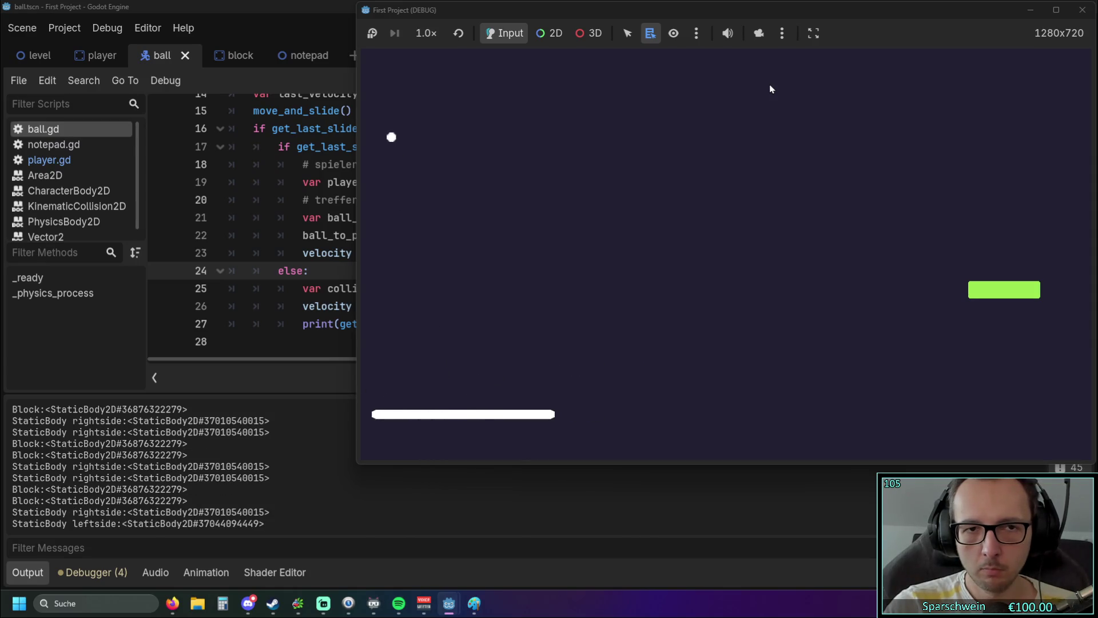
{"action": "key", "text": "Right"}
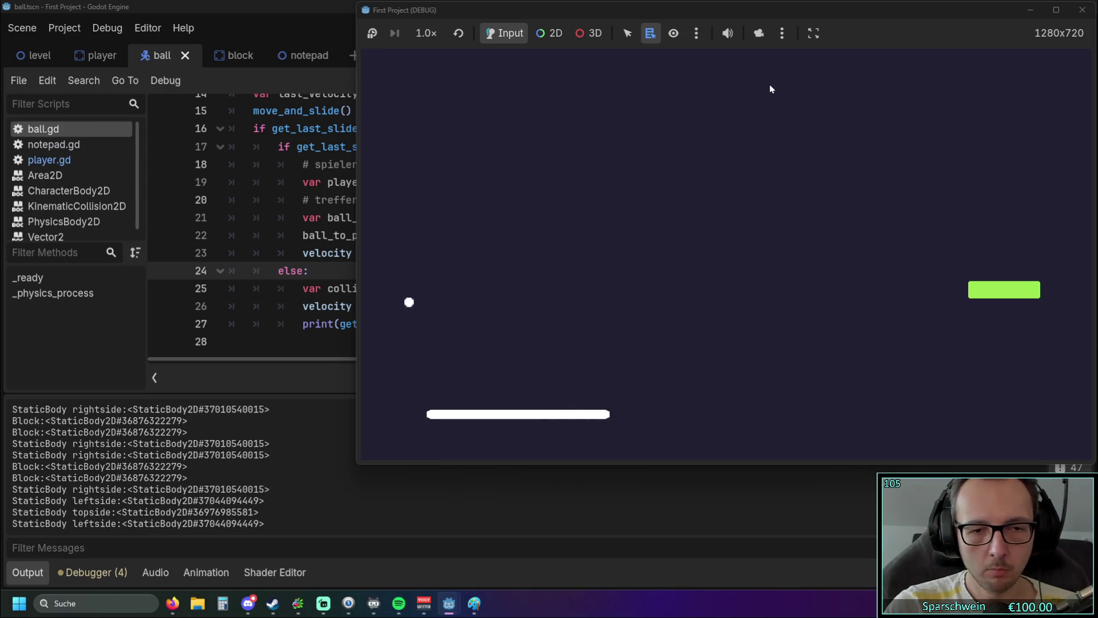
{"action": "key", "text": "Right"}
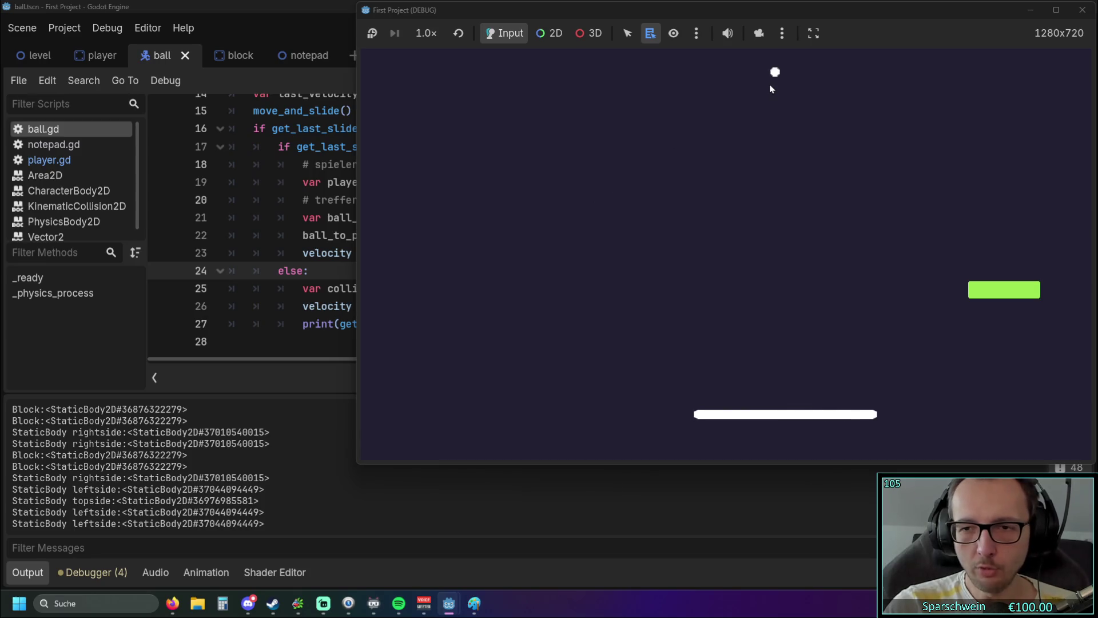
{"action": "key", "text": "Right"}
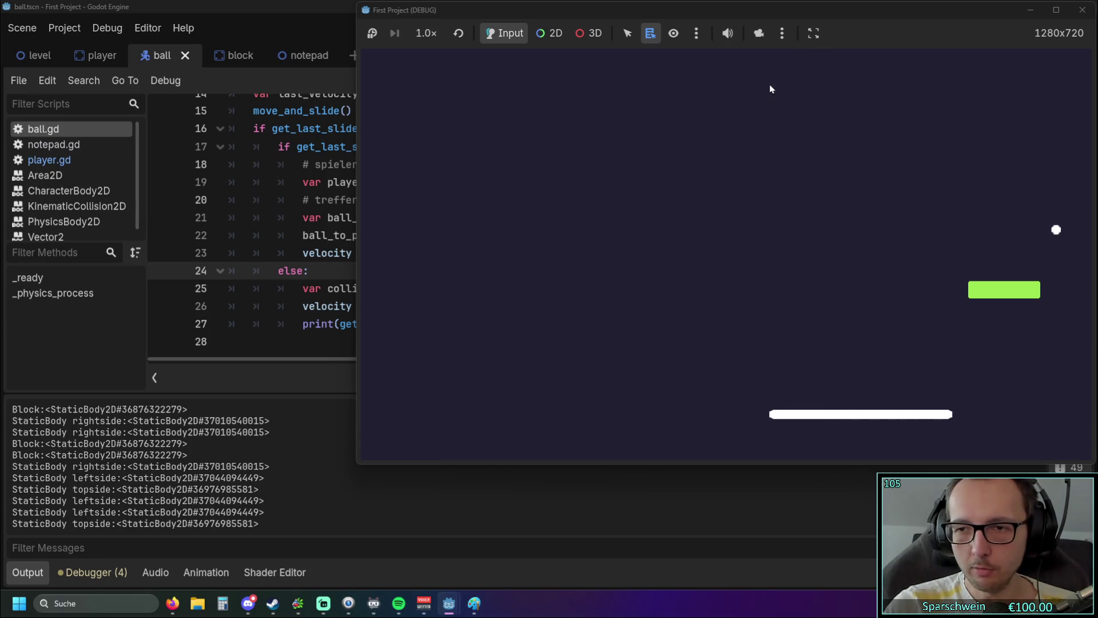
{"action": "key", "text": "Left"}
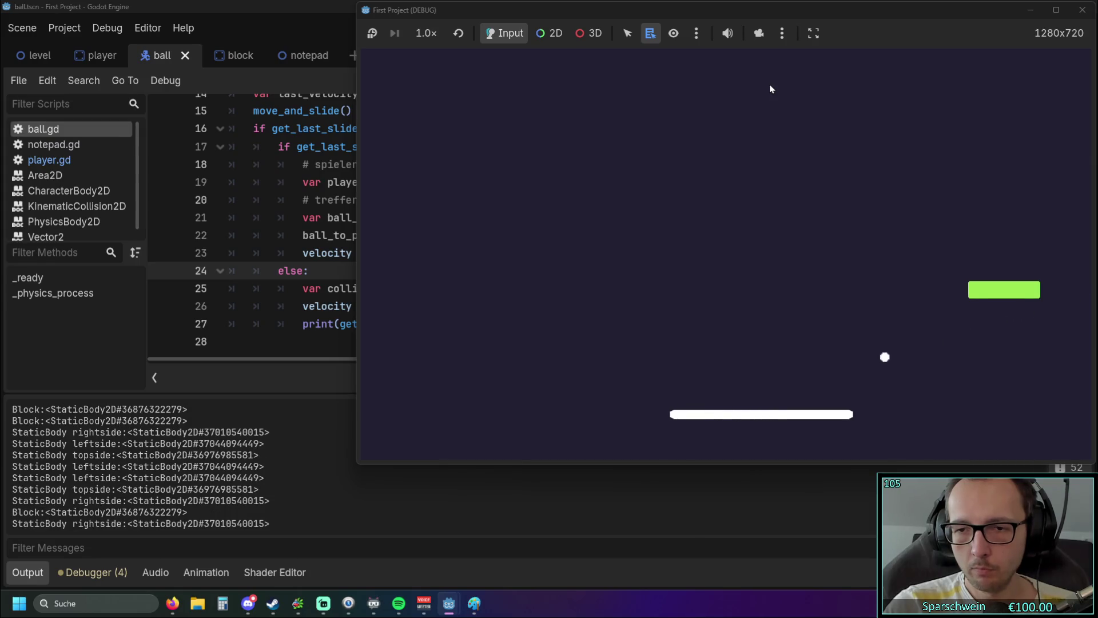
{"action": "key", "text": "Right"}
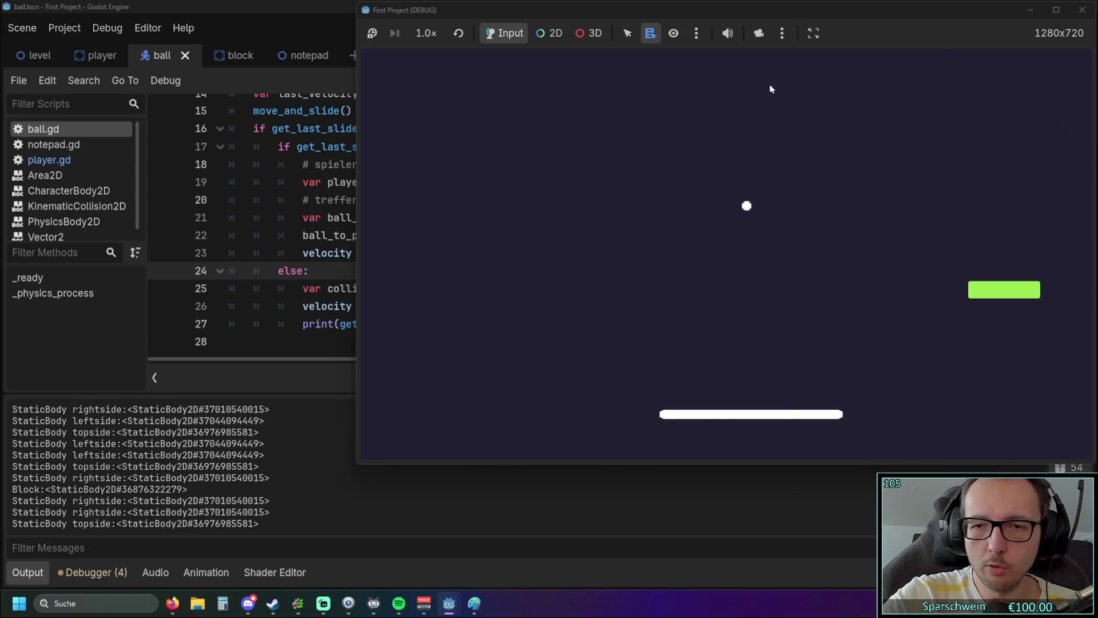
{"action": "key", "text": "Left"}
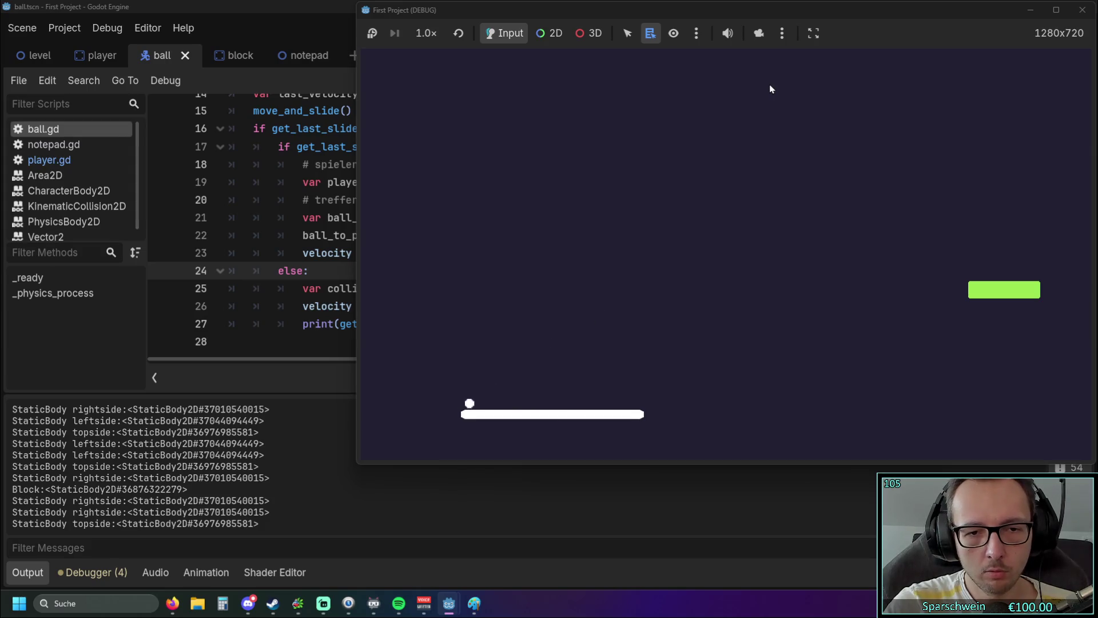
{"action": "key", "text": "Right"}
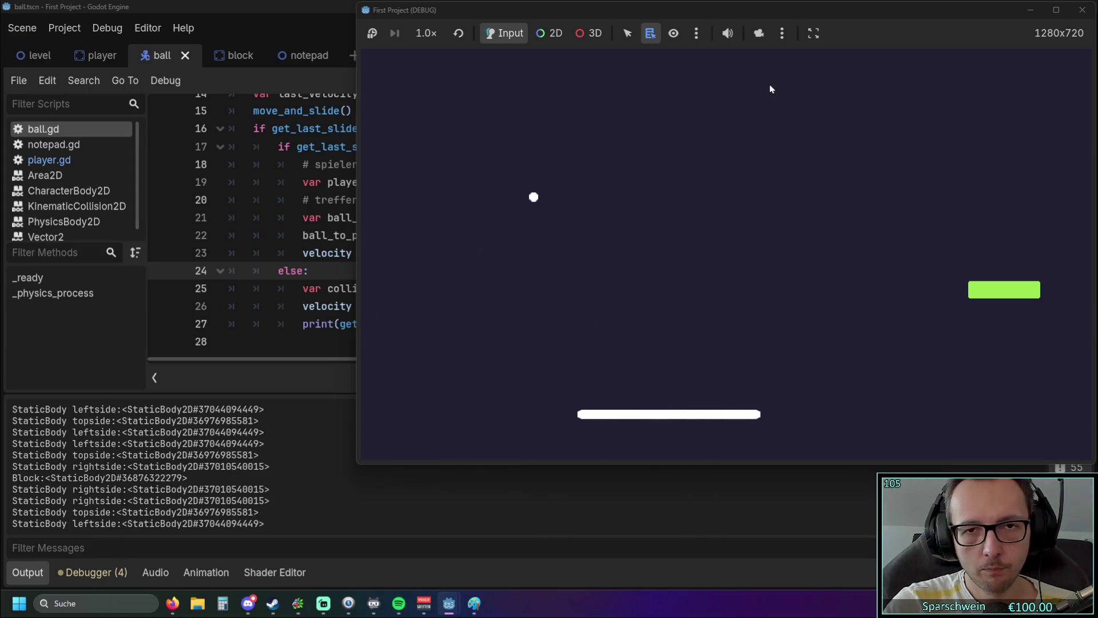
{"action": "key", "text": "Right"}
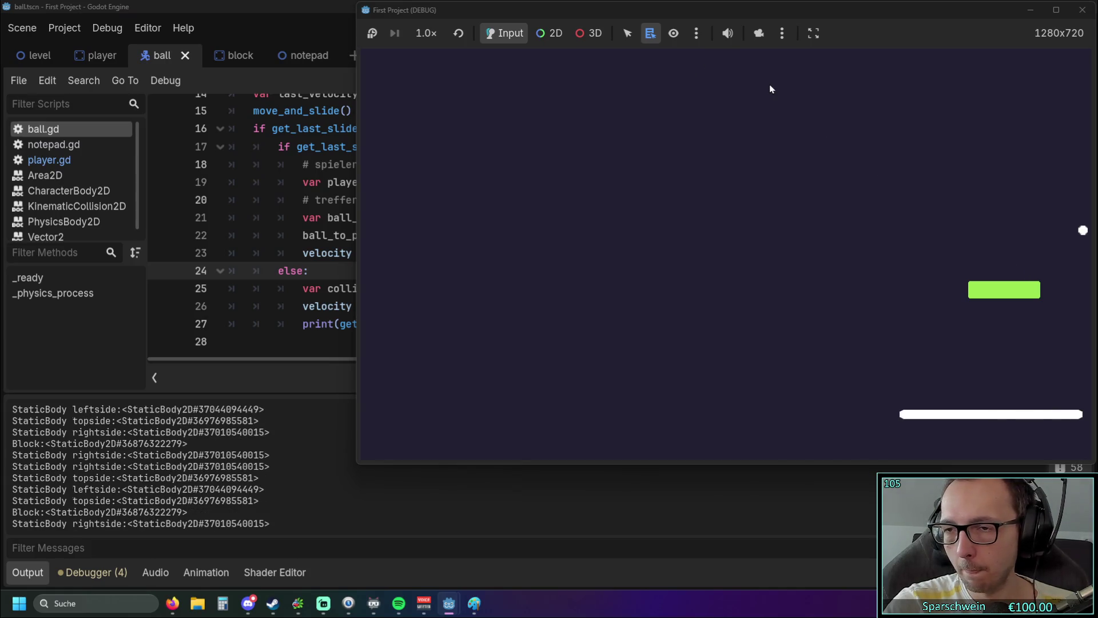
{"action": "key", "text": "Left"}
{"action": "key", "text": "Left"}
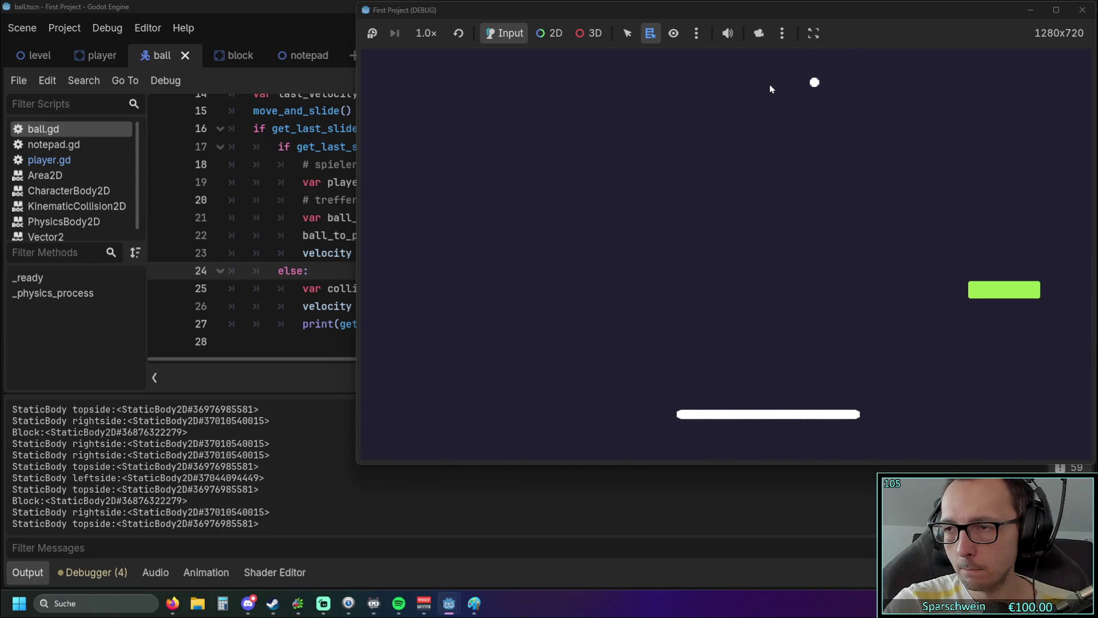
{"action": "key", "text": "Left"}
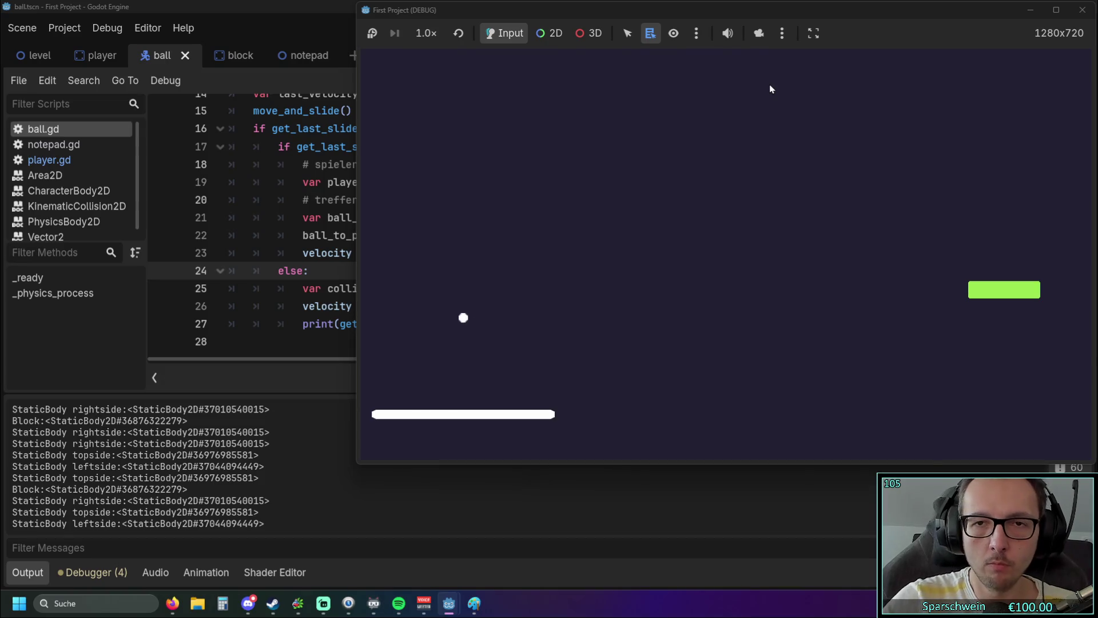
{"action": "key", "text": "F8"}
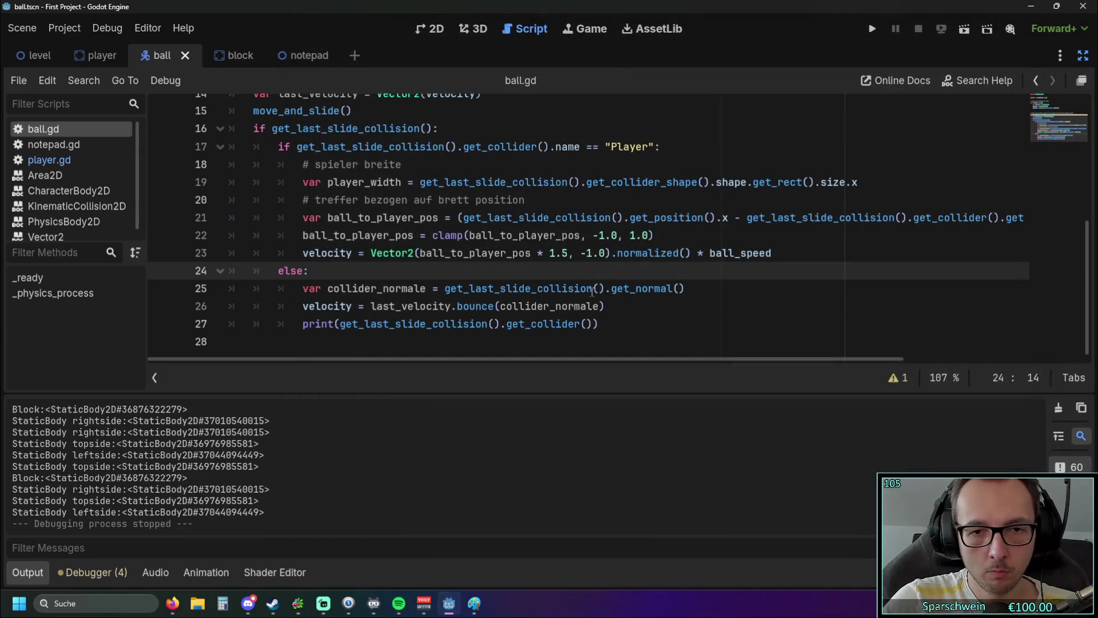
- Change the horizontal bounce factor on line 23 from 1.5 to 1.2
{"action": "left_click", "coordinate": [570, 252]}
{"action": "key", "text": "BackSpace"}
{"action": "type", "text": "2"}
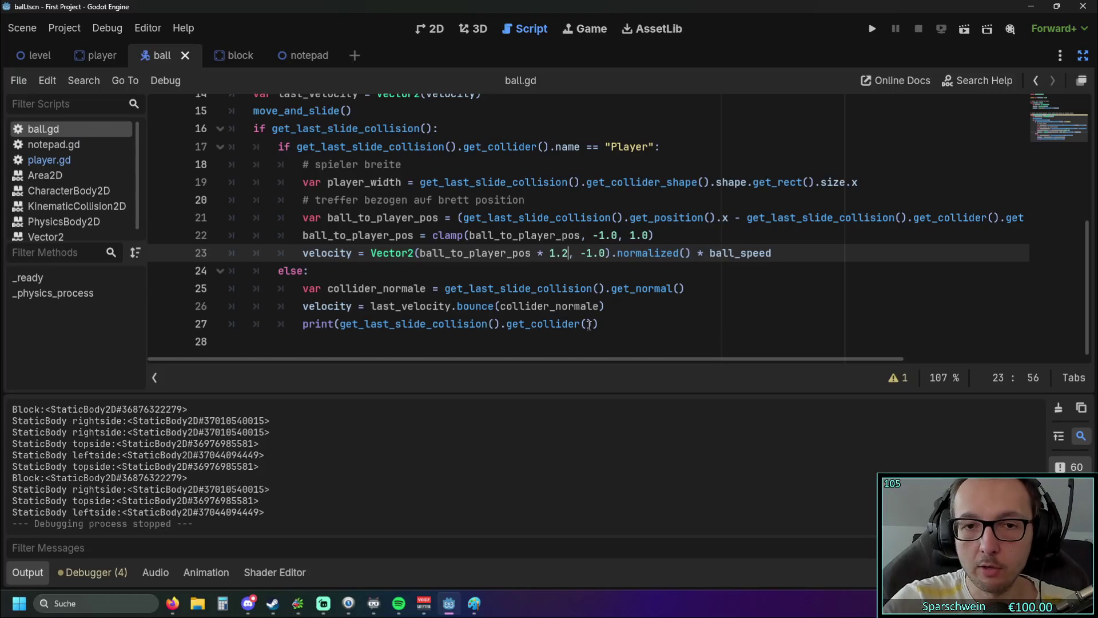
{"action": "left_click", "coordinate": [677, 306]}
- Playtest the 1.2 factor by steering the paddle, then stop the game
{"action": "left_click", "coordinate": [877, 29]}
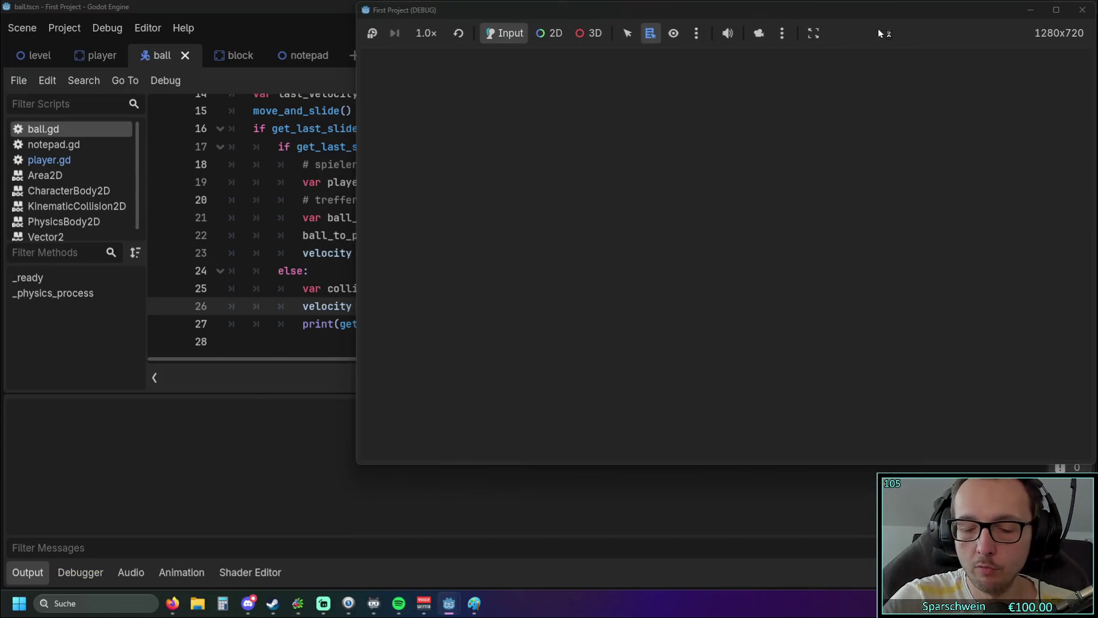
{"action": "key", "text": "Right"}
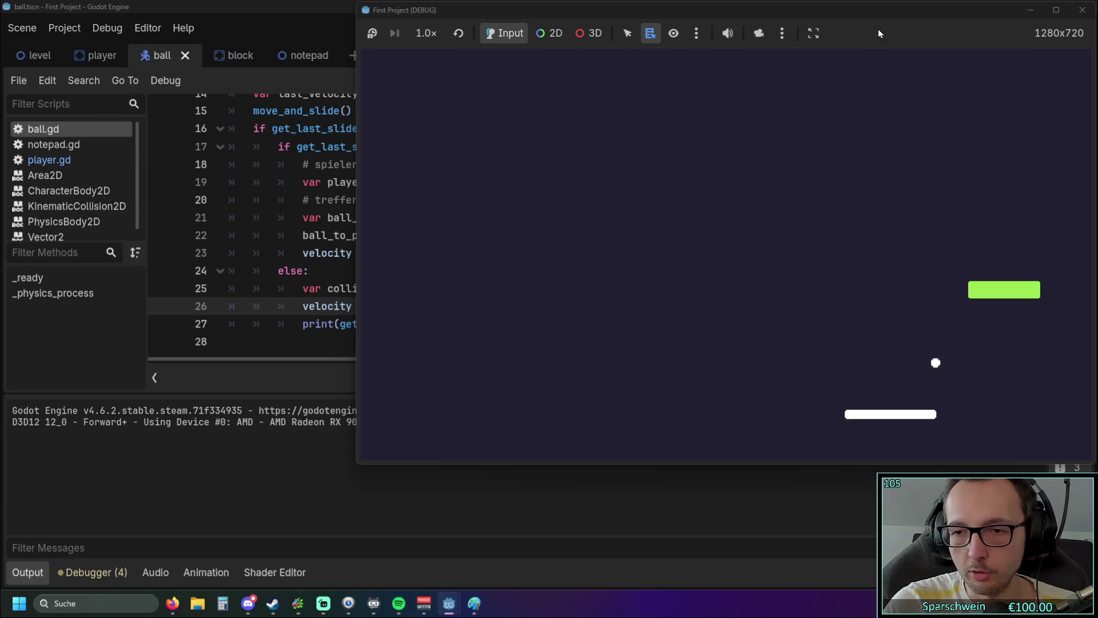
{"action": "key", "text": "Right"}
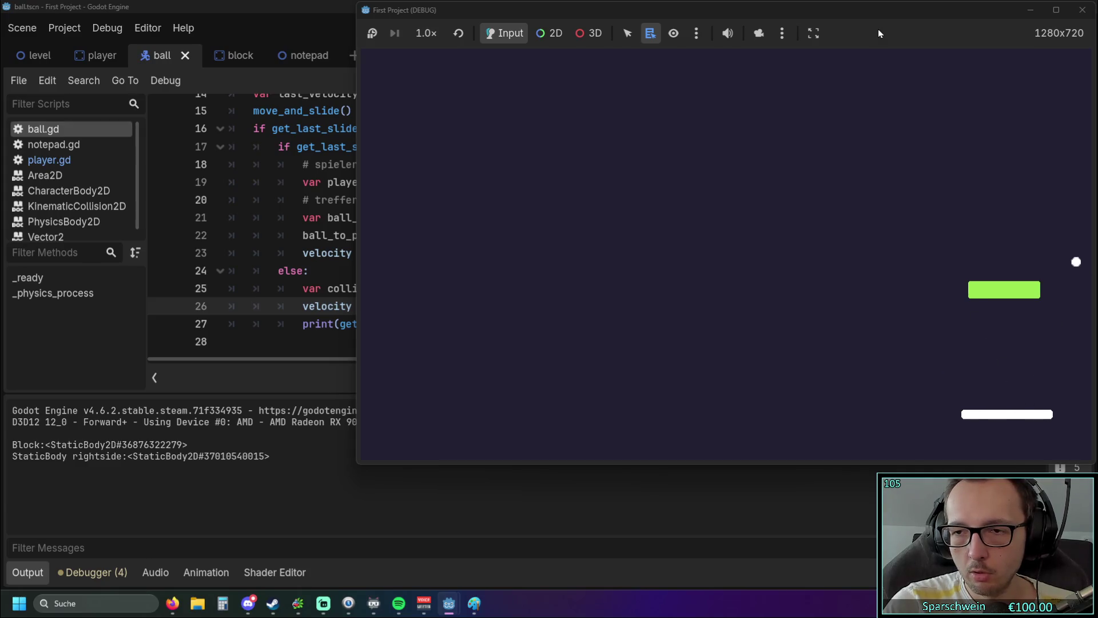
{"action": "key", "text": "Left"}
{"action": "key", "text": "Left"}
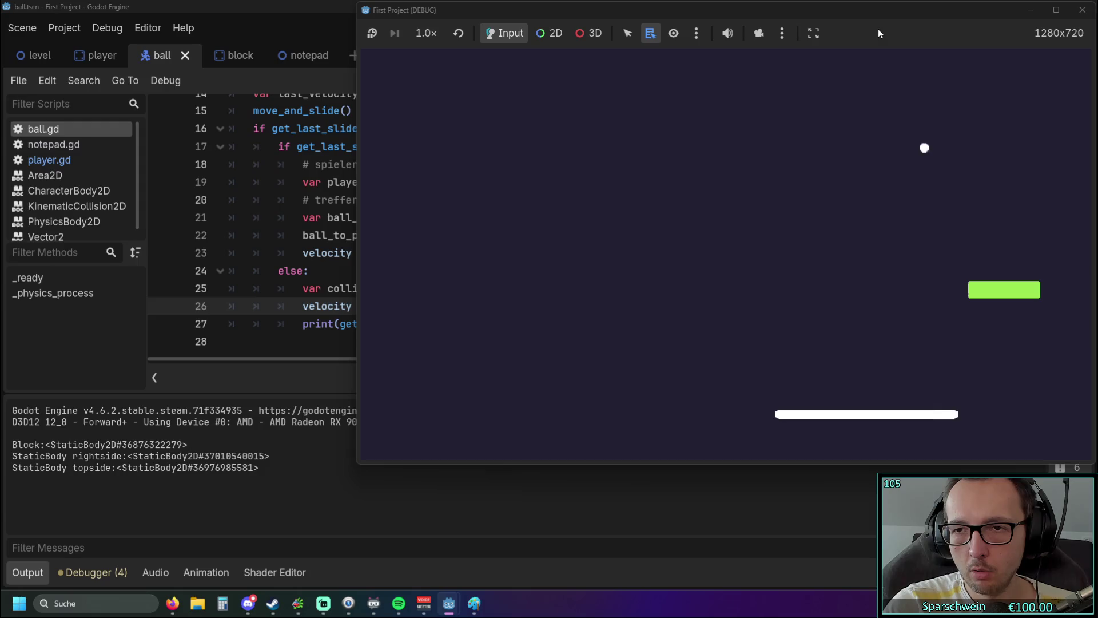
{"action": "key", "text": "Right"}
{"action": "key", "text": "Left"}
{"action": "key", "text": "Right"}
{"action": "key", "text": "Left"}
{"action": "key", "text": "Left"}
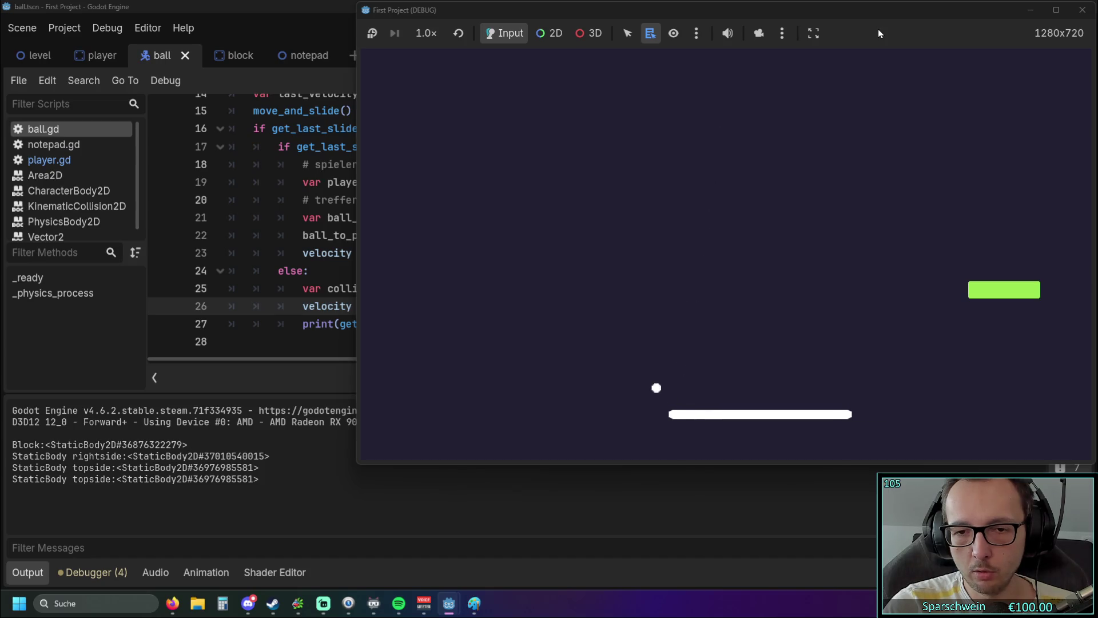
{"action": "left_click", "coordinate": [1082, 10]}
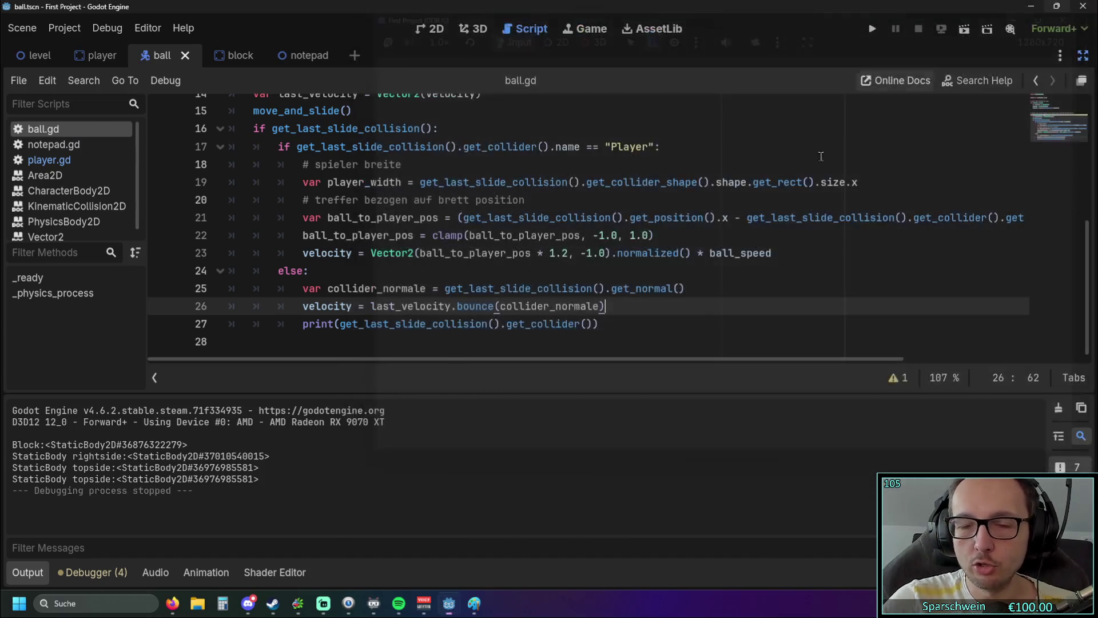
- Change the line 23 factor from 1.2 to 1.8, fixing a mistyped comma
{"action": "left_click", "coordinate": [555, 253]}
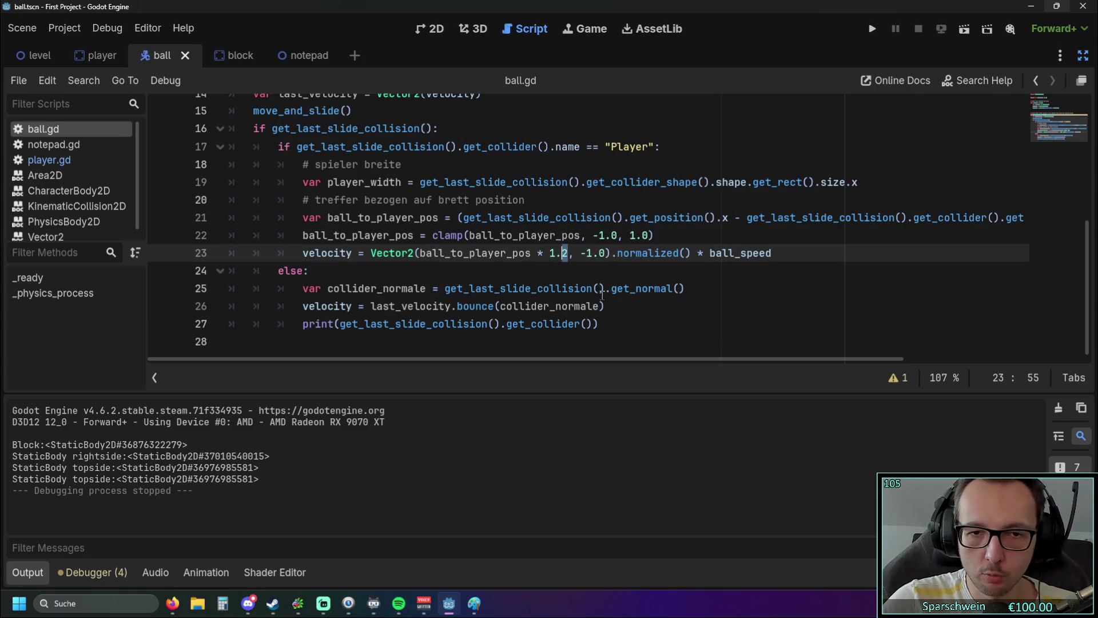
{"action": "key", "text": "Delete"}
{"action": "key", "text": "BackSpace"}
{"action": "type", "text": ",8"}
{"action": "key", "text": "BackSpace"}
{"action": "key", "text": "BackSpace"}
{"action": "type", "text": ".8"}
- Playtest the 1.8 factor with the arrow keys and stop the run
{"action": "left_click", "coordinate": [971, 28]}
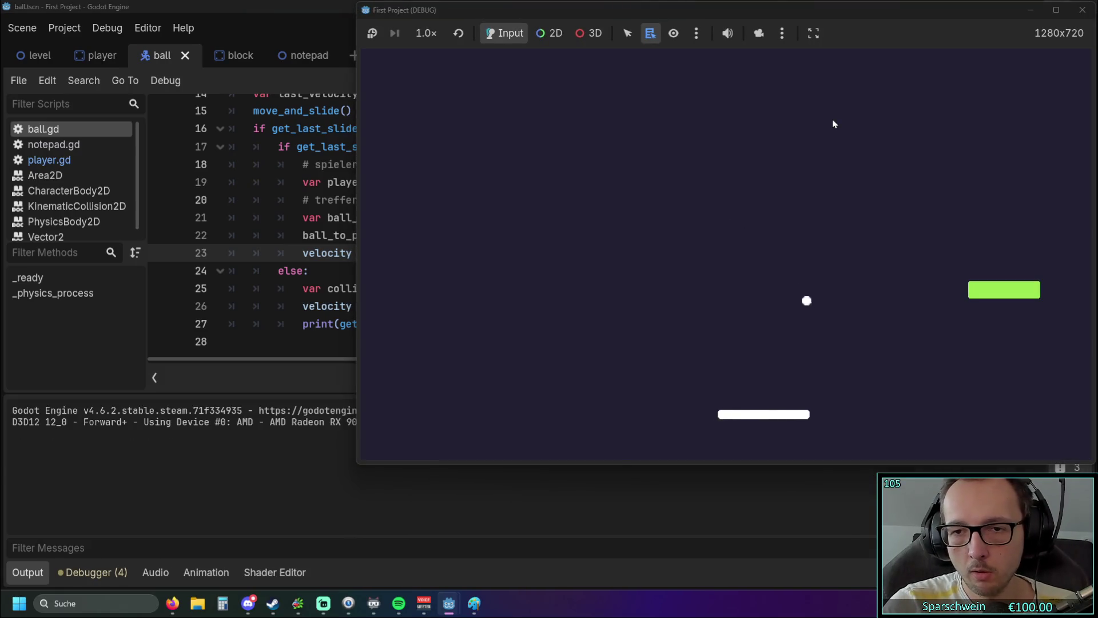
{"action": "key", "text": "Right"}
{"action": "key", "text": "Left"}
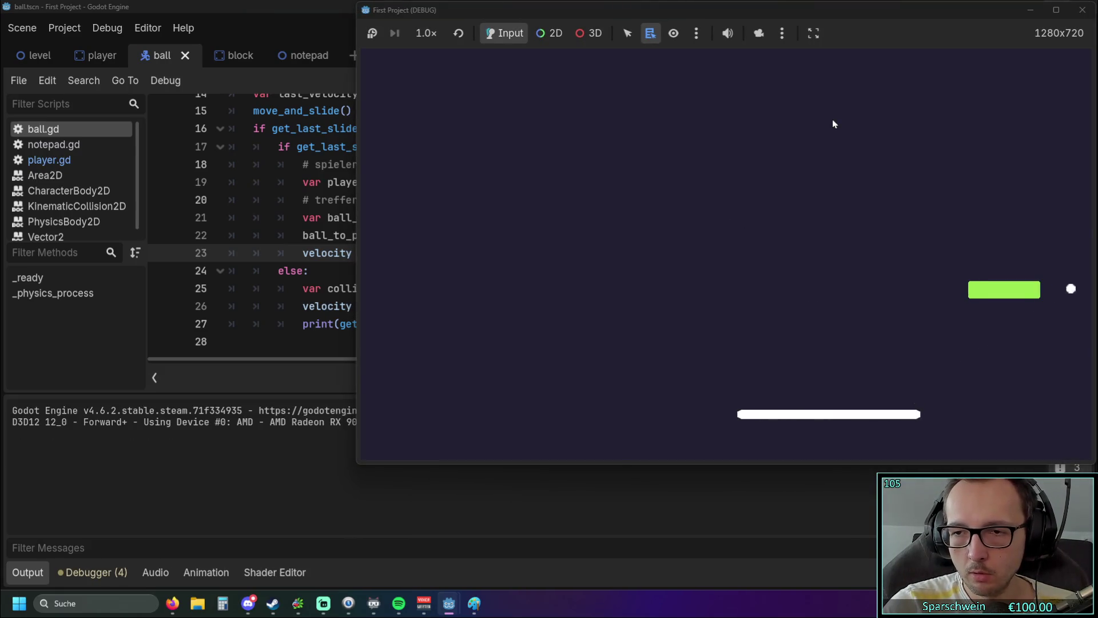
{"action": "key", "text": "Left"}
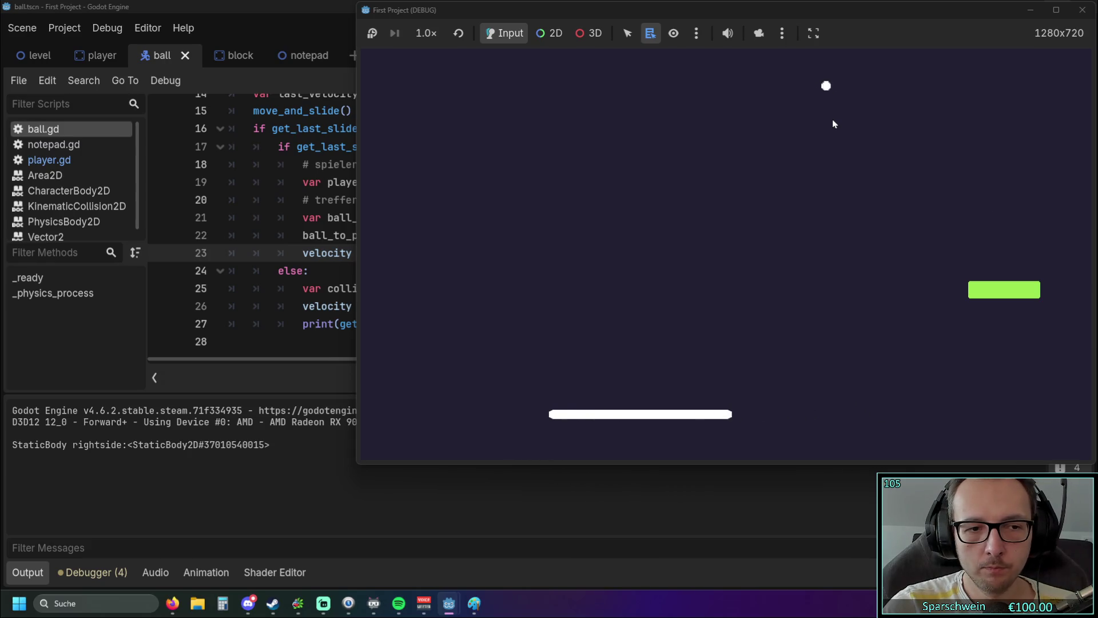
{"action": "key", "text": "Left"}
{"action": "key", "text": "Left"}
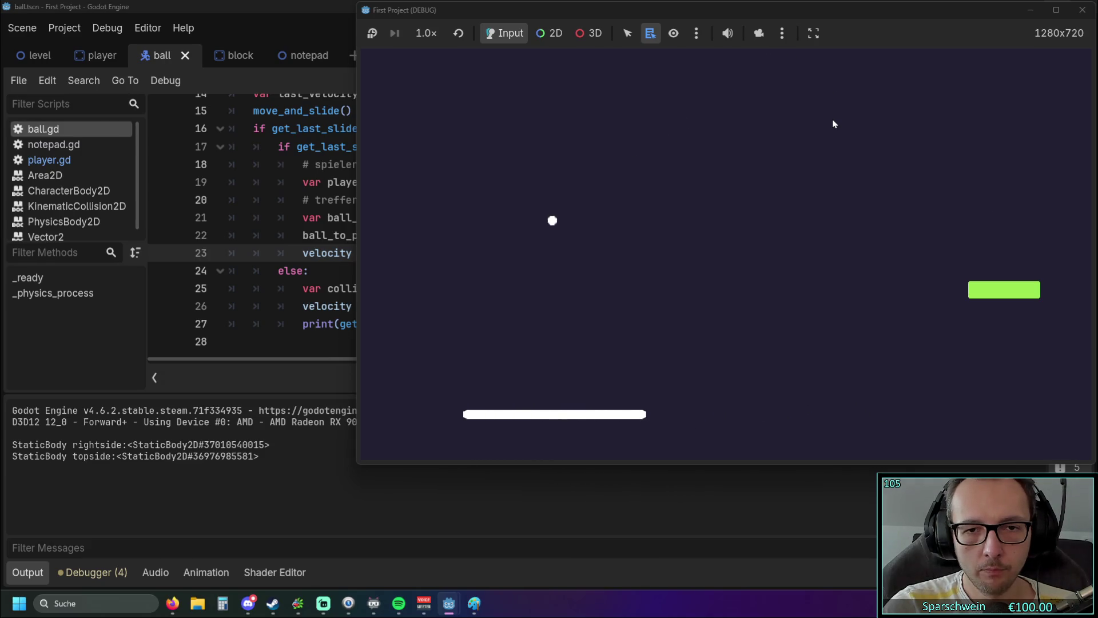
{"action": "key", "text": "Left"}
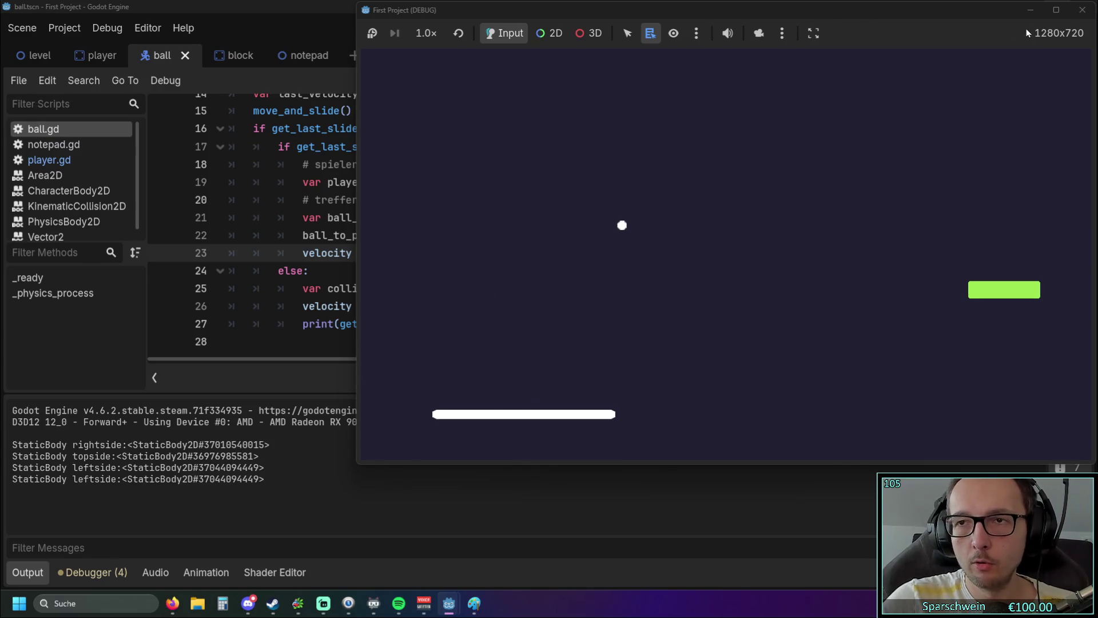
{"action": "left_click", "coordinate": [1082, 9]}
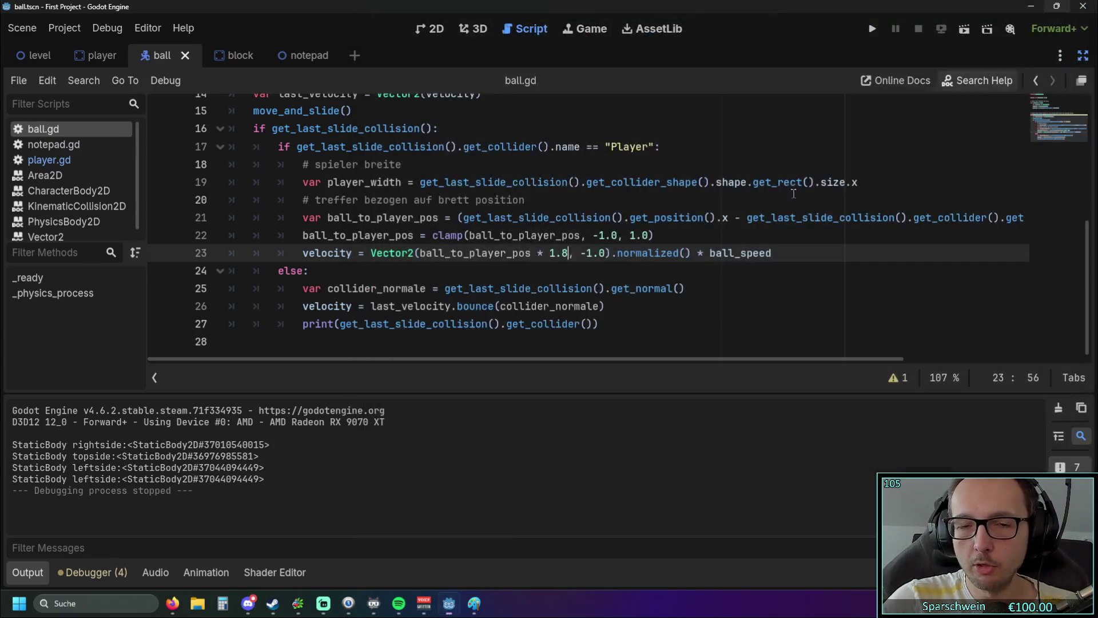
- Inspect the -1.0 clamp limit on line 22 and the 1.8 factor on line 23
{"action": "left_click", "coordinate": [561, 269]}
{"action": "double_click", "coordinate": [605, 235]}
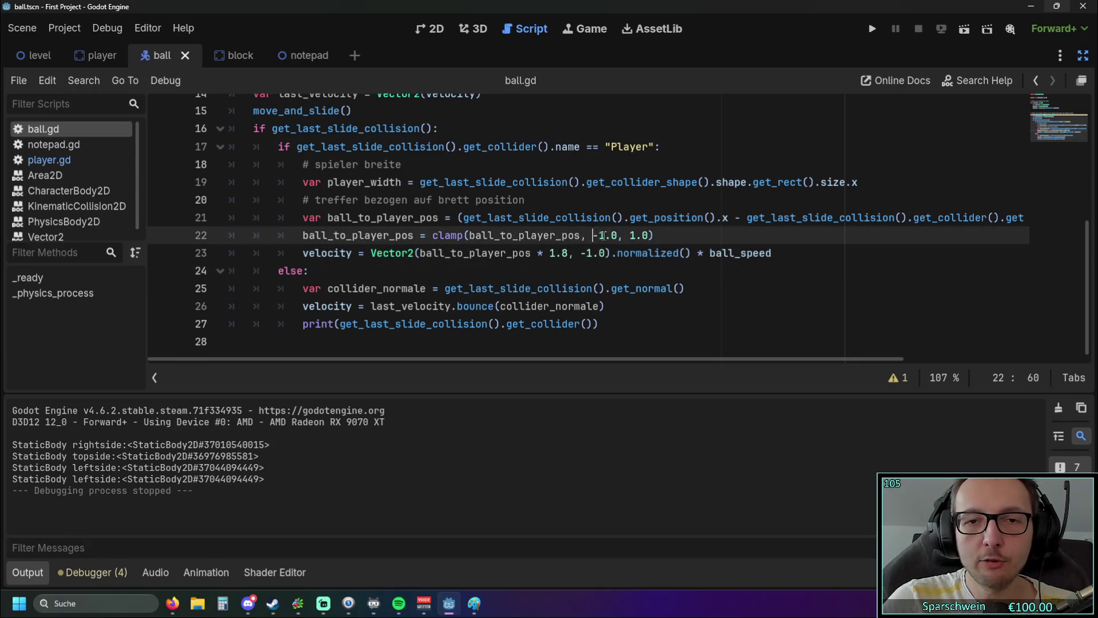
{"action": "left_click", "coordinate": [631, 269]}
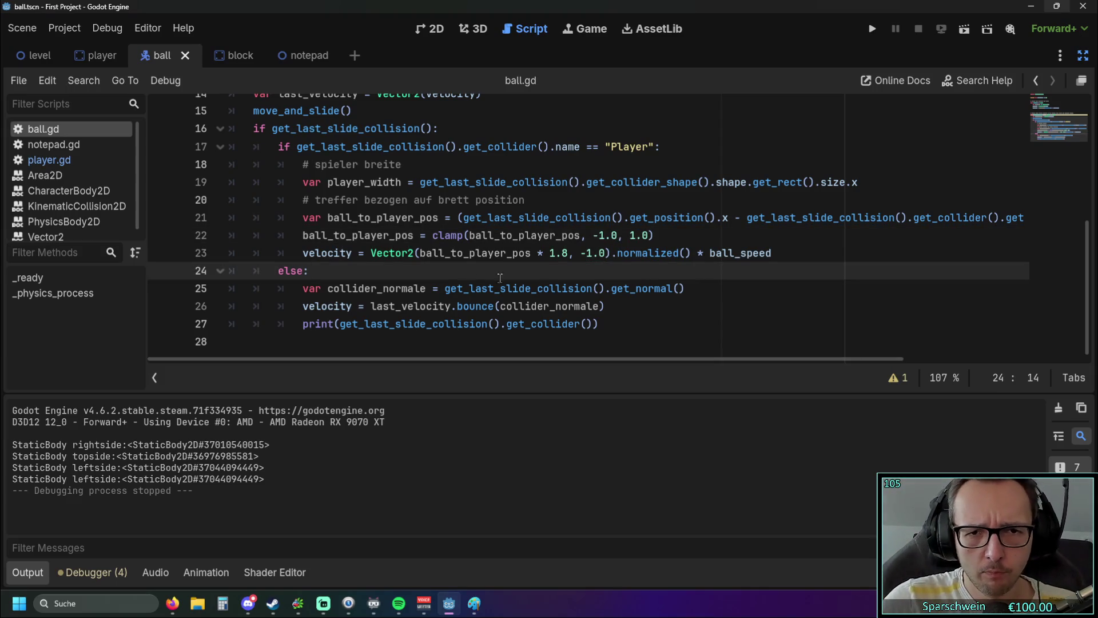
{"action": "left_click", "coordinate": [569, 253]}
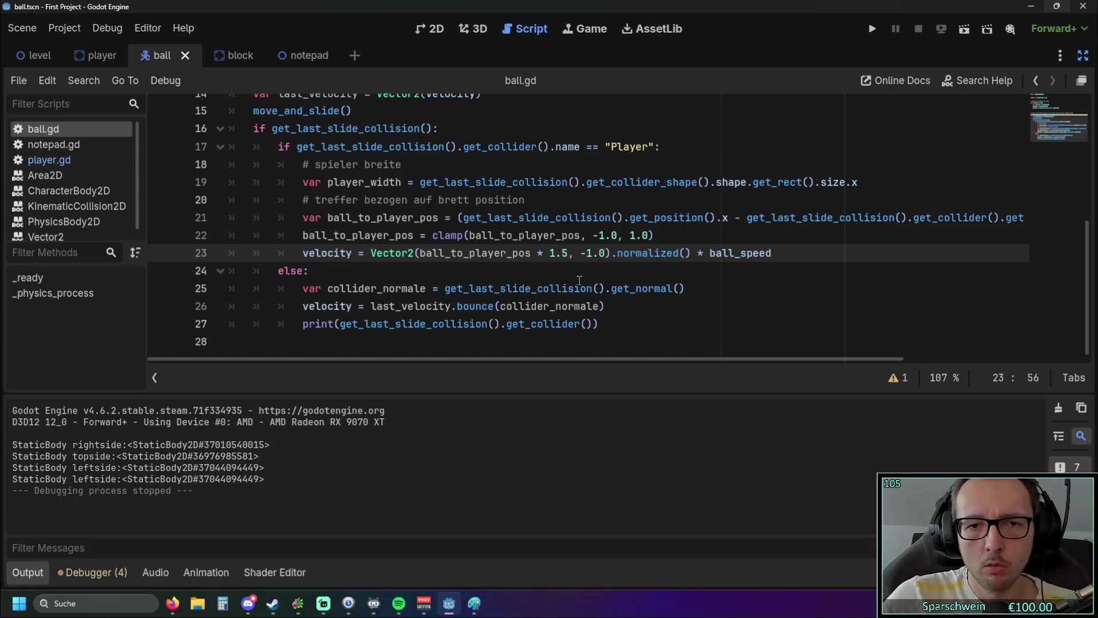
{"action": "left_click", "coordinate": [580, 280]}
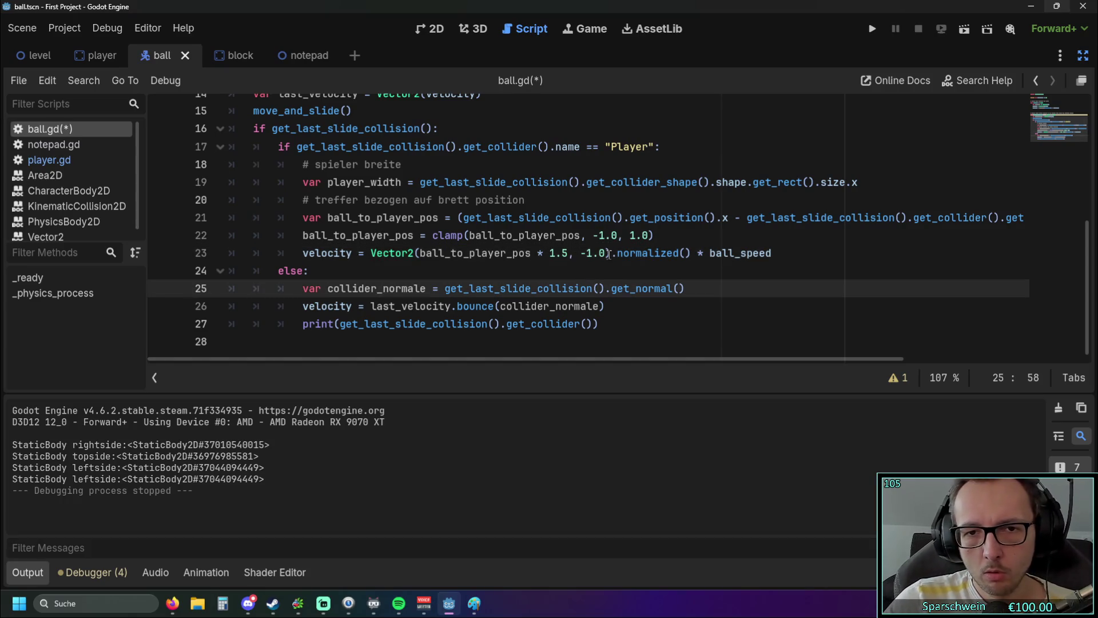
{"action": "double_click", "coordinate": [595, 235]}
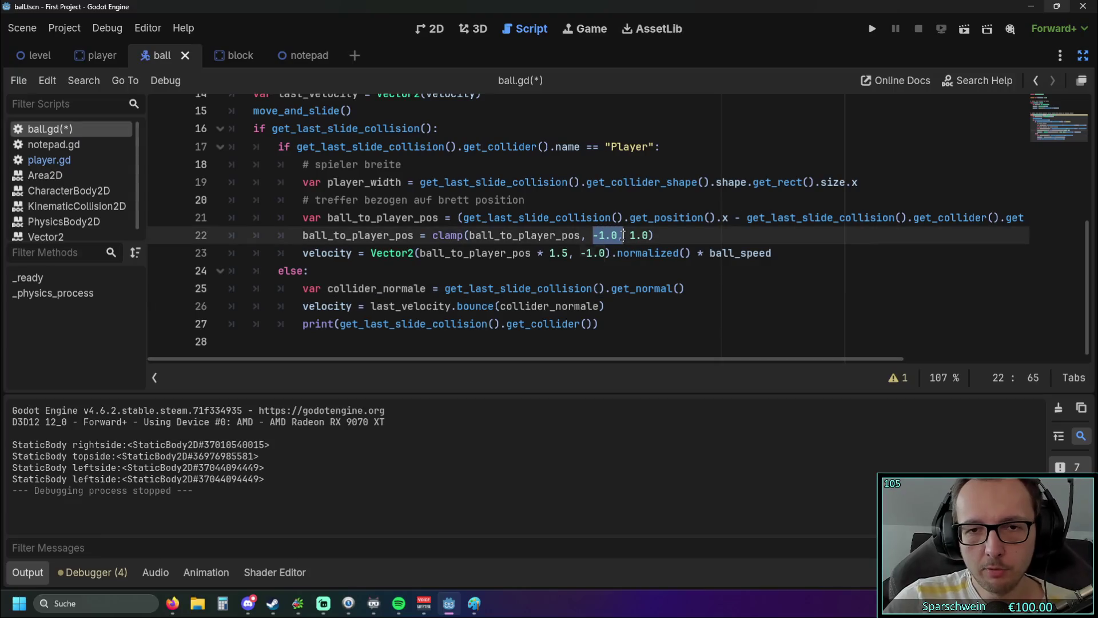
{"action": "left_click", "coordinate": [661, 299]}
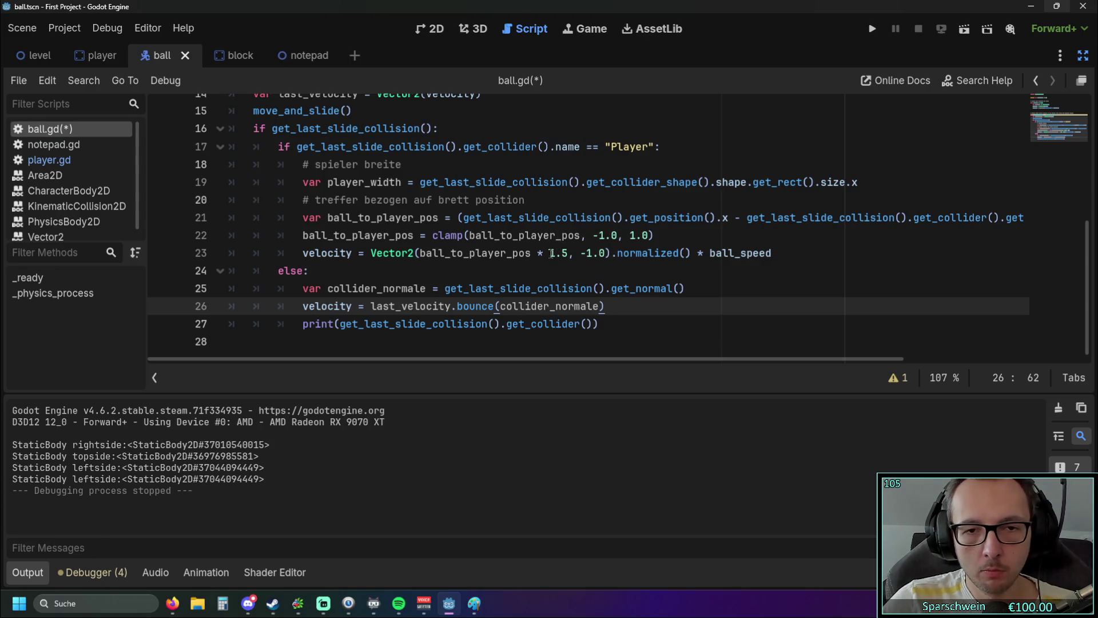
- Replace the line 23 factor with 20 and run the current scene
{"action": "left_click_drag", "start_coordinate": [552, 253], "coordinate": [567, 254]}
{"action": "type", "text": "20"}
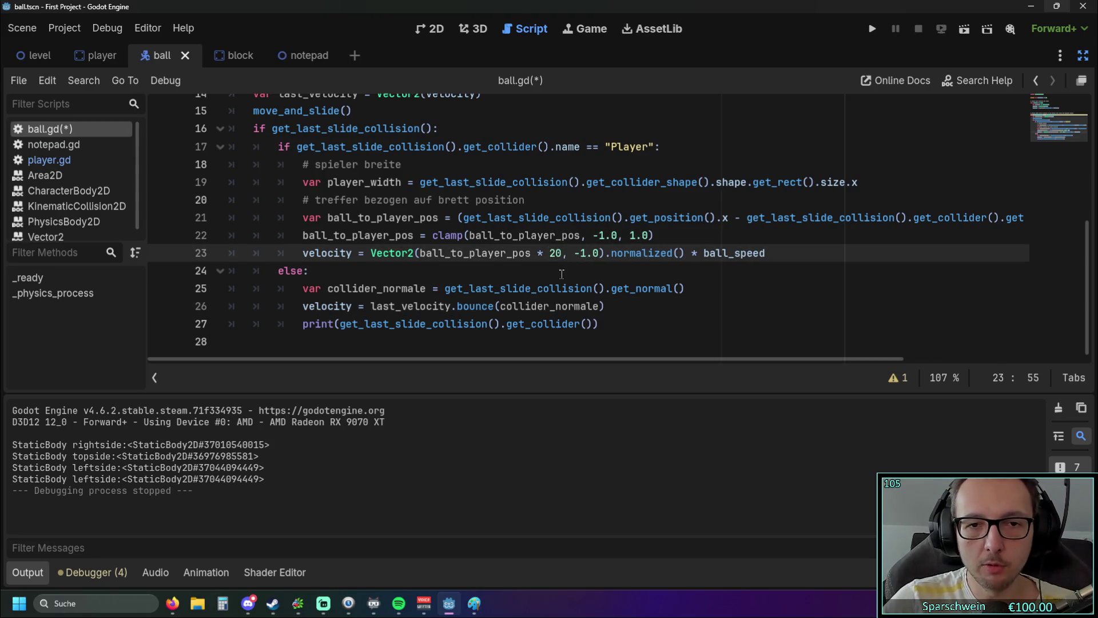
{"action": "left_click", "coordinate": [561, 274]}
{"action": "left_click", "coordinate": [873, 28]}
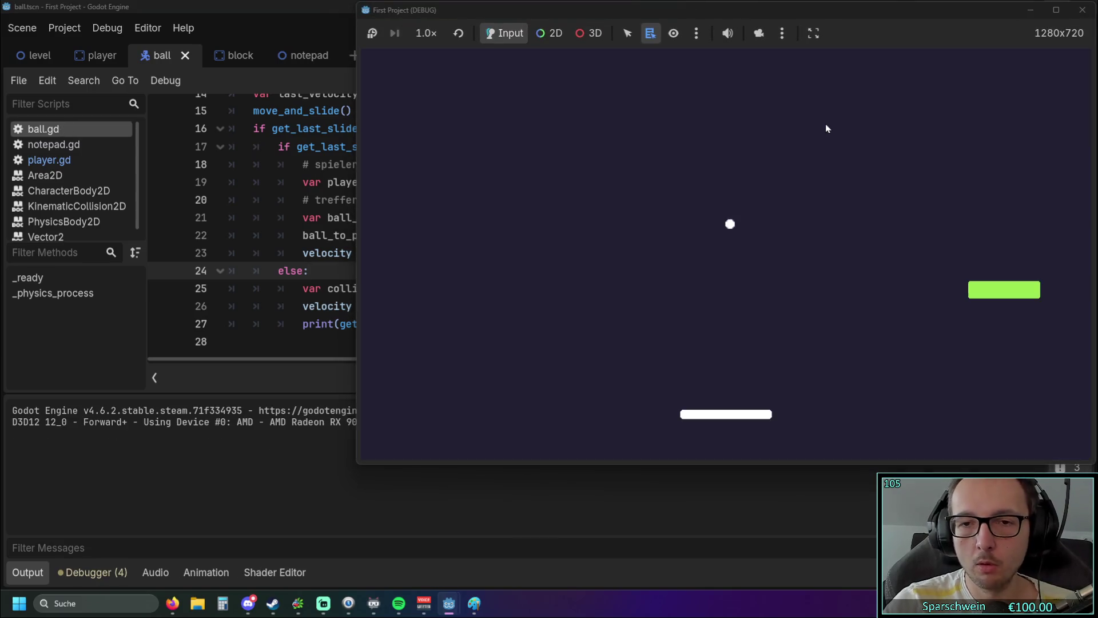
- Steer the paddle in the factor-20 run, then close the game window
{"action": "key", "text": "Left"}
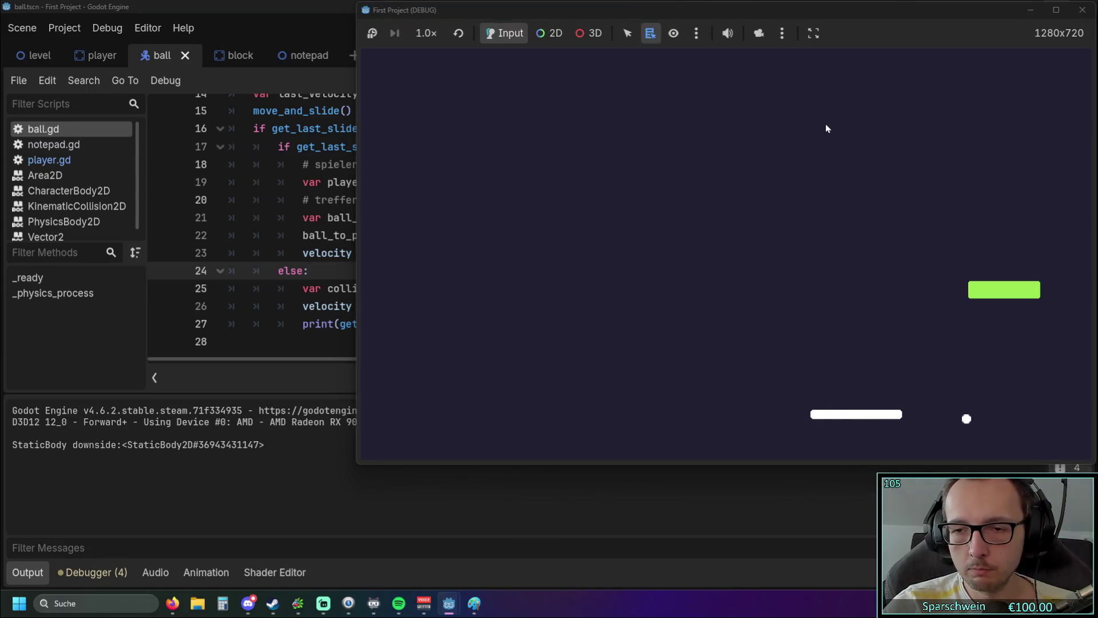
{"action": "key", "text": "Right"}
{"action": "key", "text": "Left"}
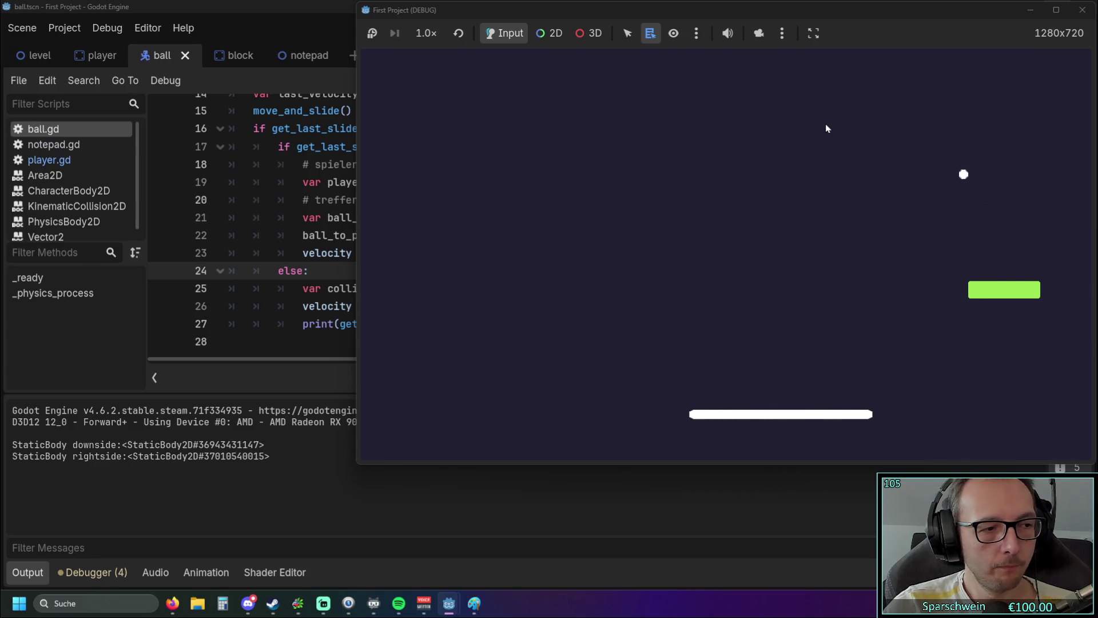
{"action": "key", "text": "Left"}
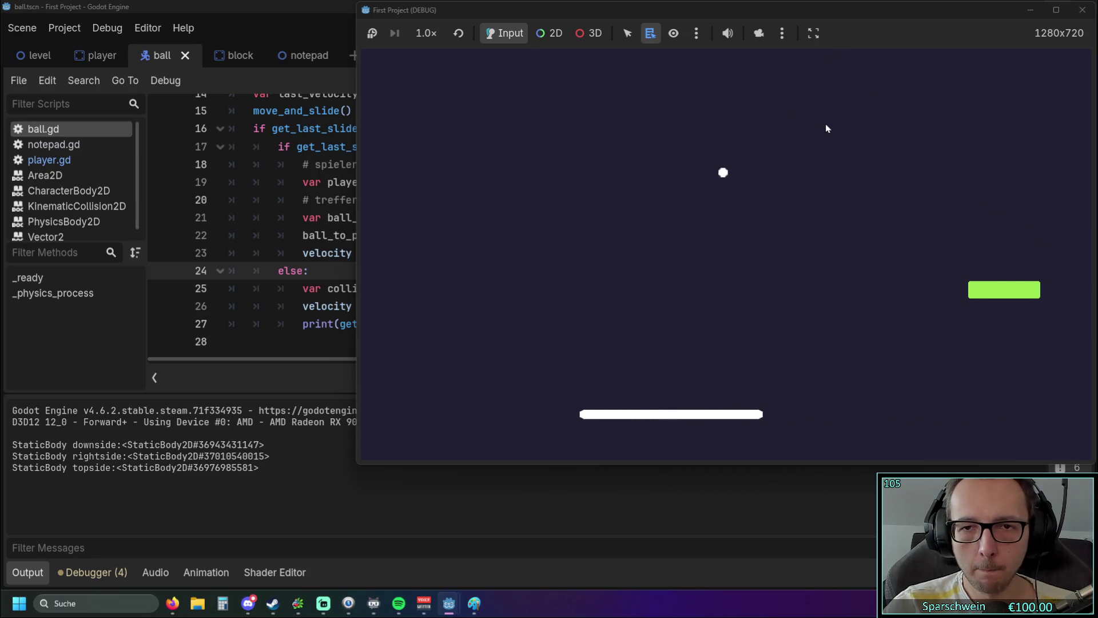
{"action": "key", "text": "Left"}
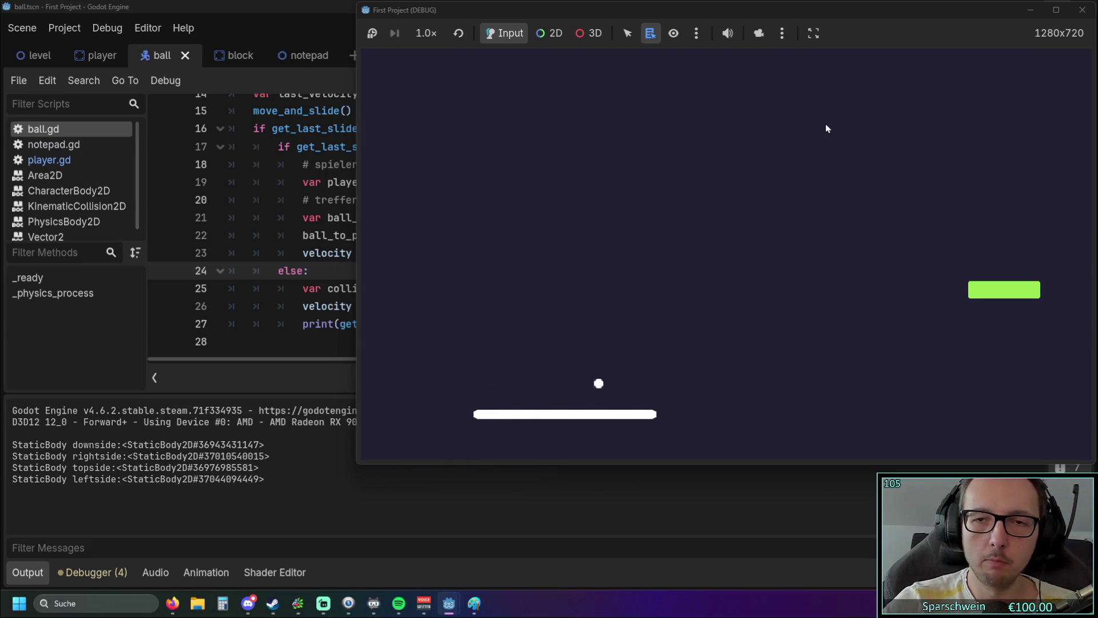
{"action": "left_click", "coordinate": [1082, 10]}
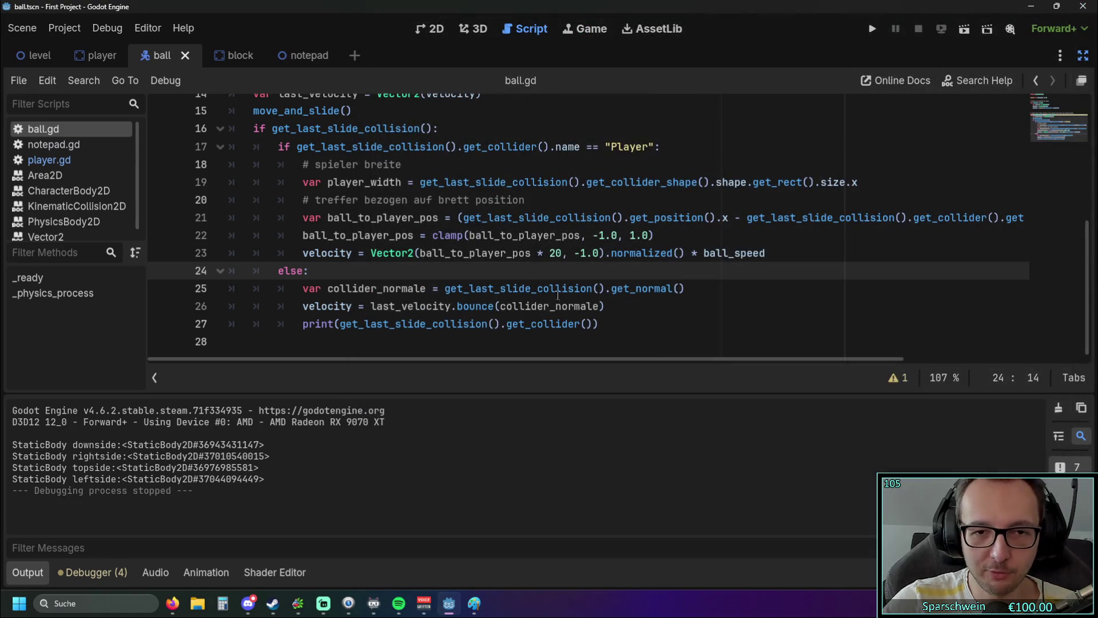
- Change the line 23 multiplier from 20 to 6, briefly trying 10 first
{"action": "left_click", "coordinate": [553, 253]}
{"action": "type", "text": "10"}
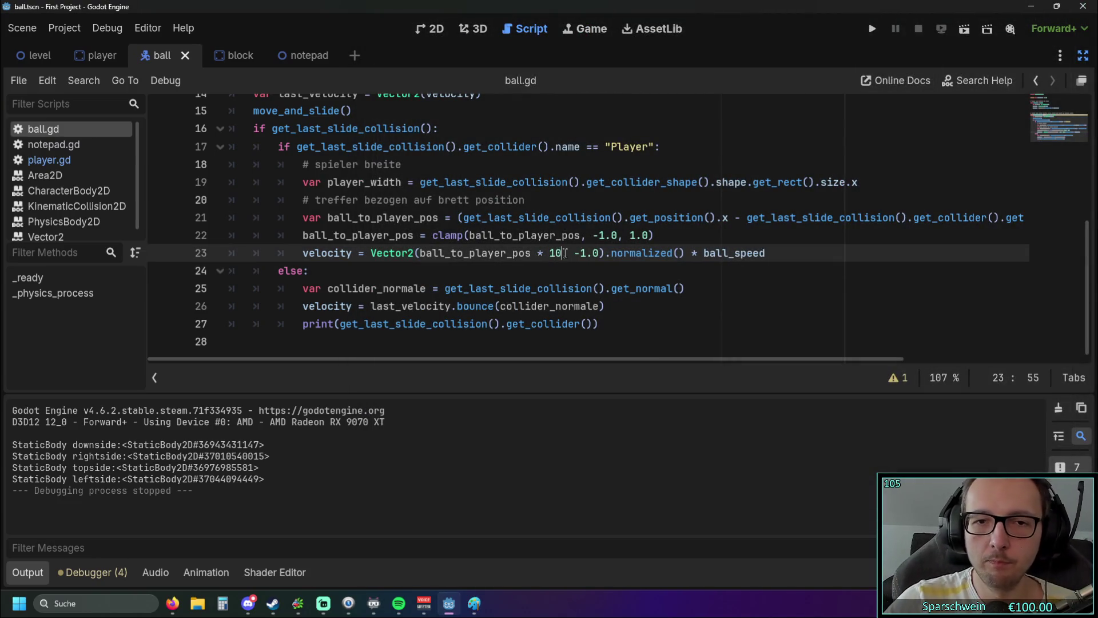
{"action": "double_click", "coordinate": [555, 253]}
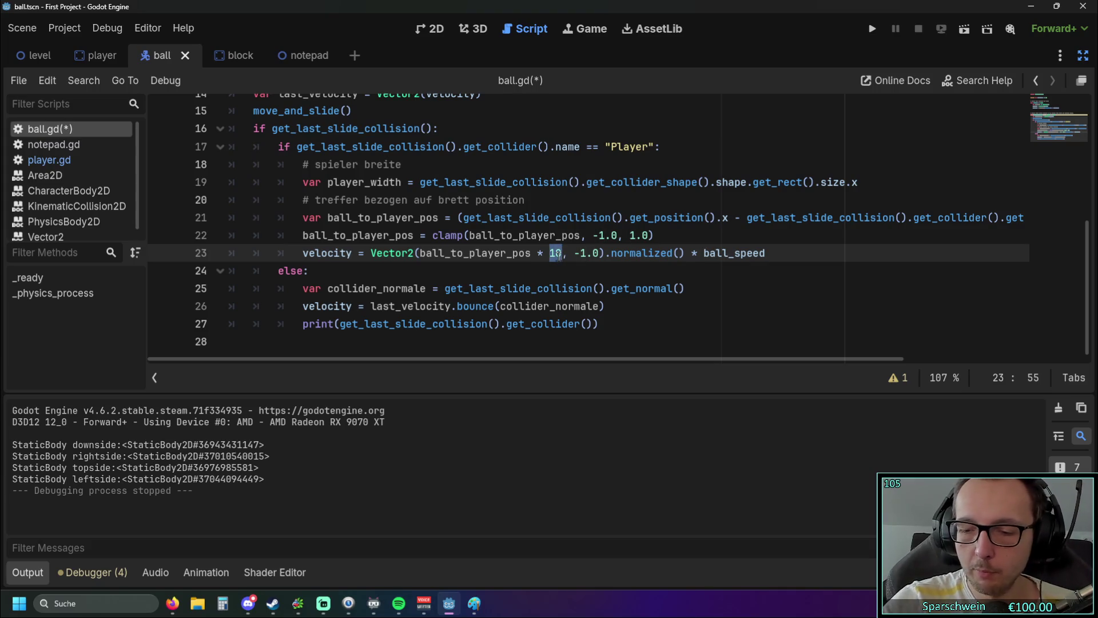
{"action": "type", "text": "6"}
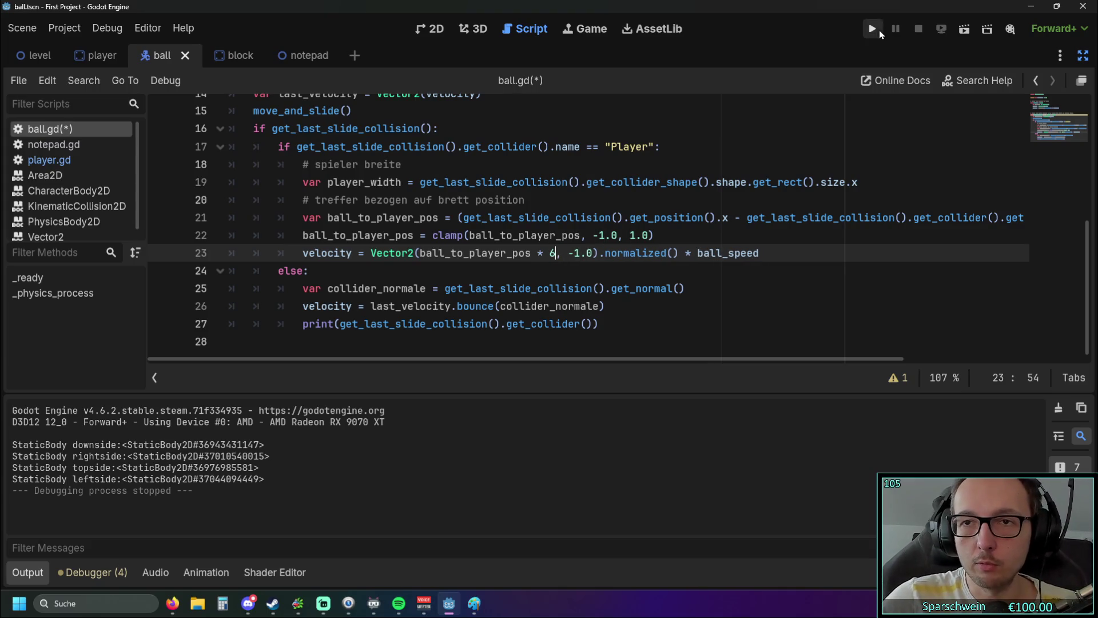
- Save and run the game with multiplier 6, then restart it with F5
{"action": "left_click", "coordinate": [876, 30]}
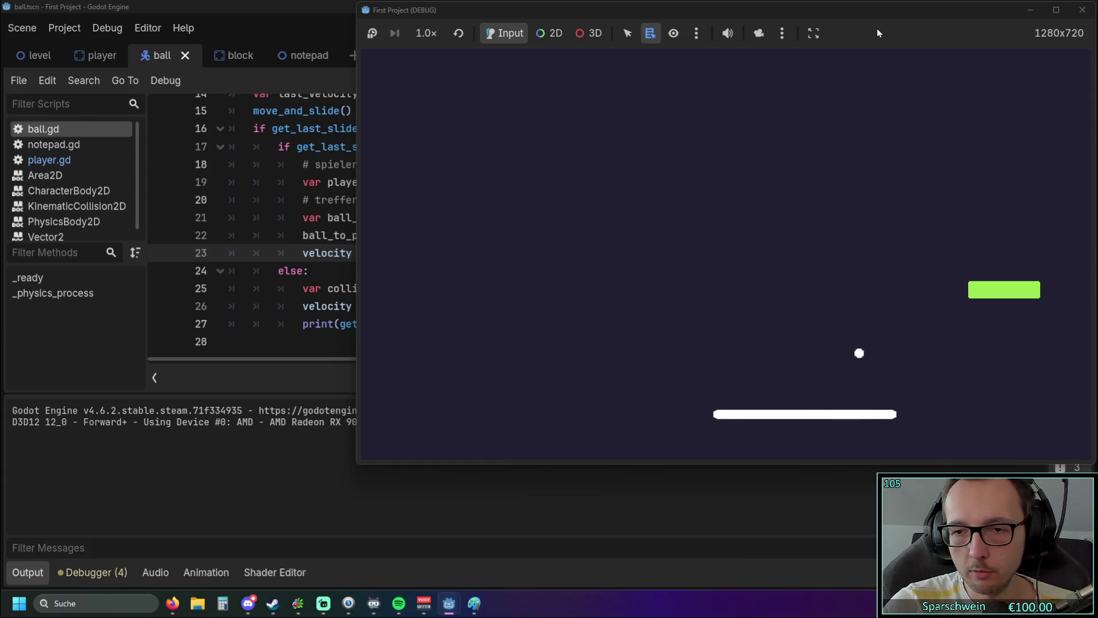
{"action": "key", "text": "Right"}
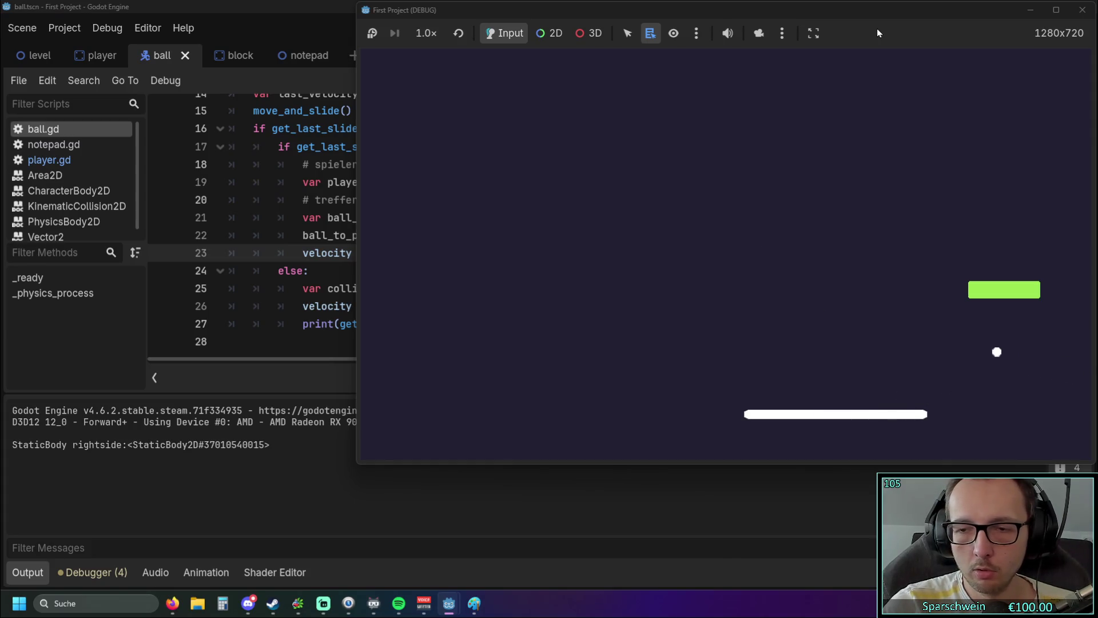
{"action": "key", "text": "Left"}
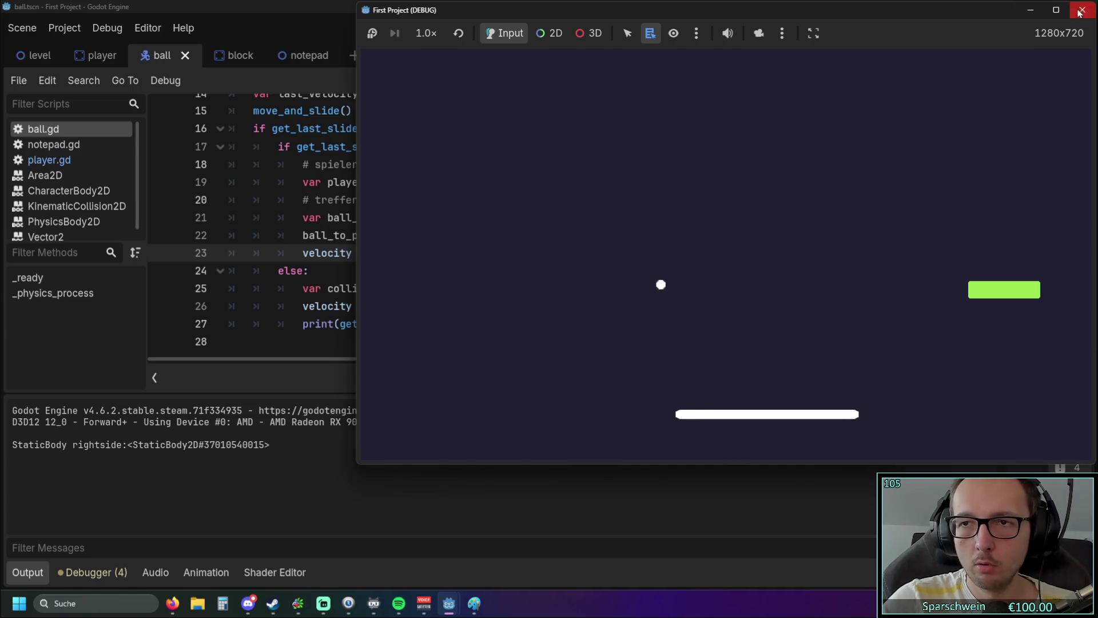
{"action": "key", "text": "F5"}
- Steer the paddle to return the ball, then stop and relaunch the game
{"action": "key", "text": "Right"}
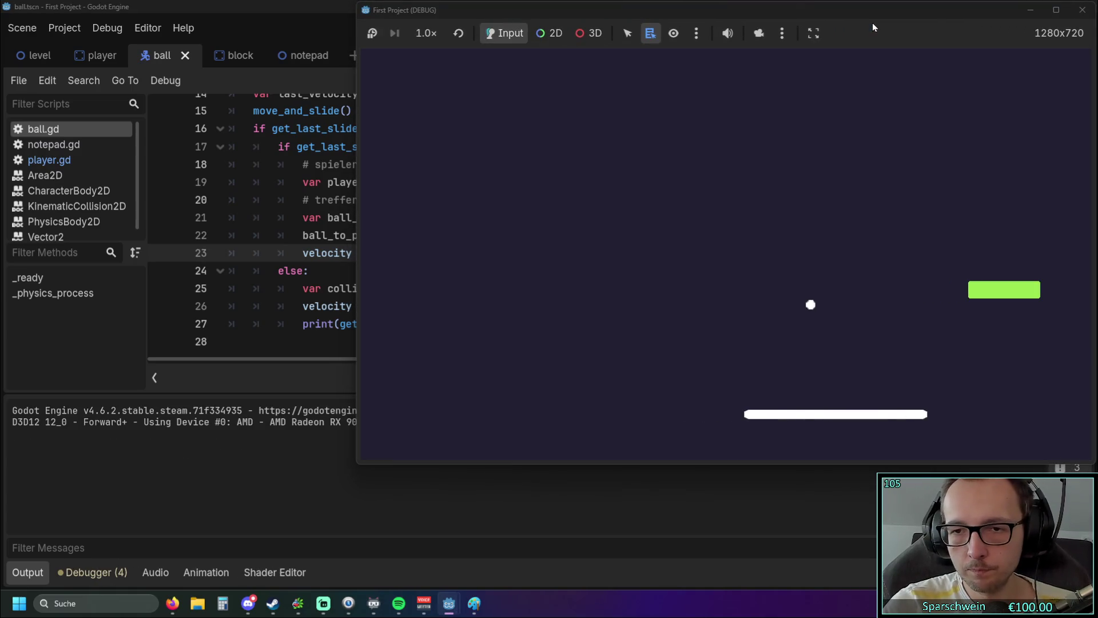
{"action": "key", "text": "Left"}
{"action": "key", "text": "Left"}
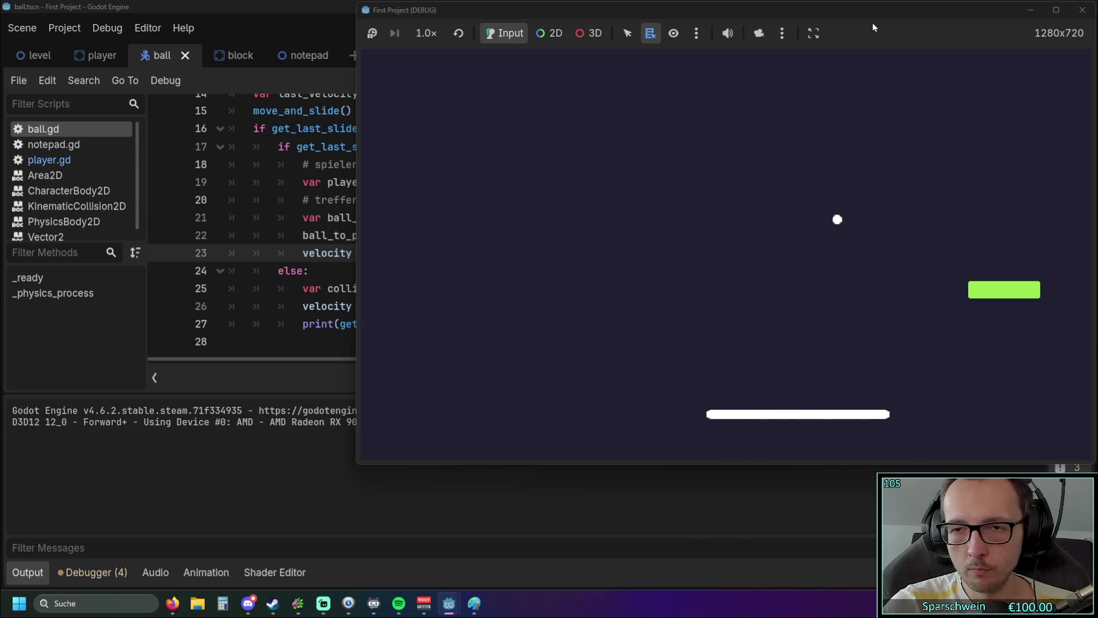
{"action": "key", "text": "Left"}
{"action": "key", "text": "Left"}
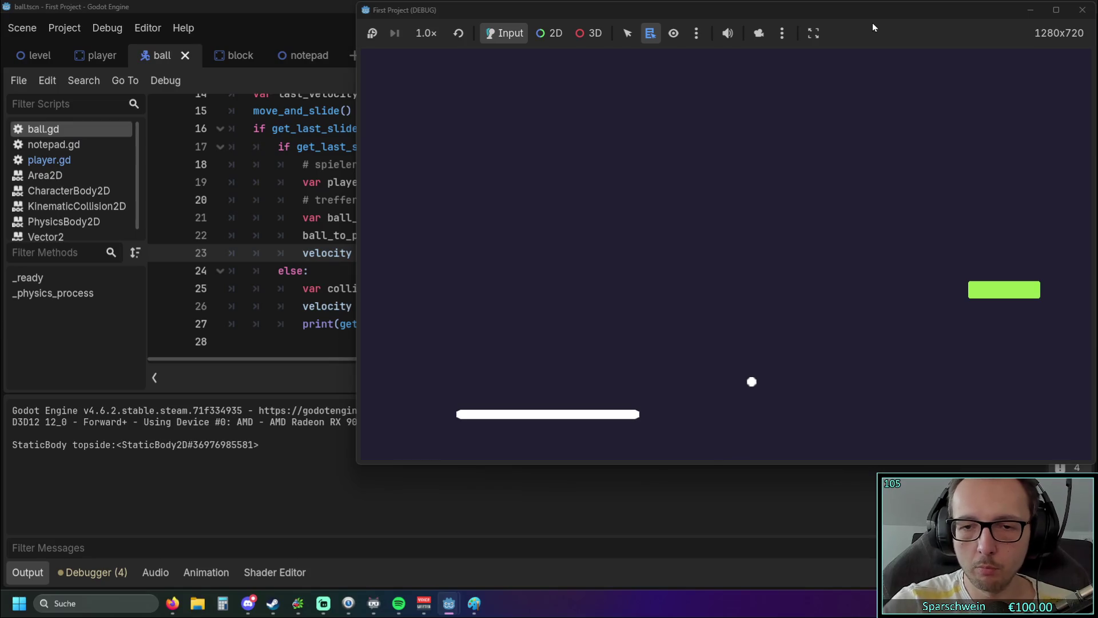
{"action": "key", "text": "Right"}
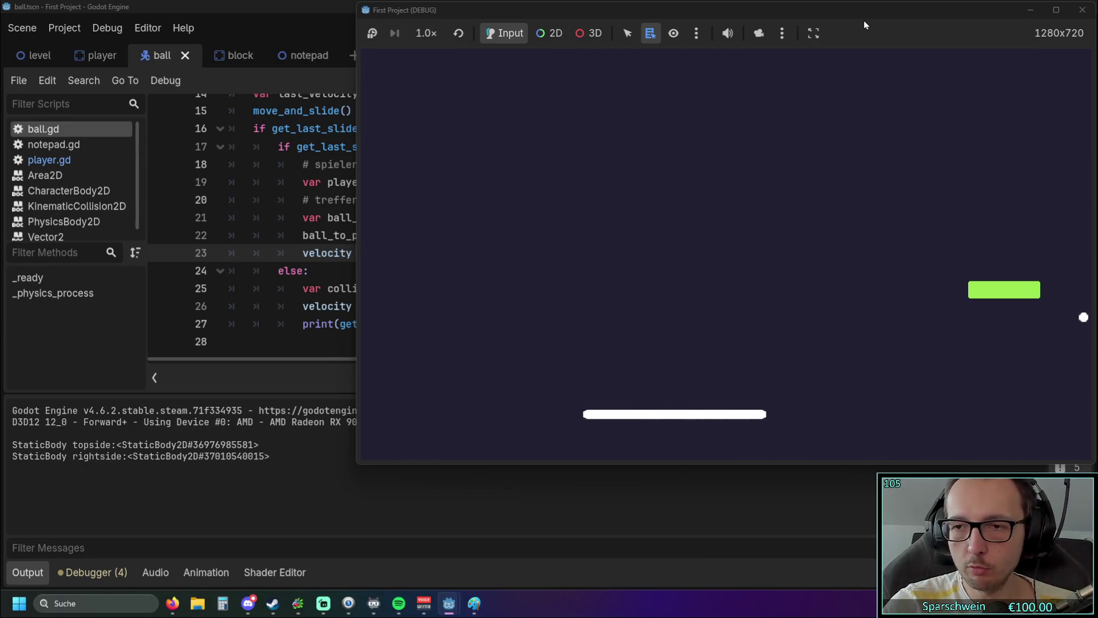
{"action": "key", "text": "Left"}
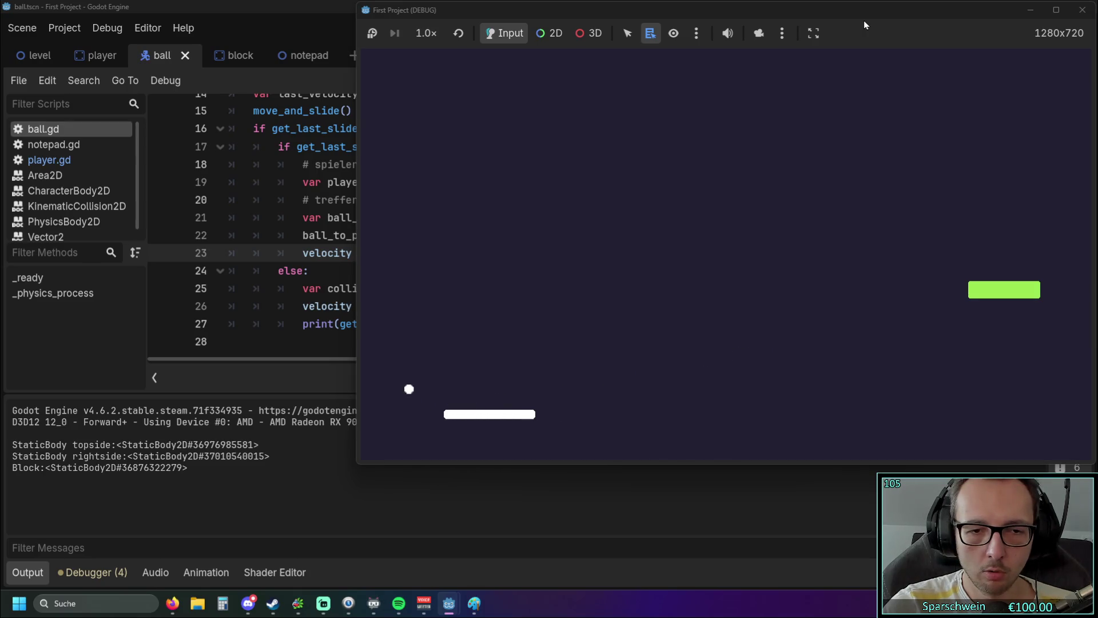
{"action": "key", "text": "Right"}
{"action": "key", "text": "Right"}
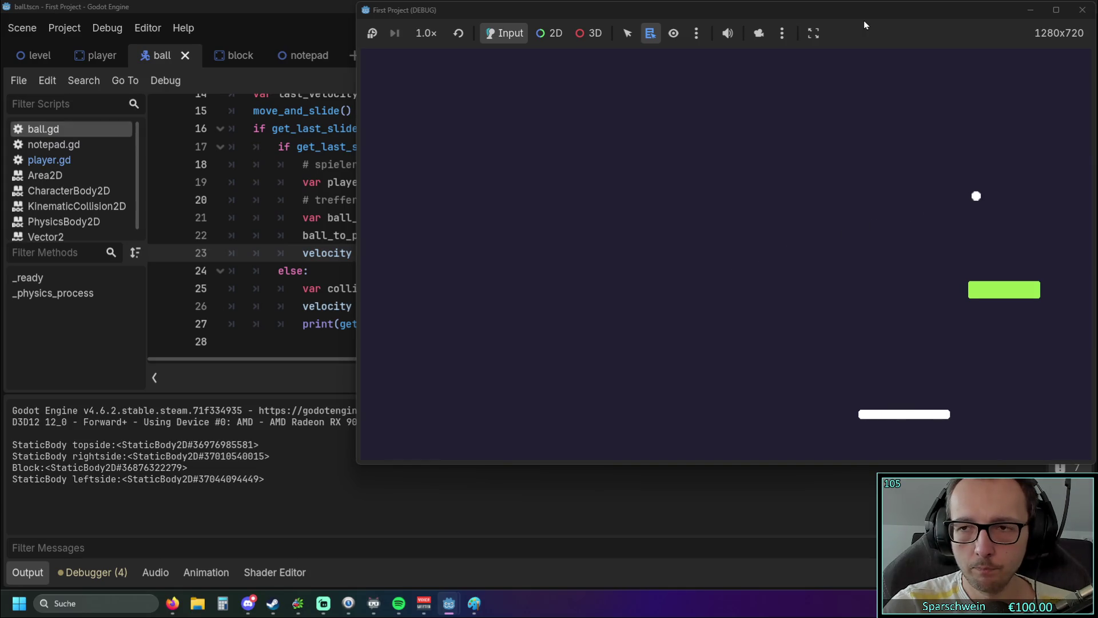
{"action": "key", "text": "Left"}
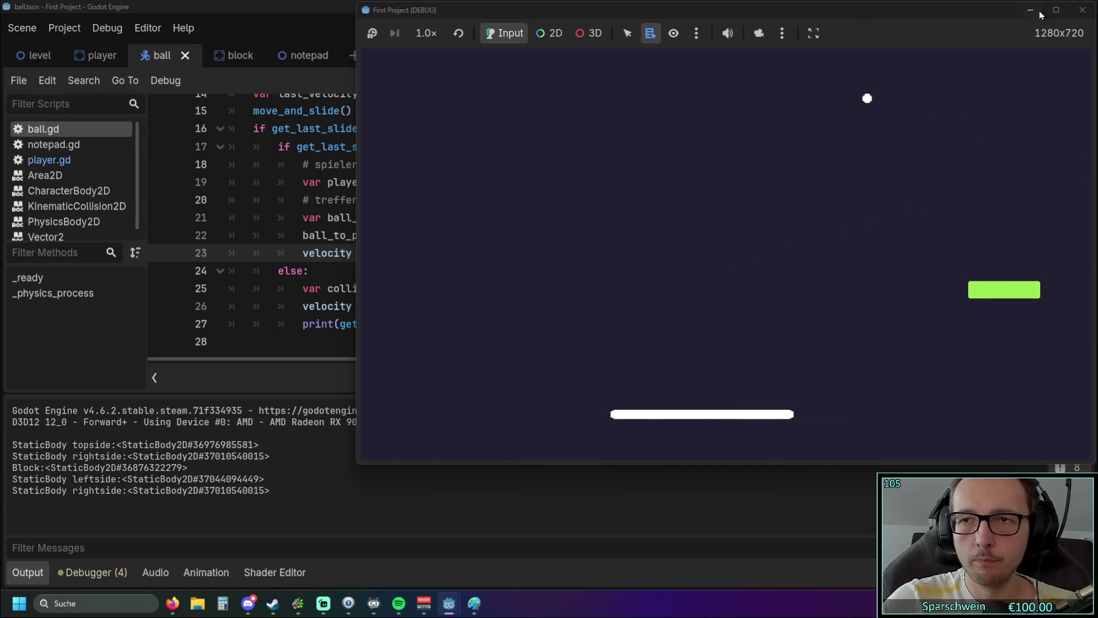
{"action": "left_click", "coordinate": [1082, 9]}
{"action": "left_click", "coordinate": [872, 28]}
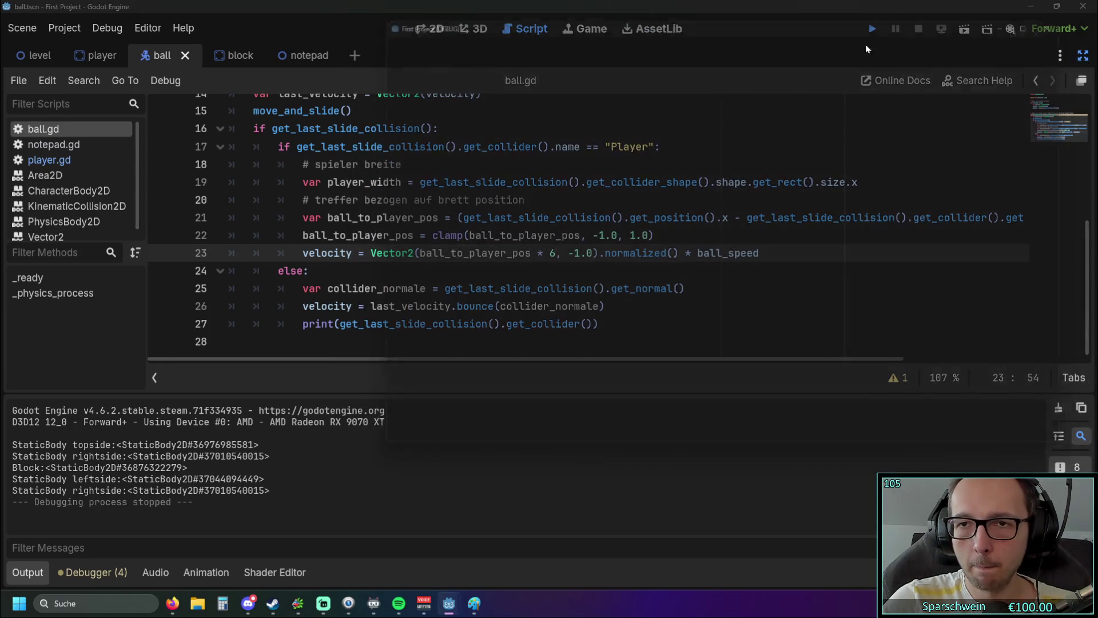
- Stop the running game and relaunch it with multiplier 4
{"action": "key", "text": "Right"}
{"action": "key", "text": "Right"}
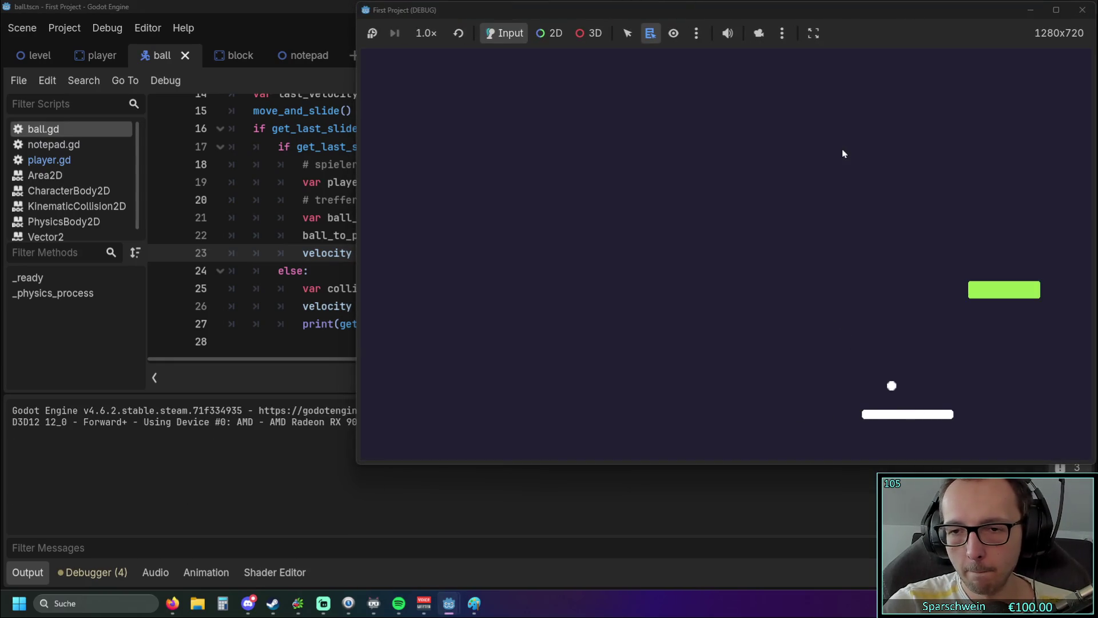
{"action": "left_click", "coordinate": [1082, 10]}
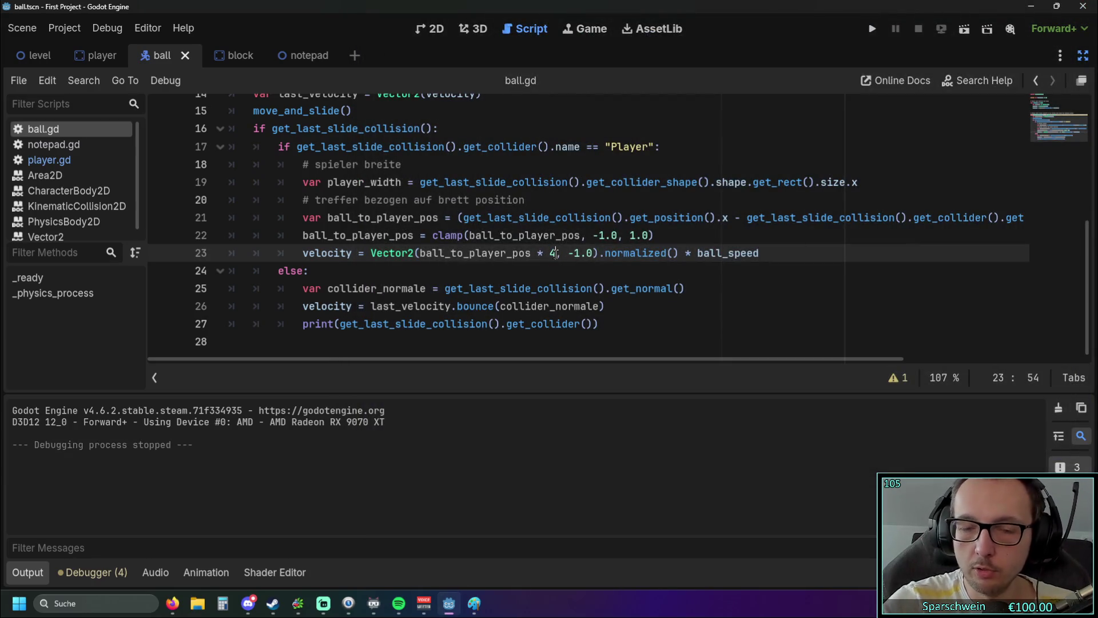
{"action": "left_click", "coordinate": [872, 29]}
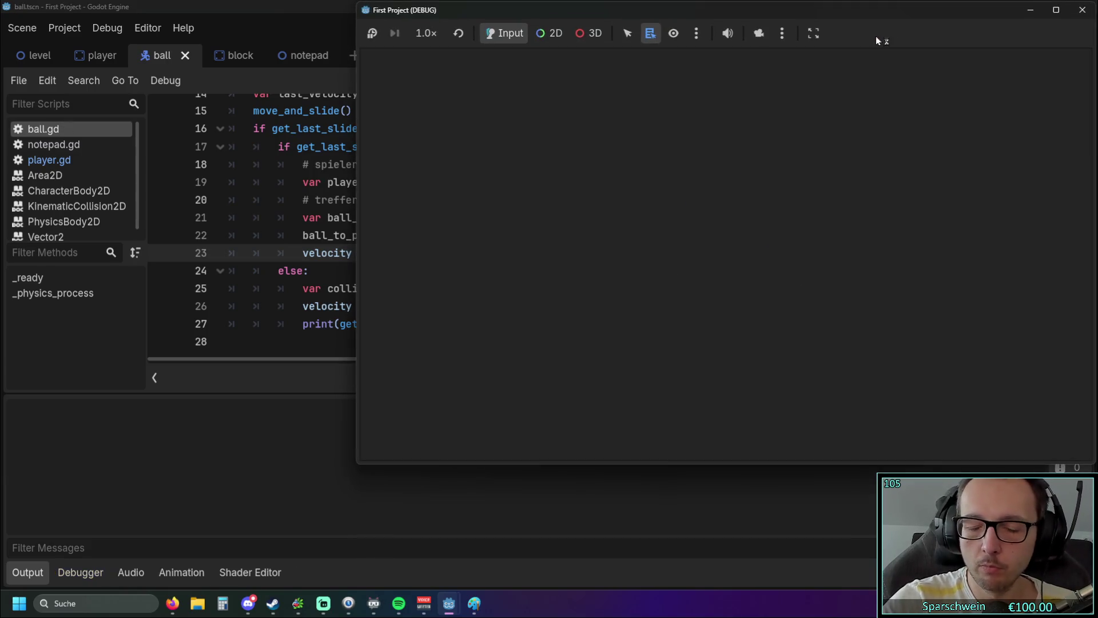
- Playtest multiplier 4 by steering the paddle after the ball, then stop the game
{"action": "key", "text": "Right"}
{"action": "key", "text": "Right"}
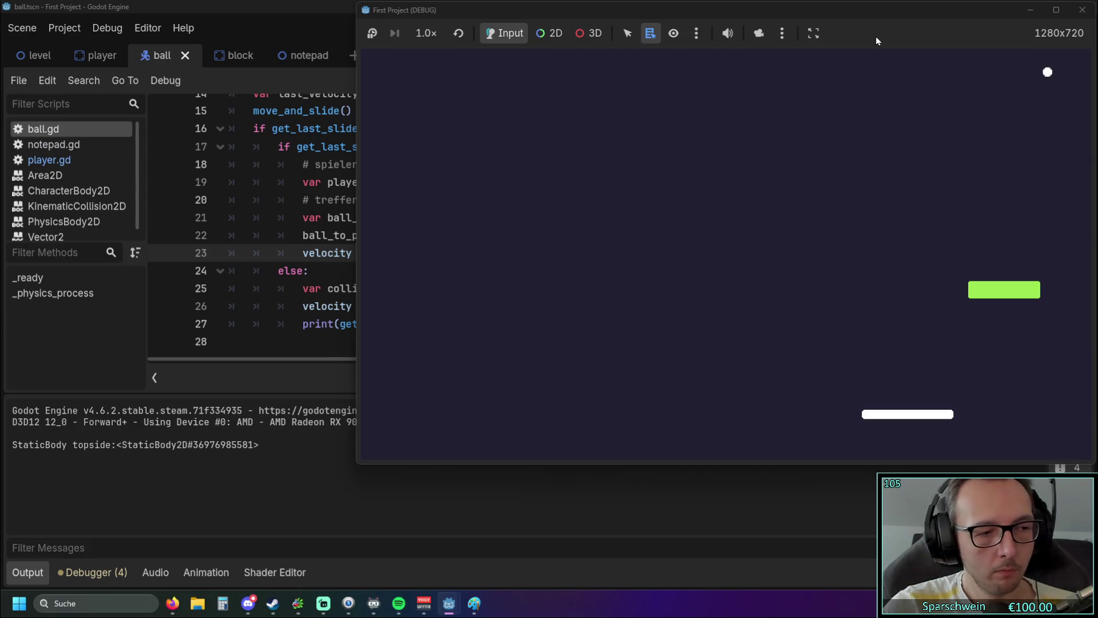
{"action": "key", "text": "Right"}
{"action": "key", "text": "Right"}
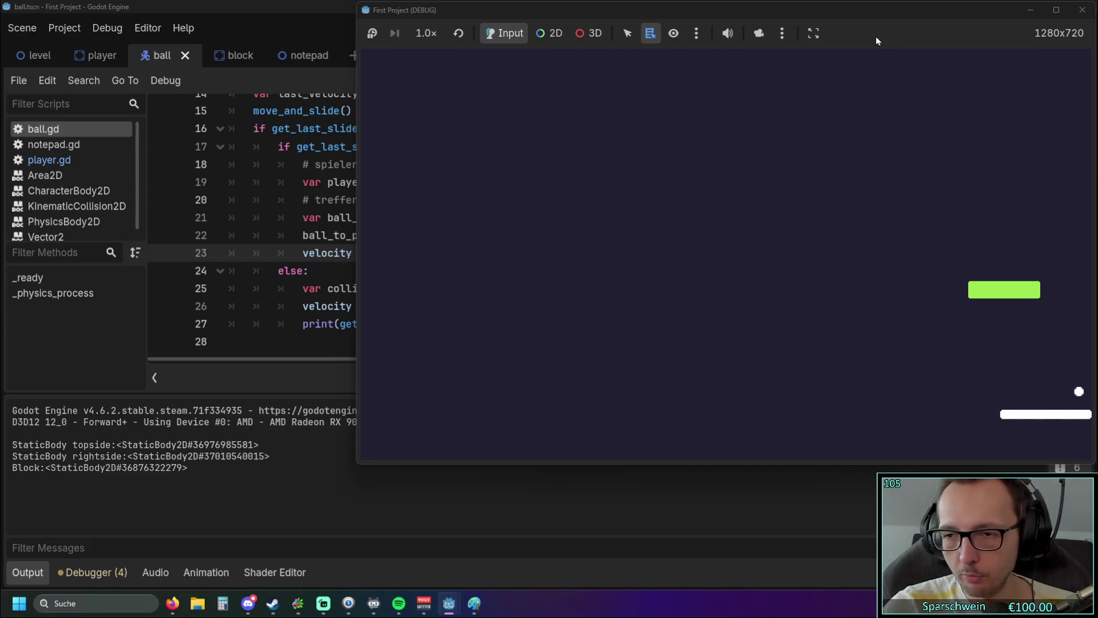
{"action": "key", "text": "Left"}
{"action": "key", "text": "Left"}
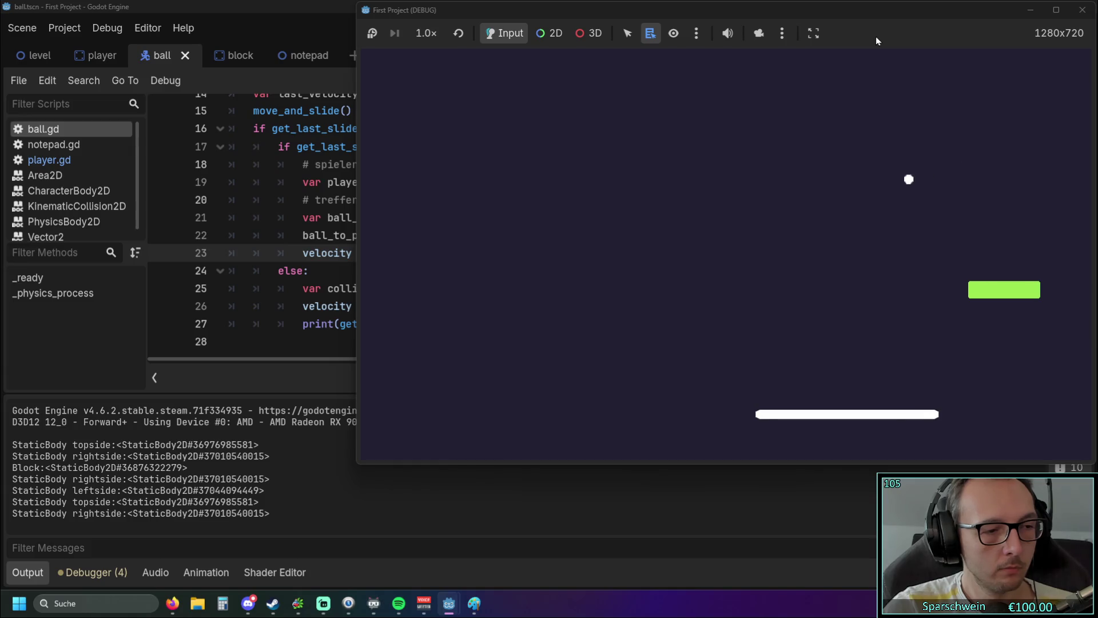
{"action": "key", "text": "Left"}
{"action": "key", "text": "Left"}
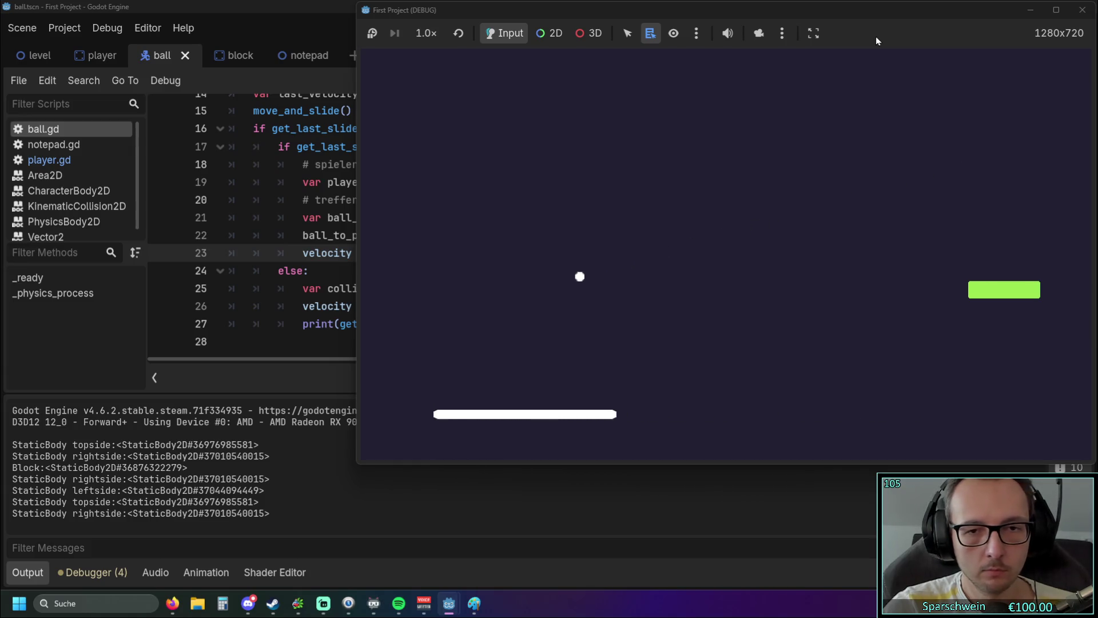
{"action": "key", "text": "Right"}
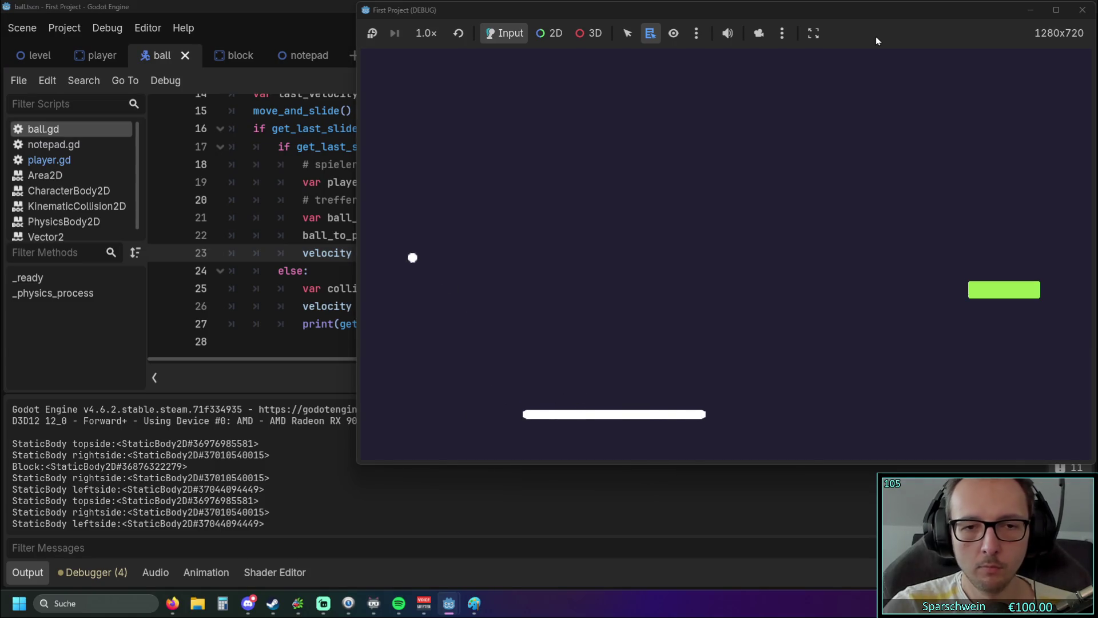
{"action": "key", "text": "Right"}
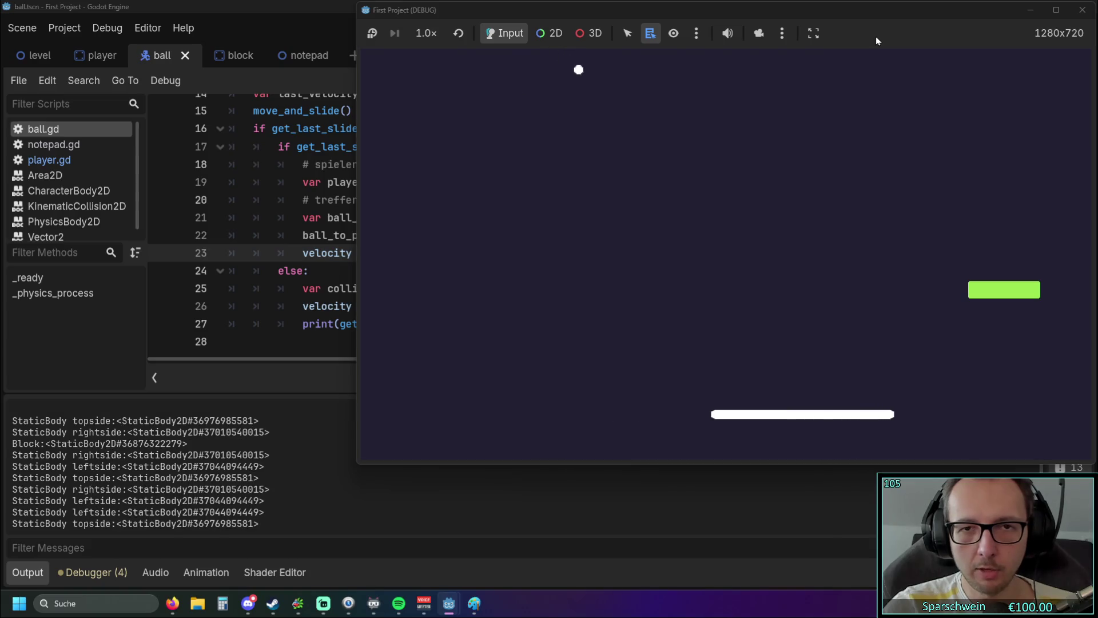
{"action": "key", "text": "Right"}
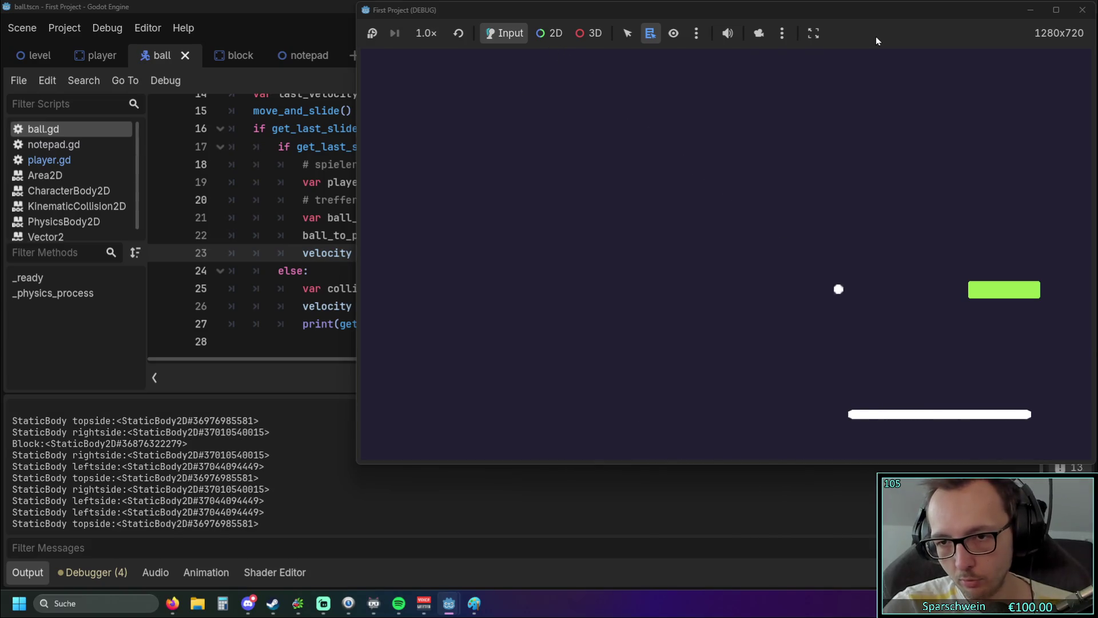
{"action": "key", "text": "Left"}
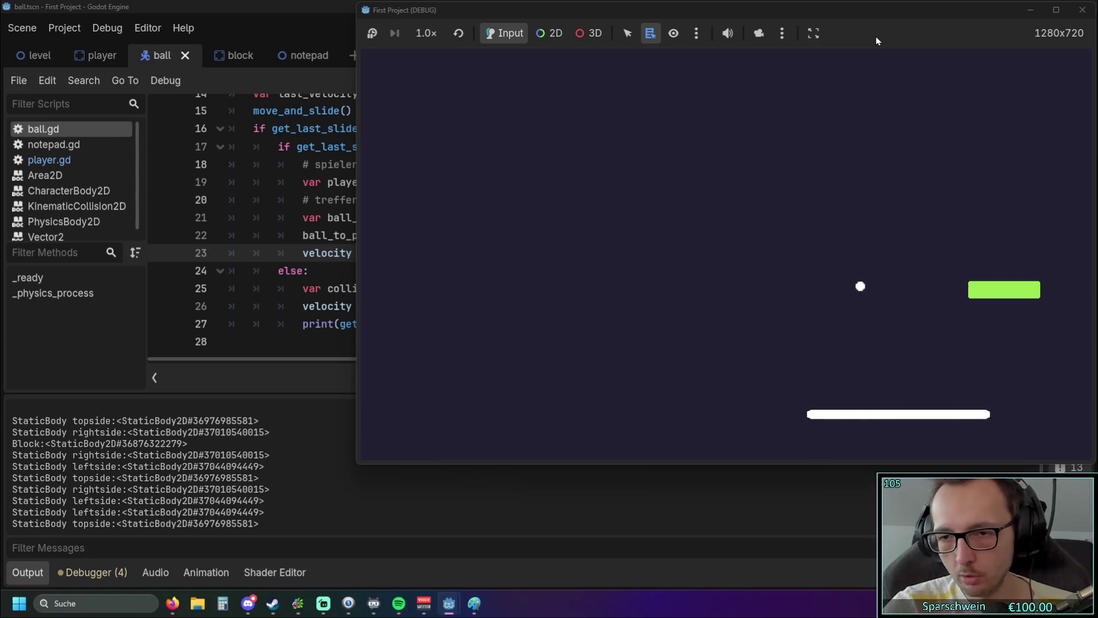
{"action": "left_click", "coordinate": [1085, 10]}
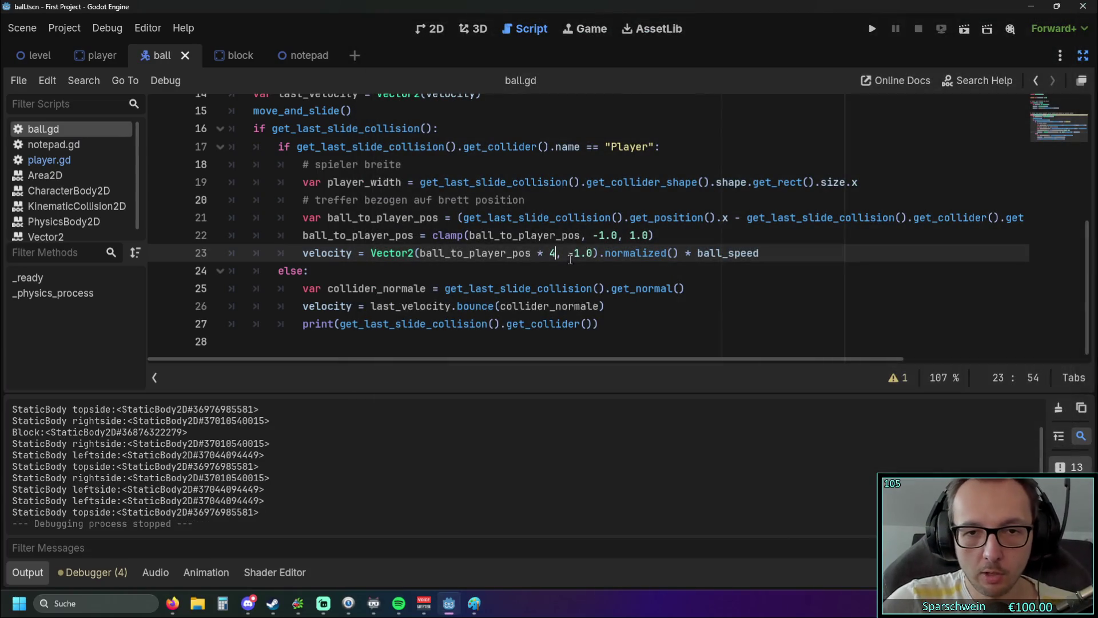
- Set the line 23 multiplier to 3 and run the game
{"action": "type", "text": "32"}
{"action": "key", "text": "BackSpace"}
{"action": "left_click", "coordinate": [872, 28]}
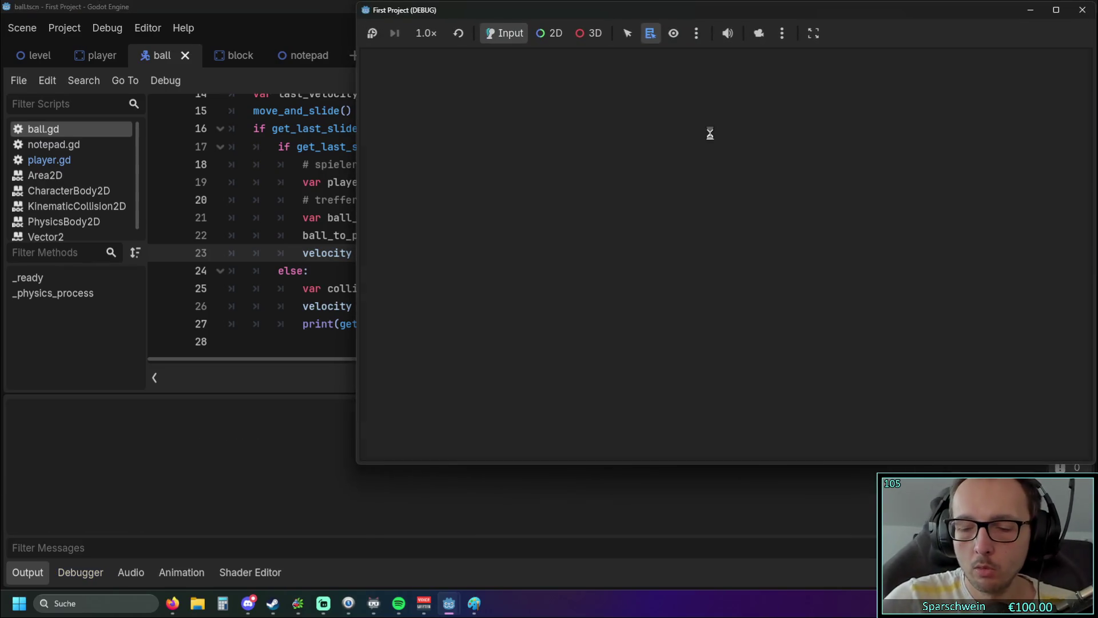
- Steer the paddle so the ball bounces off it and the walls, then close the game
{"action": "key", "text": "Right"}
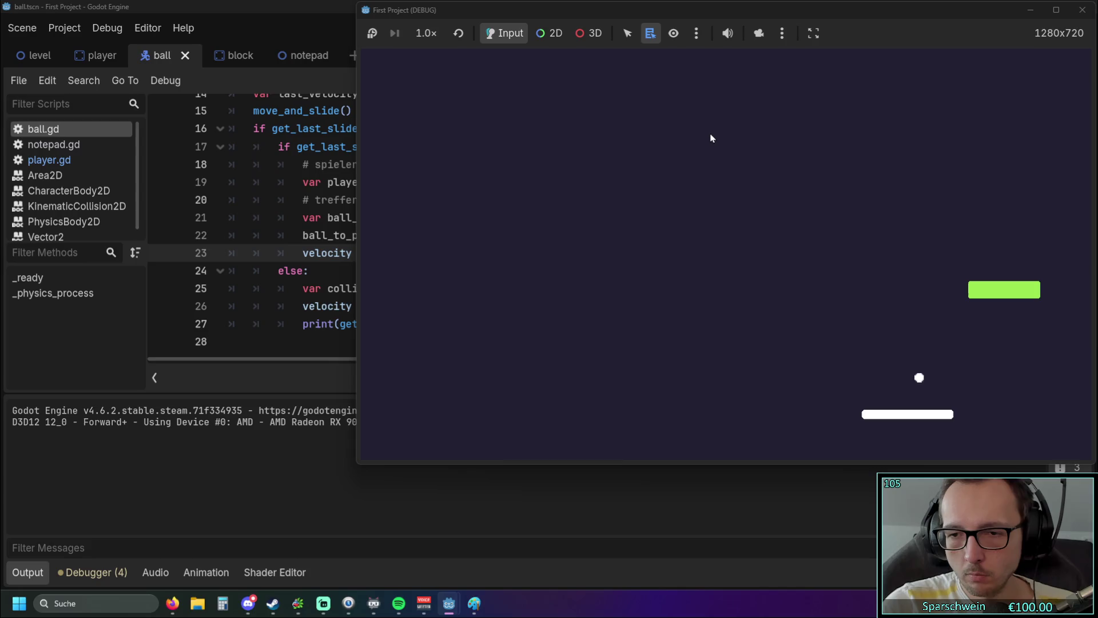
{"action": "key", "text": "Right"}
{"action": "key", "text": "Right"}
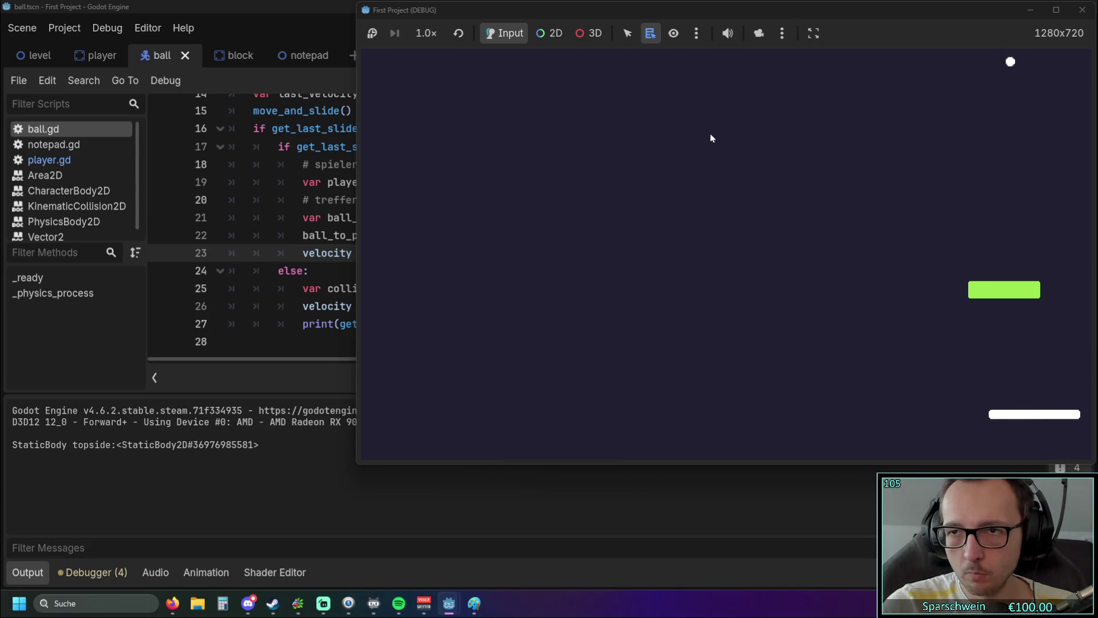
{"action": "key", "text": "Right"}
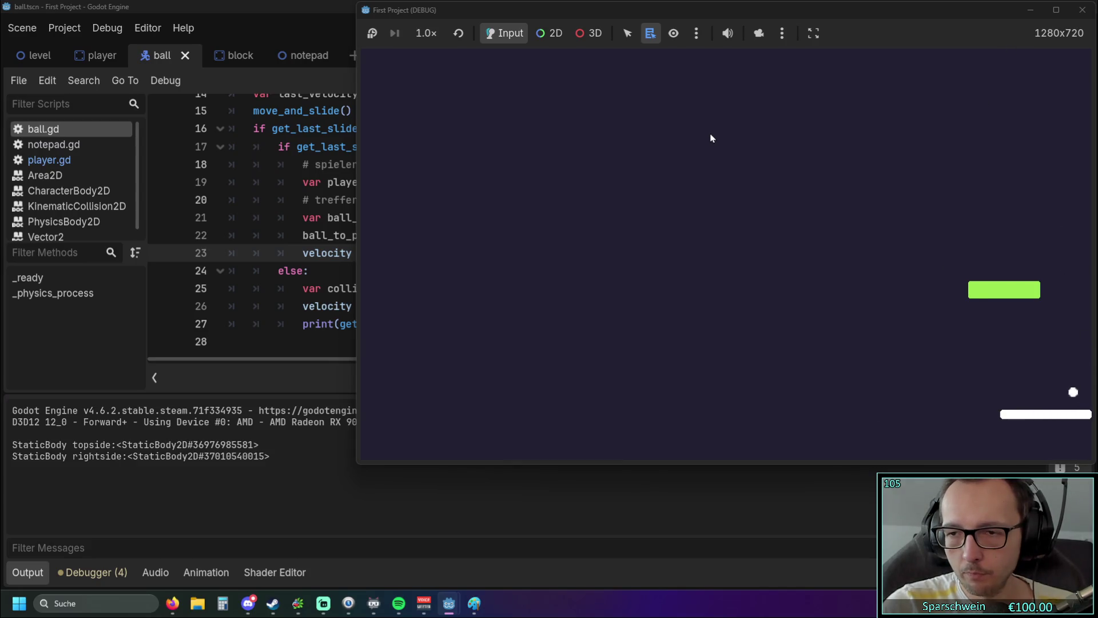
{"action": "key", "text": "Left"}
{"action": "key", "text": "Left"}
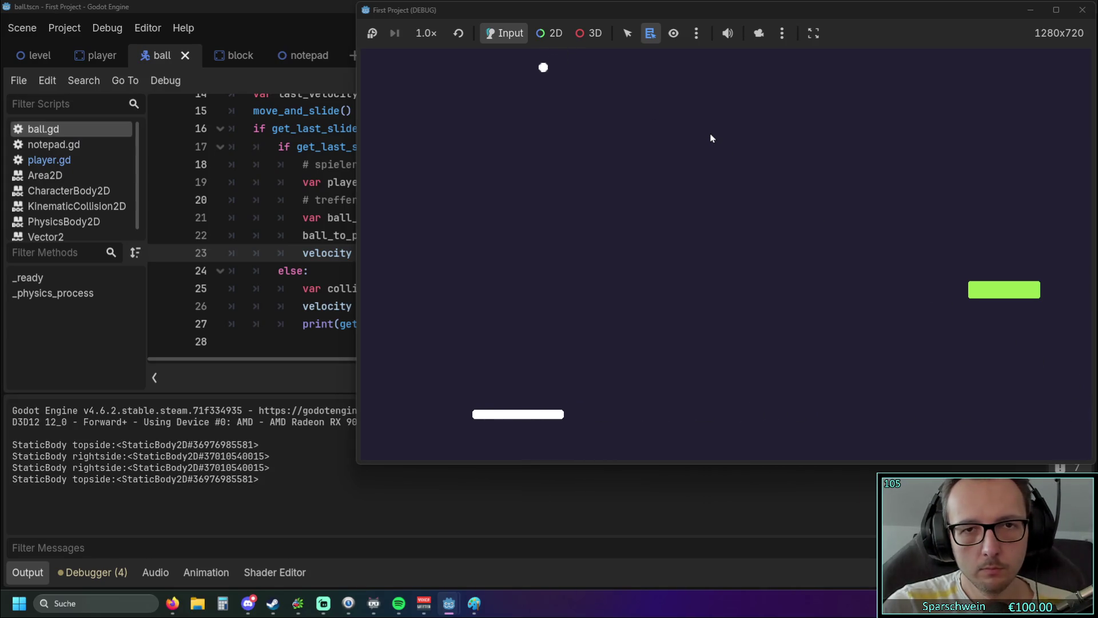
{"action": "key", "text": "Right"}
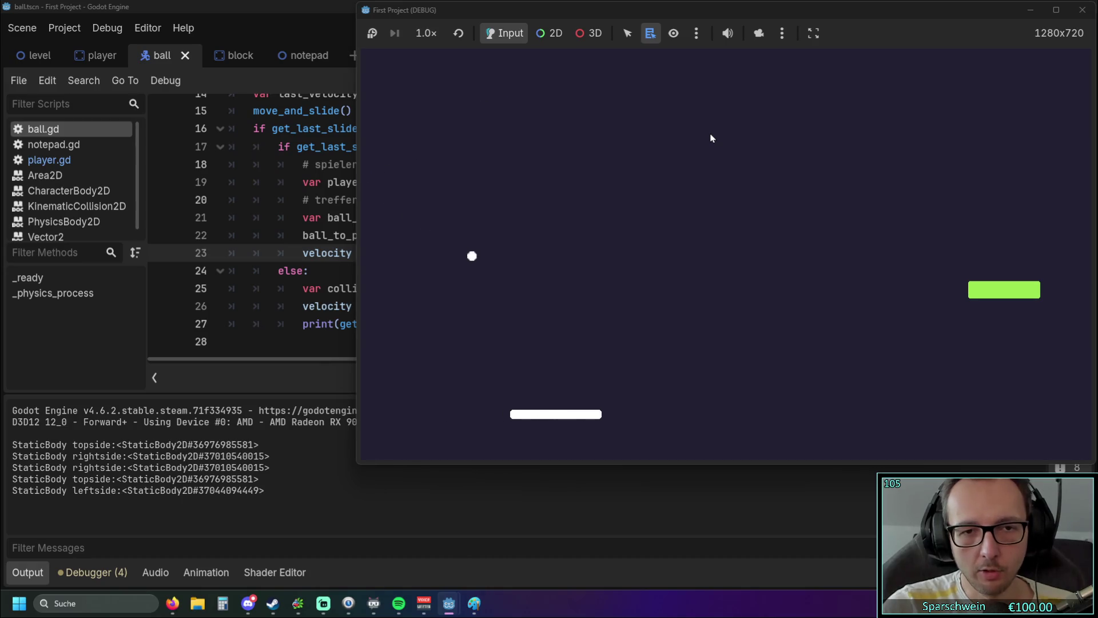
{"action": "key", "text": "Right"}
{"action": "key", "text": "Right"}
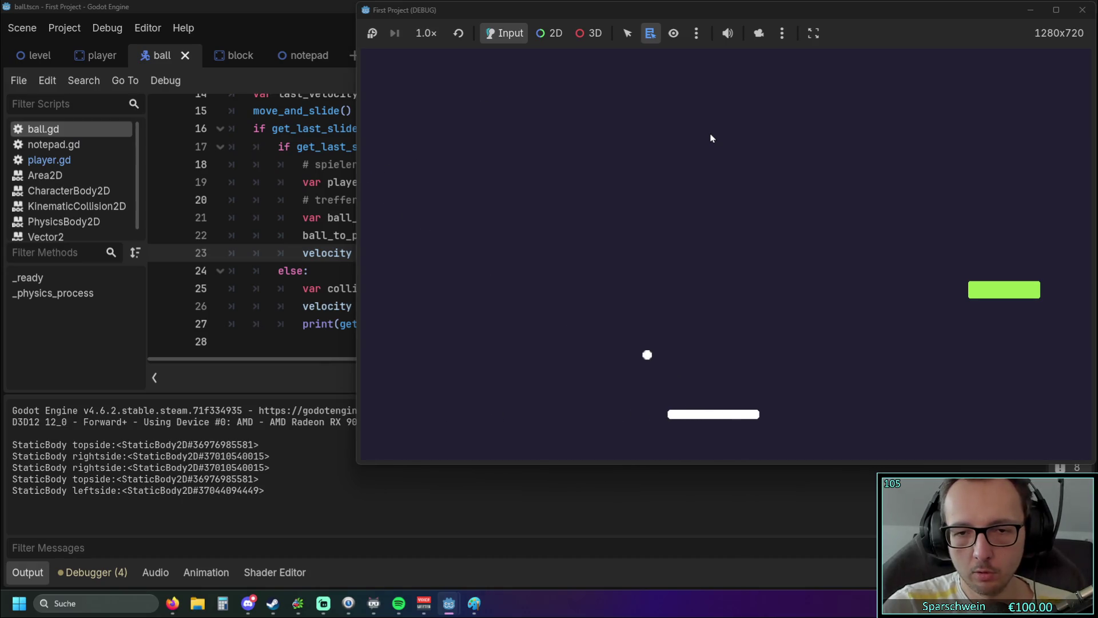
{"action": "key", "text": "Left"}
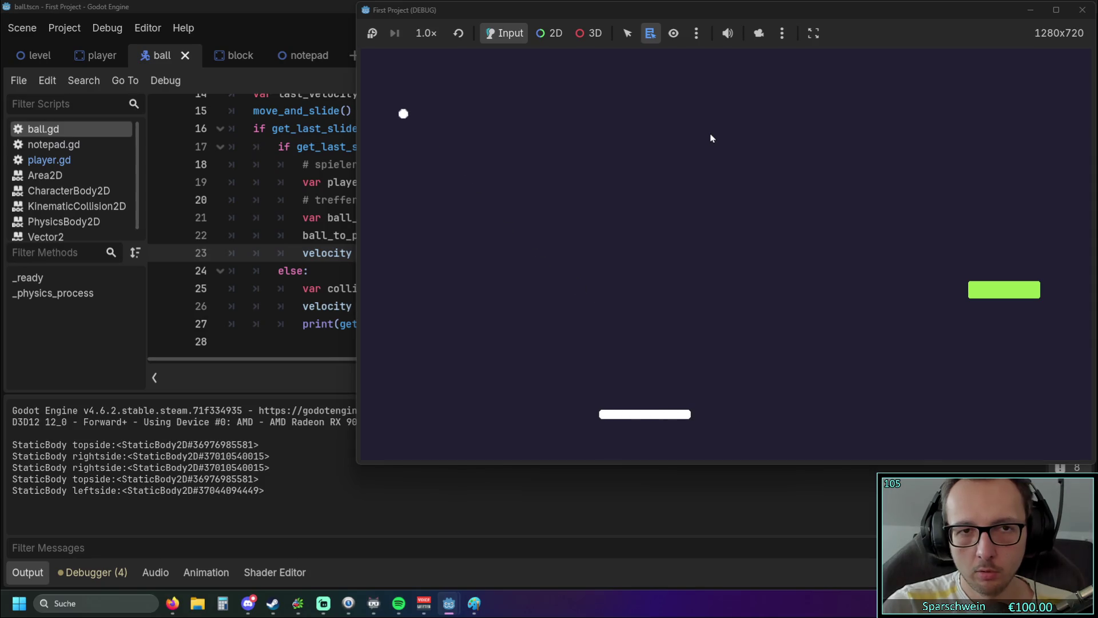
{"action": "key", "text": "Right"}
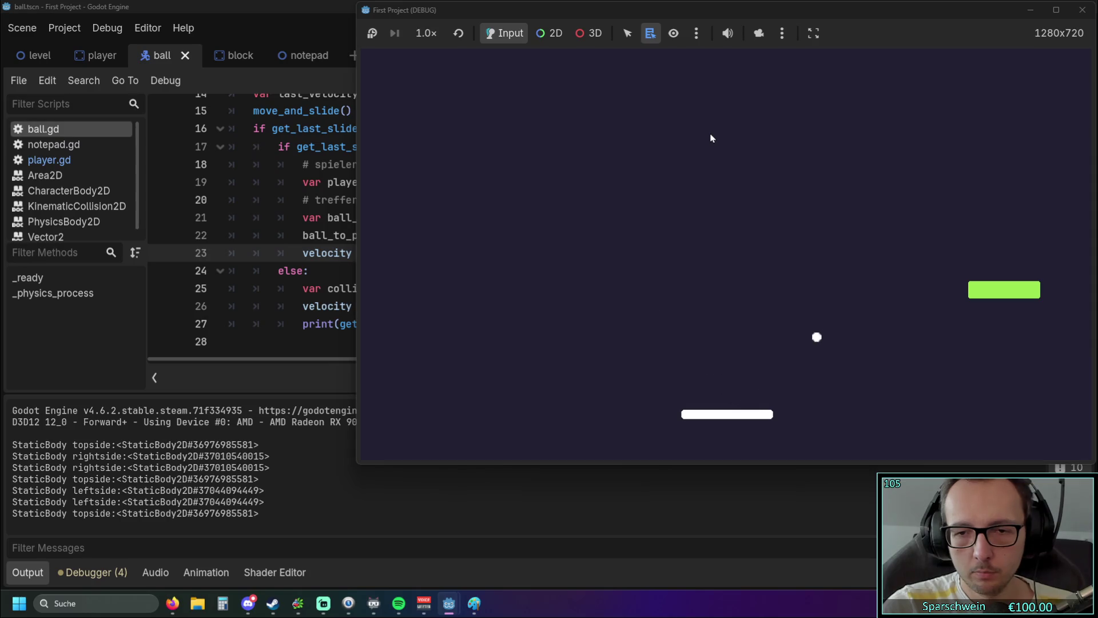
{"action": "key", "text": "Right"}
{"action": "key", "text": "Left"}
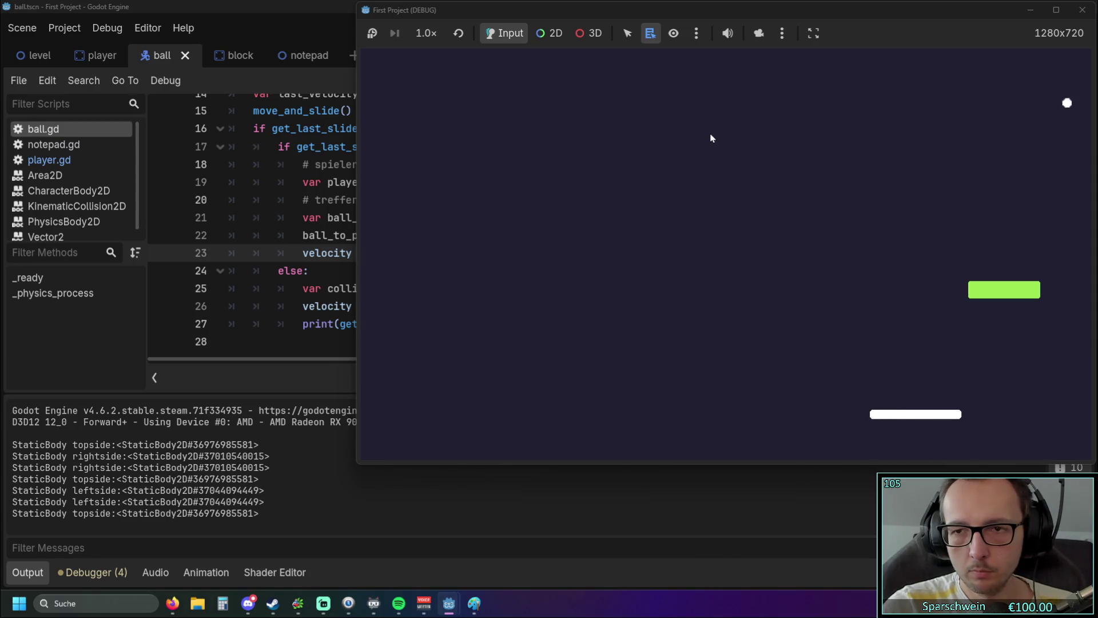
{"action": "key", "text": "Left"}
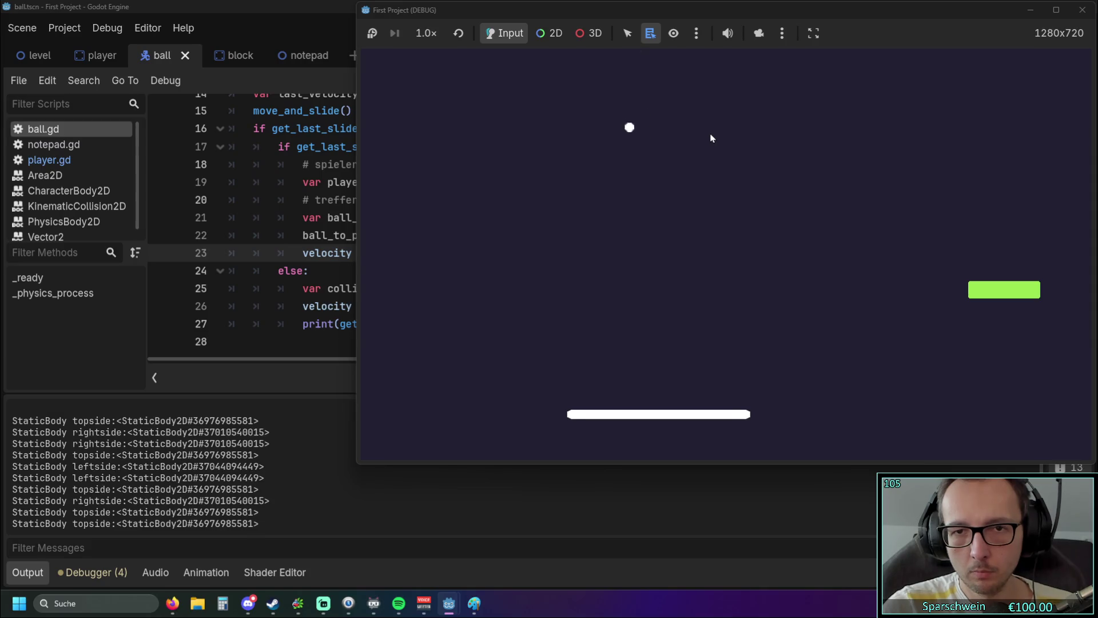
{"action": "key", "text": "Left"}
{"action": "key", "text": "Left"}
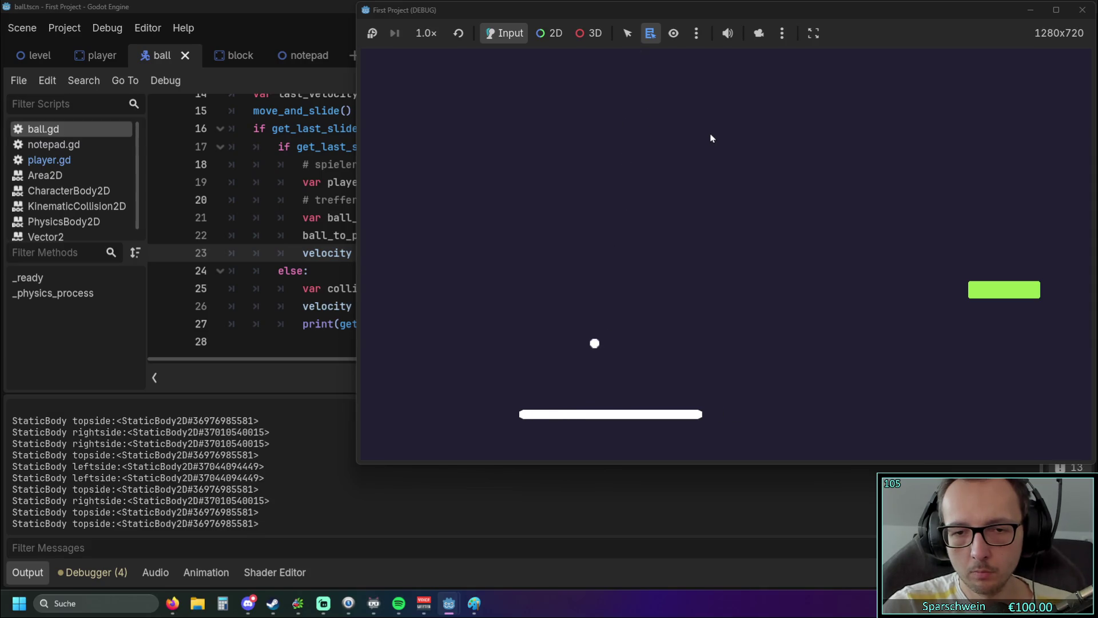
{"action": "key", "text": "Left"}
{"action": "key", "text": "Left"}
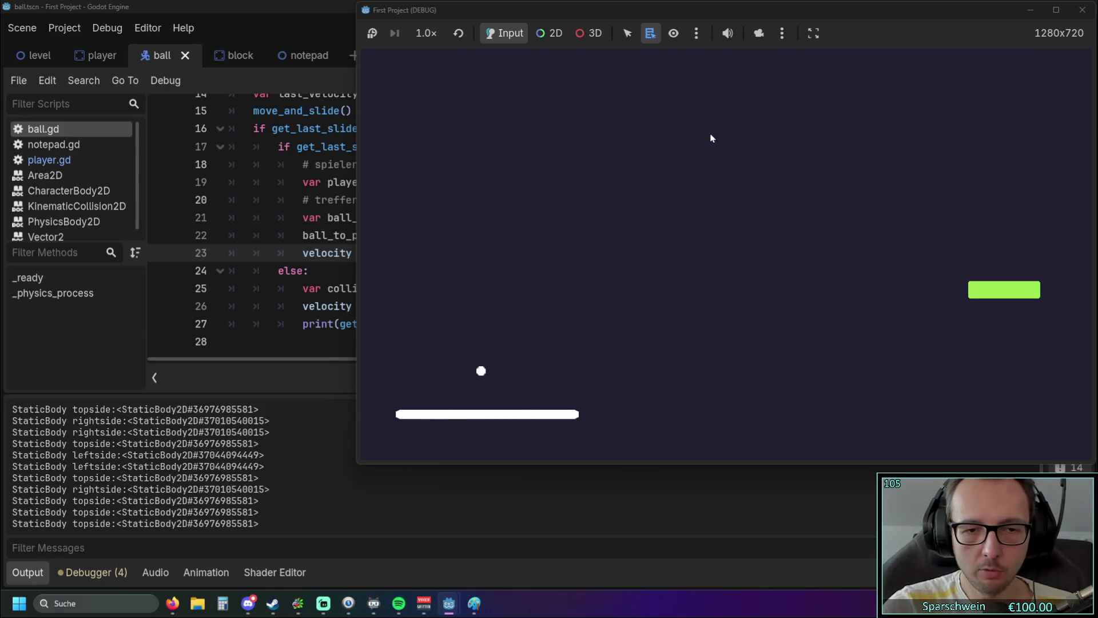
{"action": "key", "text": "Left"}
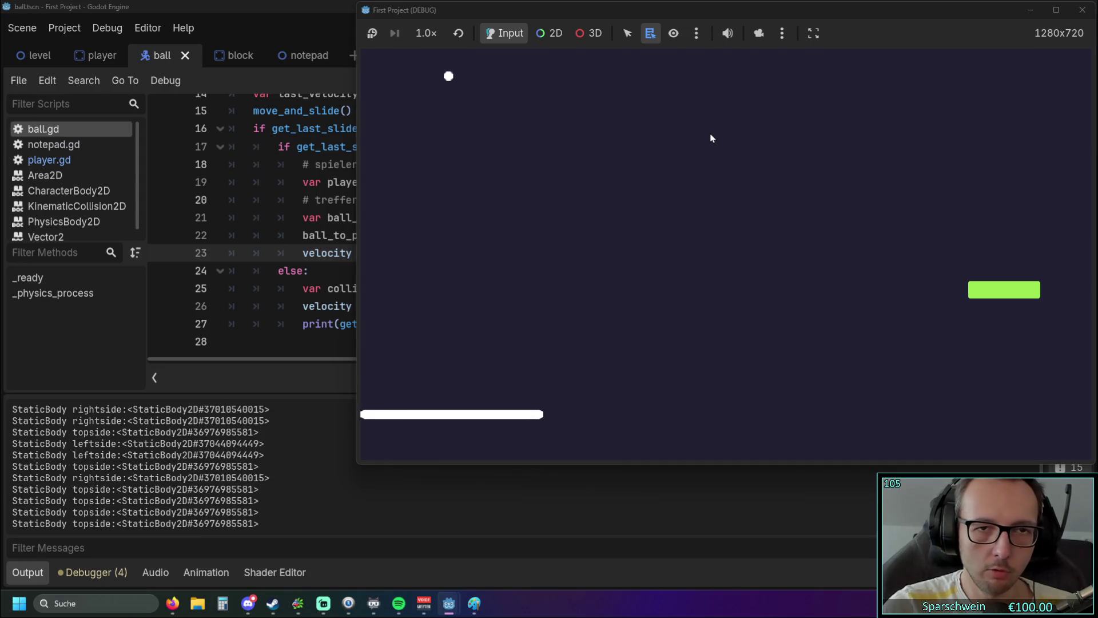
{"action": "key", "text": "Right"}
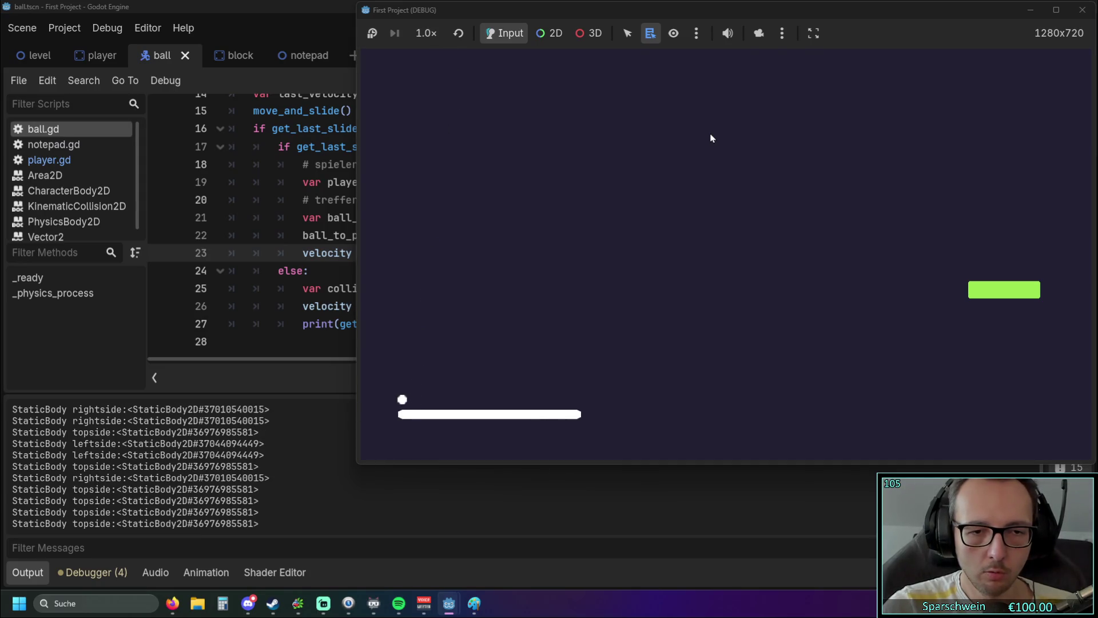
{"action": "left_click", "coordinate": [1082, 10]}
{"action": "left_click", "coordinate": [681, 289]}
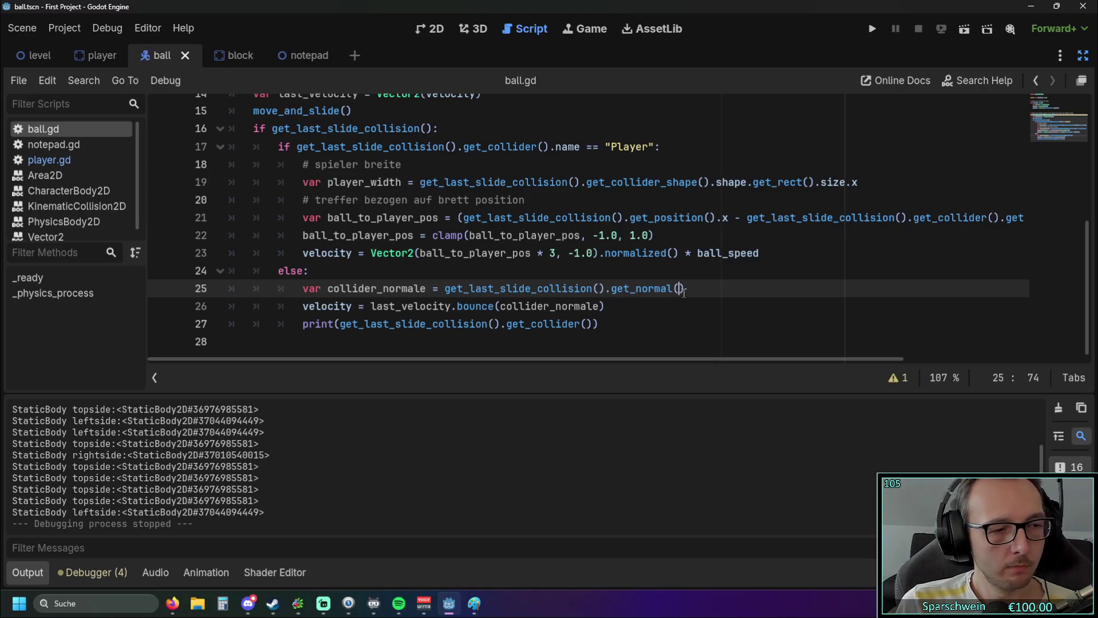
- Move to the end of print line 27 and scroll through ball.gd to review it
{"action": "key", "text": "Down"}
{"action": "key", "text": "Down"}
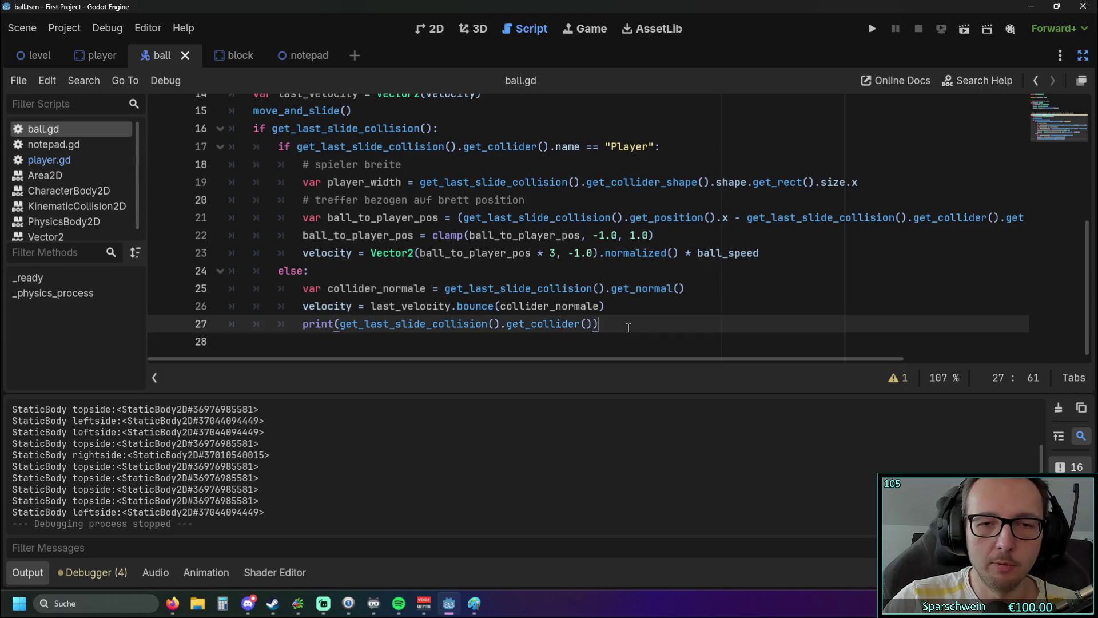
{"action": "scroll", "coordinate": [570, 287], "scroll_direction": "up", "scroll_amount": 5}
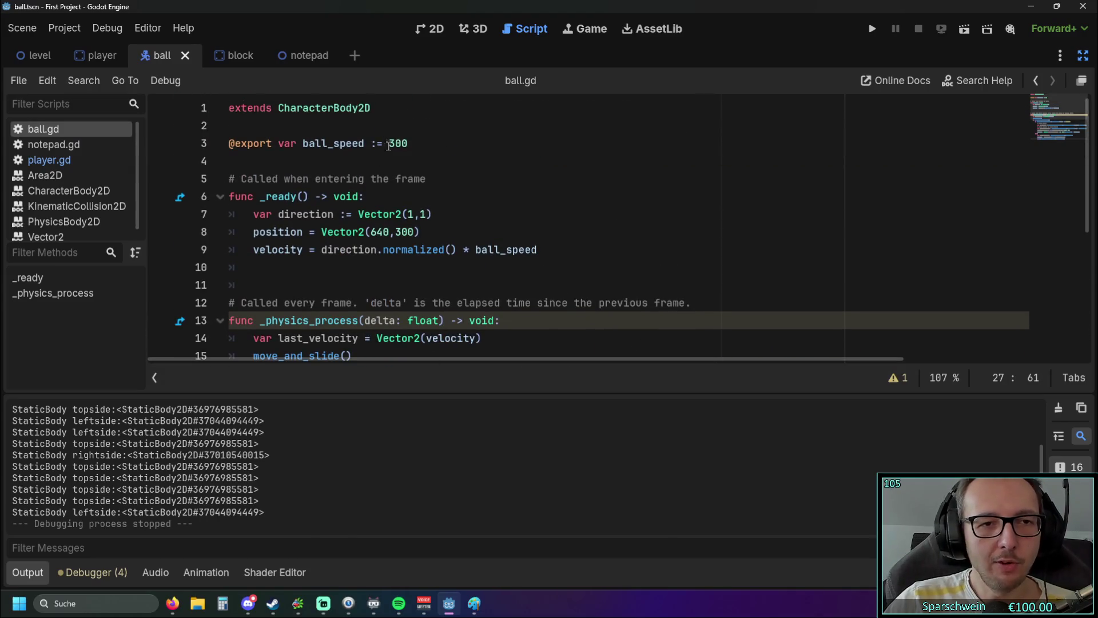
{"action": "scroll", "coordinate": [432, 193], "scroll_direction": "down", "scroll_amount": 5}
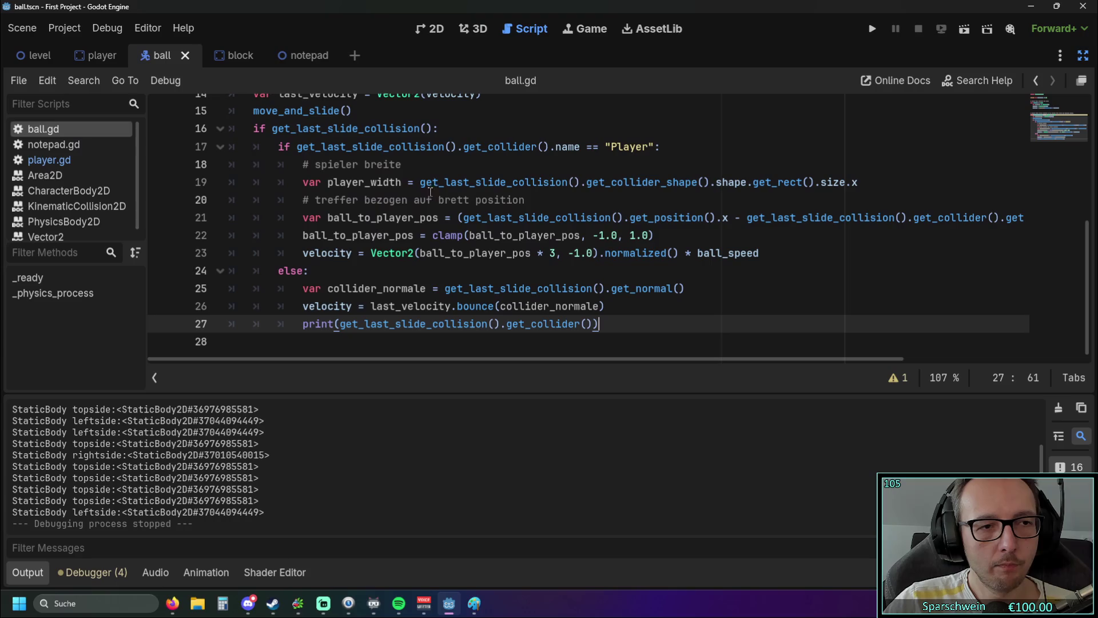
- In player.gd, add opening quotes on a new line after the clamp line 23
{"action": "left_click", "coordinate": [59, 161]}
{"action": "scroll", "coordinate": [417, 300], "scroll_direction": "down", "scroll_amount": 1}
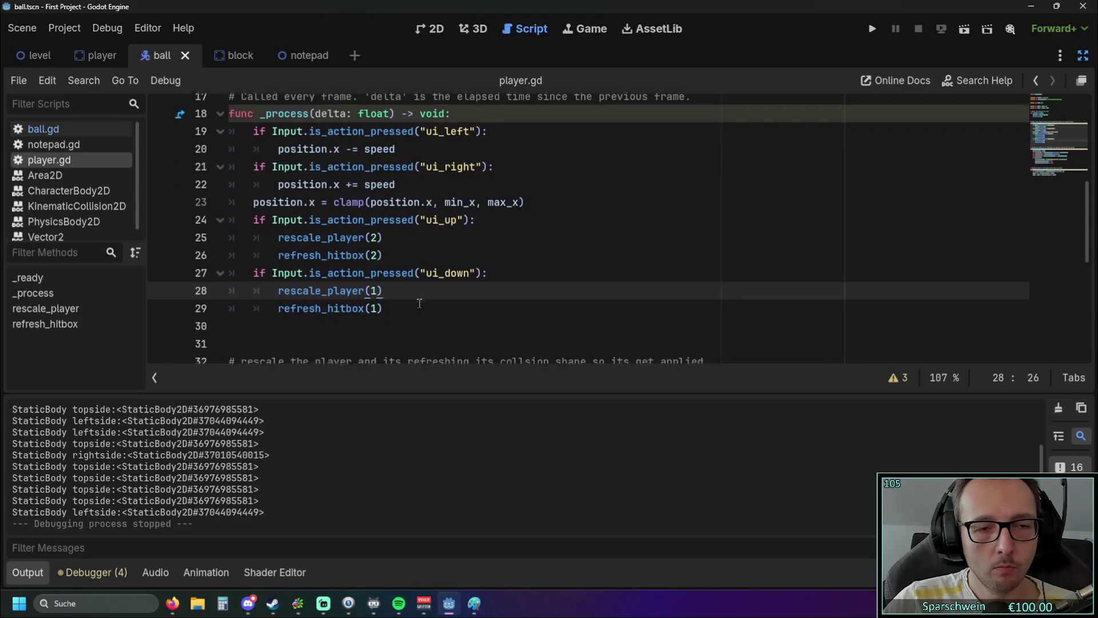
{"action": "left_click_drag", "start_coordinate": [394, 337], "coordinate": [229, 232]}
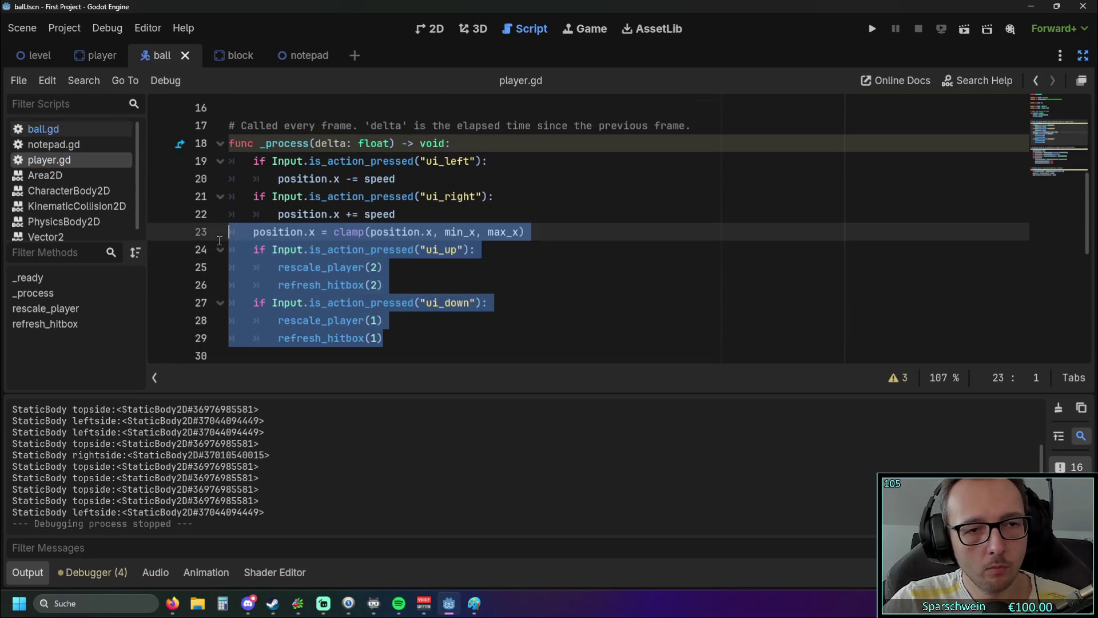
{"action": "left_click", "coordinate": [254, 249]}
{"action": "left_click", "coordinate": [535, 236]}
{"action": "key", "text": "Return"}
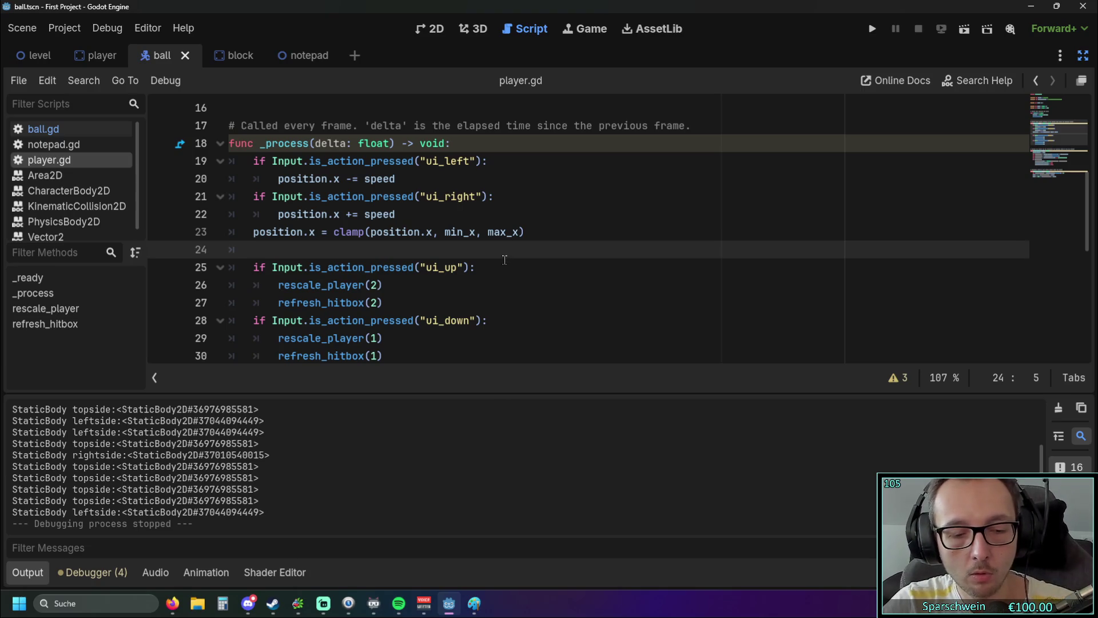
{"action": "type", "text": "\"\""}
- Add closing quotes on line 31, just after the ui_down block
{"action": "scroll", "coordinate": [387, 318], "scroll_direction": "down", "scroll_amount": 1}
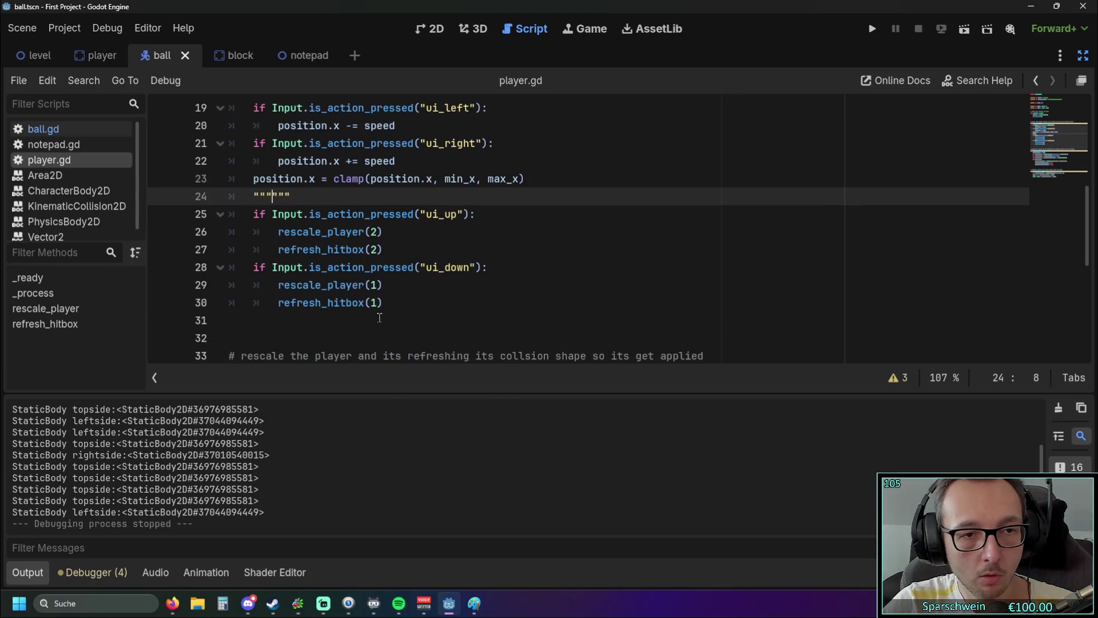
{"action": "left_click", "coordinate": [271, 314]}
{"action": "type", "text": "\""}
{"action": "key", "text": "Tab"}
{"action": "key", "text": "BackSpace"}
{"action": "key", "text": "BackSpace"}
{"action": "key", "text": "BackSpace"}
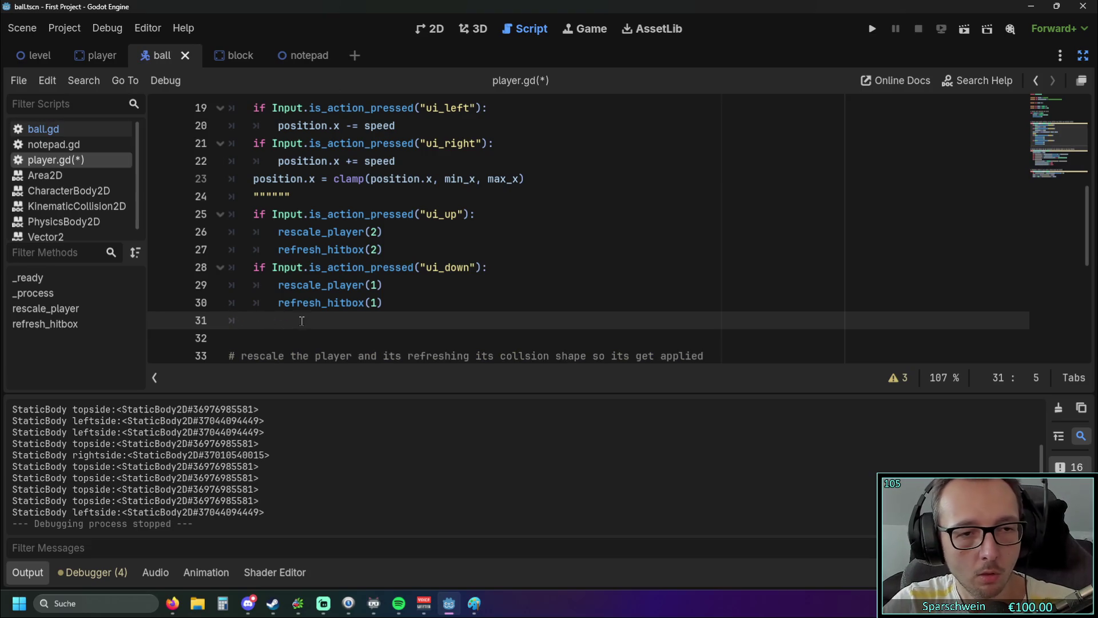
{"action": "scroll", "coordinate": [335, 314], "scroll_direction": "down", "scroll_amount": 3}
{"action": "scroll", "coordinate": [338, 314], "scroll_direction": "up", "scroll_amount": 2}
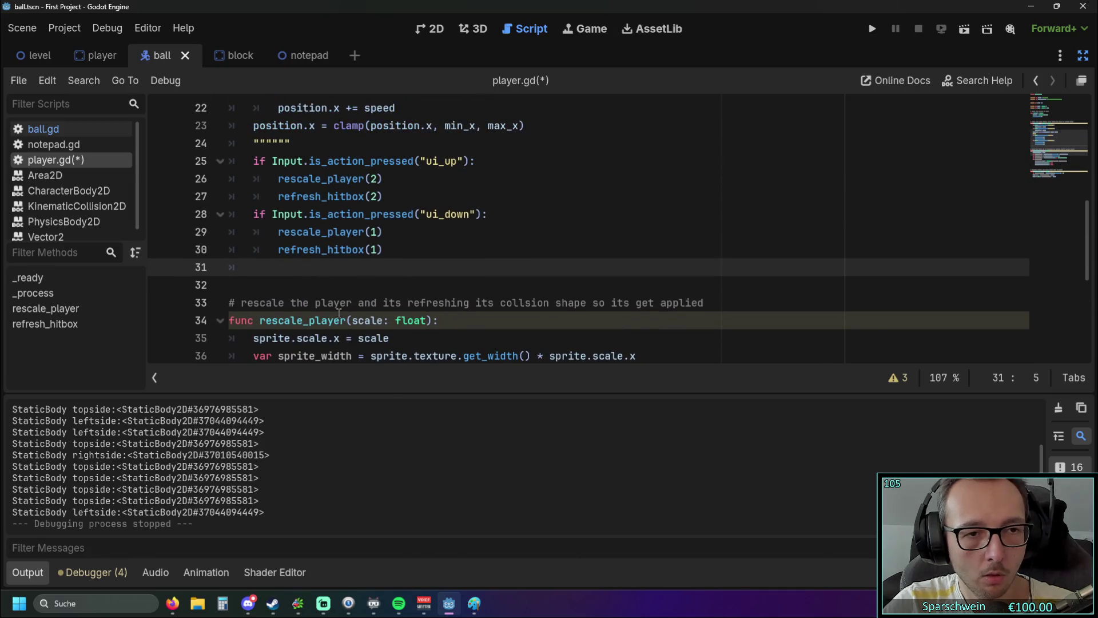
{"action": "type", "text": "\"\""}
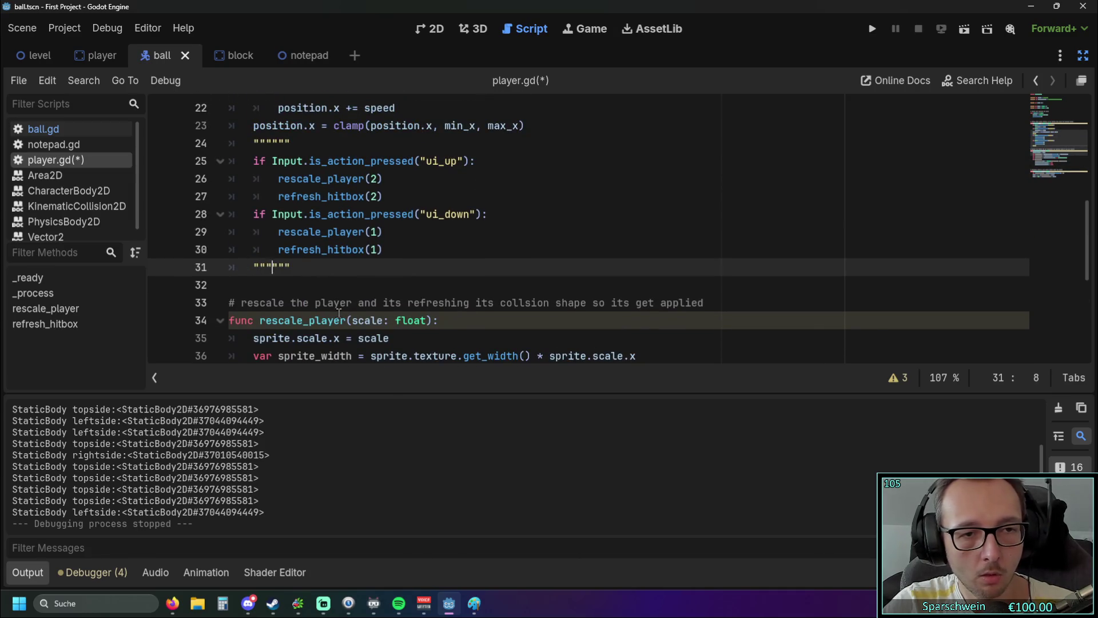
{"action": "key", "text": "Delete"}
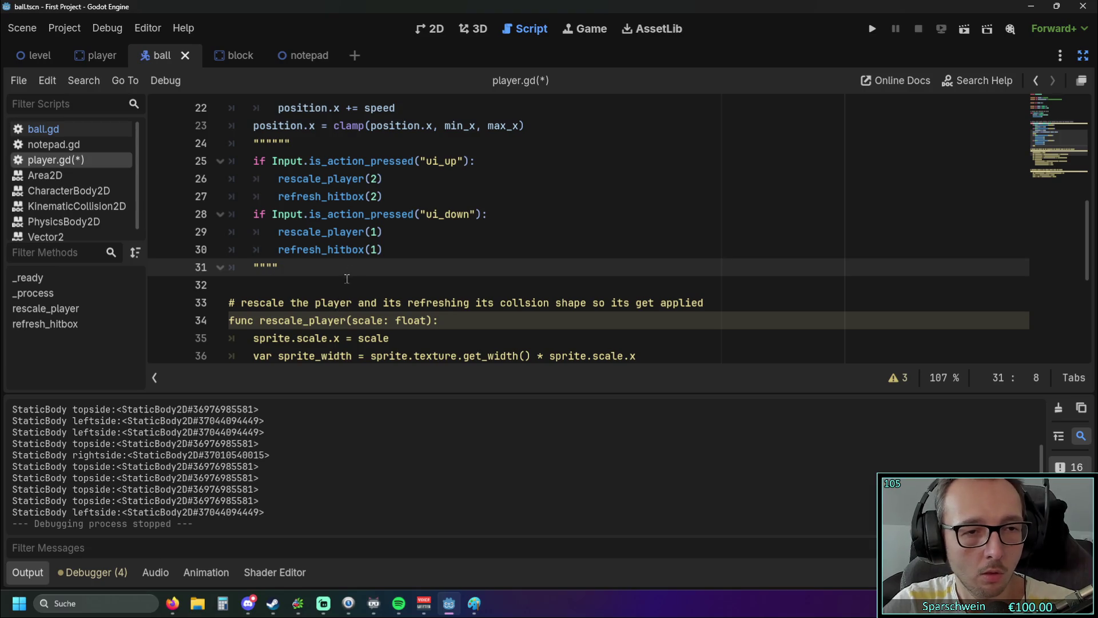
- Remove the broken extra quote characters on lines 24 and 31
{"action": "scroll", "coordinate": [330, 262], "scroll_direction": "up", "scroll_amount": 1}
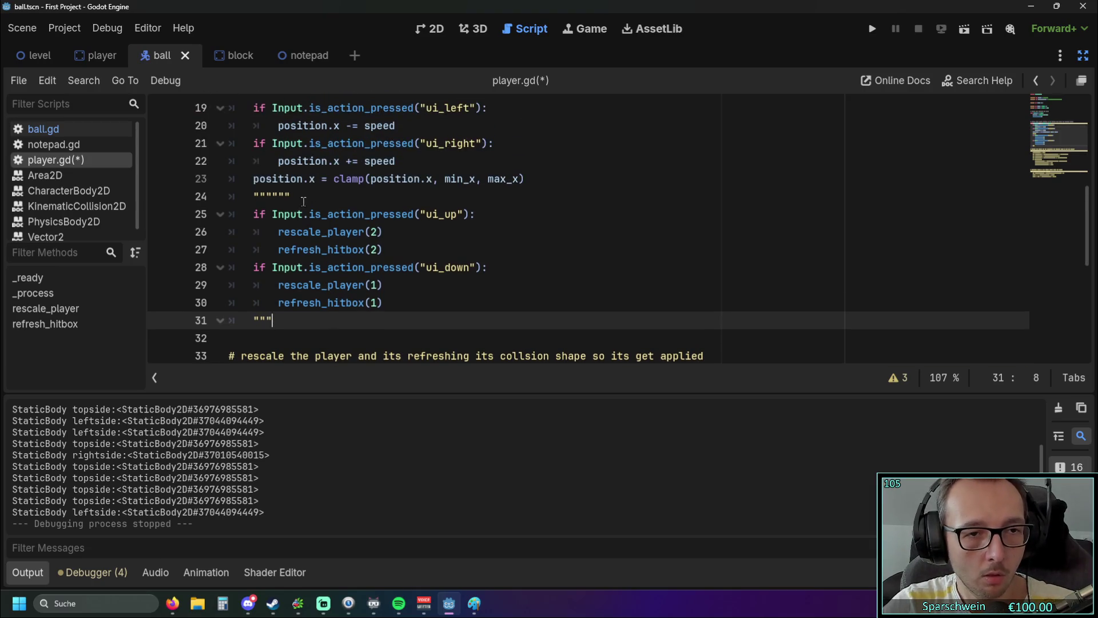
{"action": "left_click", "coordinate": [303, 197]}
{"action": "key", "text": "Delete"}
{"action": "key", "text": "Delete"}
{"action": "key", "text": "Delete"}
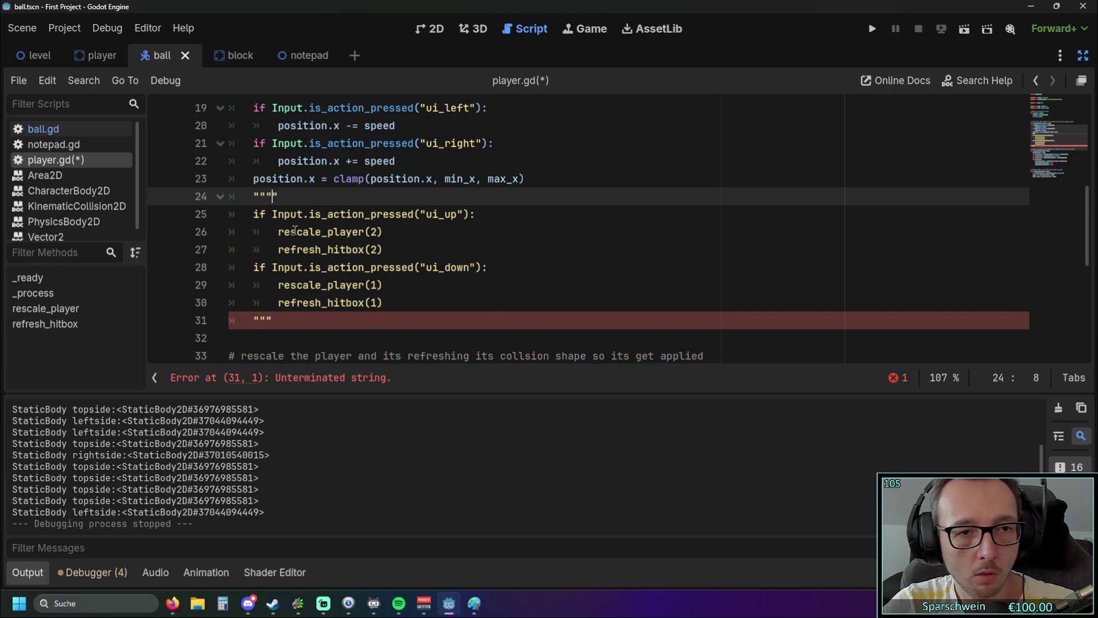
{"action": "scroll", "coordinate": [311, 233], "scroll_direction": "down", "scroll_amount": 1}
{"action": "scroll", "coordinate": [320, 246], "scroll_direction": "up", "scroll_amount": 1}
{"action": "scroll", "coordinate": [312, 245], "scroll_direction": "down", "scroll_amount": 1}
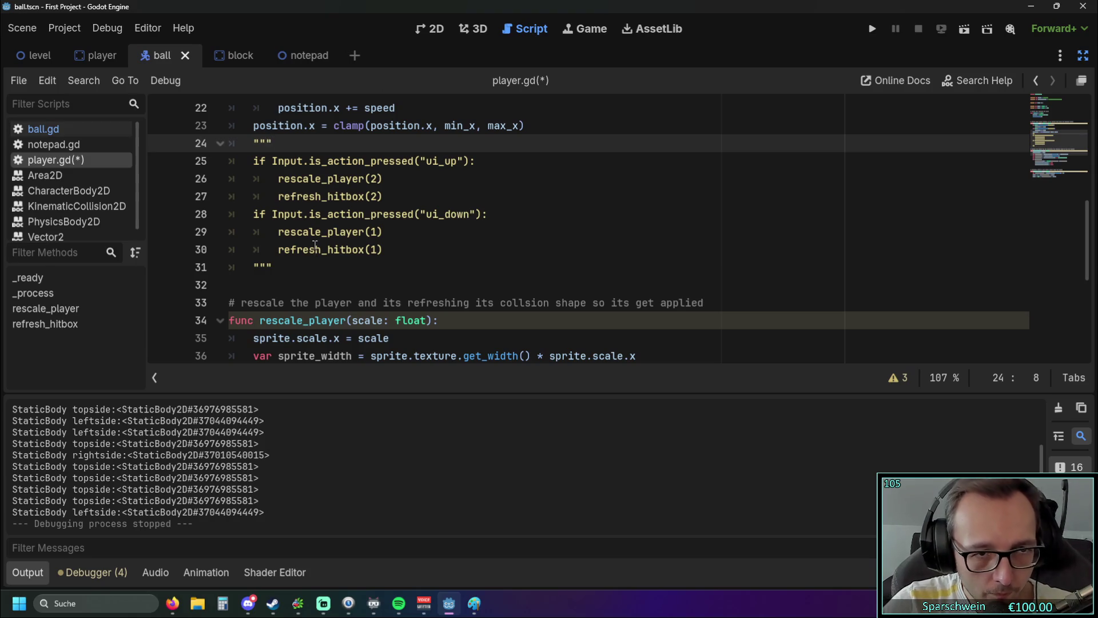
{"action": "key", "text": "BackSpace"}
{"action": "key", "text": "BackSpace"}
{"action": "key", "text": "BackSpace"}
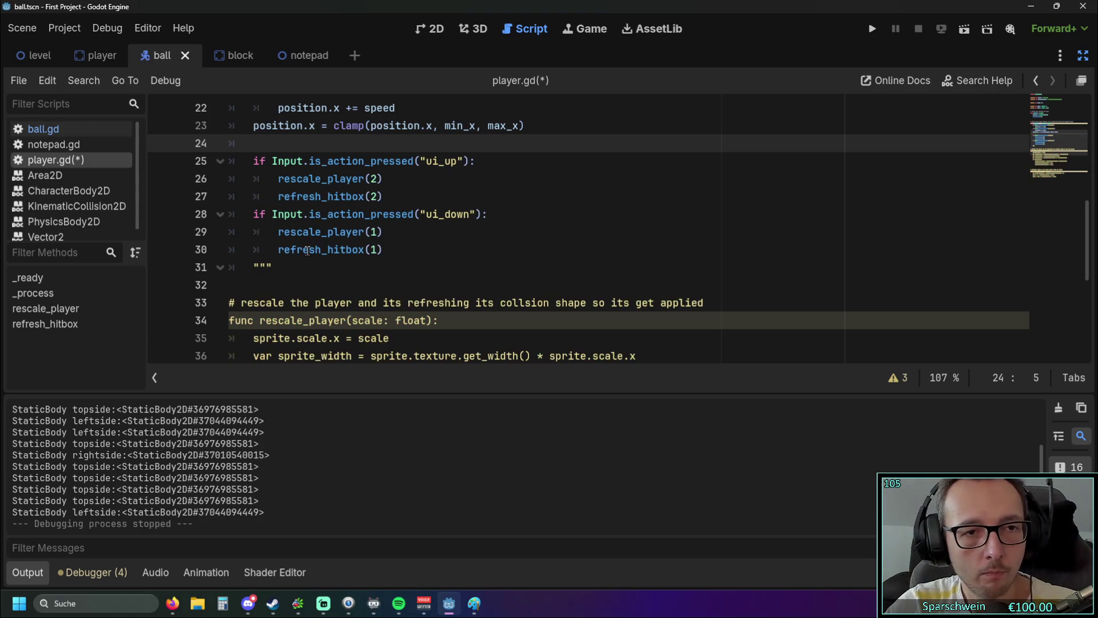
{"action": "type", "text": "\"\""}
{"action": "key", "text": "BackSpace"}
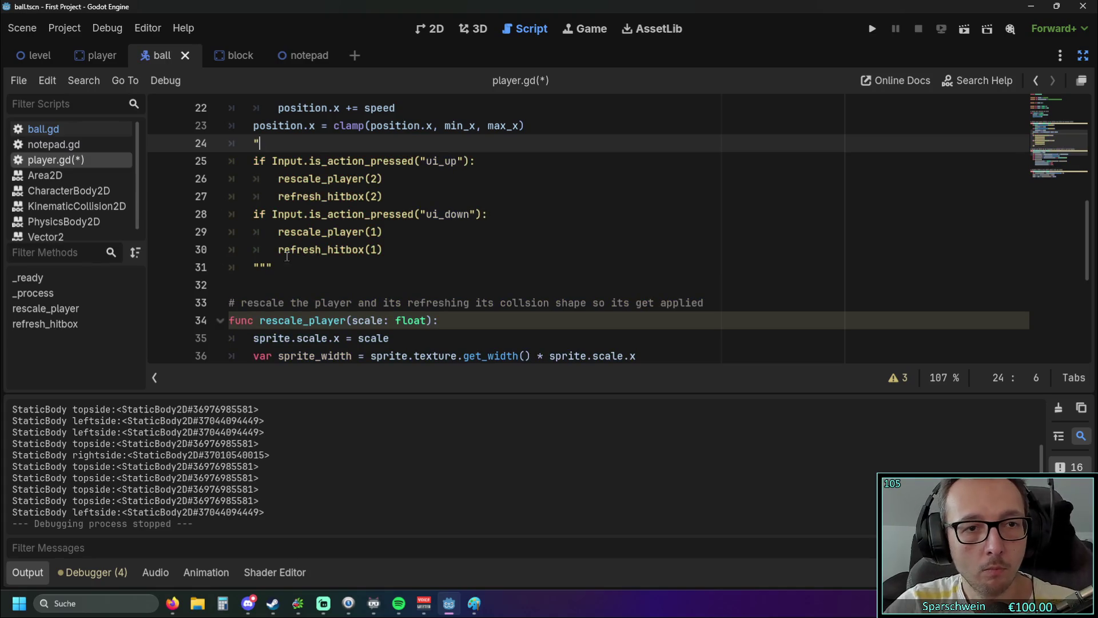
{"action": "left_click", "coordinate": [272, 266]}
{"action": "key", "text": "BackSpace"}
{"action": "key", "text": "BackSpace"}
{"action": "key", "text": "BackSpace"}
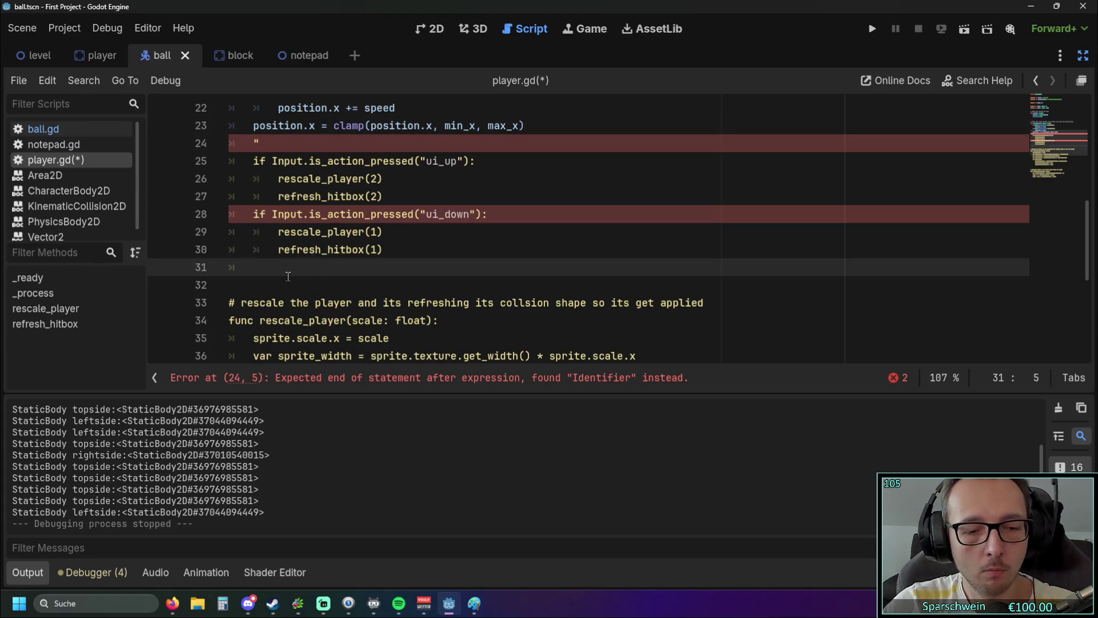
{"action": "type", "text": "\""}
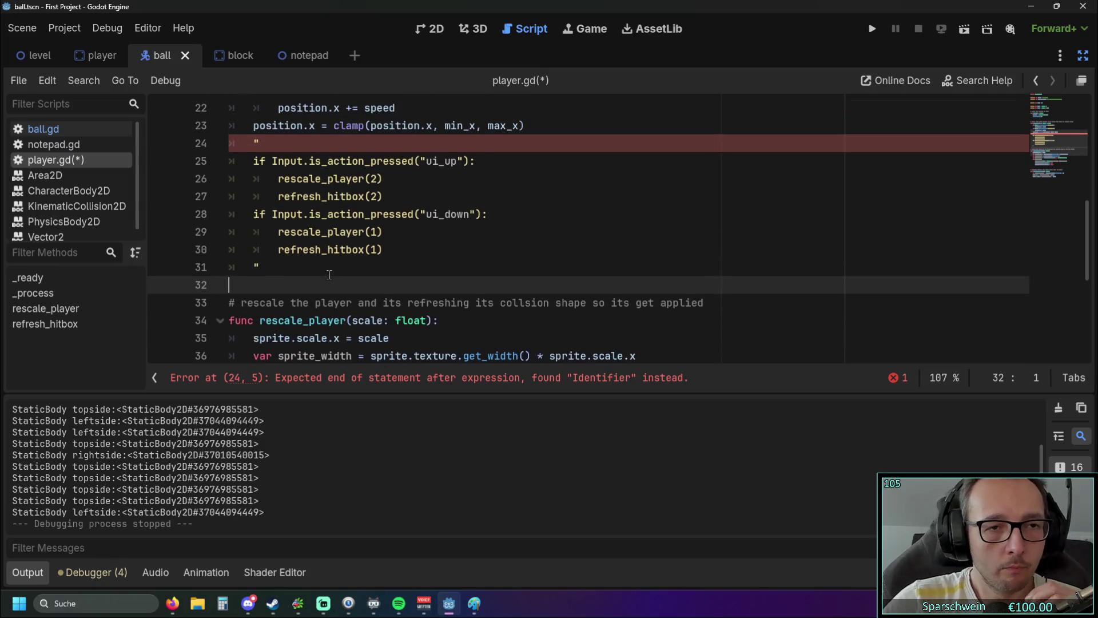
- Retype the quote characters on line 24 and line 31
{"action": "left_click", "coordinate": [390, 214]}
{"action": "scroll", "coordinate": [422, 238], "scroll_direction": "up", "scroll_amount": 1}
{"action": "key", "text": "Up"}
{"action": "key", "text": "Up"}
{"action": "key", "text": "Up"}
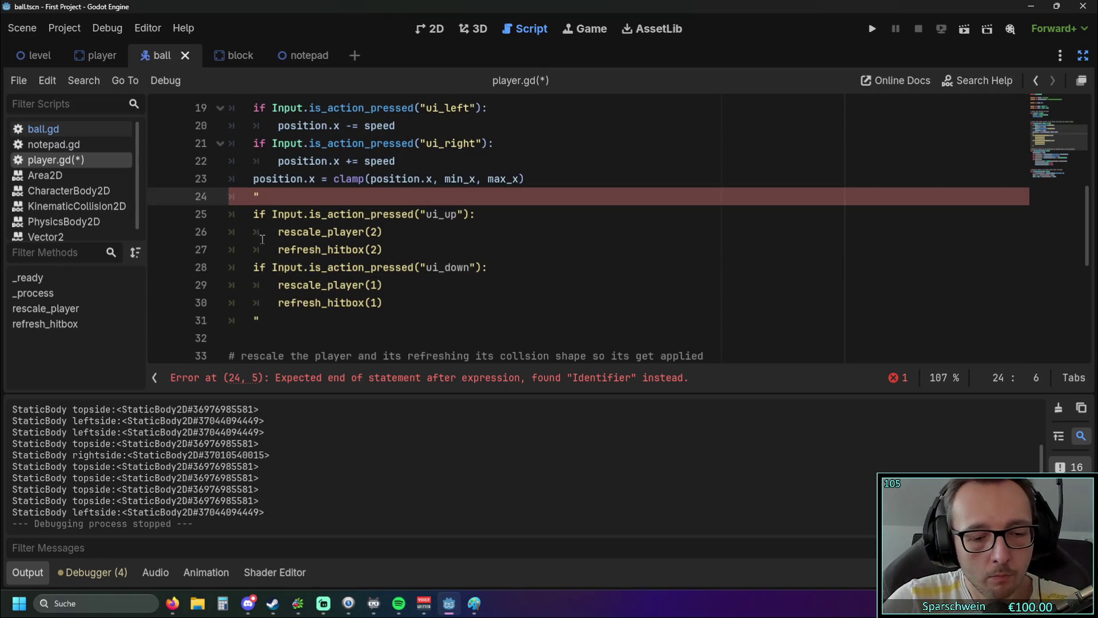
{"action": "type", "text": "\""}
{"action": "left_click", "coordinate": [318, 324]}
{"action": "type", "text": "\""}
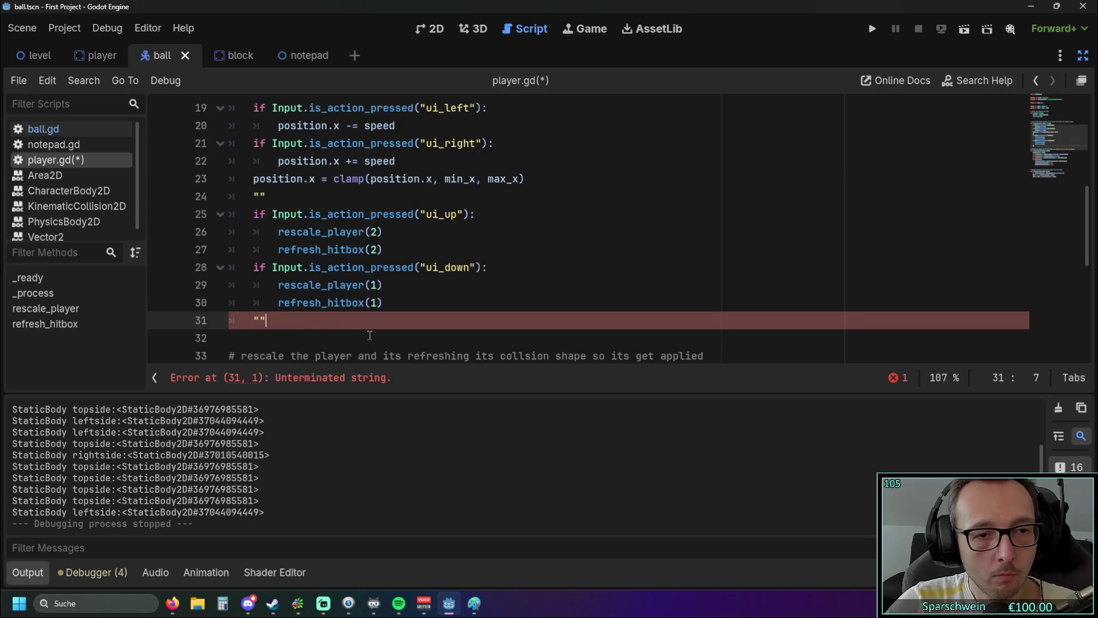
{"action": "left_click", "coordinate": [318, 334]}
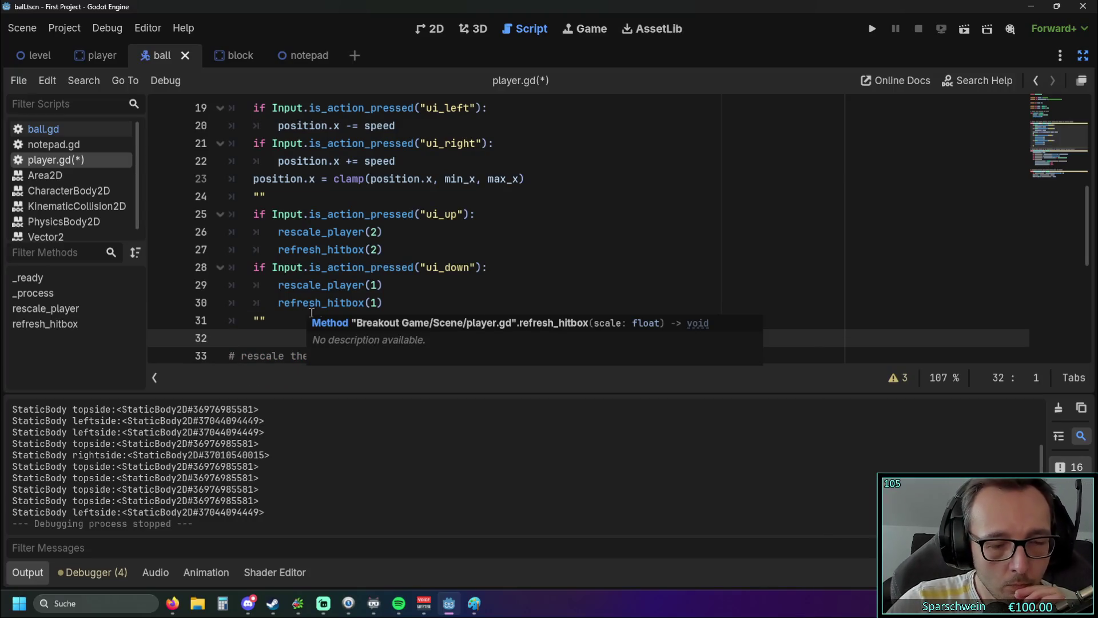
{"action": "left_click", "coordinate": [410, 286]}
{"action": "scroll", "coordinate": [434, 297], "scroll_direction": "down", "scroll_amount": 2}
{"action": "scroll", "coordinate": [435, 297], "scroll_direction": "up", "scroll_amount": 1}
{"action": "left_click", "coordinate": [274, 261]}
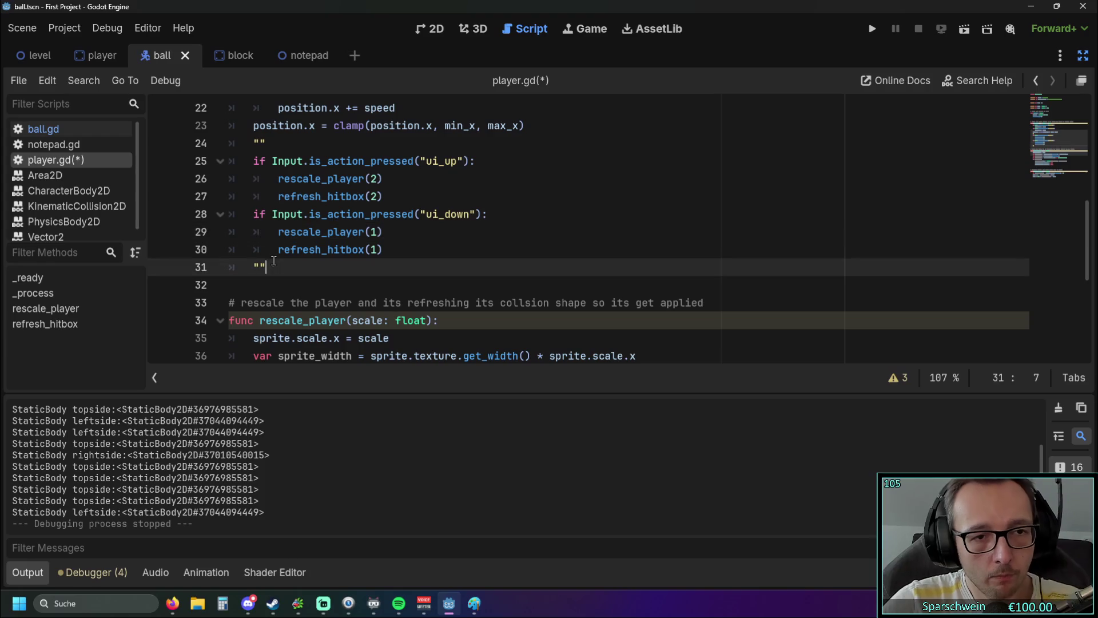
{"action": "type", "text": "\""}
- Trim the auto-added extras so lines 24 and 31 each hold exactly """
{"action": "left_click", "coordinate": [286, 144]}
{"action": "type", "text": "\""}
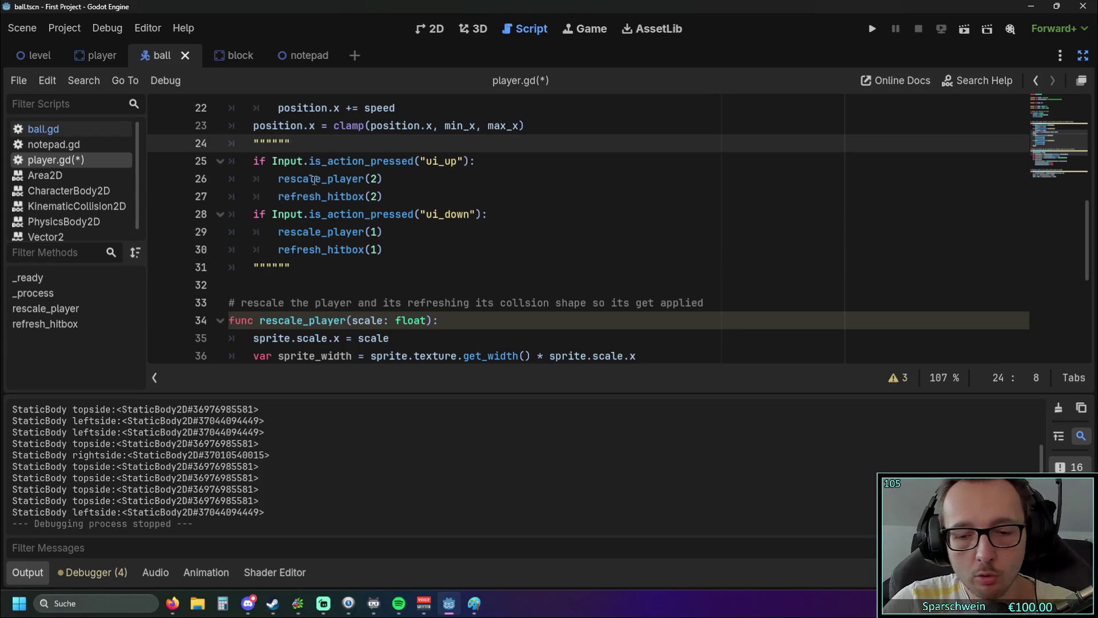
{"action": "key", "text": "Delete"}
{"action": "key", "text": "Delete"}
{"action": "key", "text": "Delete"}
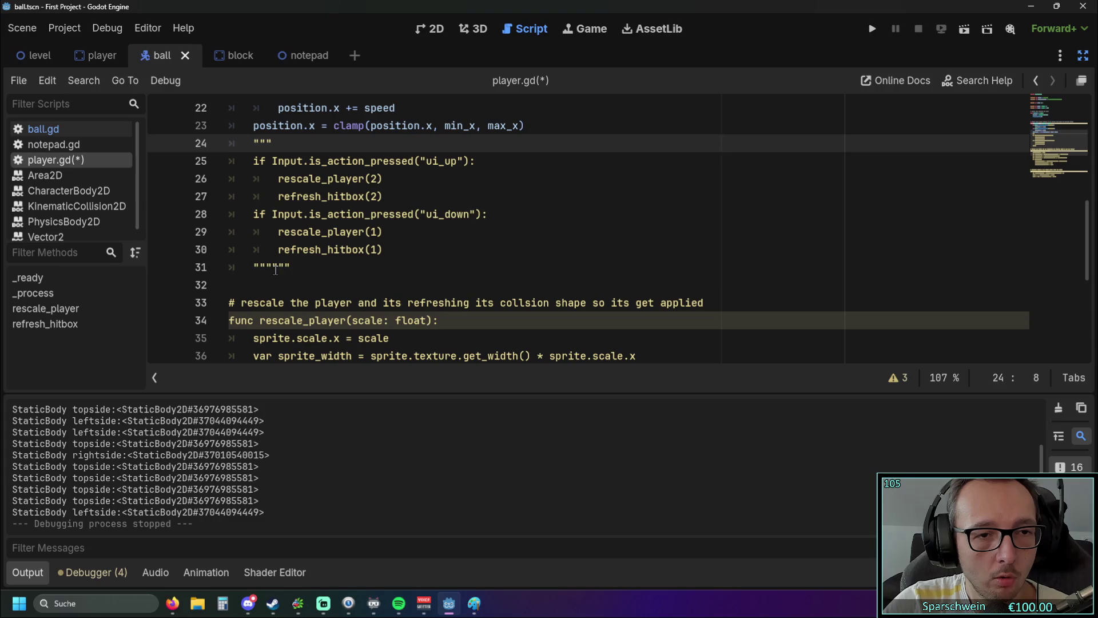
{"action": "left_click", "coordinate": [276, 267]}
{"action": "key", "text": "Delete"}
{"action": "key", "text": "Delete"}
{"action": "key", "text": "BackSpace"}
{"action": "key", "text": "BackSpace"}
{"action": "key", "text": "BackSpace"}
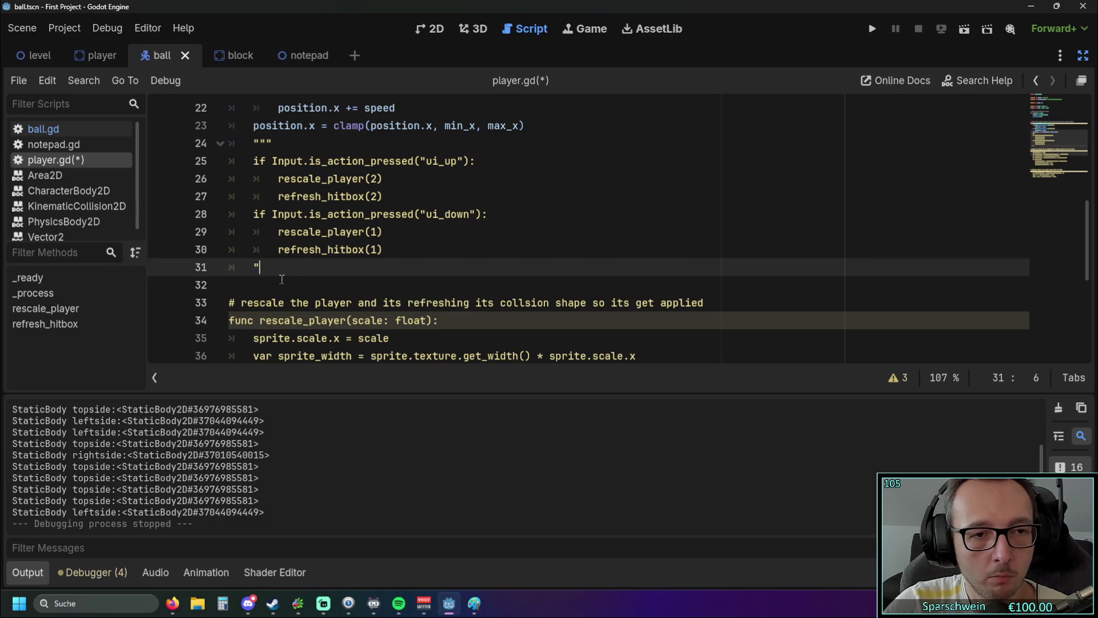
{"action": "type", "text": "\"\""}
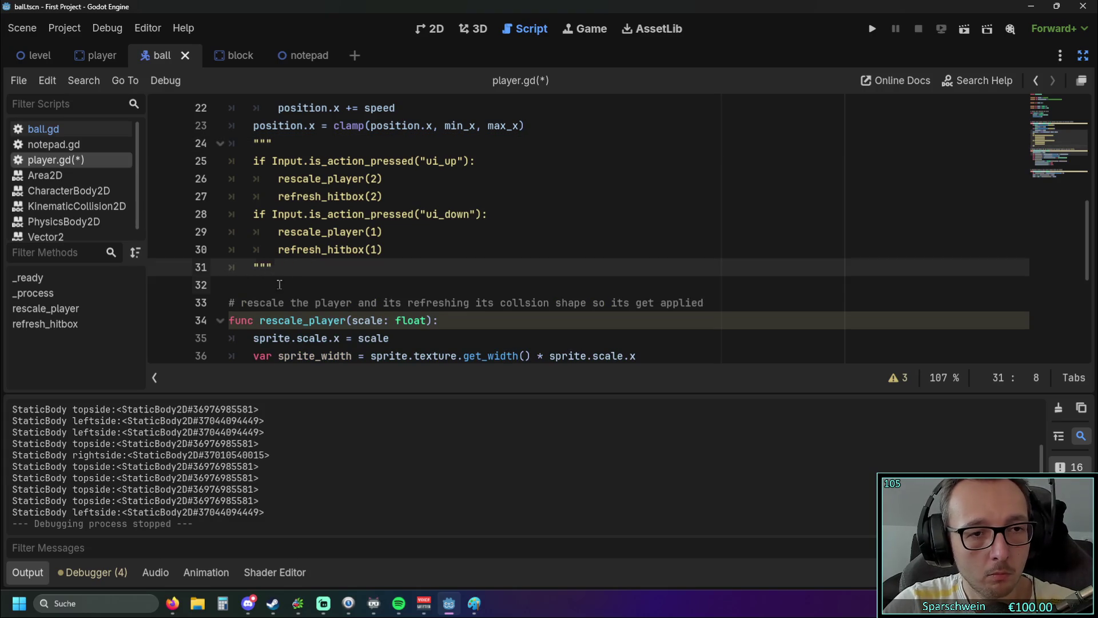
{"action": "left_click", "coordinate": [280, 285]}
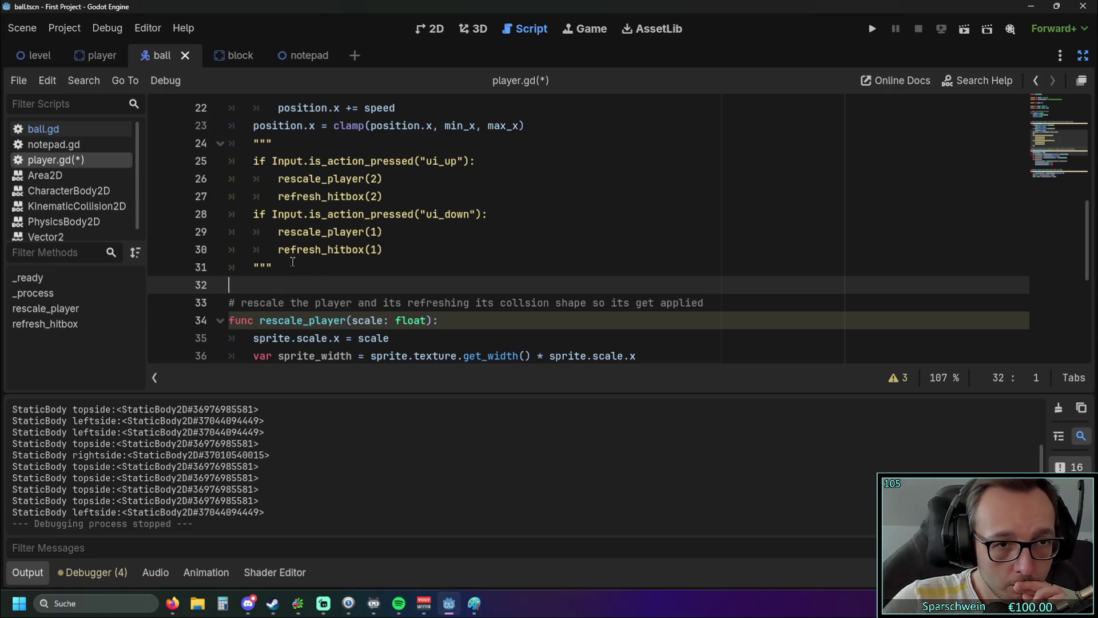
- Run the game and move the paddle right. Then select player.gd's quoted up/down block and switch to ball.gd
{"action": "left_click", "coordinate": [870, 29]}
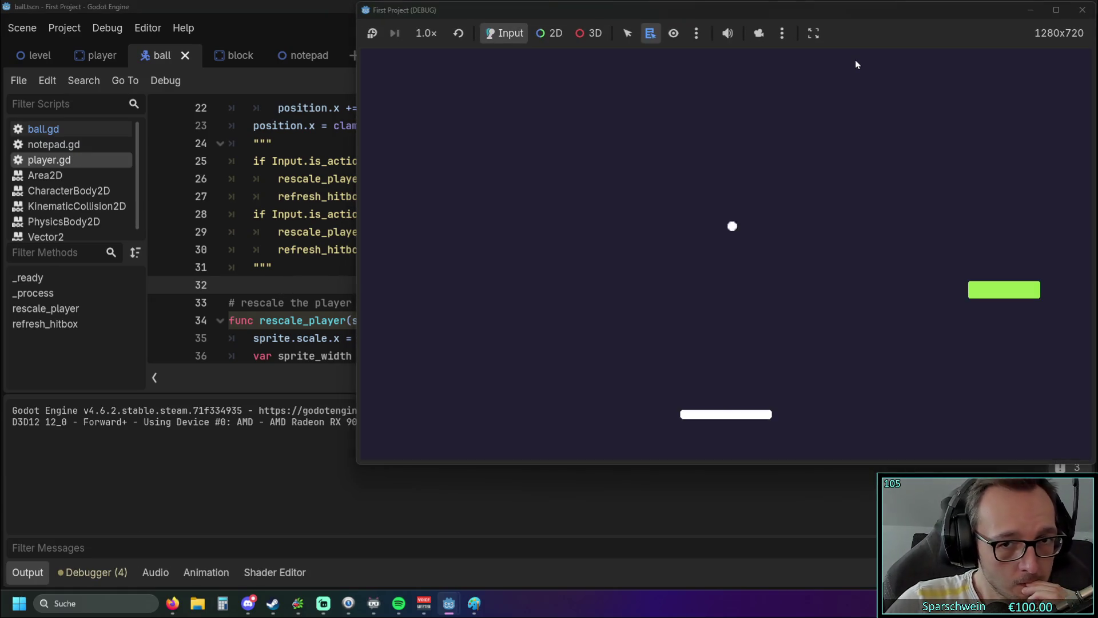
{"action": "key", "text": "Right"}
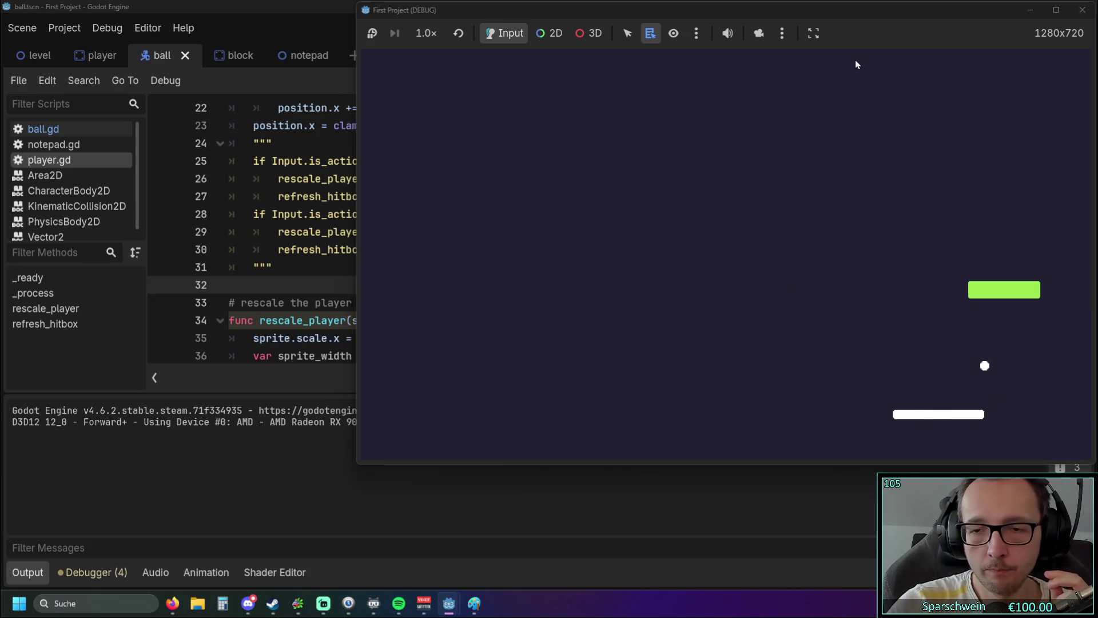
{"action": "left_click", "coordinate": [320, 219]}
{"action": "left_click_drag", "start_coordinate": [296, 267], "coordinate": [217, 149]}
{"action": "key", "text": "ctrl+c"}
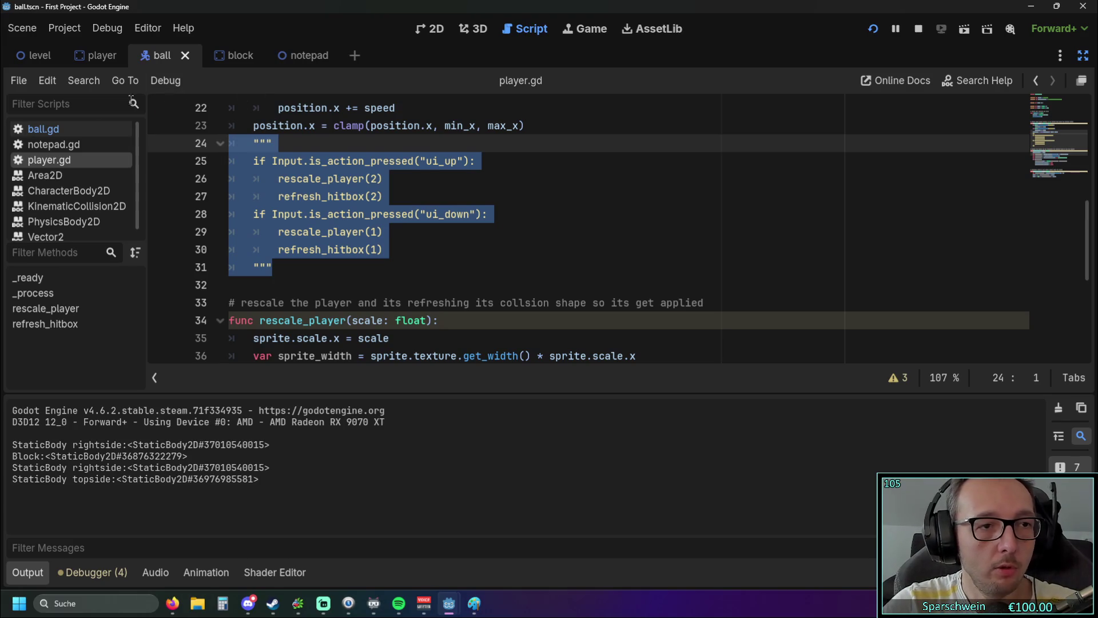
{"action": "left_click", "coordinate": [43, 129]}
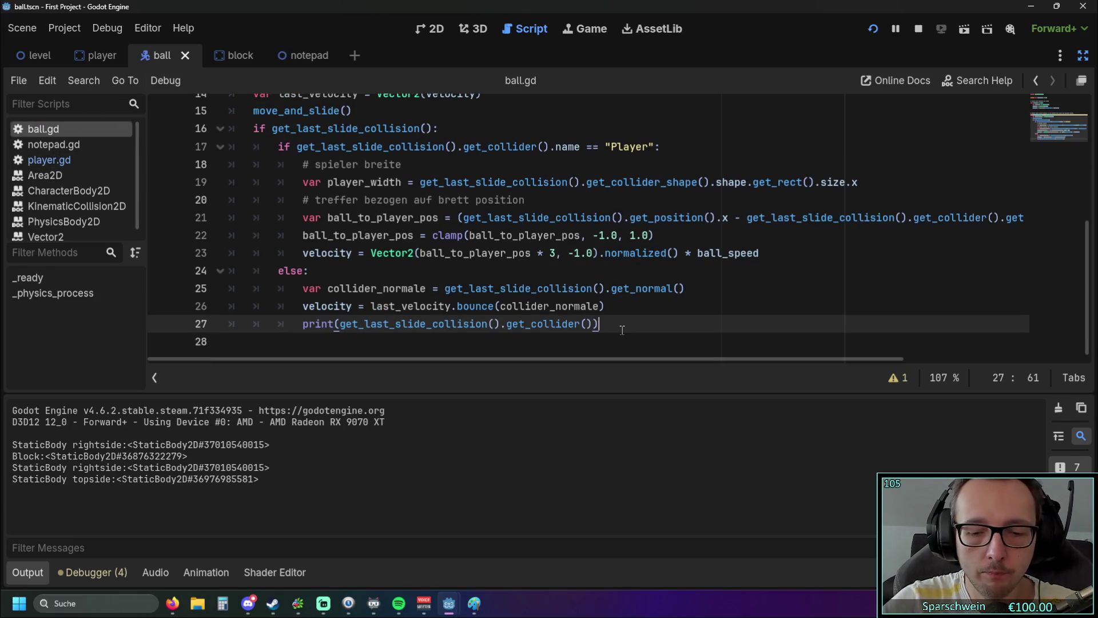
- Paste the up/down input block after the print line in ball.gd's physics process
{"action": "key", "text": "Return"}
{"action": "key", "text": "BackSpace"}
{"action": "key", "text": "BackSpace"}
{"action": "key", "text": "Return"}
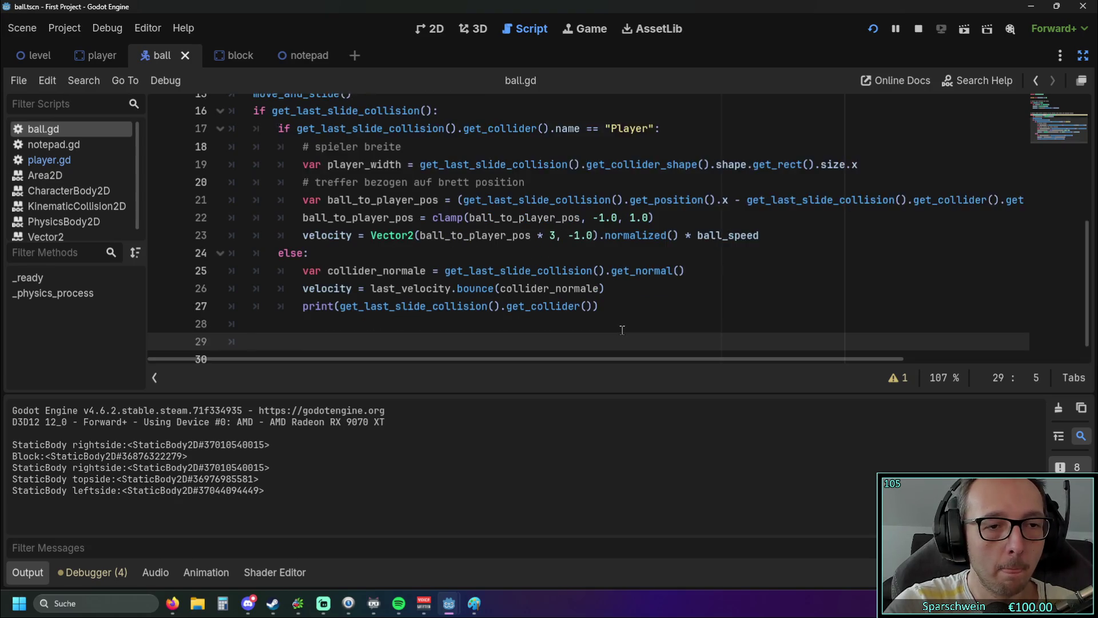
{"action": "key", "text": "ctrl+v"}
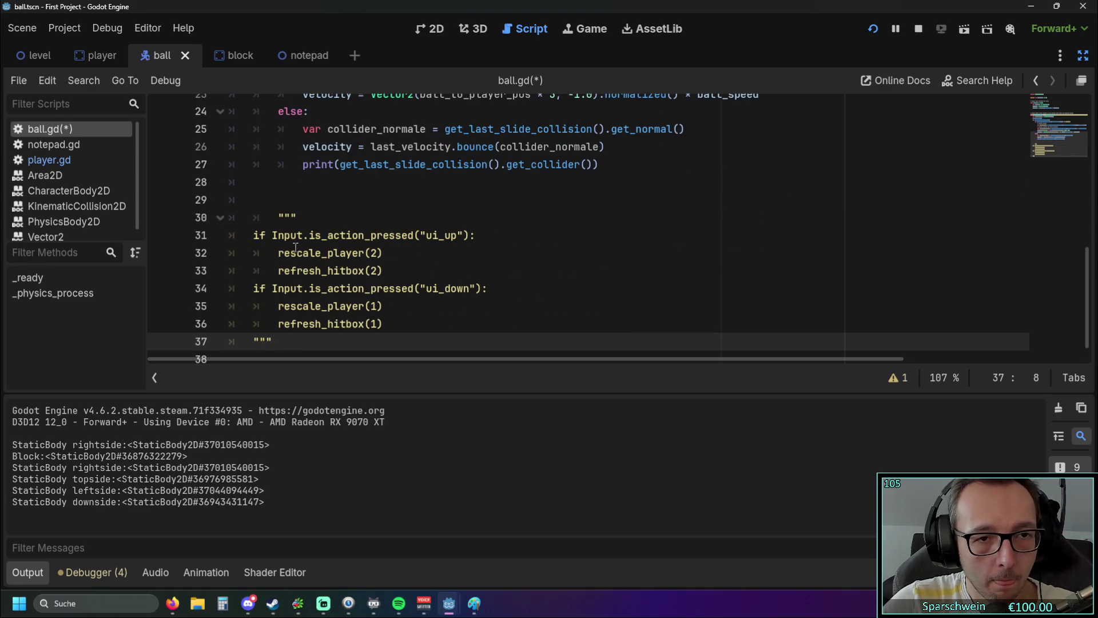
{"action": "scroll", "coordinate": [284, 234], "scroll_direction": "up", "scroll_amount": 4}
{"action": "scroll", "coordinate": [284, 234], "scroll_direction": "up", "scroll_amount": 2}
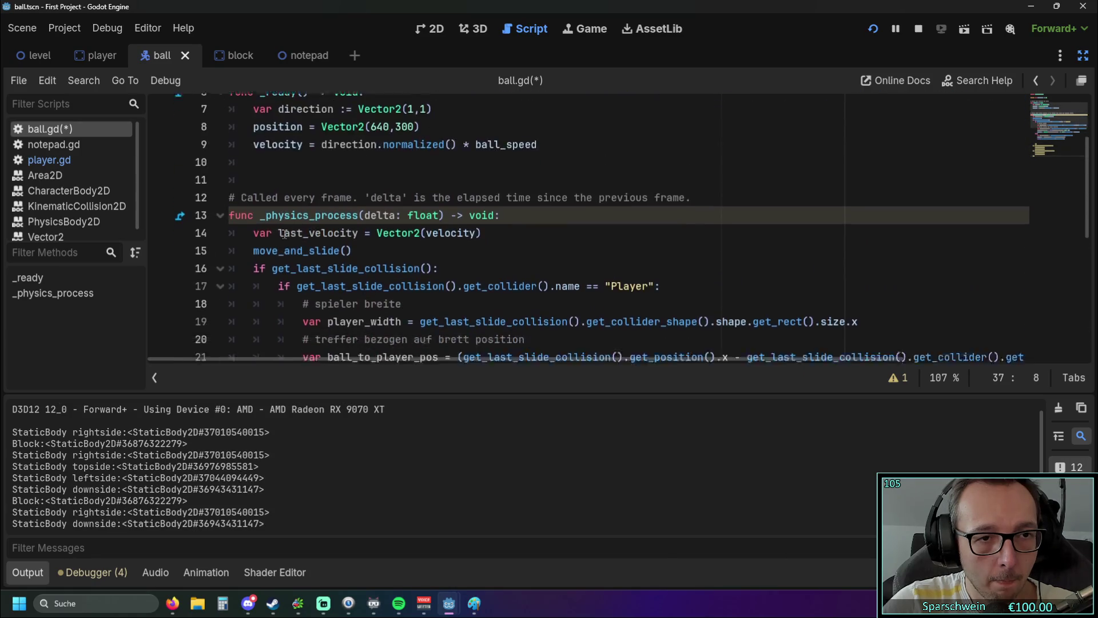
{"action": "scroll", "coordinate": [292, 286], "scroll_direction": "down", "scroll_amount": 6}
{"action": "scroll", "coordinate": [293, 307], "scroll_direction": "up", "scroll_amount": 5}
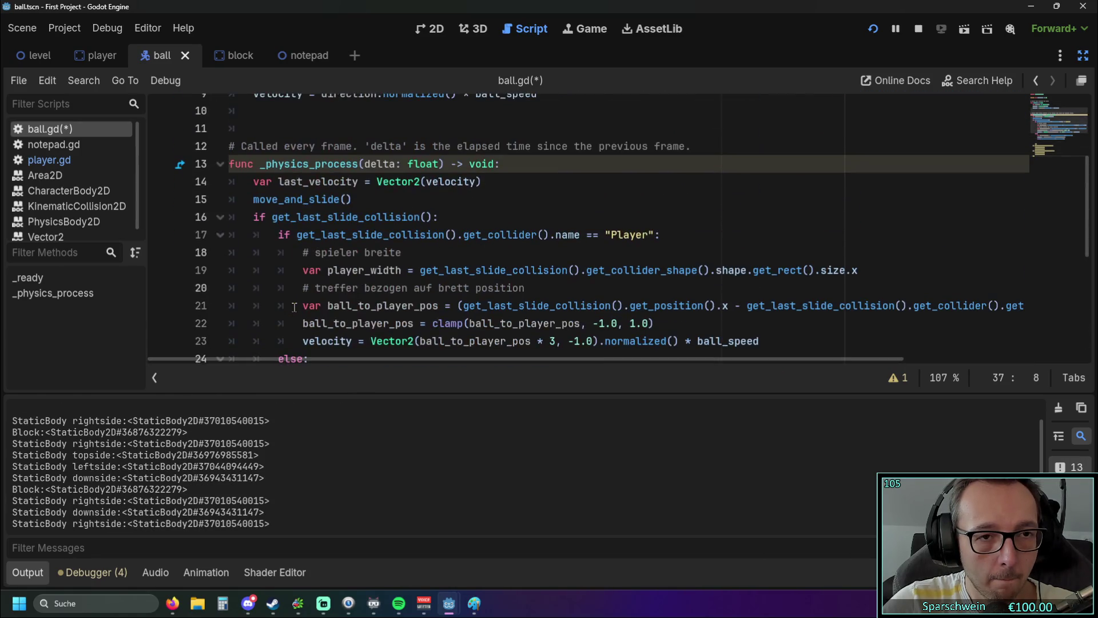
{"action": "scroll", "coordinate": [294, 307], "scroll_direction": "down", "scroll_amount": 4}
{"action": "scroll", "coordinate": [293, 304], "scroll_direction": "up", "scroll_amount": 2}
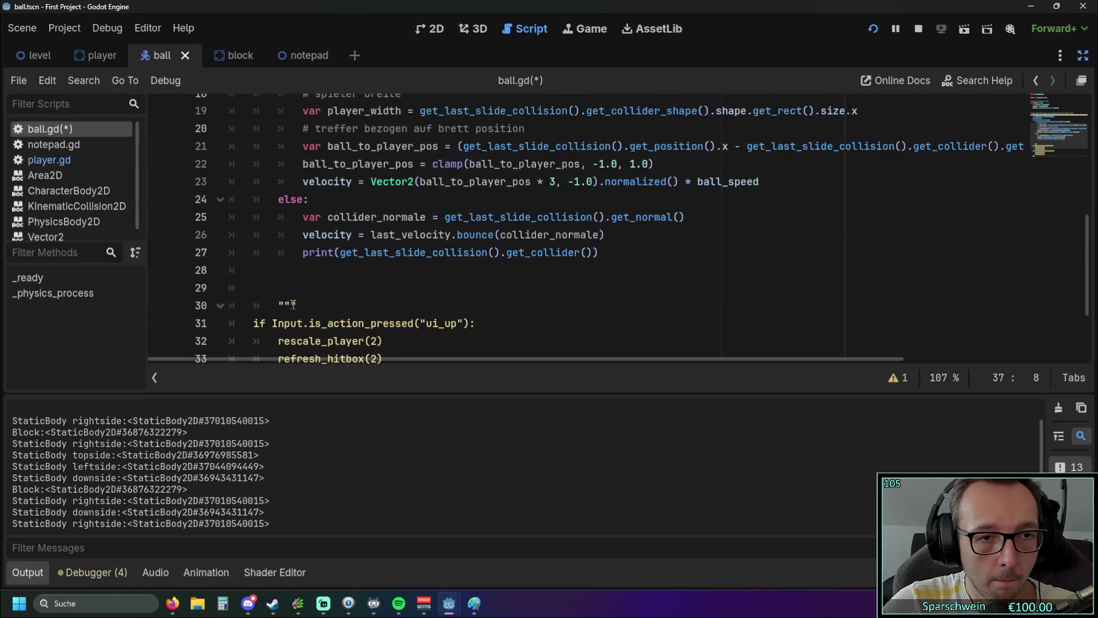
{"action": "scroll", "coordinate": [292, 304], "scroll_direction": "up", "scroll_amount": 2}
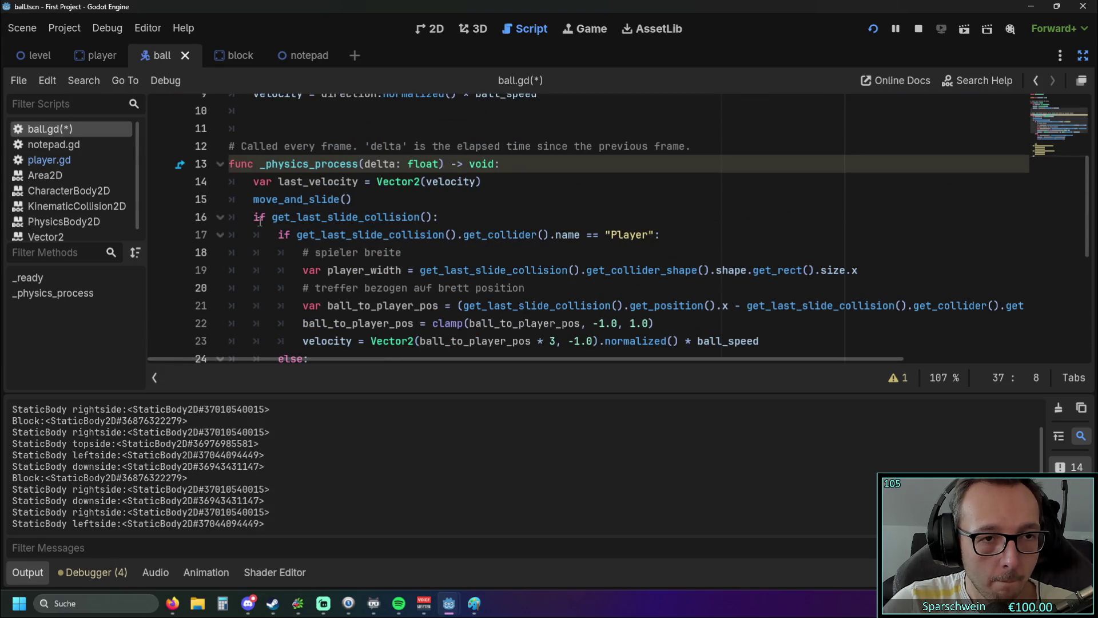
{"action": "scroll", "coordinate": [263, 220], "scroll_direction": "down", "scroll_amount": 1}
{"action": "scroll", "coordinate": [263, 220], "scroll_direction": "down", "scroll_amount": 4}
{"action": "scroll", "coordinate": [263, 221], "scroll_direction": "up", "scroll_amount": 3}
{"action": "scroll", "coordinate": [349, 240], "scroll_direction": "down", "scroll_amount": 3}
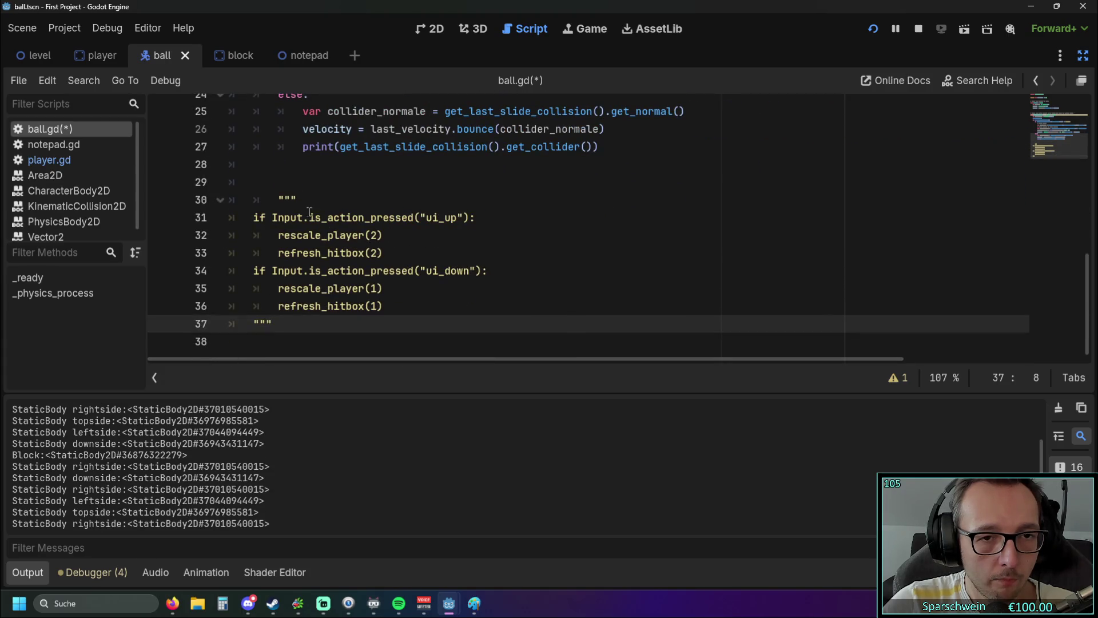
- Delete the opening and closing triple-quote lines from the pasted block
{"action": "left_click_drag", "start_coordinate": [307, 208], "coordinate": [195, 208]}
{"action": "key", "text": "BackSpace"}
{"action": "key", "text": "BackSpace"}
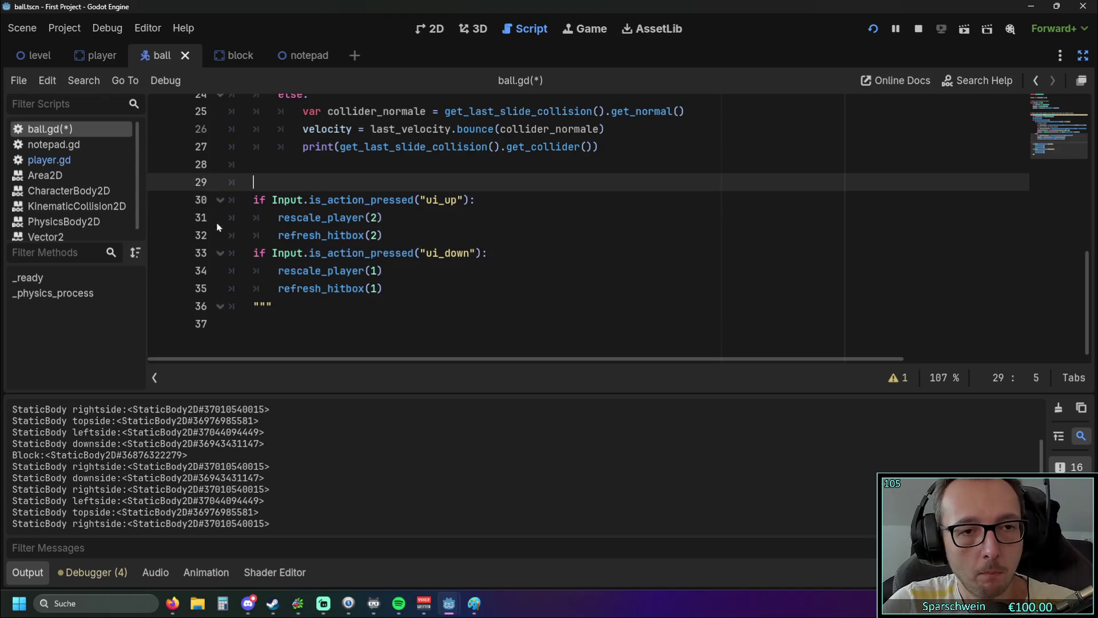
{"action": "left_click", "coordinate": [289, 304]}
{"action": "key", "text": "BackSpace"}
{"action": "key", "text": "BackSpace"}
{"action": "key", "text": "BackSpace"}
{"action": "left_click", "coordinate": [290, 324]}
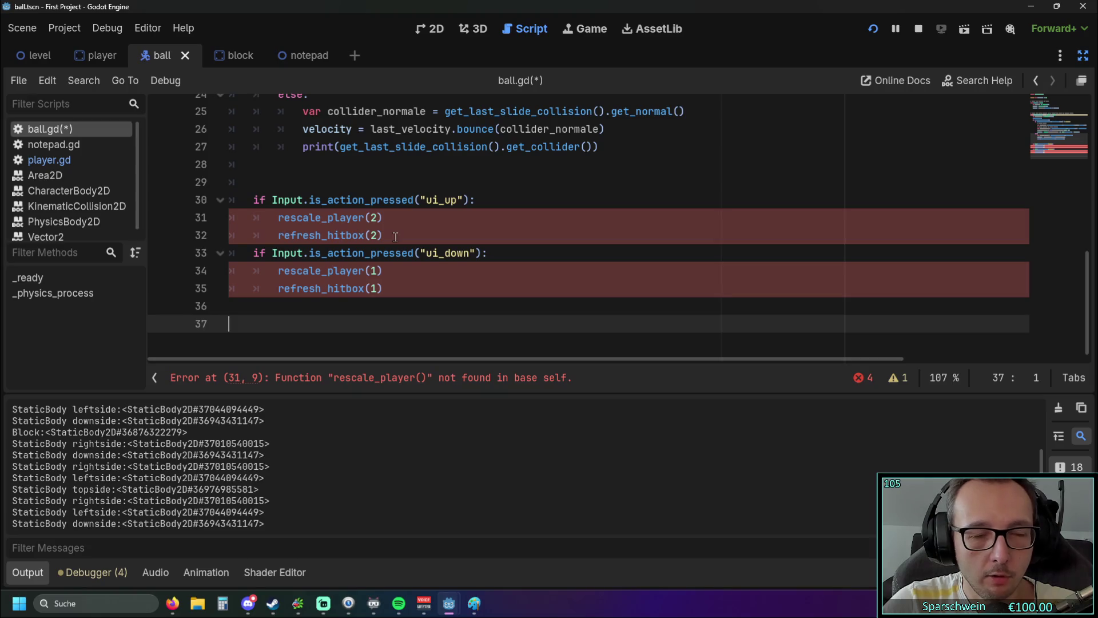
- Remove the rescale and refresh calls from both the ui_up and ui_down branches
{"action": "left_click_drag", "start_coordinate": [395, 236], "coordinate": [211, 219]}
{"action": "left_click_drag", "start_coordinate": [386, 288], "coordinate": [173, 271]}
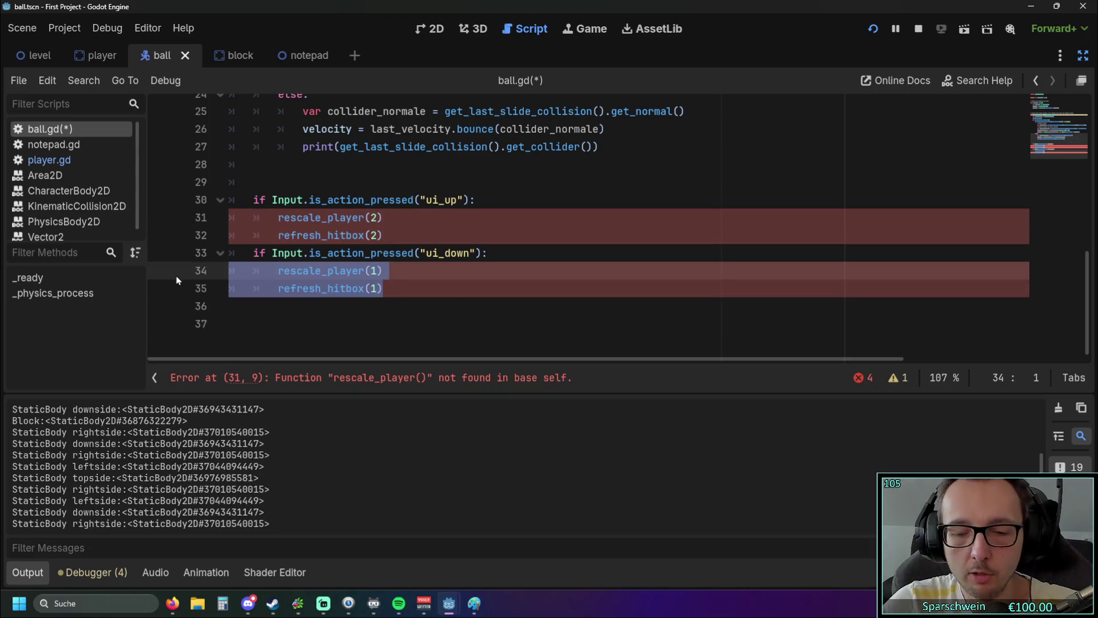
{"action": "key", "text": "BackSpace"}
{"action": "left_click_drag", "start_coordinate": [383, 235], "coordinate": [230, 218]}
{"action": "left_click", "coordinate": [347, 252]}
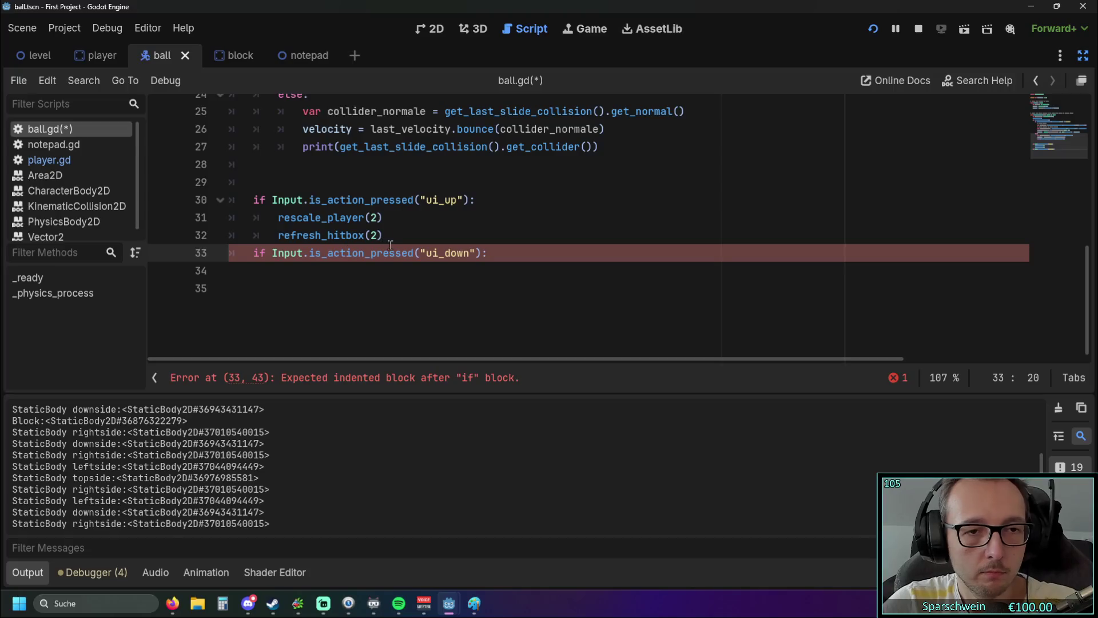
{"action": "left_click_drag", "start_coordinate": [383, 235], "coordinate": [157, 228]}
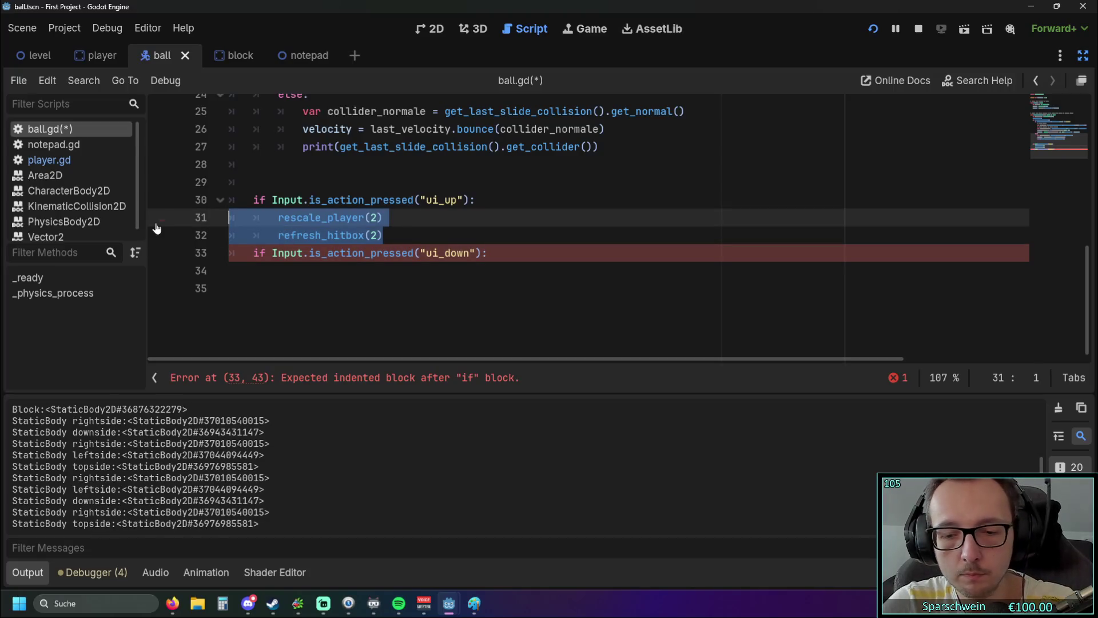
{"action": "key", "text": "BackSpace"}
- Give both the ui_up and ui_down checks an indented pass body
{"action": "key", "text": "Tab"}
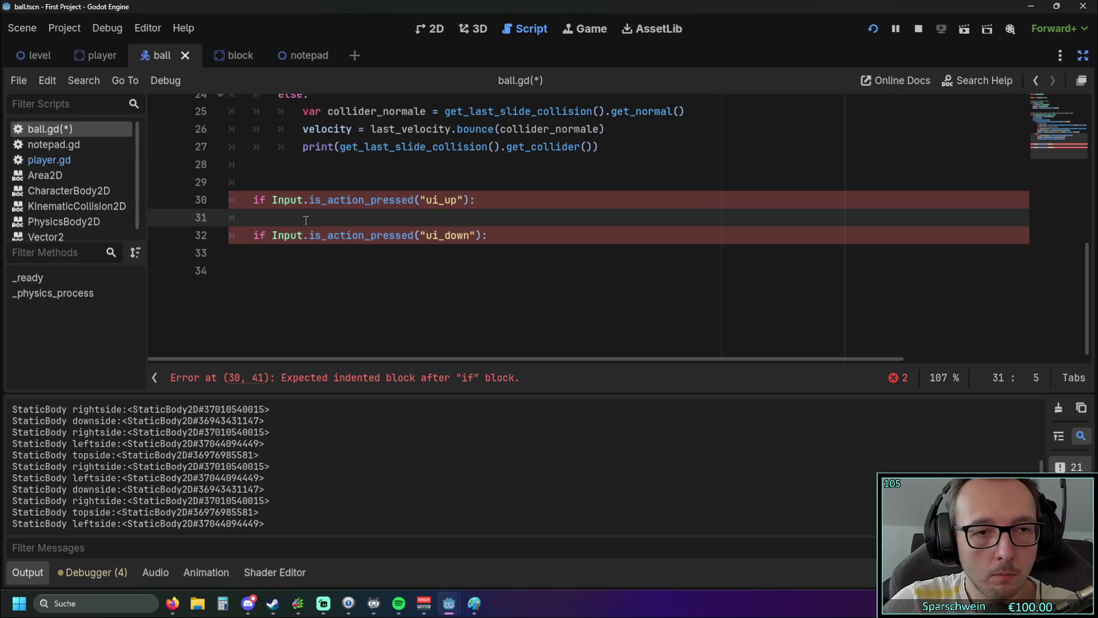
{"action": "type", "text": "pass"}
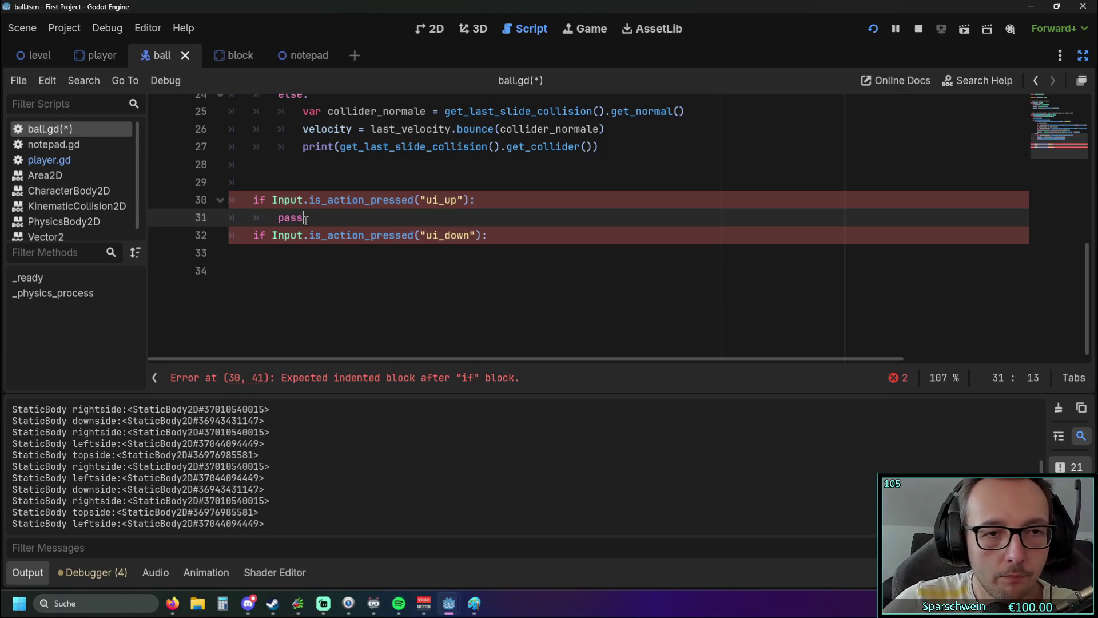
{"action": "left_click", "coordinate": [266, 266]}
{"action": "left_click", "coordinate": [266, 257]}
{"action": "key", "text": "Tab"}
{"action": "type", "text": "pass"}
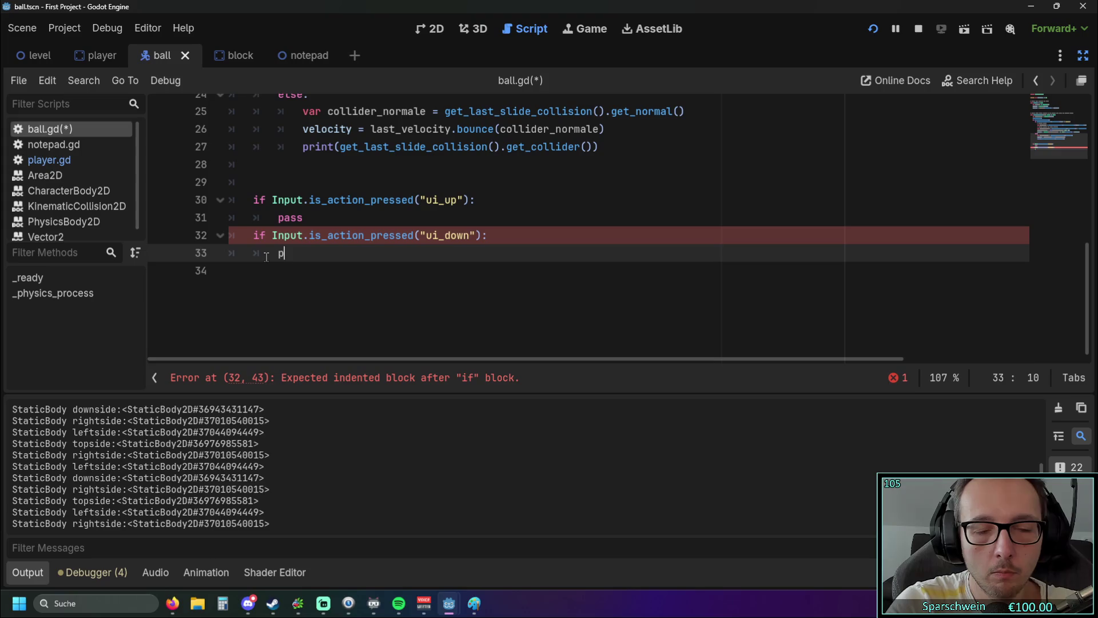
{"action": "left_click", "coordinate": [473, 210]}
{"action": "key", "text": "Return"}
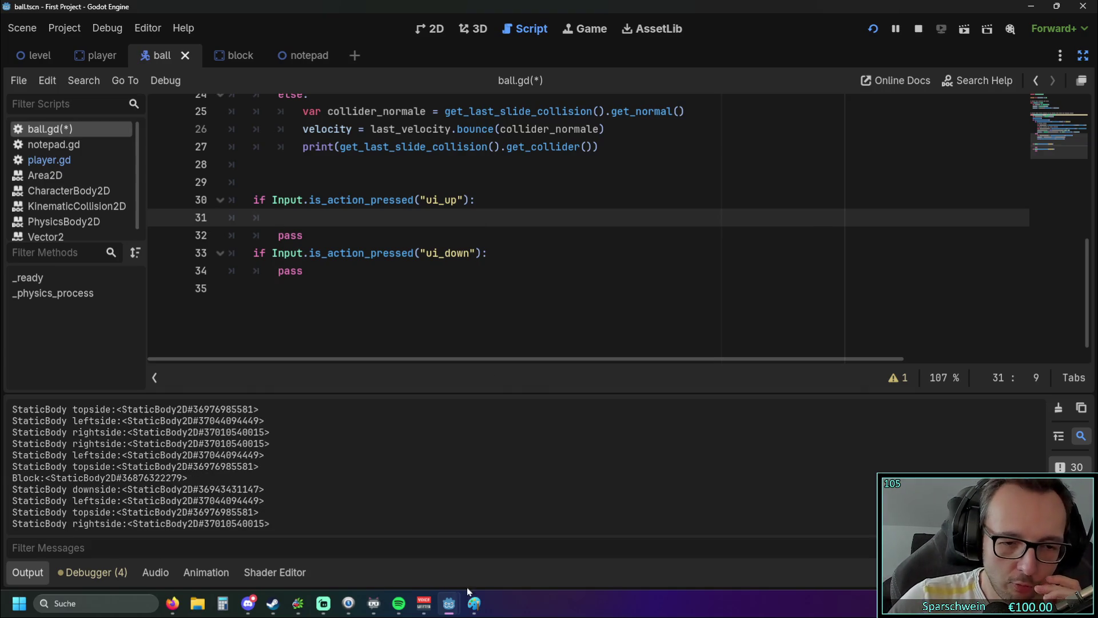
- Stop the running Breakout test game and put the caret on ball.gd's empty last line
{"action": "mouse_move", "coordinate": [457, 595]}
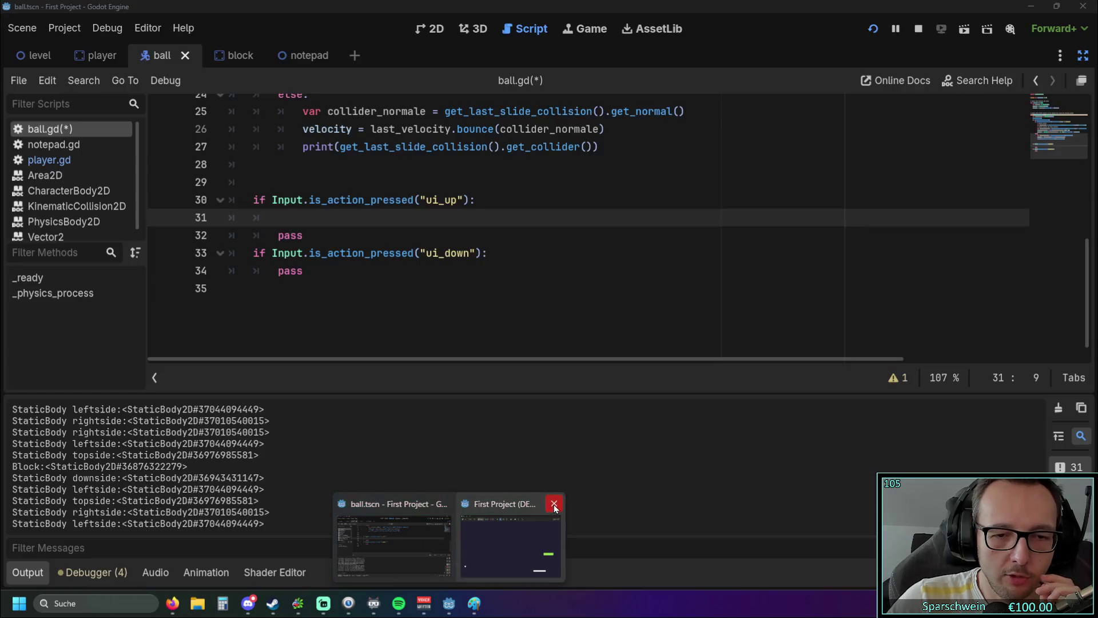
{"action": "left_click", "coordinate": [490, 504]}
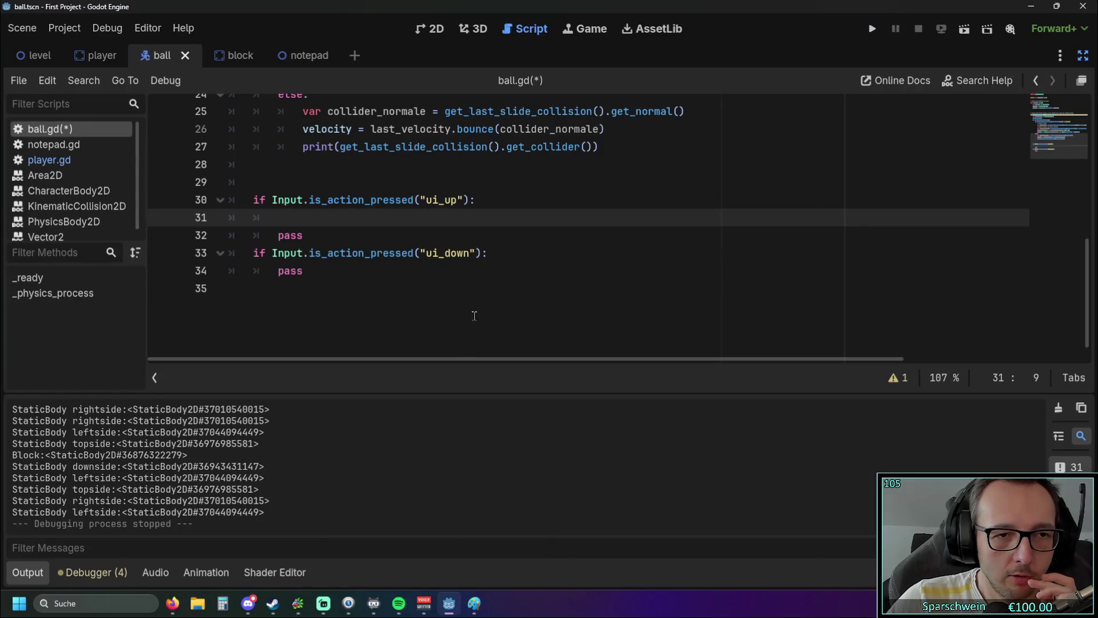
{"action": "left_click", "coordinate": [471, 309]}
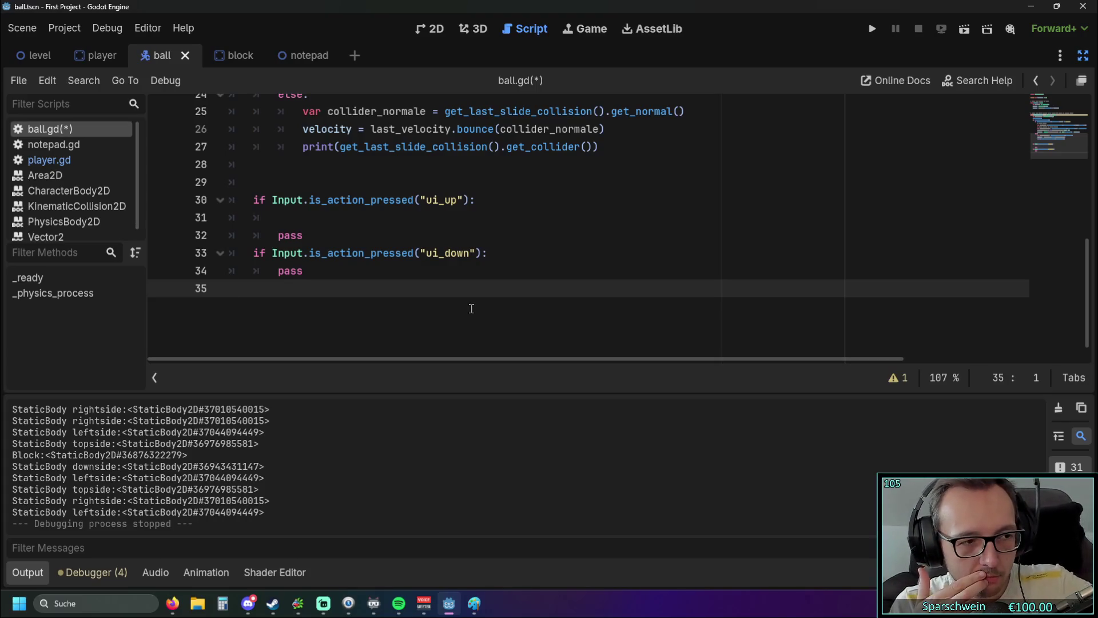
- Look up the ball_speed (line 3) and last_velocity (line 14) declarations in ball.gd
{"action": "left_click", "coordinate": [330, 213]}
{"action": "scroll", "coordinate": [330, 213], "scroll_direction": "up", "scroll_amount": 8}
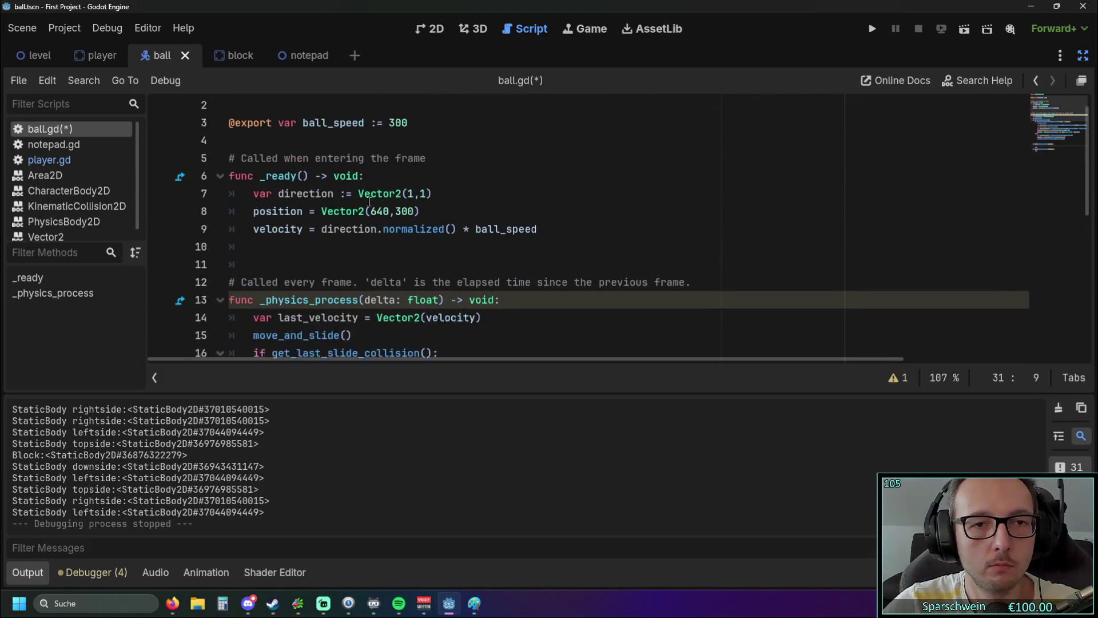
{"action": "left_click_drag", "start_coordinate": [408, 143], "coordinate": [303, 143]}
{"action": "scroll", "coordinate": [389, 223], "scroll_direction": "down", "scroll_amount": 7}
{"action": "scroll", "coordinate": [394, 227], "scroll_direction": "up", "scroll_amount": 1}
{"action": "scroll", "coordinate": [395, 227], "scroll_direction": "down", "scroll_amount": 1}
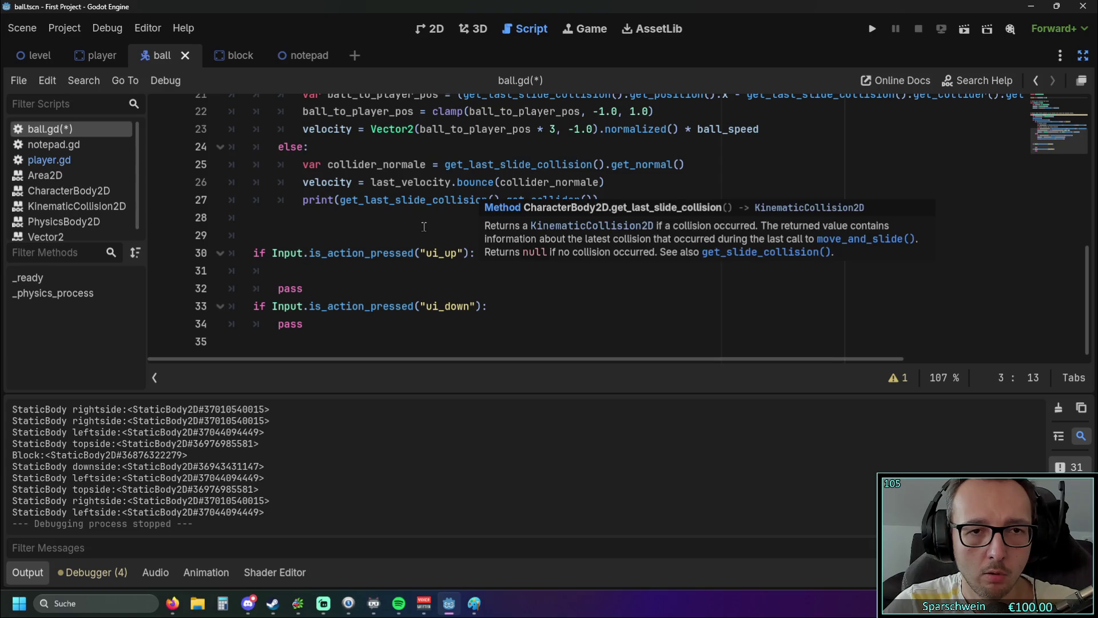
{"action": "scroll", "coordinate": [423, 226], "scroll_direction": "up", "scroll_amount": 1}
{"action": "scroll", "coordinate": [409, 220], "scroll_direction": "up", "scroll_amount": 3}
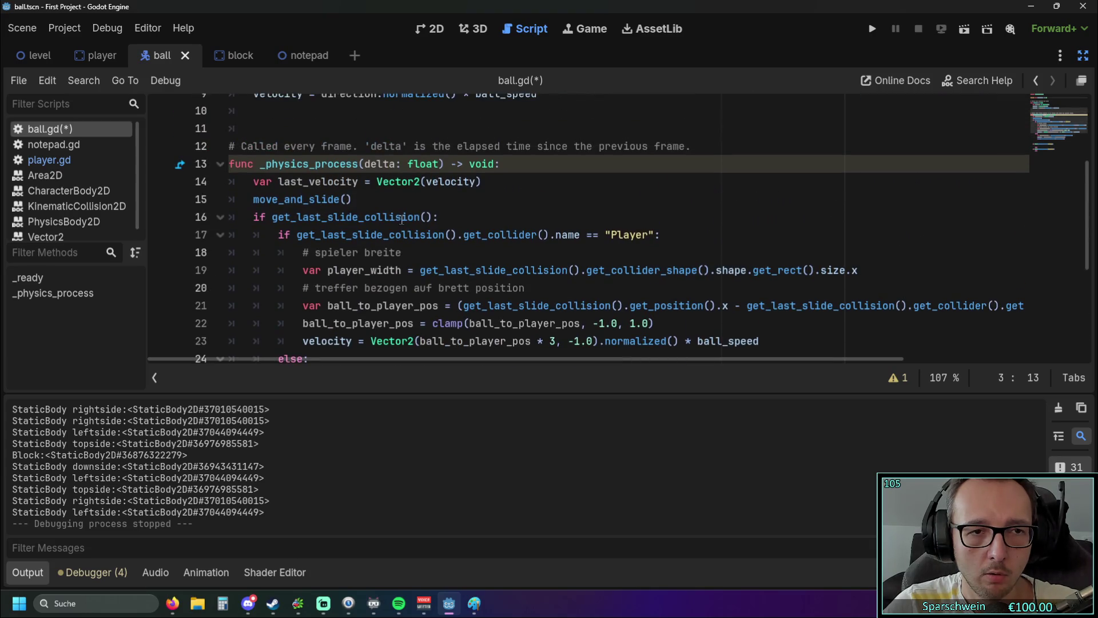
{"action": "scroll", "coordinate": [278, 206], "scroll_direction": "down", "scroll_amount": 3}
{"action": "scroll", "coordinate": [277, 206], "scroll_direction": "up", "scroll_amount": 3}
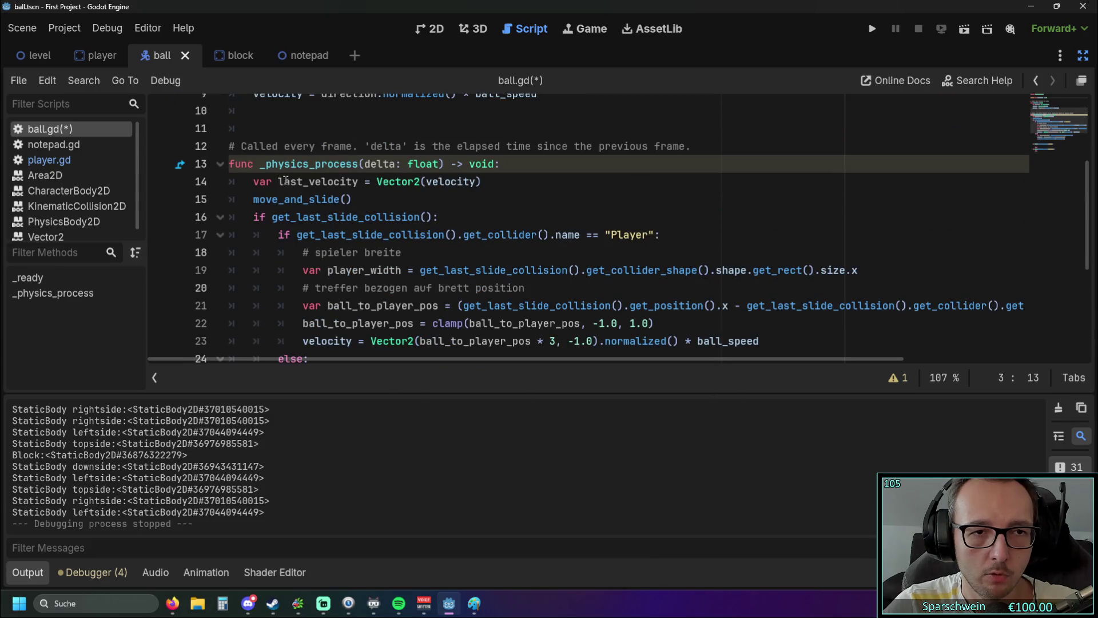
{"action": "left_click_drag", "start_coordinate": [279, 182], "coordinate": [359, 181]}
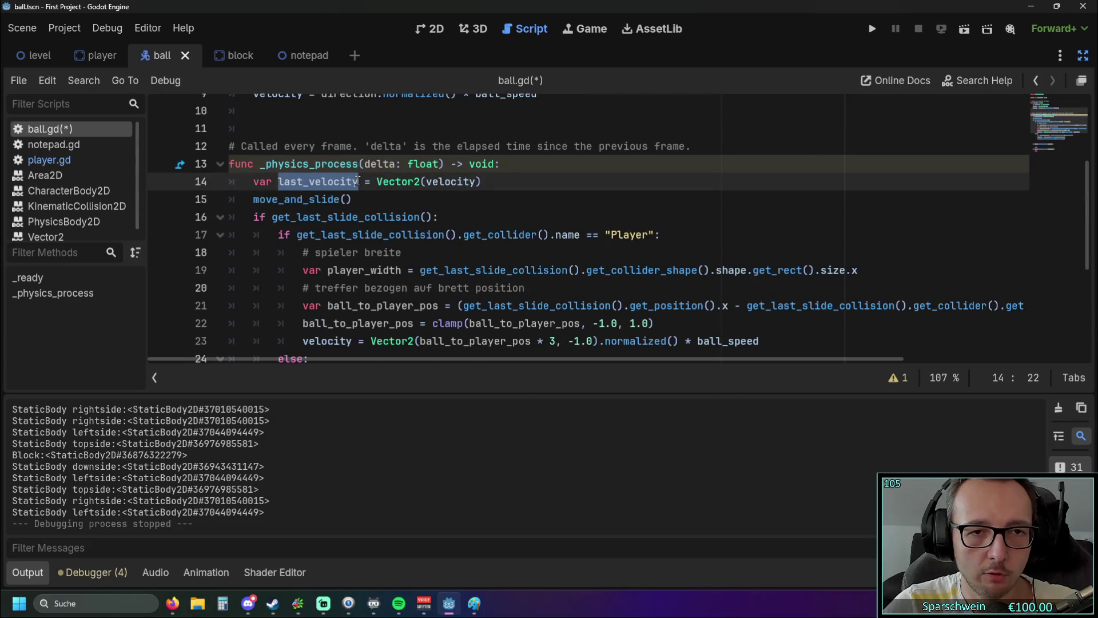
{"action": "left_click", "coordinate": [411, 200]}
{"action": "scroll", "coordinate": [287, 313], "scroll_direction": "down", "scroll_amount": 3}
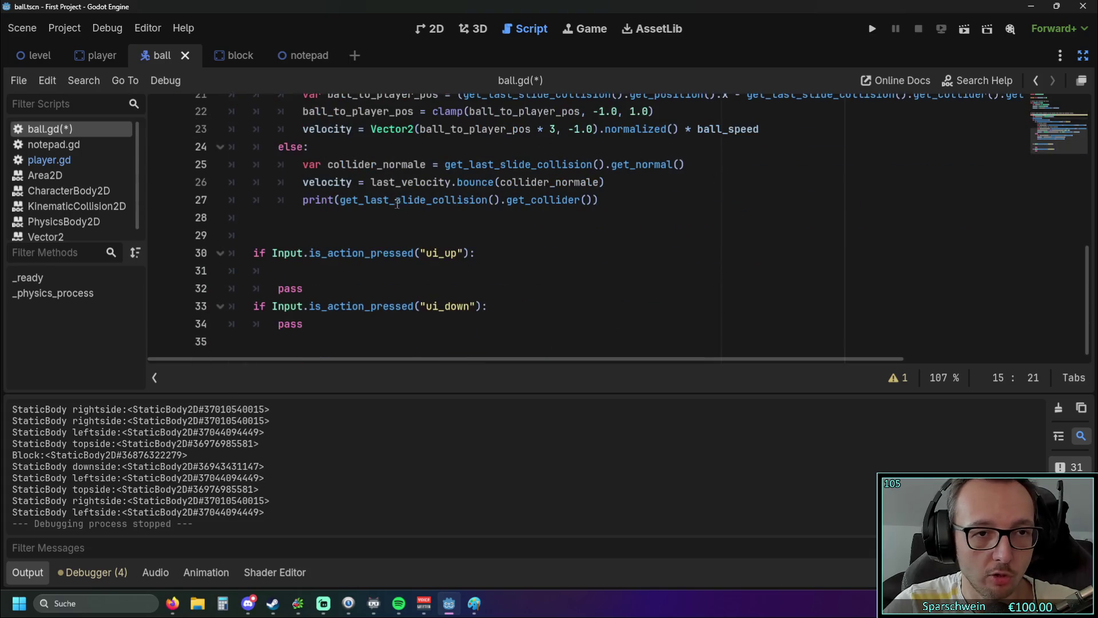
{"action": "left_click", "coordinate": [294, 272]}
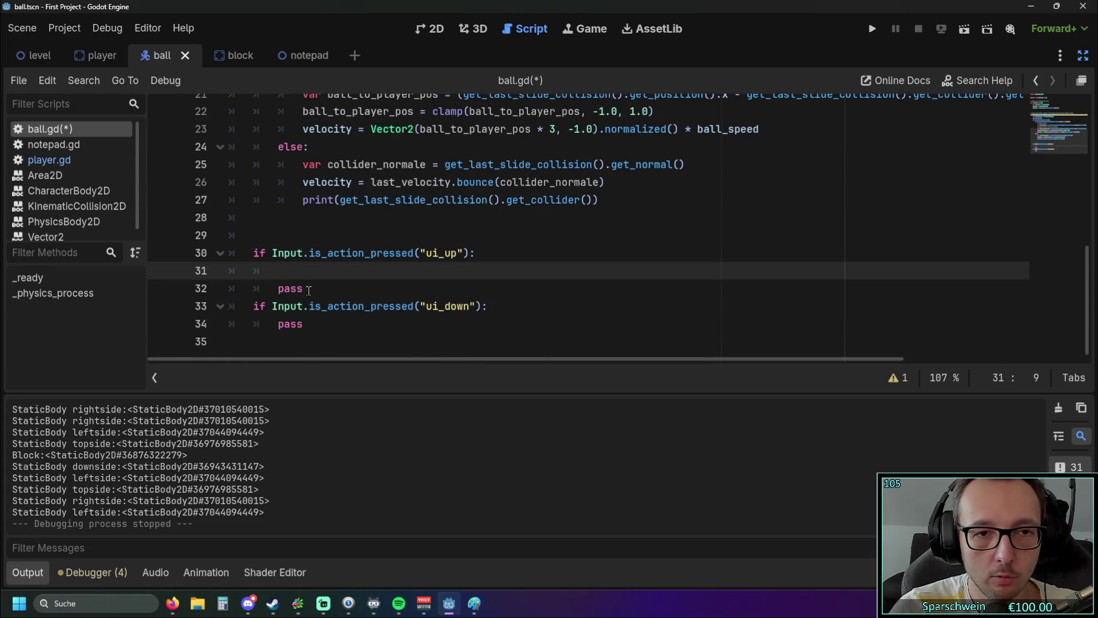
- Write velocity = last_velocity on line 31, pasting the copied last_velocity name
{"action": "type", "text": "ve"}
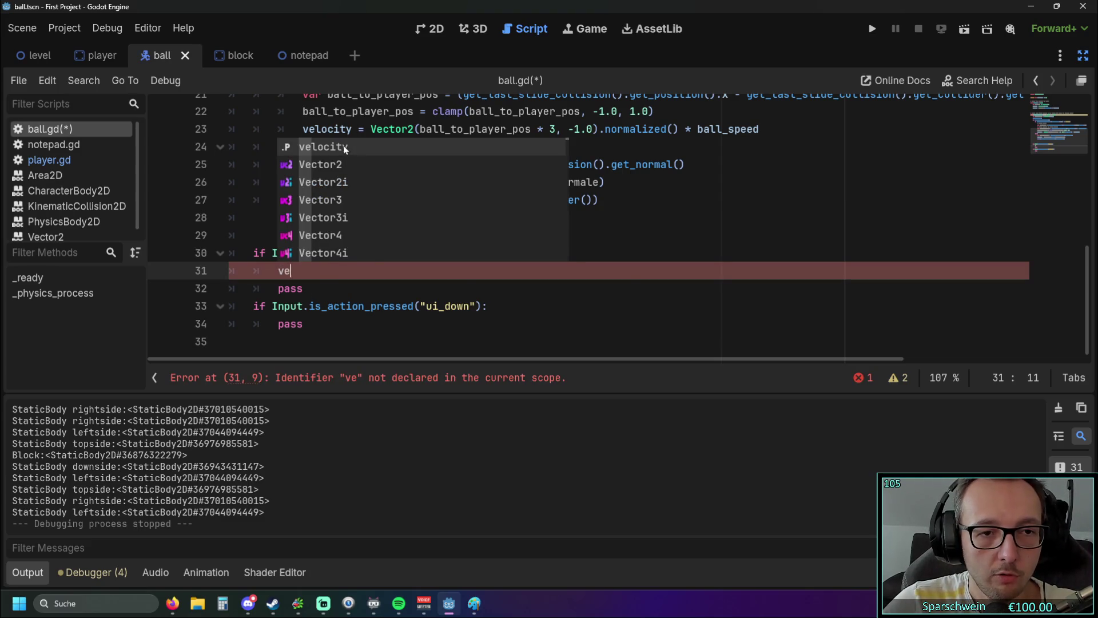
{"action": "left_click", "coordinate": [345, 148]}
{"action": "type", "text": "="}
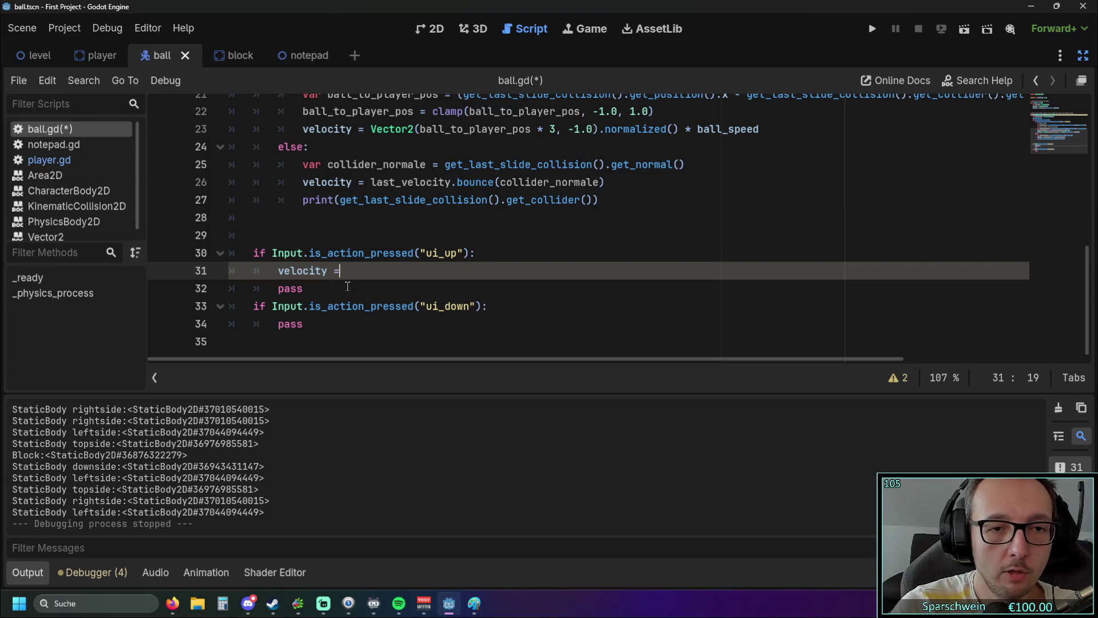
{"action": "scroll", "coordinate": [320, 240], "scroll_direction": "up", "scroll_amount": 4}
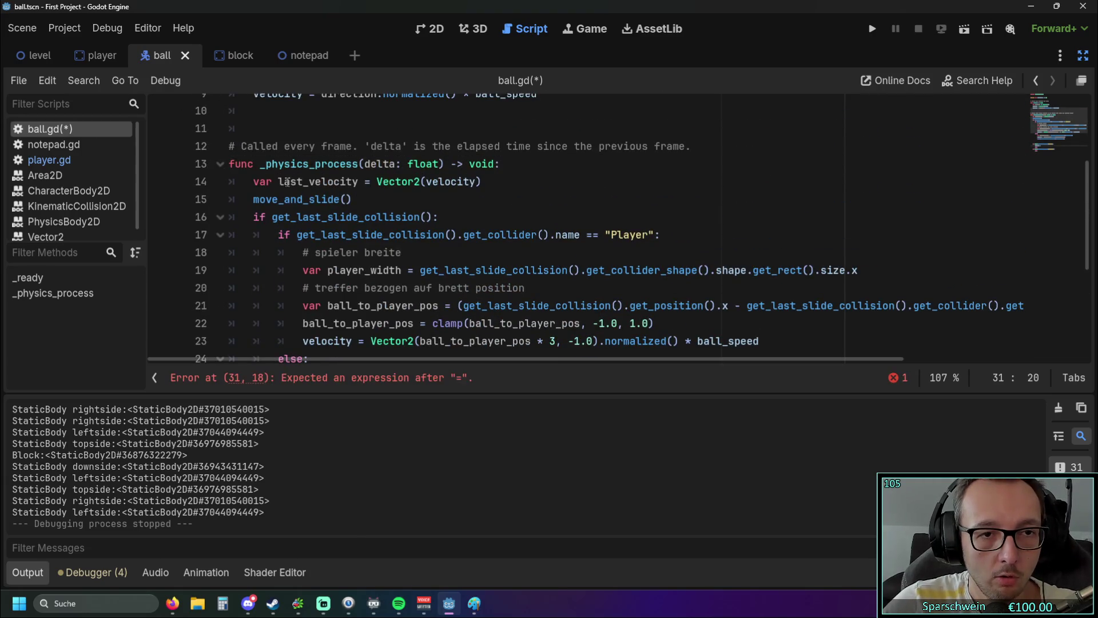
{"action": "left_click_drag", "start_coordinate": [278, 182], "coordinate": [361, 182]}
{"action": "key", "text": "ctrl+c"}
{"action": "scroll", "coordinate": [373, 204], "scroll_direction": "down", "scroll_amount": 4}
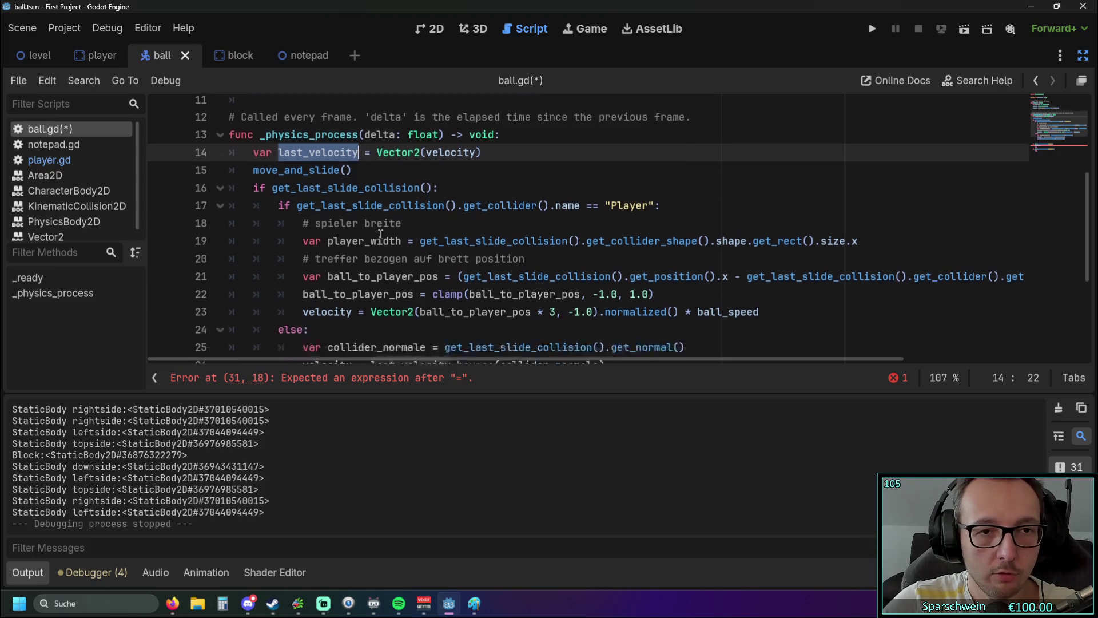
{"action": "left_click", "coordinate": [366, 271]}
{"action": "key", "text": "ctrl+v"}
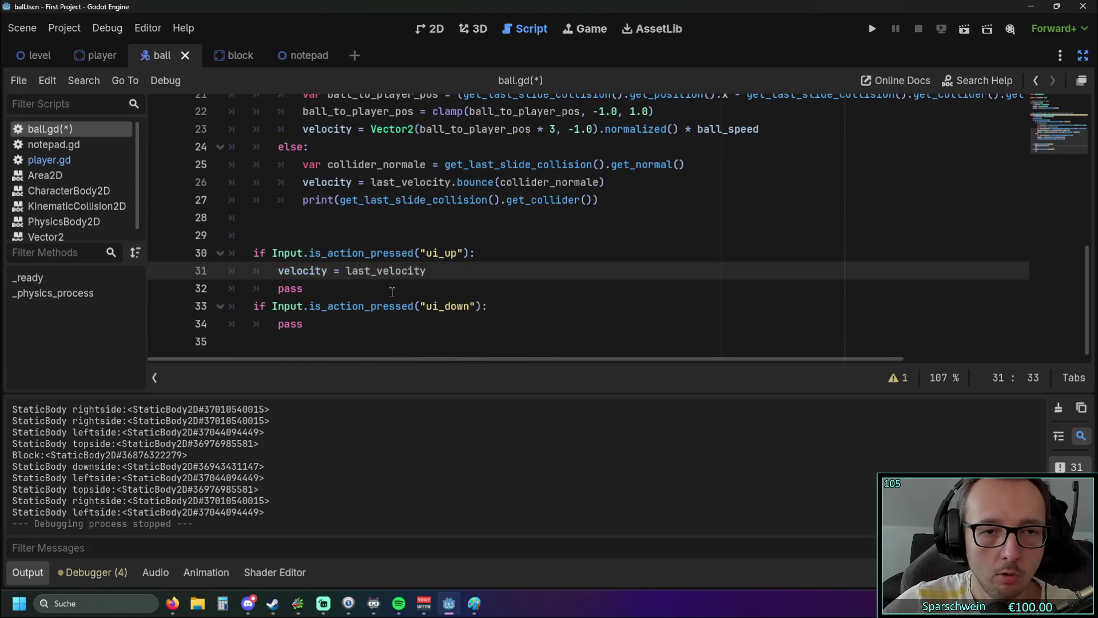
- Complete line 31 as velocity = last_velocity * (ball_speed * 2)
{"action": "type", "text": "* ballspeed"}
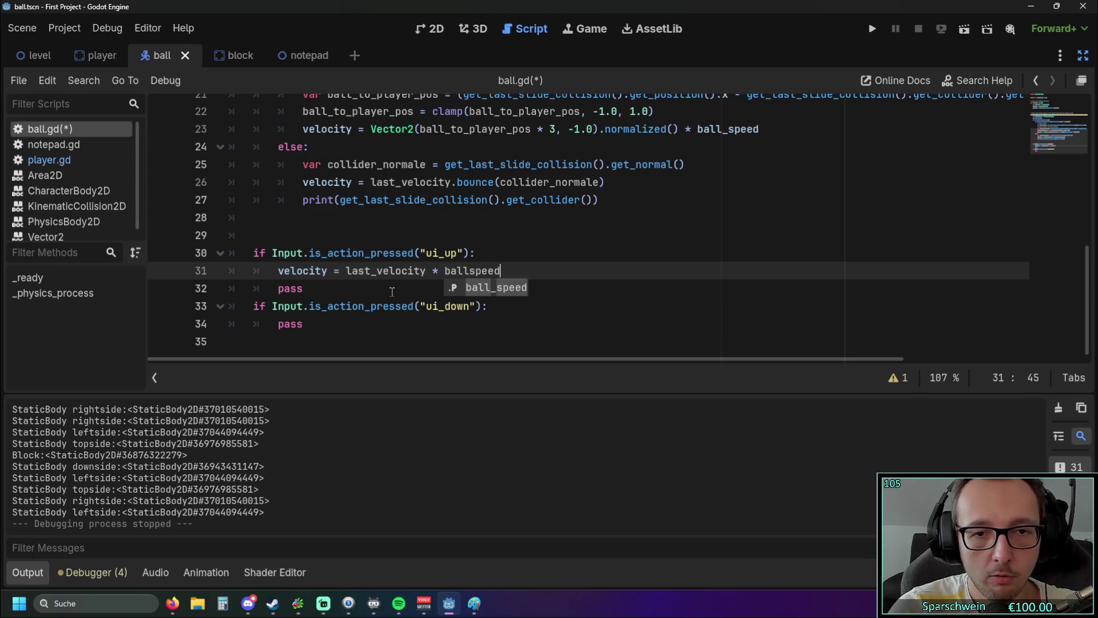
{"action": "key", "text": "Return"}
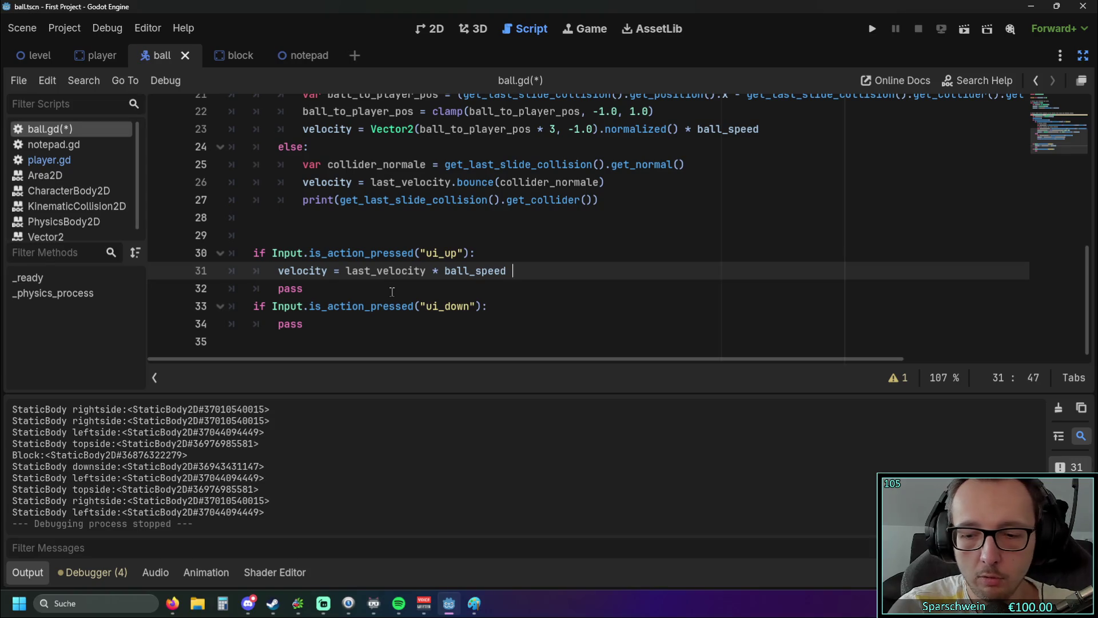
{"action": "type", "text": "* "}
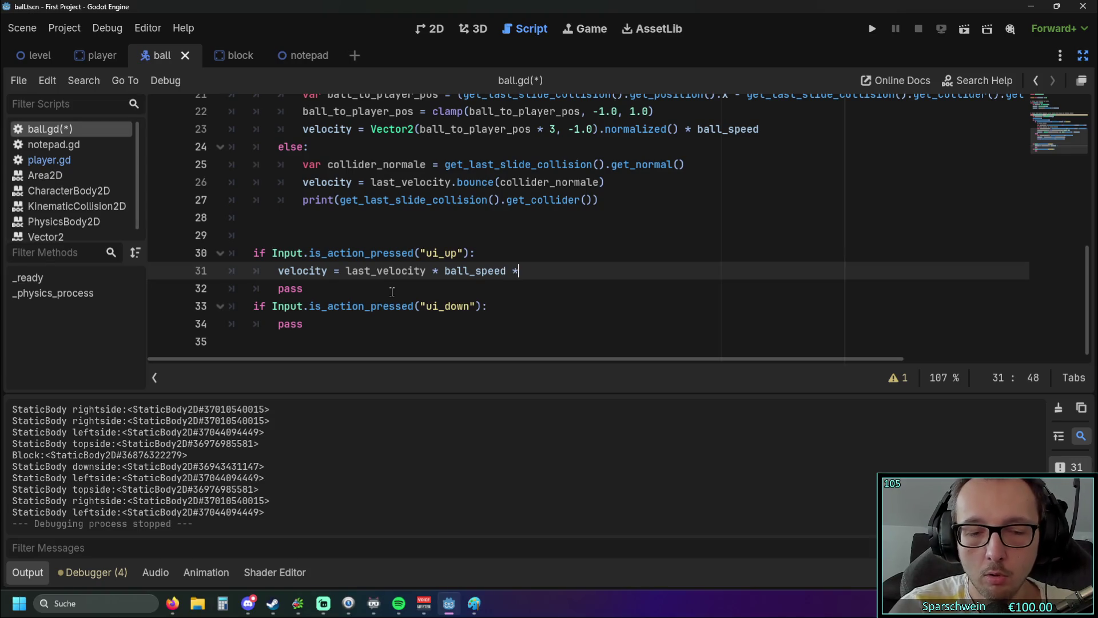
{"action": "type", "text": "2"}
{"action": "key", "text": "BackSpace"}
{"action": "key", "text": "BackSpace"}
{"action": "key", "text": "BackSpace"}
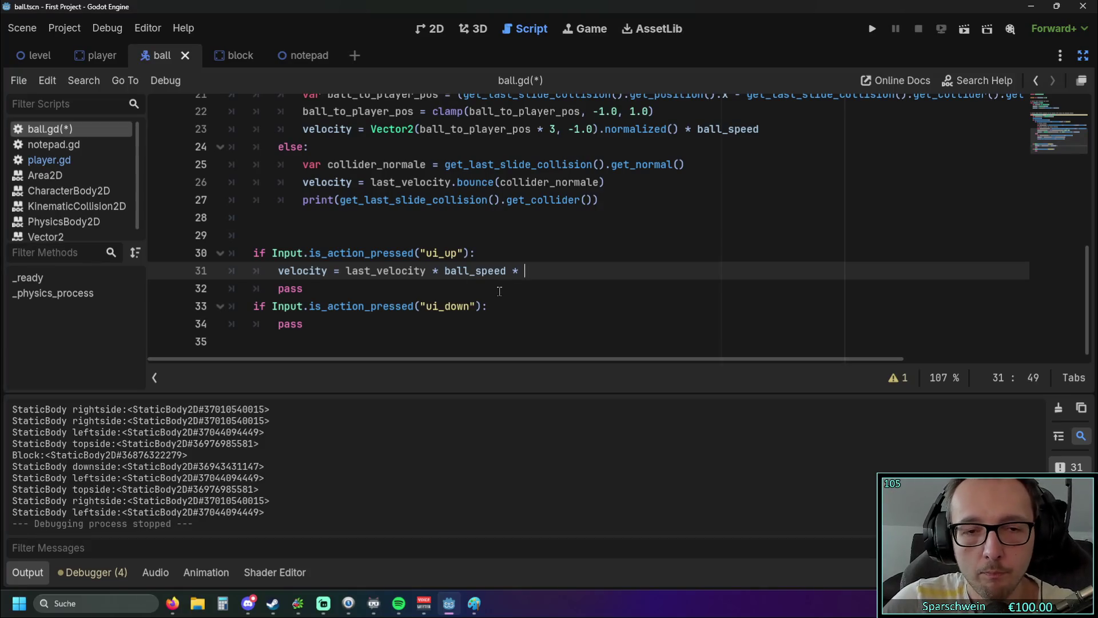
{"action": "left_click", "coordinate": [497, 293]}
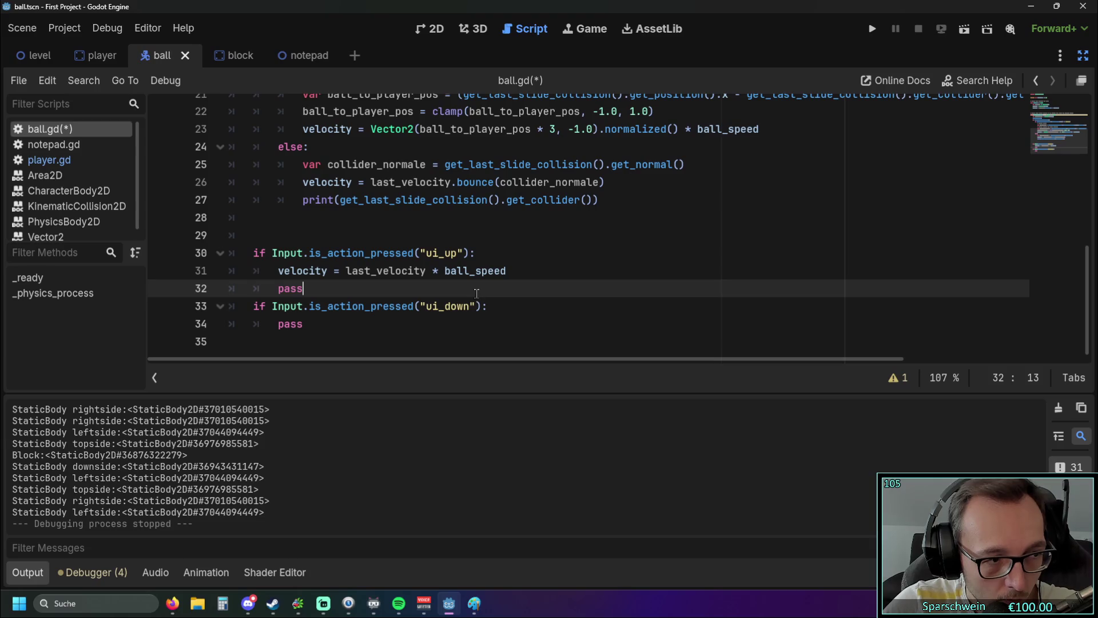
{"action": "left_click", "coordinate": [446, 275]}
{"action": "left_click", "coordinate": [506, 271]}
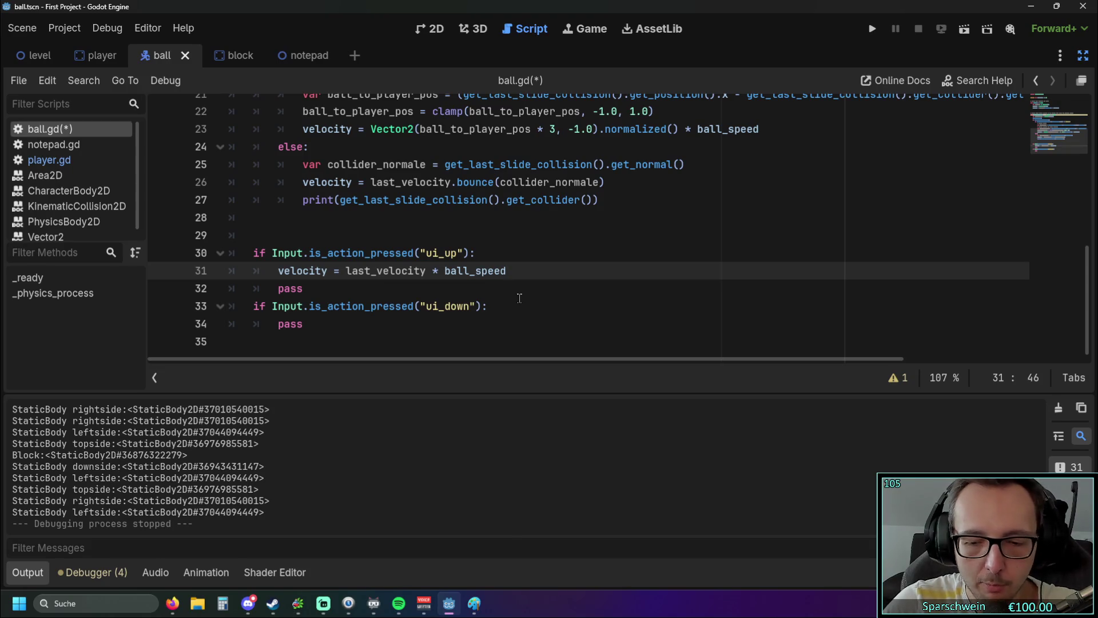
{"action": "type", "text": "* "}
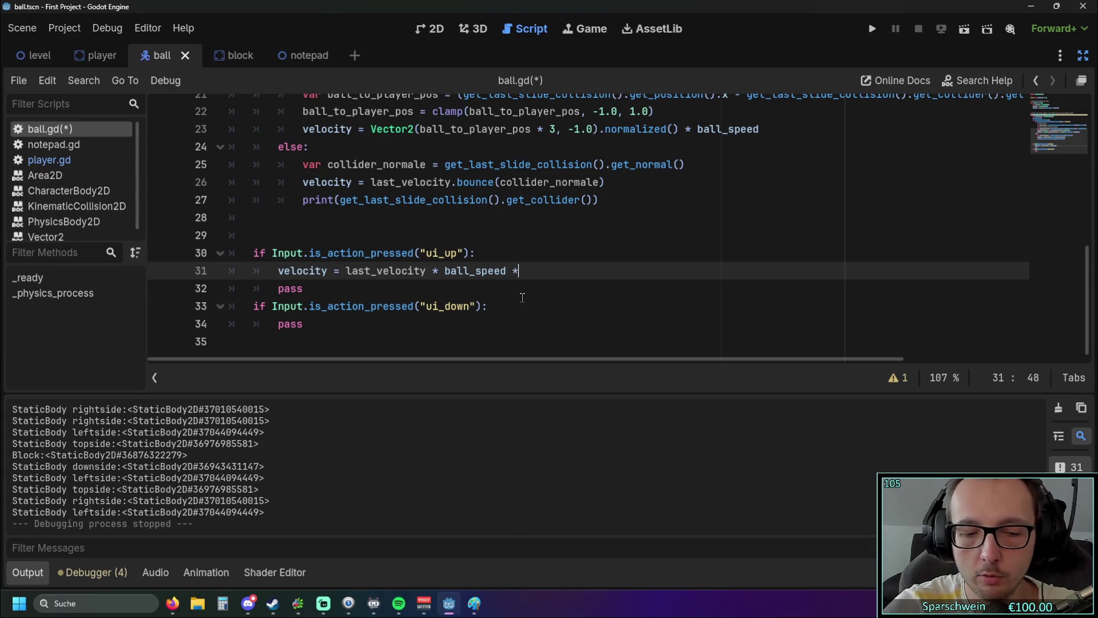
{"action": "type", "text": "2)"}
{"action": "left_click", "coordinate": [444, 271]}
{"action": "type", "text": "("}
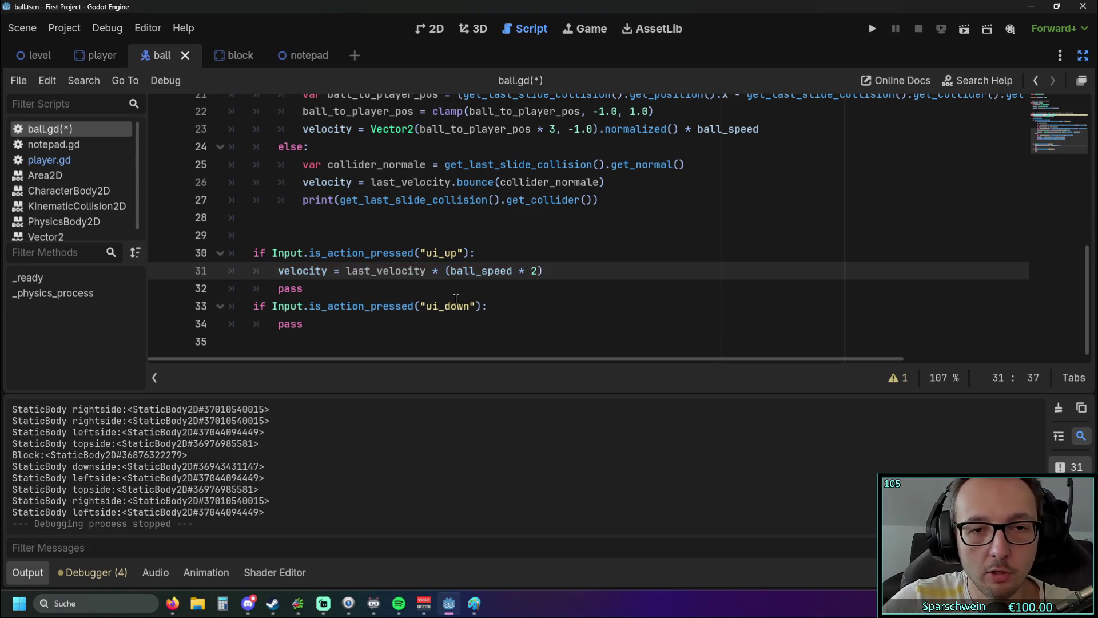
{"action": "left_click_drag", "start_coordinate": [278, 271], "coordinate": [518, 270]}
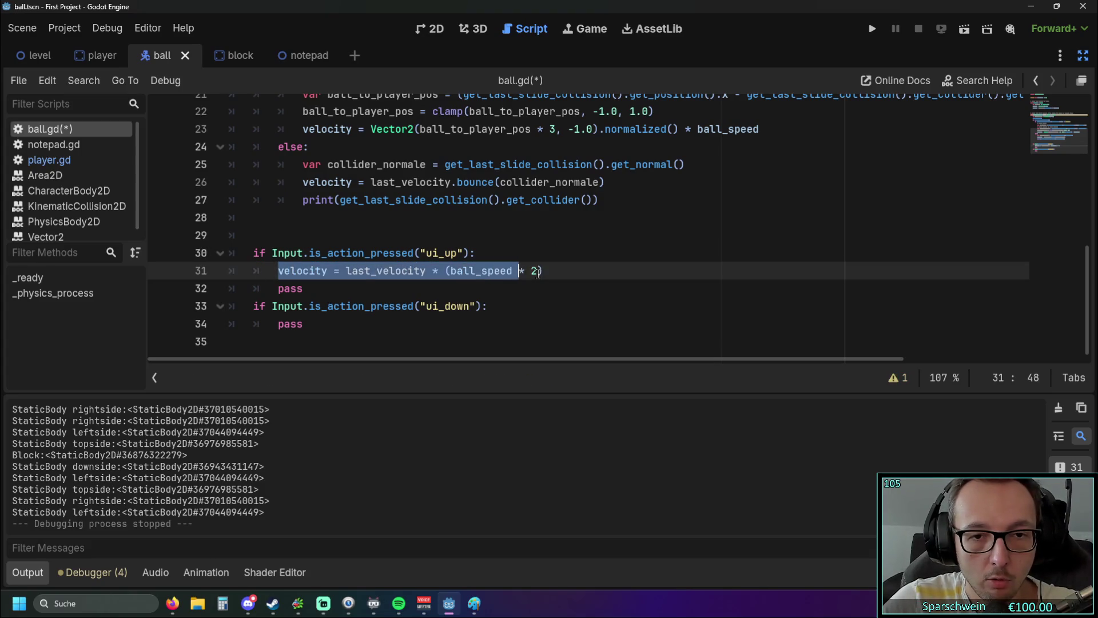
{"action": "left_click", "coordinate": [506, 310]}
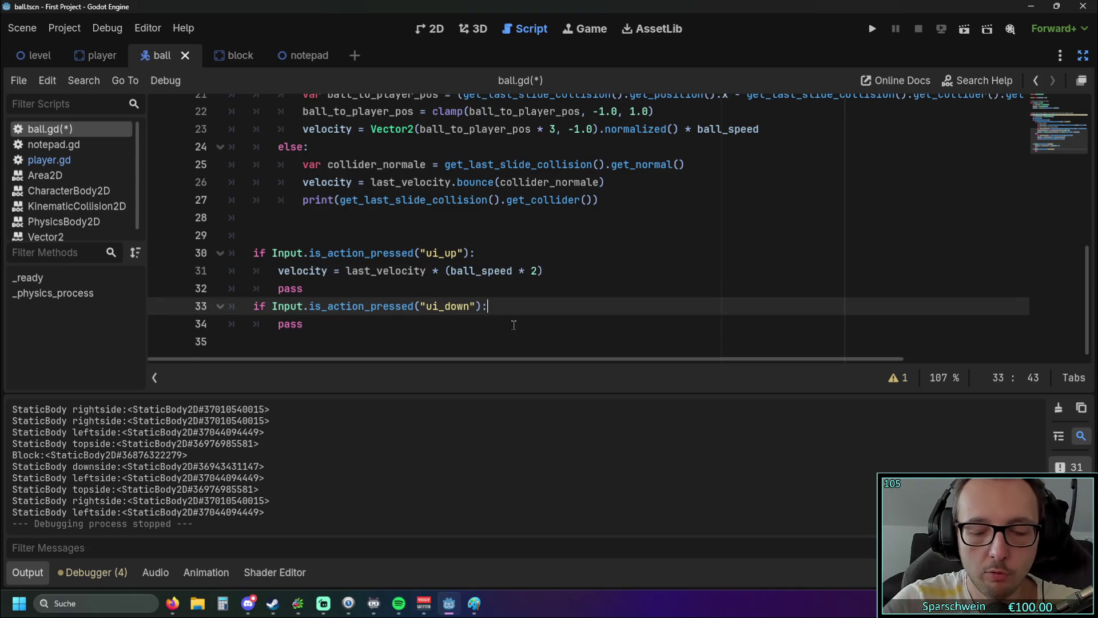
- Paste the velocity line under the ui_down check and change it to last_velocity * (ball_speed / 2)
{"action": "key", "text": "Return"}
{"action": "key", "text": "ctrl+v"}
{"action": "key", "text": "Left"}
{"action": "key", "text": "Left"}
{"action": "key", "text": "Left"}
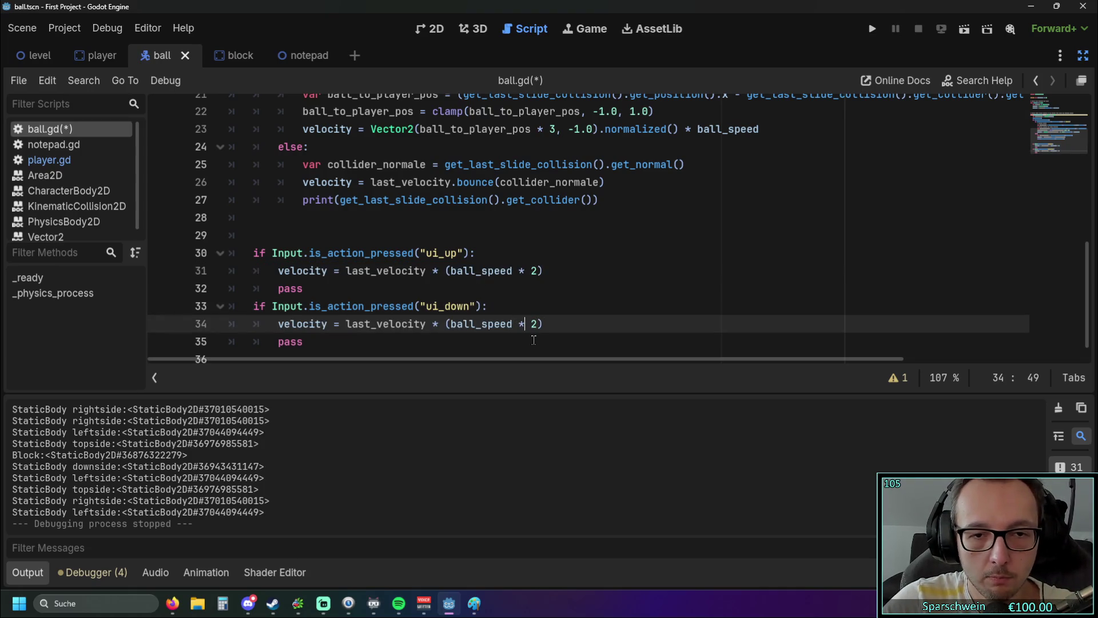
{"action": "key", "text": "BackSpace"}
{"action": "type", "text": "7"}
{"action": "key", "text": "BackSpace"}
{"action": "type", "text": "/"}
{"action": "scroll", "coordinate": [481, 252], "scroll_direction": "down", "scroll_amount": 1}
{"action": "left_click_drag", "start_coordinate": [379, 325], "coordinate": [190, 327]}
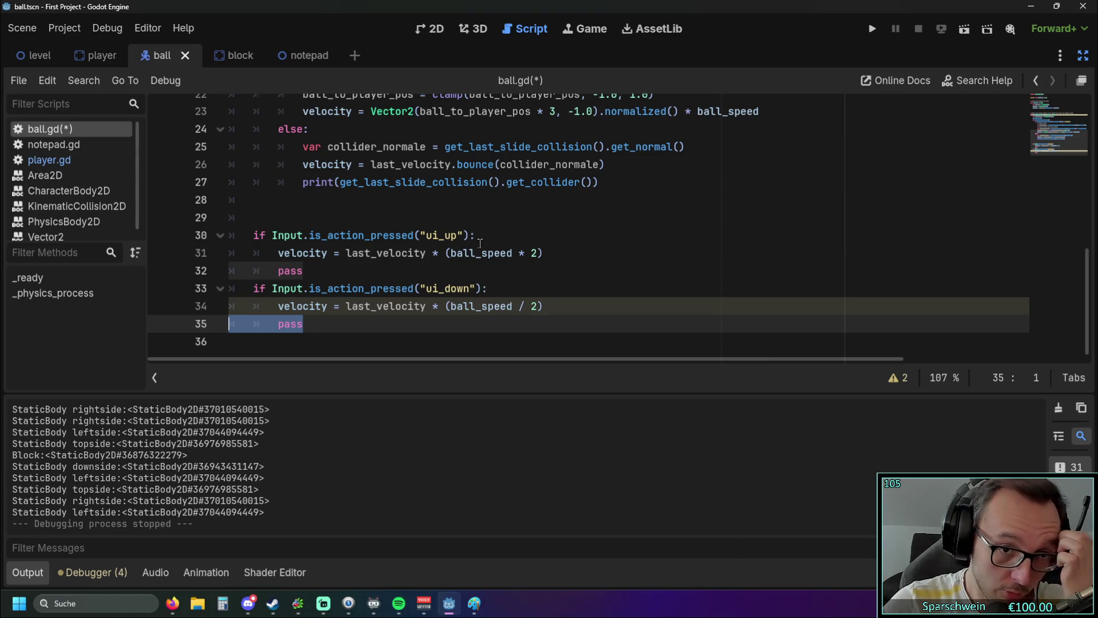
{"action": "scroll", "coordinate": [477, 241], "scroll_direction": "up", "scroll_amount": 7}
{"action": "scroll", "coordinate": [472, 240], "scroll_direction": "down", "scroll_amount": 7}
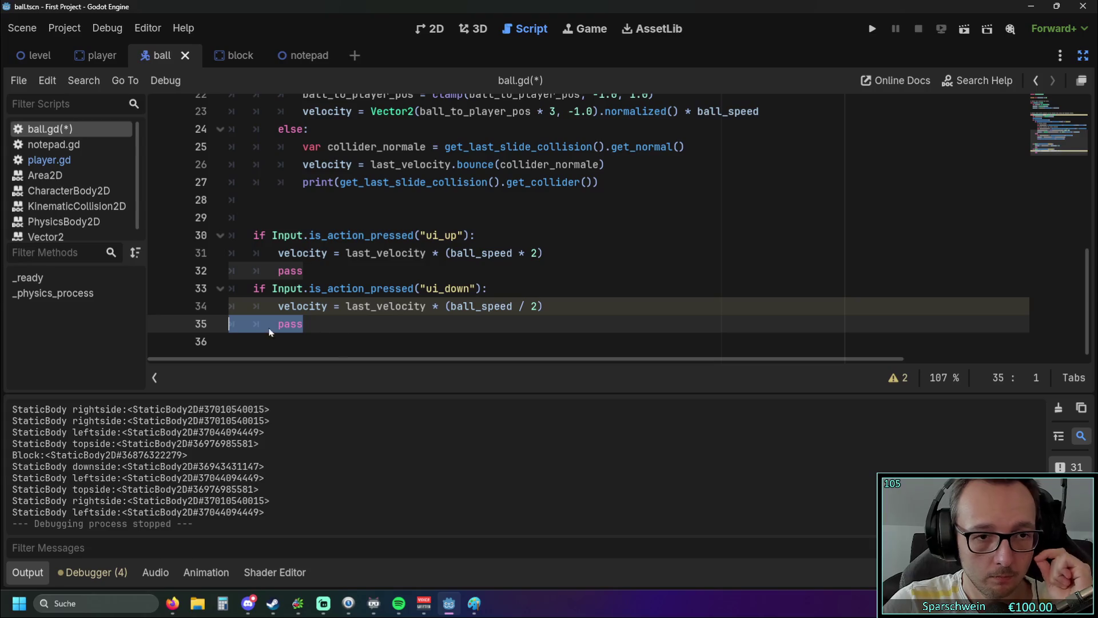
- Delete the placeholder pass lines under both the ui_down and ui_up checks
{"action": "left_click", "coordinate": [308, 325]}
{"action": "key", "text": "BackSpace"}
{"action": "key", "text": "BackSpace"}
{"action": "key", "text": "BackSpace"}
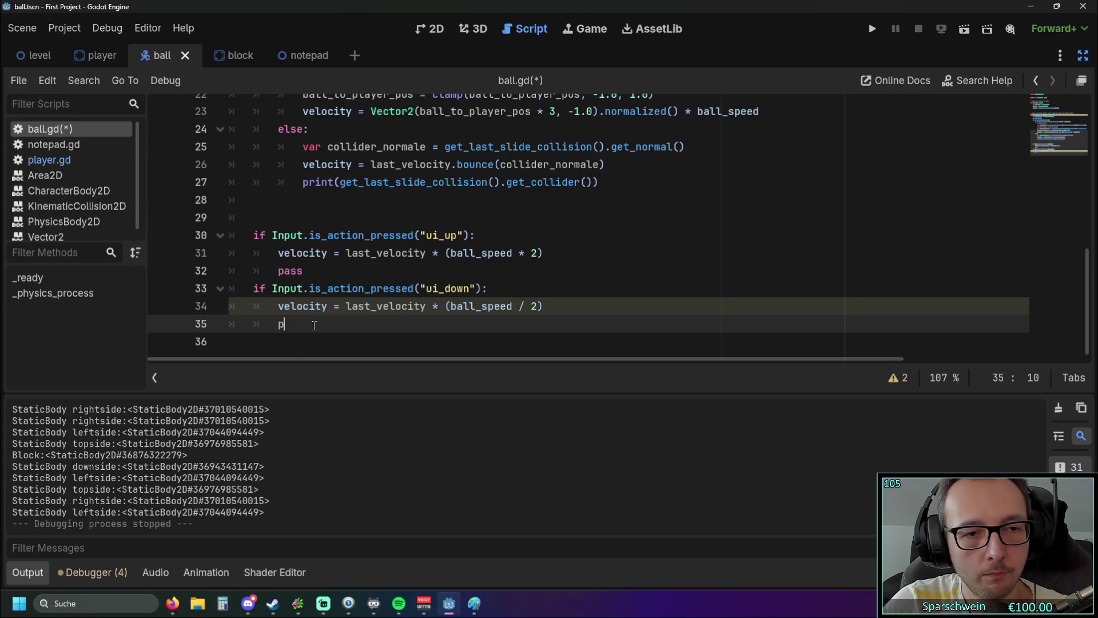
{"action": "left_click", "coordinate": [312, 274]}
{"action": "key", "text": "BackSpace"}
{"action": "key", "text": "BackSpace"}
{"action": "key", "text": "BackSpace"}
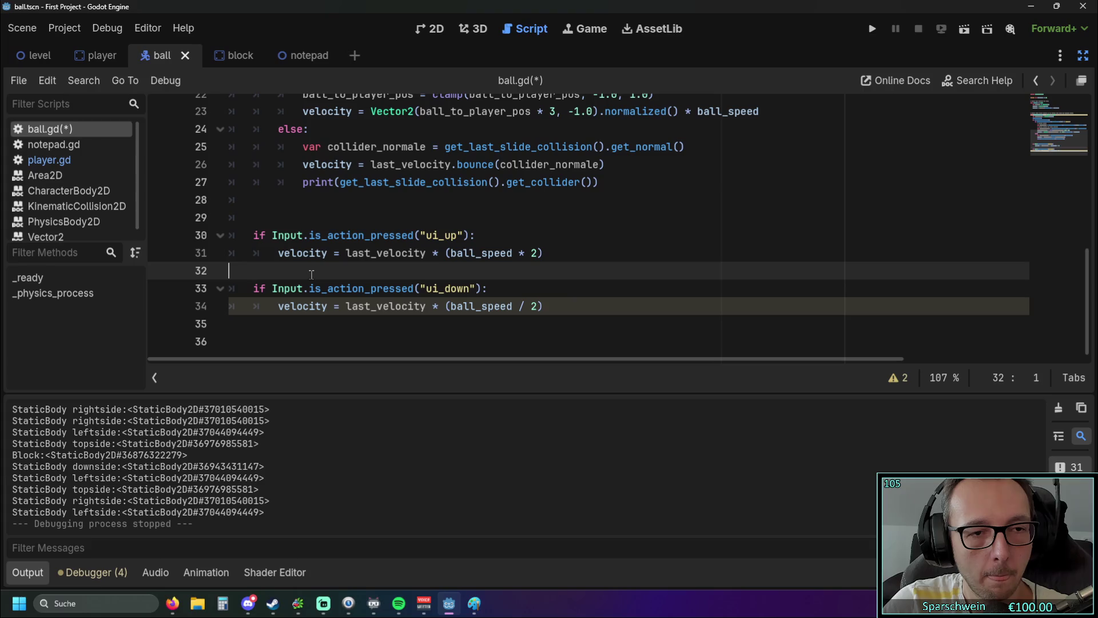
{"action": "left_click", "coordinate": [369, 330]}
{"action": "left_click_drag", "start_coordinate": [540, 289], "coordinate": [449, 288]}
{"action": "left_click", "coordinate": [437, 329]}
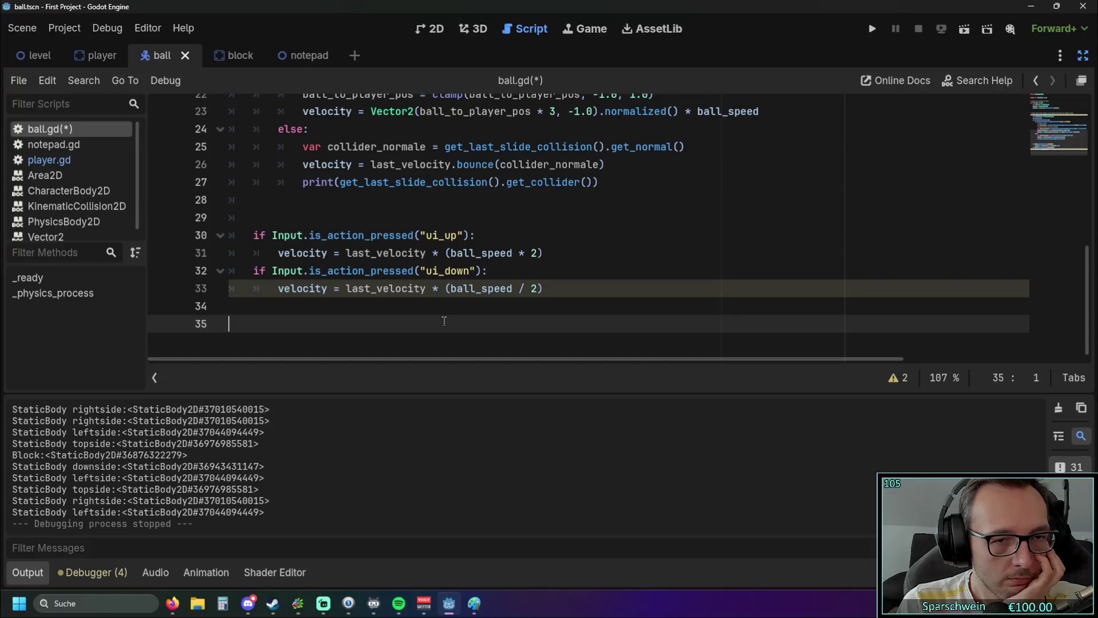
- Remove the last_ prefix so lines 31 and 33 read velocity = velocity * (ball_speed …)
{"action": "scroll", "coordinate": [305, 221], "scroll_direction": "up", "scroll_amount": 5}
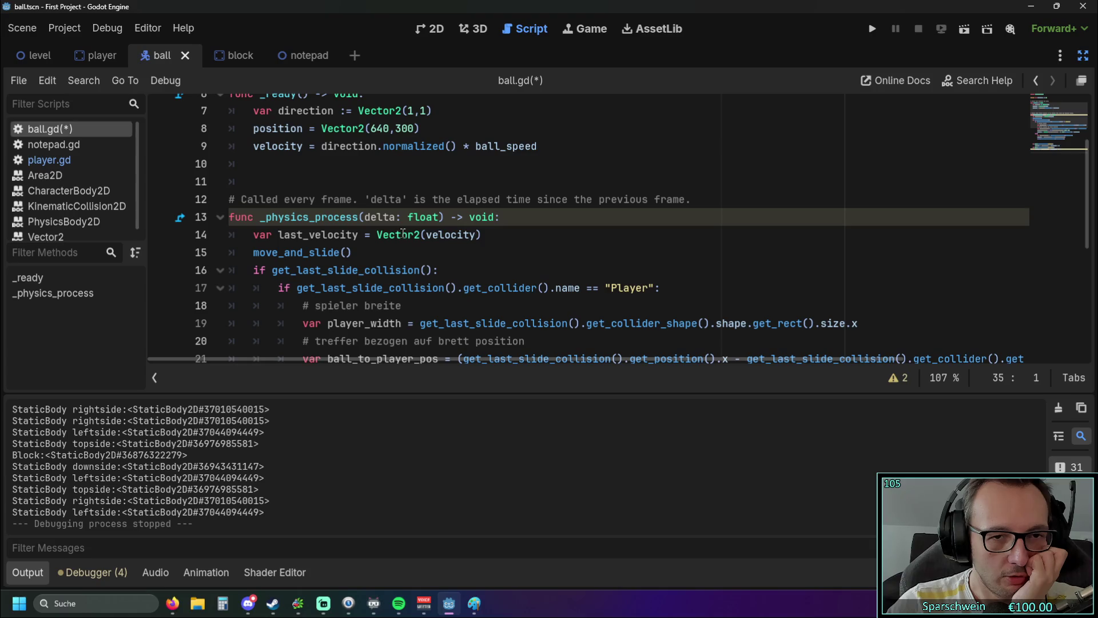
{"action": "mouse_move", "coordinate": [403, 234]}
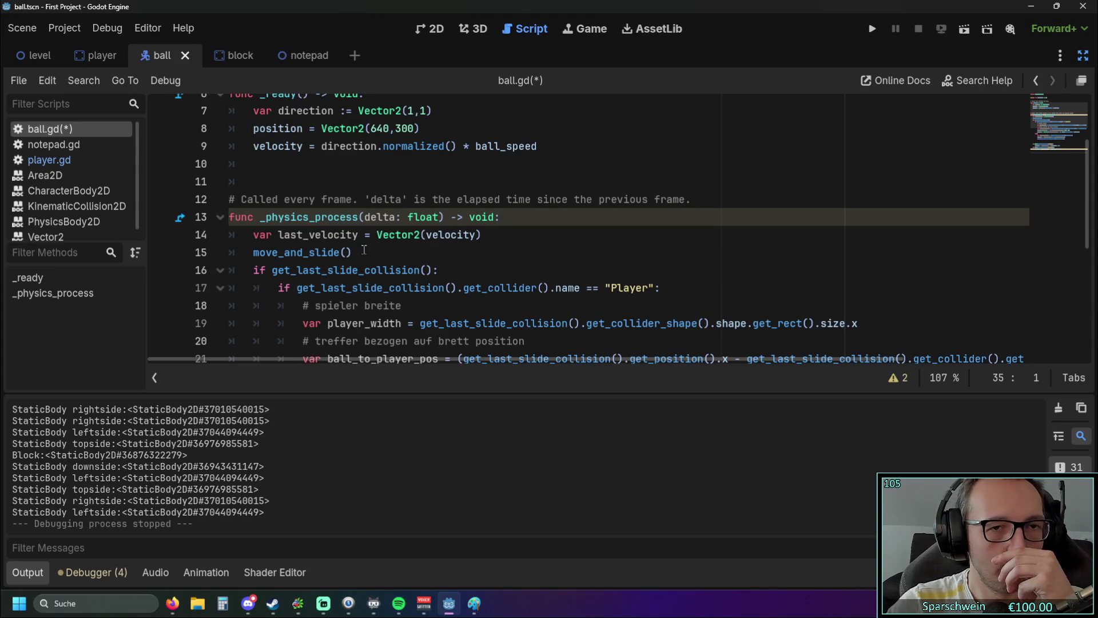
{"action": "left_click", "coordinate": [436, 237]}
{"action": "scroll", "coordinate": [457, 238], "scroll_direction": "down", "scroll_amount": 5}
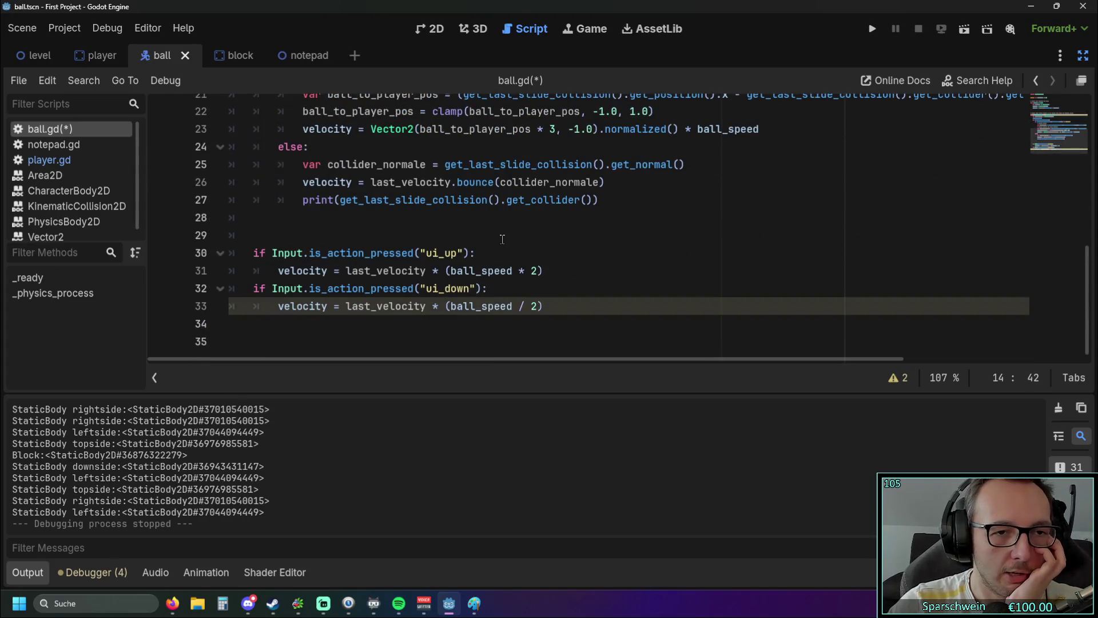
{"action": "mouse_move", "coordinate": [369, 289]}
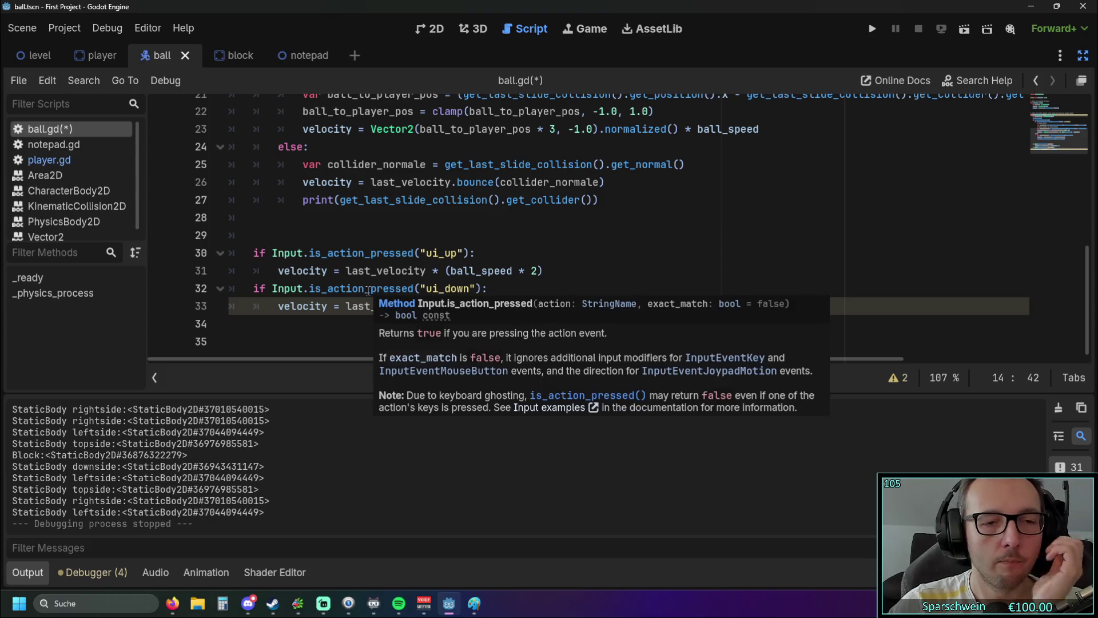
{"action": "mouse_move", "coordinate": [346, 270]}
{"action": "left_mouse_down"}
{"action": "mouse_move", "coordinate": [375, 273]}
{"action": "mouse_move", "coordinate": [378, 307]}
{"action": "left_mouse_up"}
{"action": "key", "text": "BackSpace"}
{"action": "key", "text": "BackSpace"}
{"action": "left_click", "coordinate": [303, 323]}
{"action": "left_click", "coordinate": [339, 306]}
{"action": "left_click", "coordinate": [354, 325]}
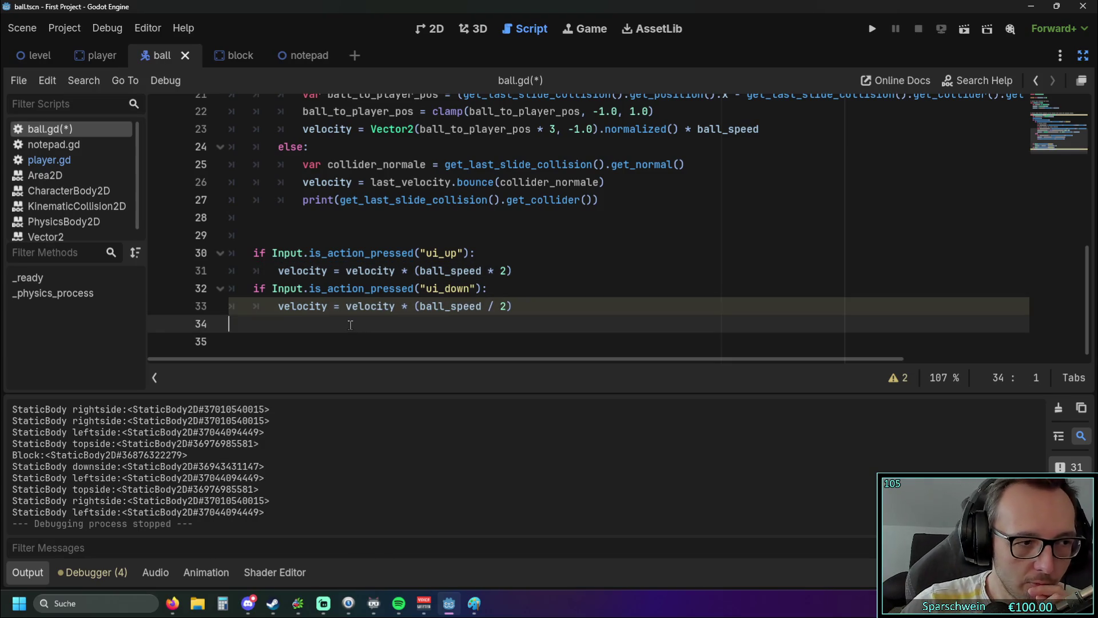
{"action": "scroll", "coordinate": [317, 297], "scroll_direction": "up", "scroll_amount": 4}
{"action": "scroll", "coordinate": [315, 293], "scroll_direction": "down", "scroll_amount": 3}
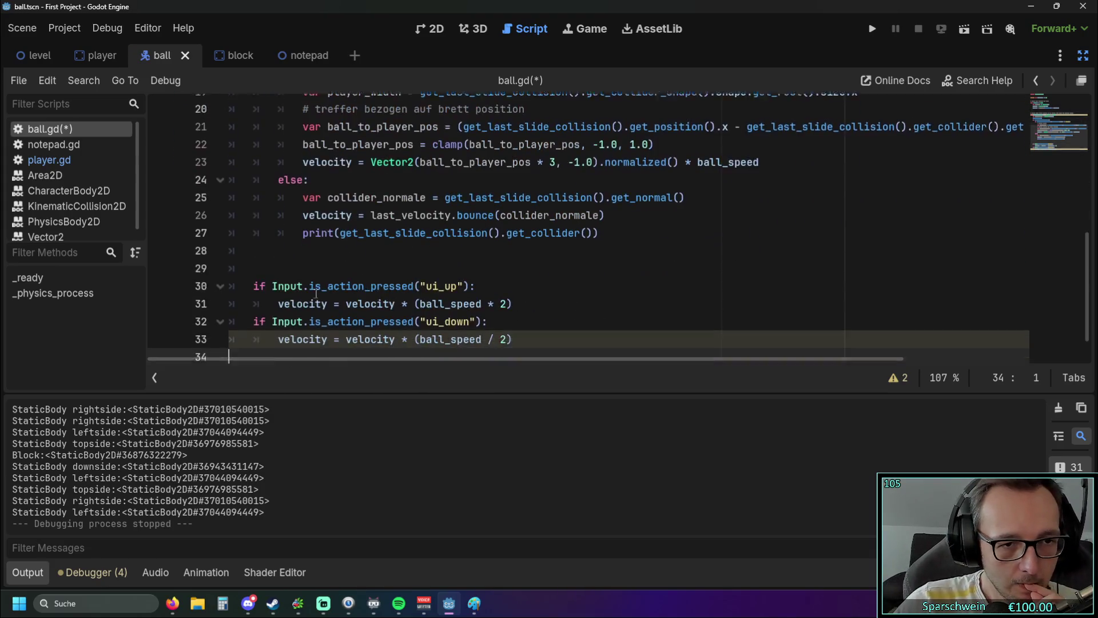
{"action": "scroll", "coordinate": [315, 294], "scroll_direction": "down", "scroll_amount": 1}
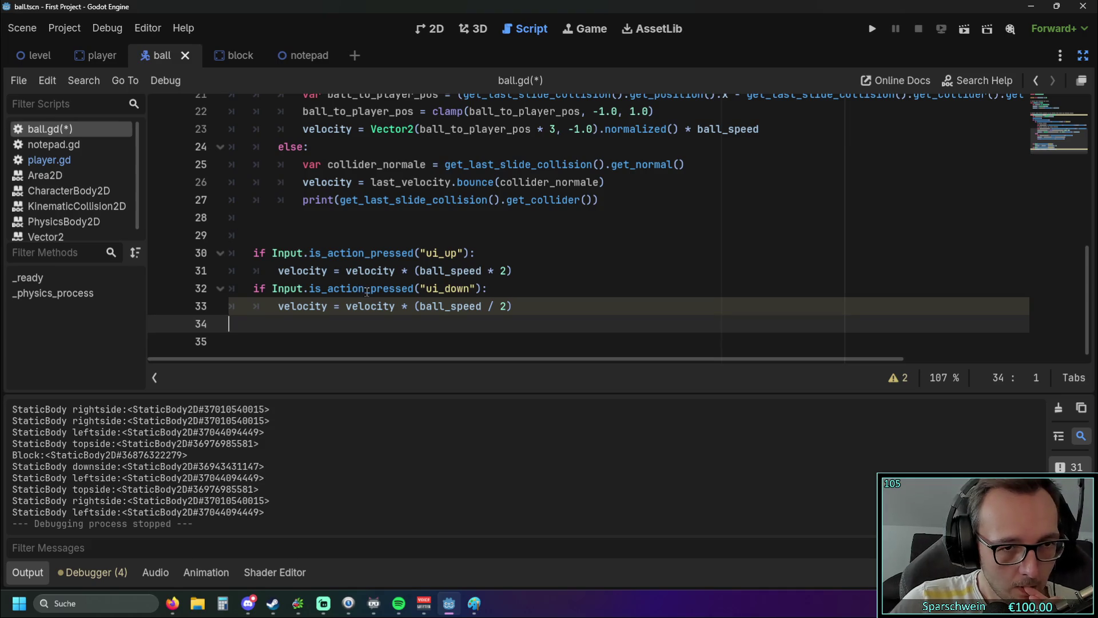
{"action": "scroll", "coordinate": [366, 291], "scroll_direction": "up", "scroll_amount": 6}
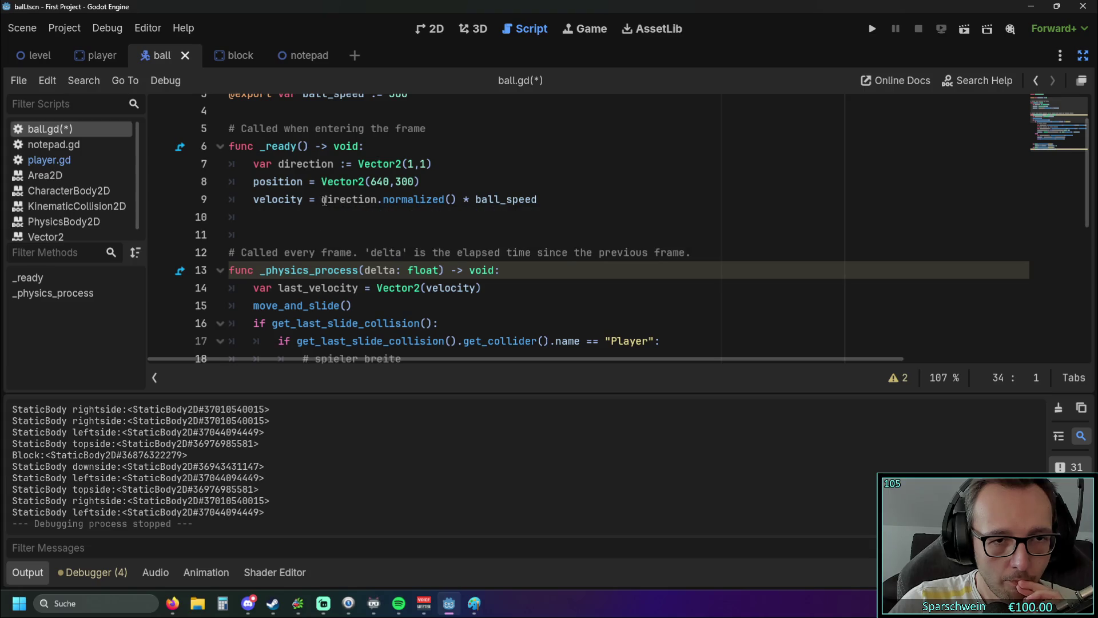
- Replace the right-hand side of lines 31 and 33 with direction.normalized() * ball_speed from line 9
{"action": "left_click", "coordinate": [322, 199]}
{"action": "left_click_drag", "start_coordinate": [322, 199], "coordinate": [545, 198]}
{"action": "key", "text": "ctrl+c"}
{"action": "scroll", "coordinate": [488, 255], "scroll_direction": "down", "scroll_amount": 6}
{"action": "left_click_drag", "start_coordinate": [346, 271], "coordinate": [513, 271]}
{"action": "key", "text": "ctrl+v"}
{"action": "left_click_drag", "start_coordinate": [345, 306], "coordinate": [506, 309]}
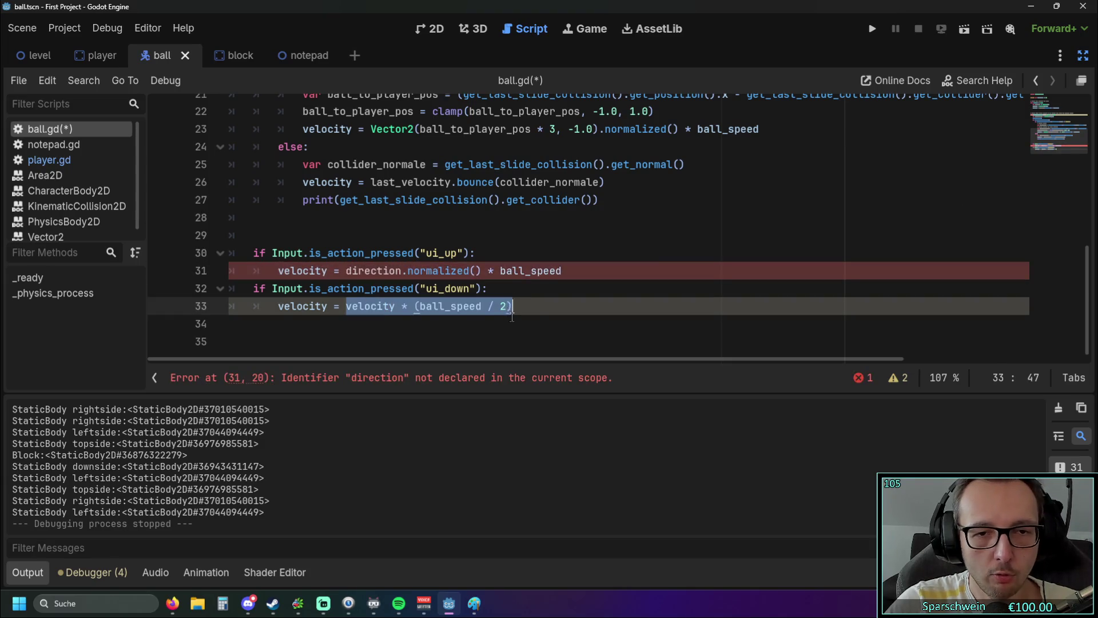
{"action": "key", "text": "ctrl+v"}
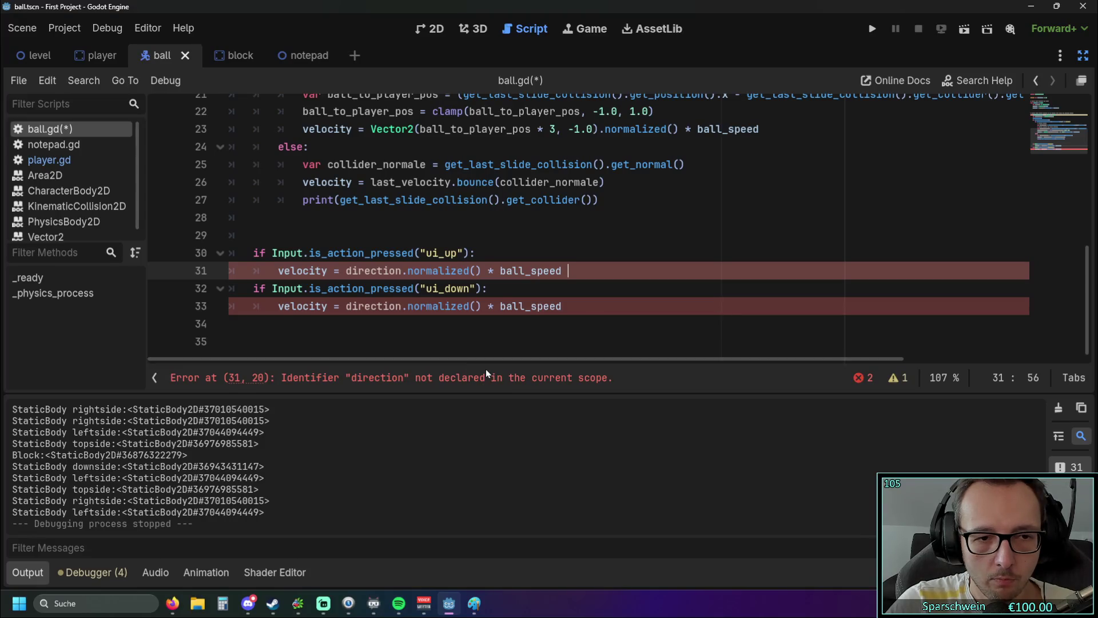
{"action": "scroll", "coordinate": [459, 305], "scroll_direction": "up", "scroll_amount": 6}
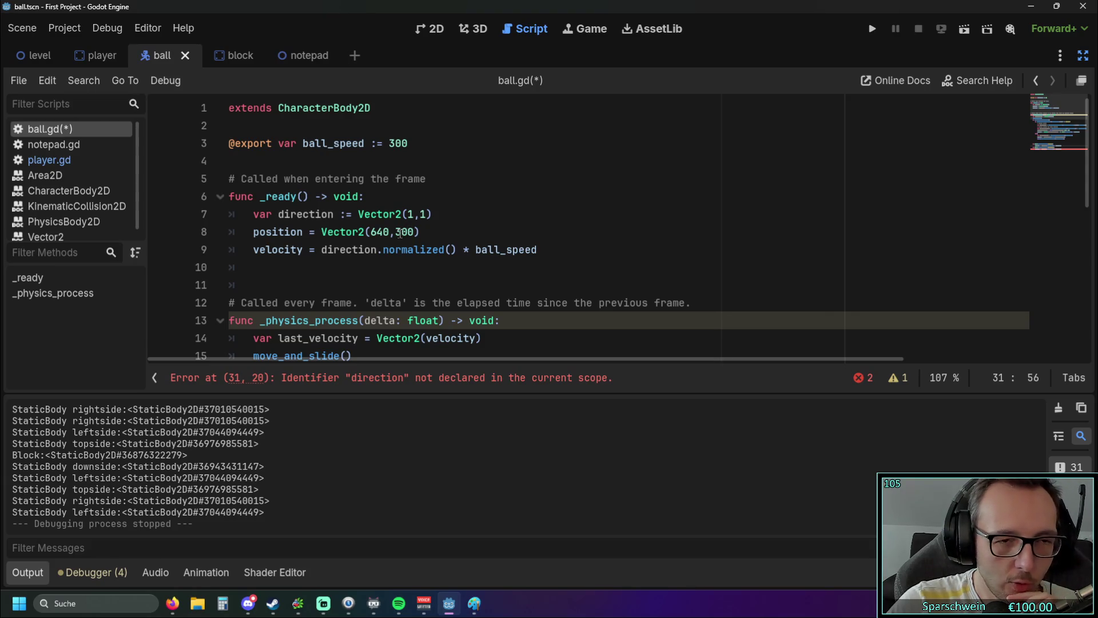
{"action": "scroll", "coordinate": [400, 234], "scroll_direction": "down", "scroll_amount": 5}
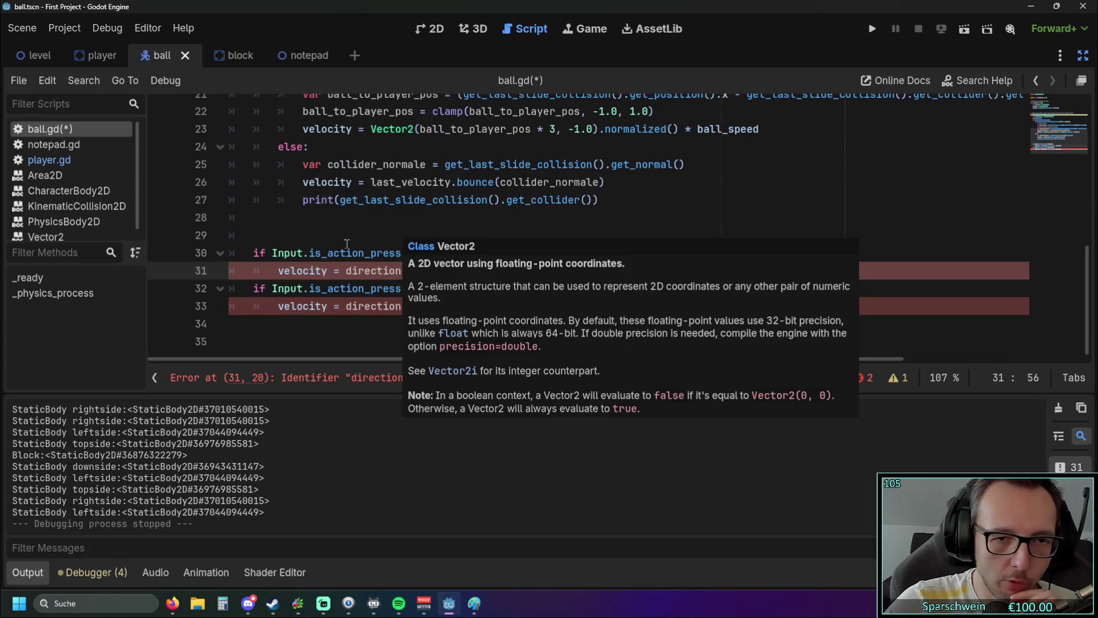
- Add a new line under the ui_up check reading 'var direction ='
{"action": "left_click", "coordinate": [481, 257]}
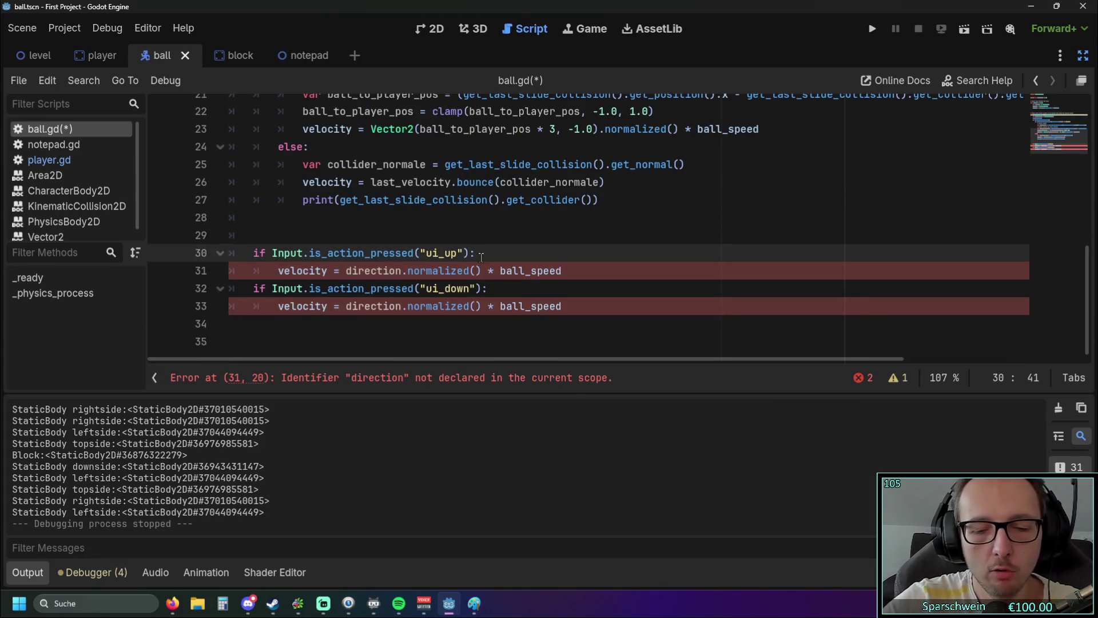
{"action": "key", "text": "Return"}
{"action": "type", "text": "direc"}
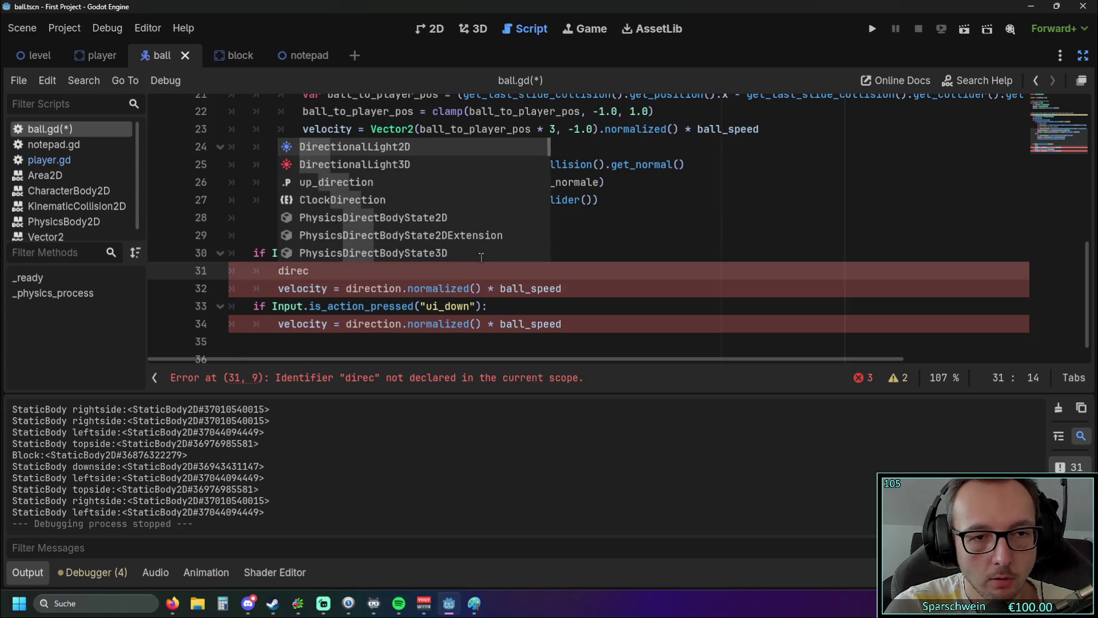
{"action": "type", "text": "t"}
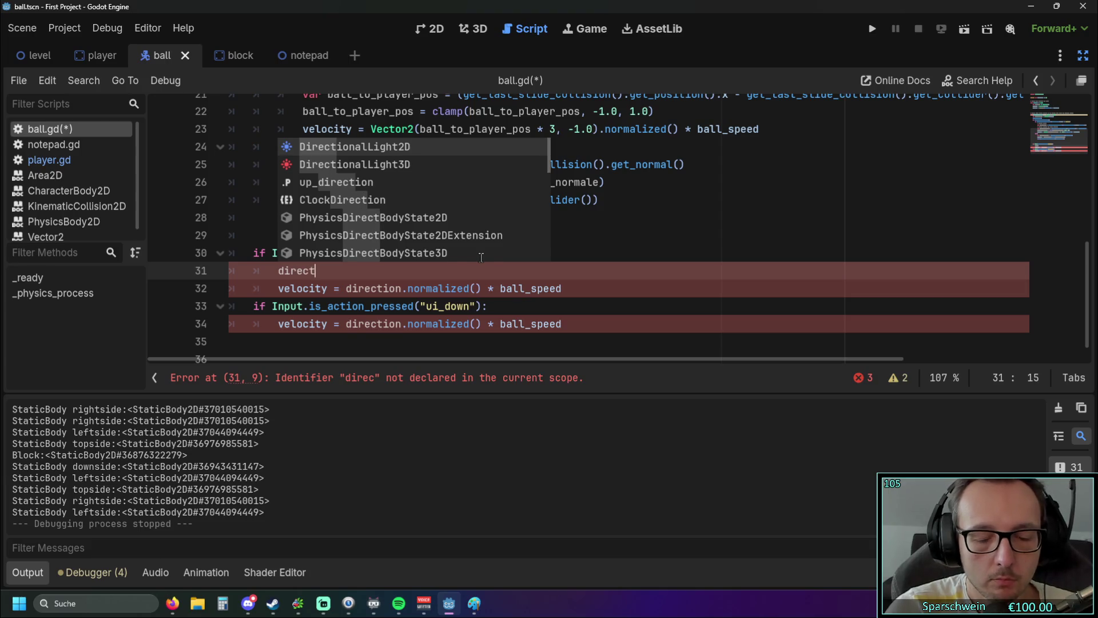
{"action": "type", "text": "ion"}
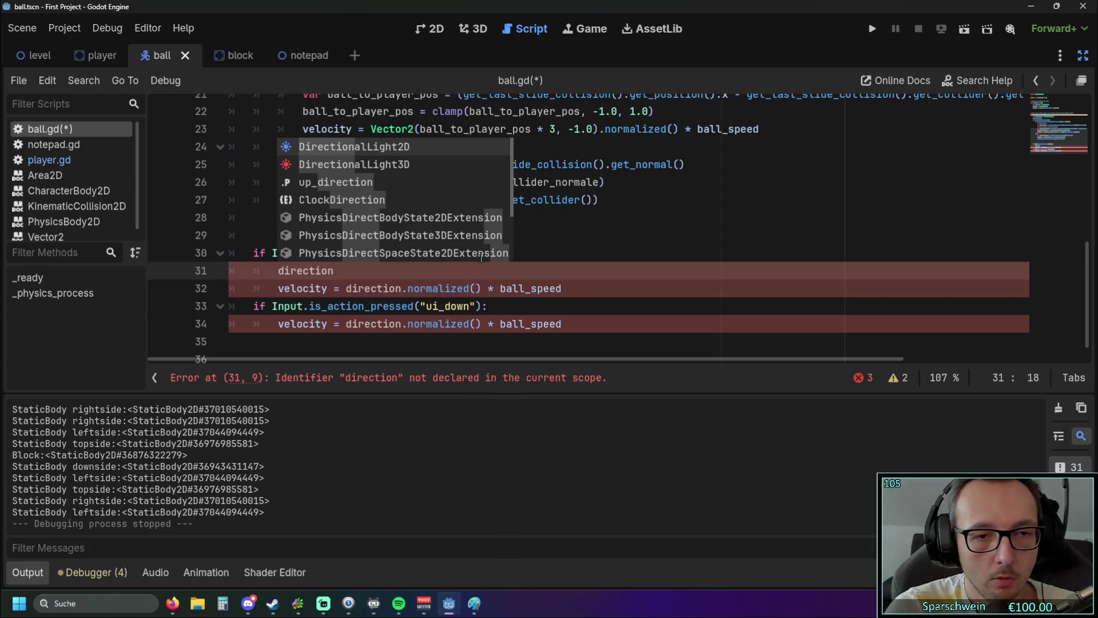
{"action": "type", "text": " ="}
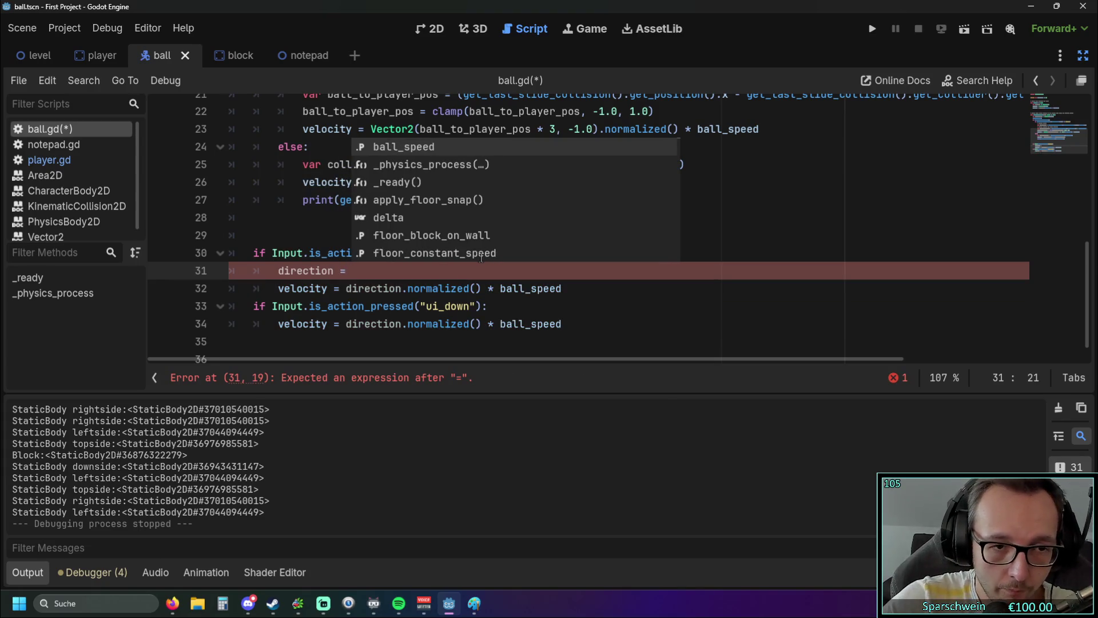
{"action": "key", "text": "Home"}
{"action": "type", "text": "var"}
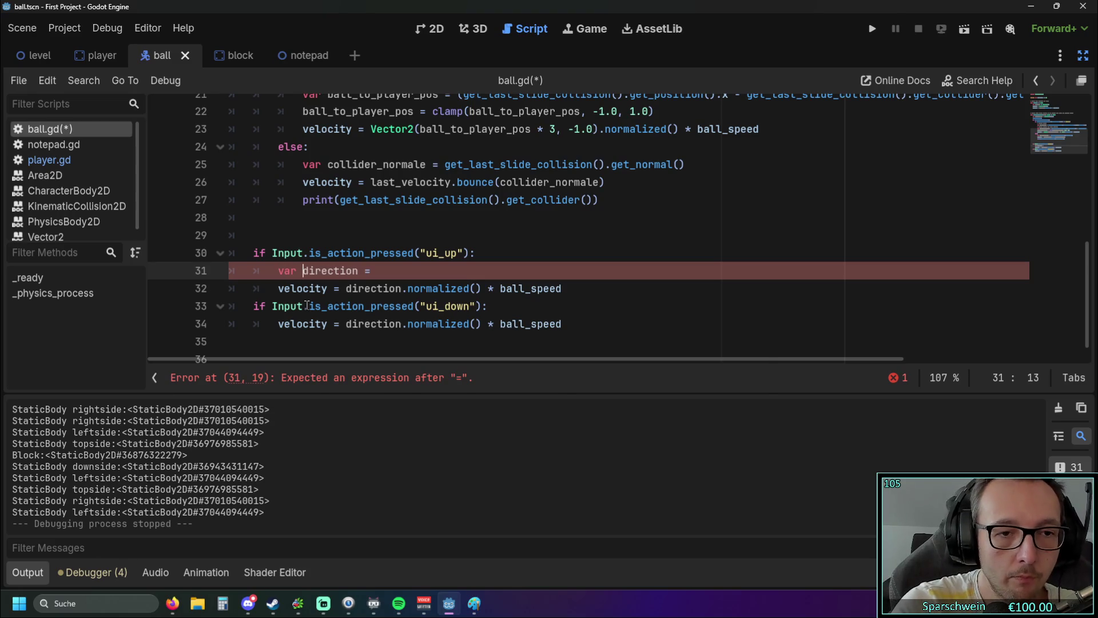
- Try assigned values like current, get_curr and dir, leaving the line as 'var direction = get_'
{"action": "left_click", "coordinate": [390, 273]}
{"action": "type", "text": "cu"}
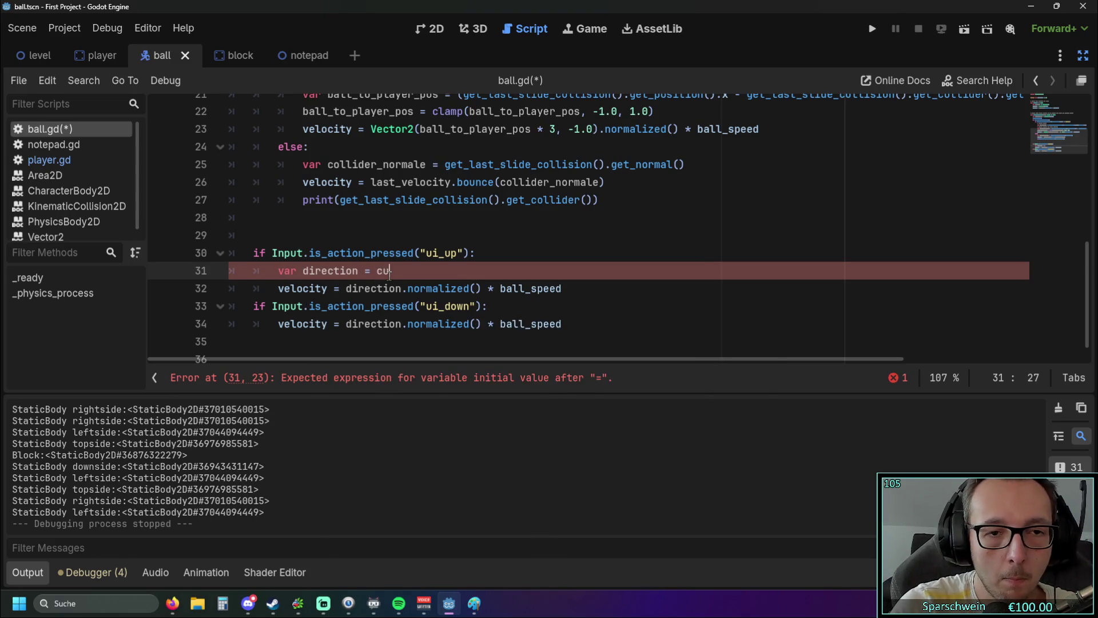
{"action": "type", "text": "rrent"}
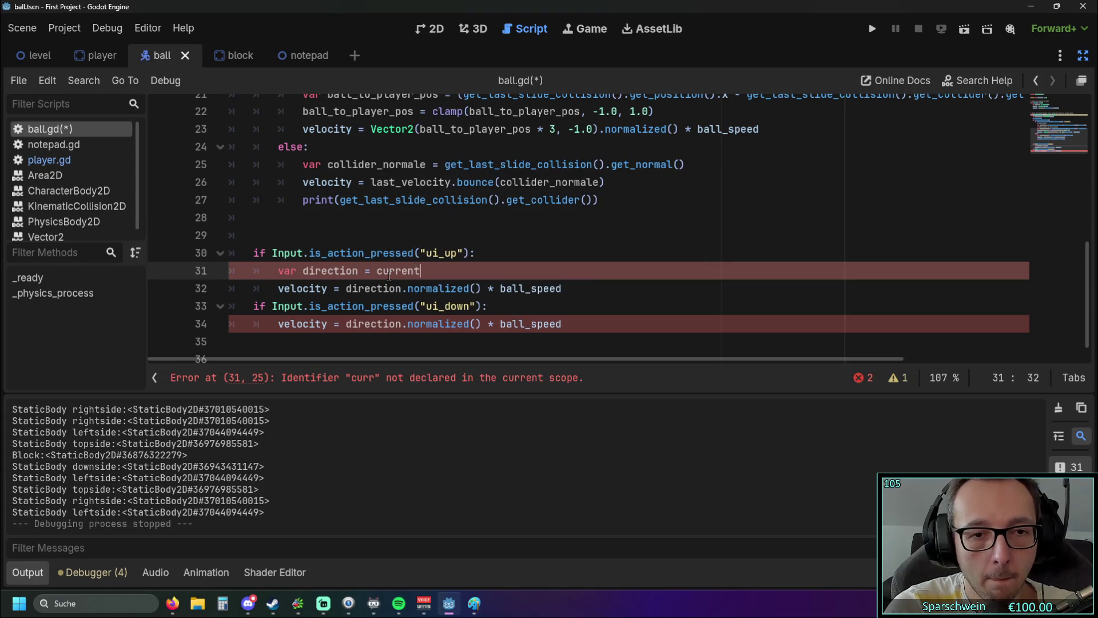
{"action": "key", "text": "BackSpace"}
{"action": "key", "text": "BackSpace"}
{"action": "key", "text": "BackSpace"}
{"action": "key", "text": "BackSpace"}
{"action": "key", "text": "BackSpace"}
{"action": "key", "text": "BackSpace"}
{"action": "key", "text": "BackSpace"}
{"action": "type", "text": "get"}
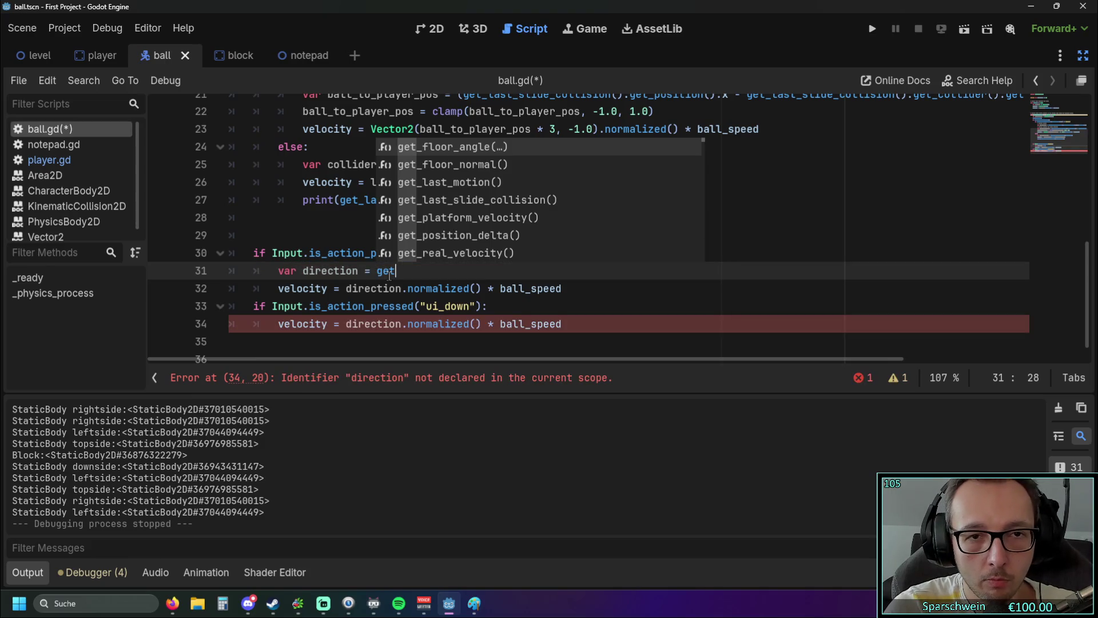
{"action": "type", "text": "_c"}
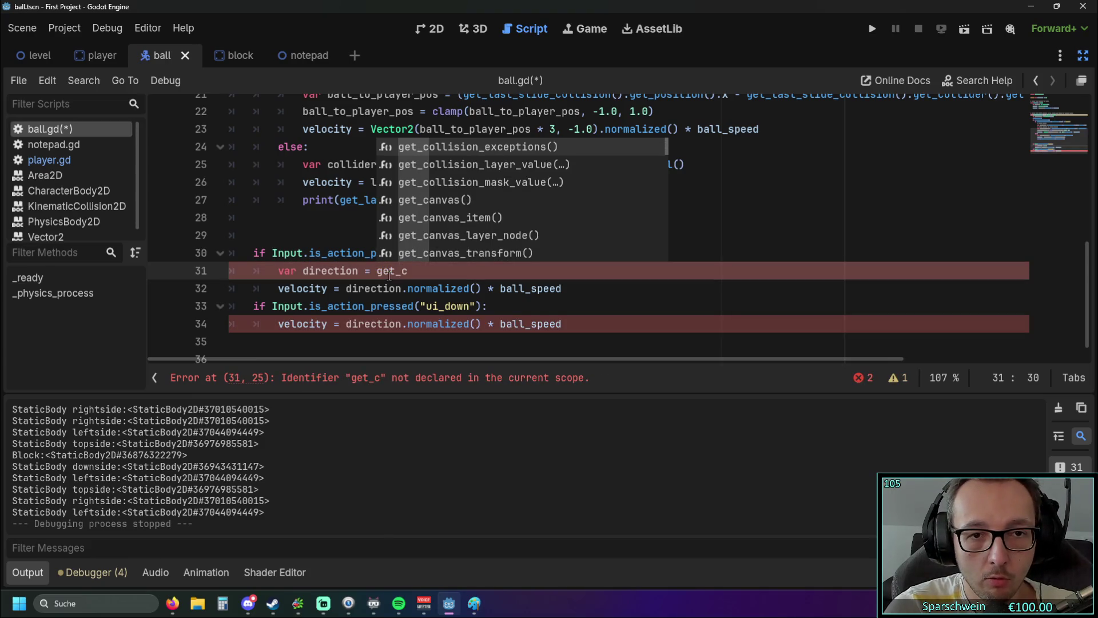
{"action": "type", "text": "urr"}
{"action": "key", "text": "BackSpace"}
{"action": "key", "text": "BackSpace"}
{"action": "key", "text": "BackSpace"}
{"action": "type", "text": "dir"}
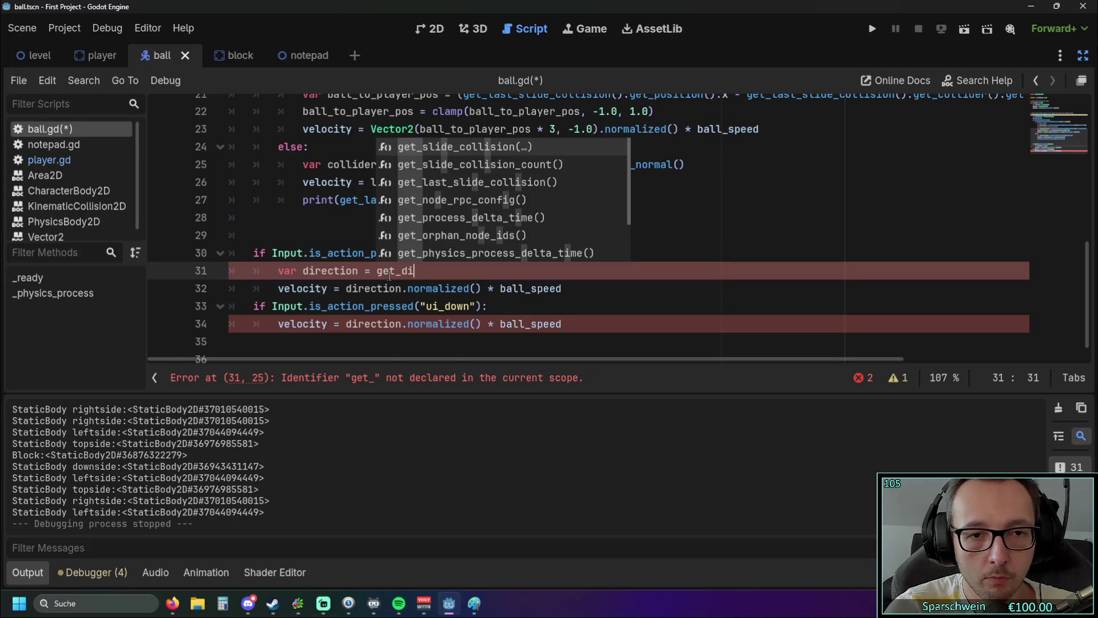
{"action": "key", "text": "BackSpace"}
{"action": "key", "text": "BackSpace"}
{"action": "key", "text": "BackSpace"}
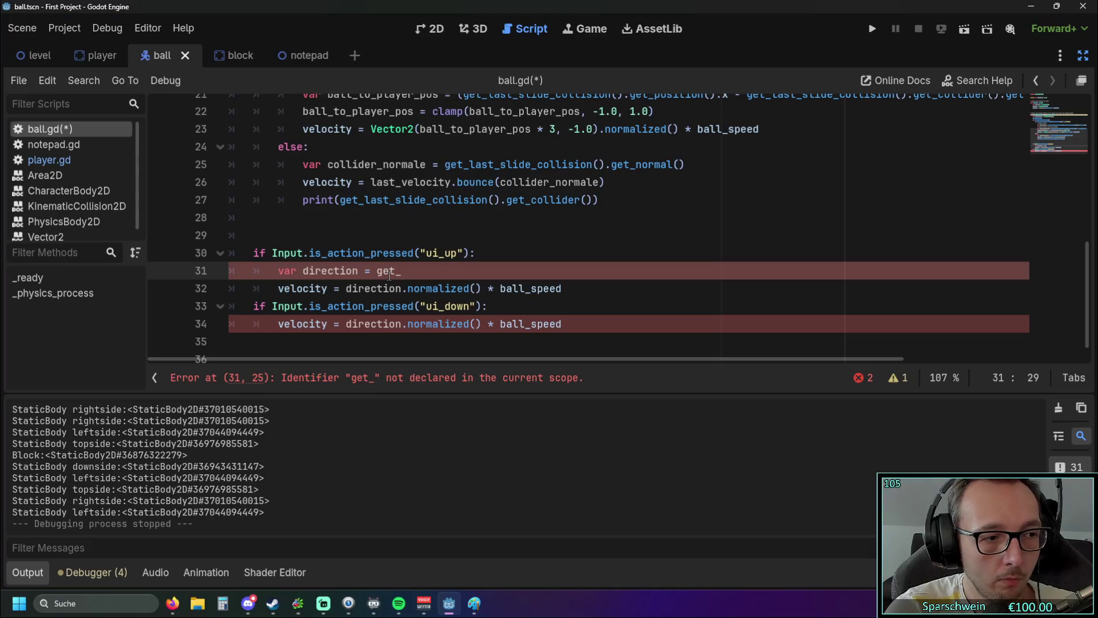
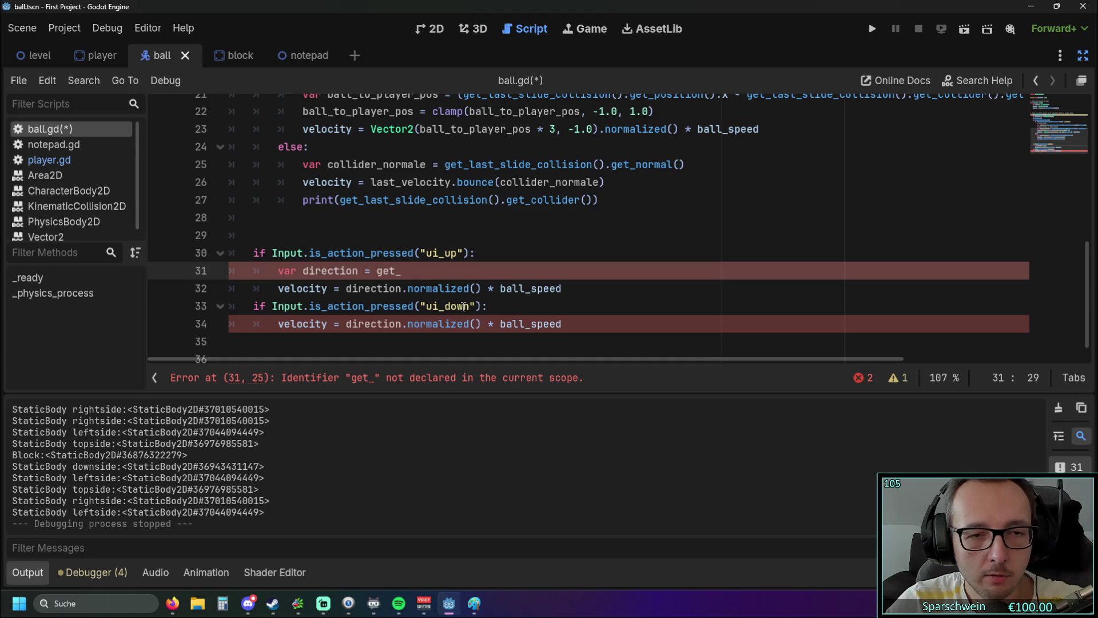
- Replace direction with velocity on lines 32 and 34 and delete the broken 'var direction = get_' line
{"action": "double_click", "coordinate": [328, 288]}
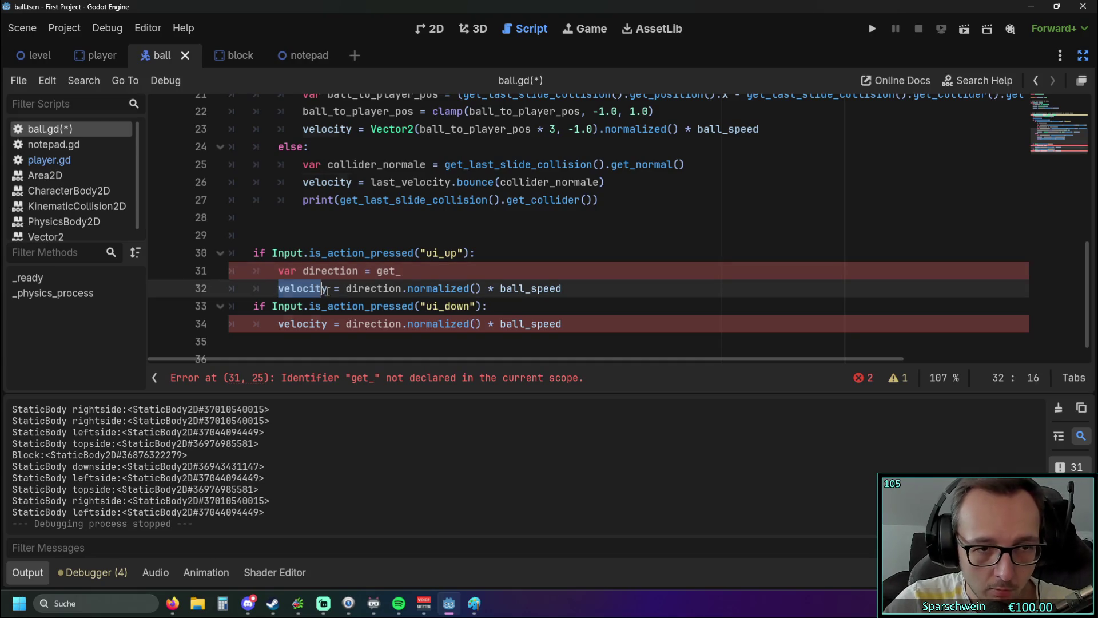
{"action": "key", "text": "ctrl+c"}
{"action": "double_click", "coordinate": [349, 288]}
{"action": "key", "text": "ctrl+v"}
{"action": "double_click", "coordinate": [349, 324]}
{"action": "key", "text": "ctrl+v"}
{"action": "left_click_drag", "start_coordinate": [402, 271], "coordinate": [232, 271]}
{"action": "key", "text": "Delete"}
{"action": "key", "text": "Delete"}
{"action": "left_click", "coordinate": [233, 324]}
{"action": "left_click", "coordinate": [571, 274]}
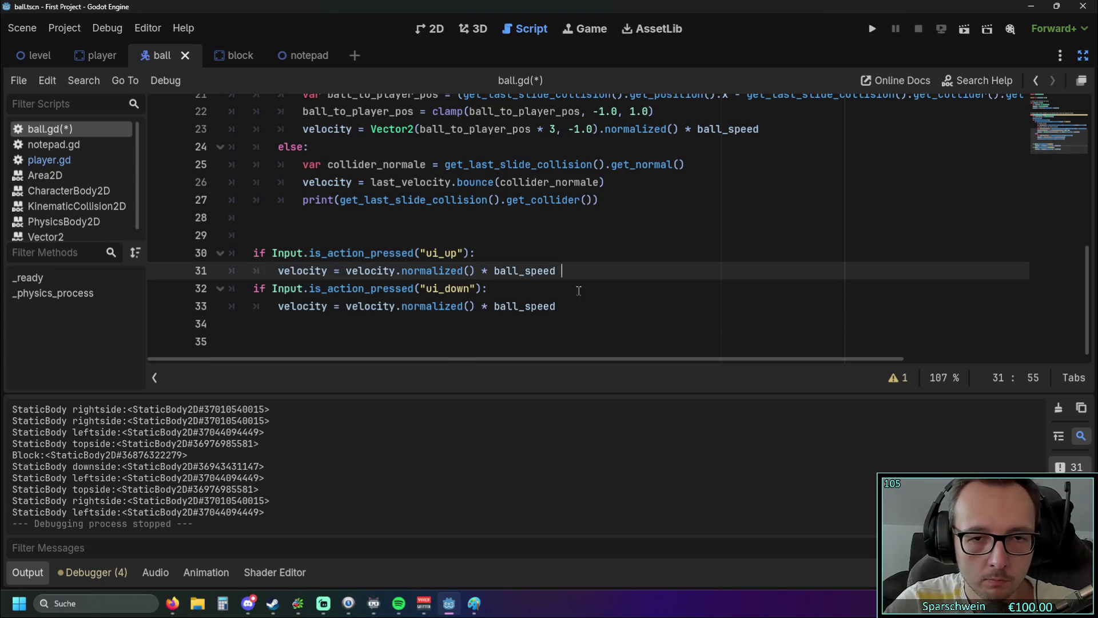
{"action": "key", "text": "BackSpace"}
- Make the ui_up line use (ball_speed * 2) and the ui_down line (ball_speed / 2), then save and run
{"action": "left_click", "coordinate": [514, 325]}
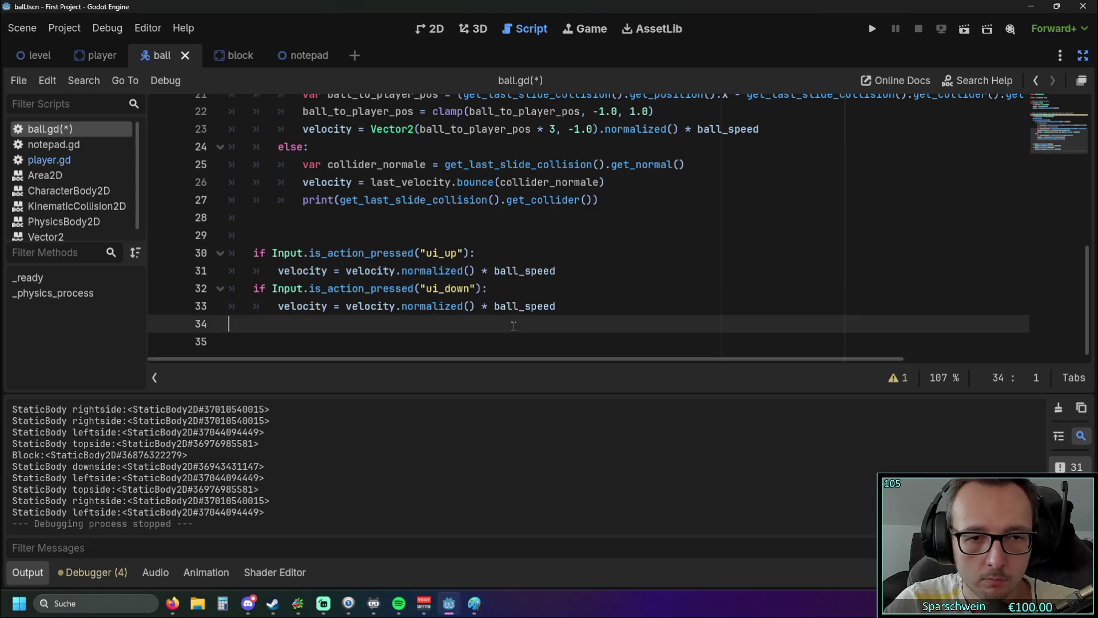
{"action": "left_click", "coordinate": [557, 272]}
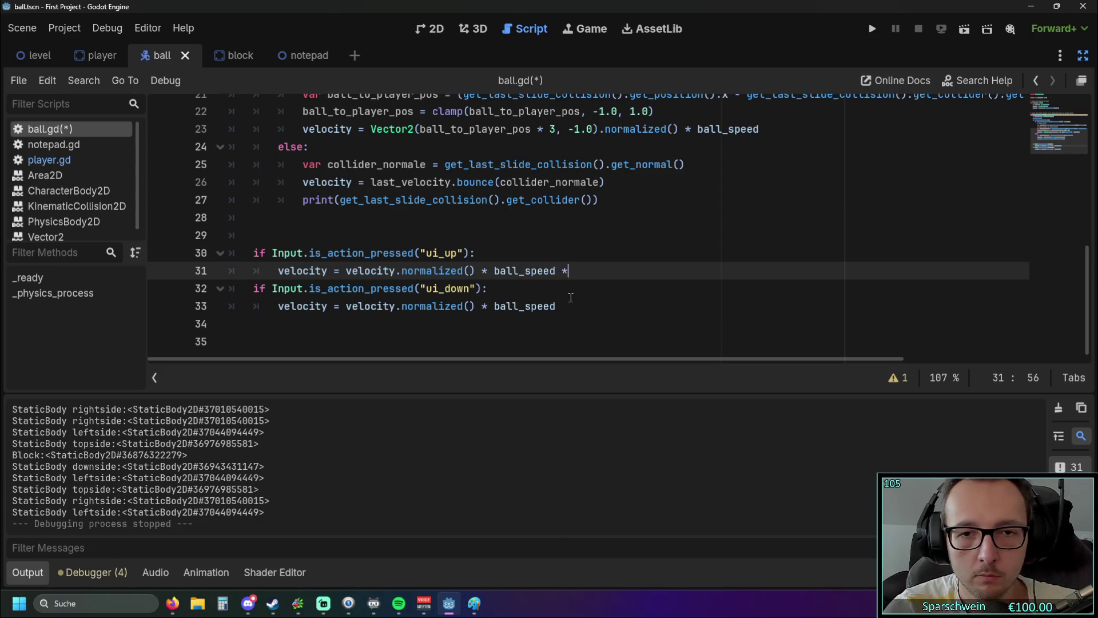
{"action": "type", "text": " 2"}
{"action": "left_click", "coordinate": [495, 270]}
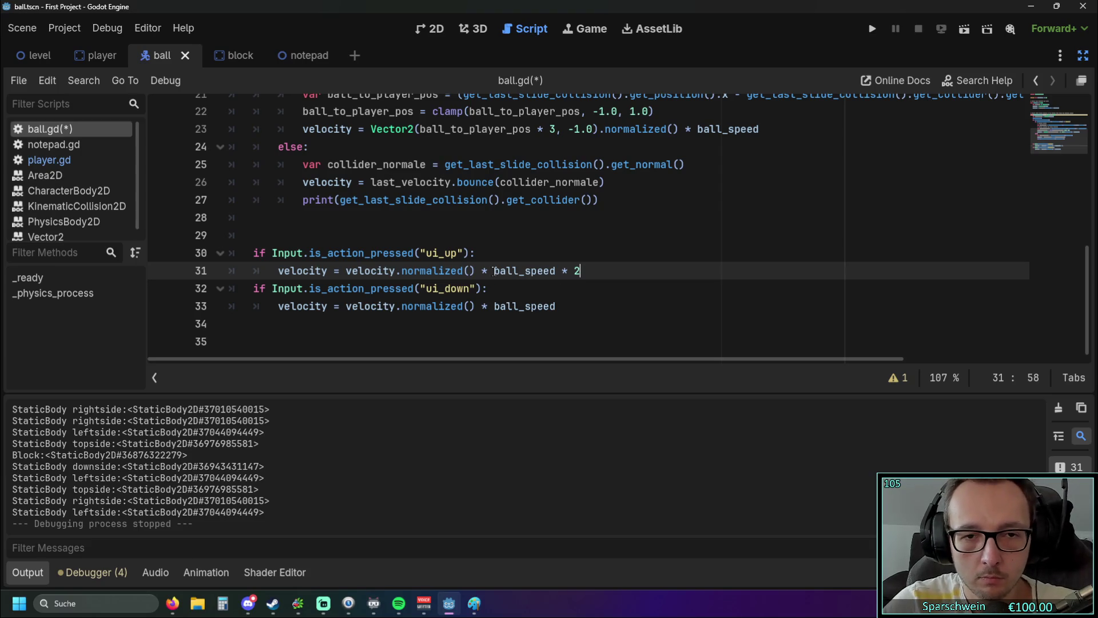
{"action": "type", "text": "("}
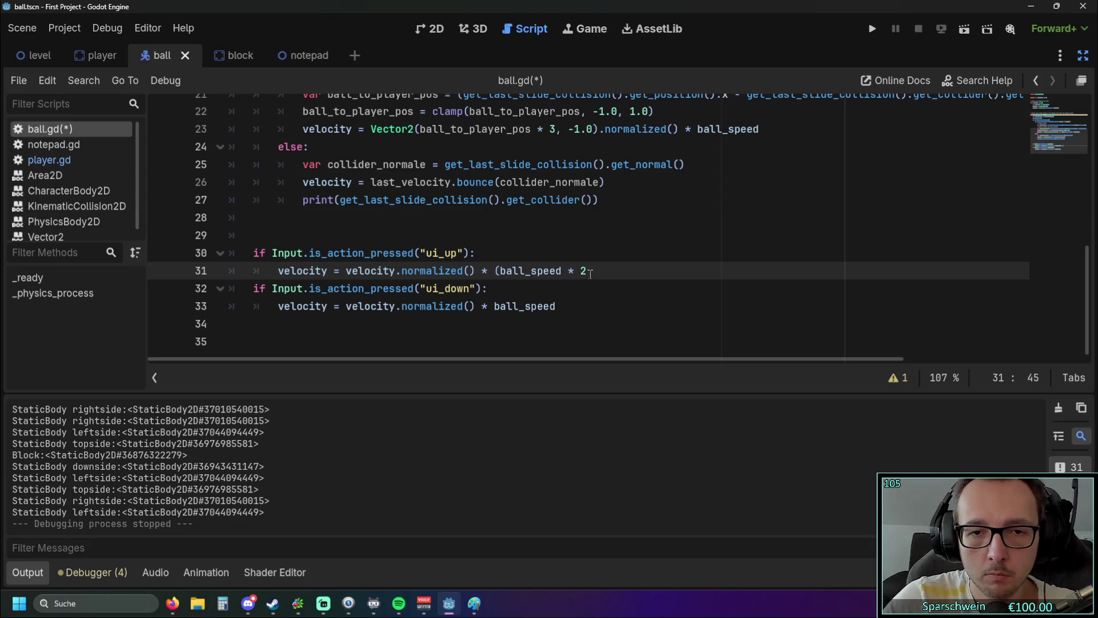
{"action": "type", "text": ")"}
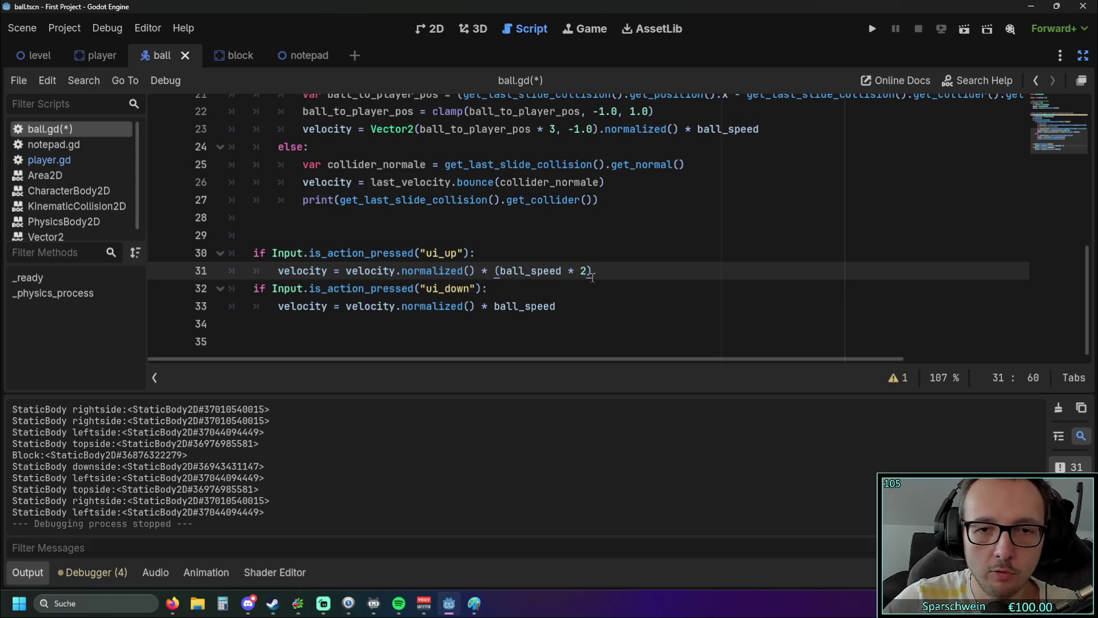
{"action": "left_click", "coordinate": [494, 308]}
{"action": "type", "text": "("}
{"action": "key", "text": "End"}
{"action": "type", "text": "/ 2)"}
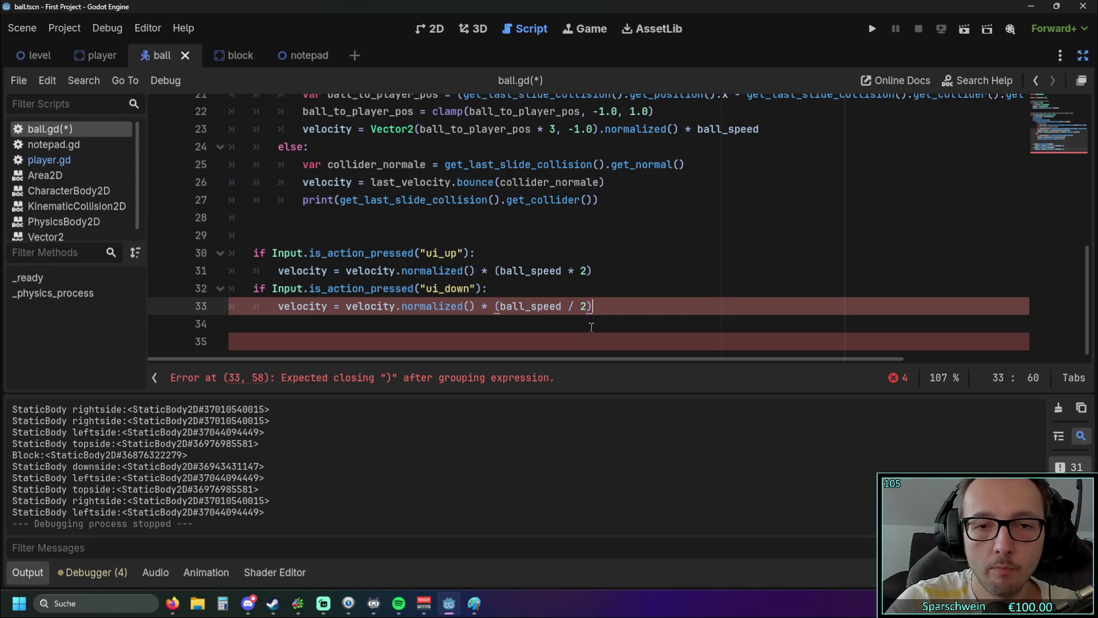
{"action": "key", "text": "Down"}
{"action": "key", "text": "Down"}
{"action": "left_click", "coordinate": [872, 28]}
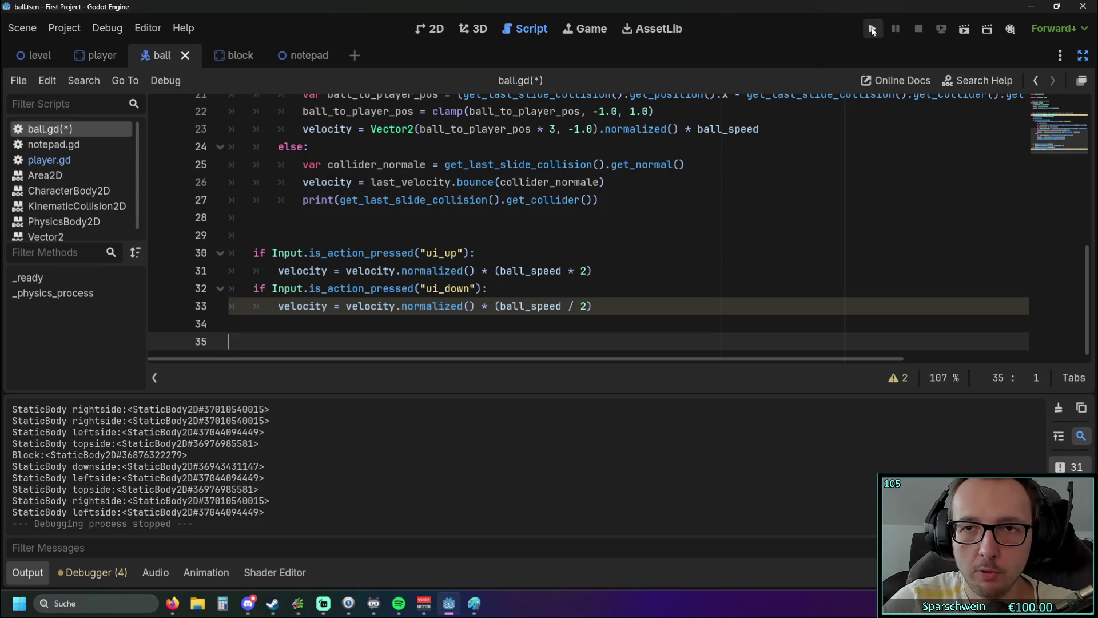
- Steer the paddle left and right to test the ball speed, then close the game window
{"action": "key", "text": "Right"}
{"action": "key", "text": "Left"}
{"action": "key", "text": "Right"}
{"action": "key", "text": "Right"}
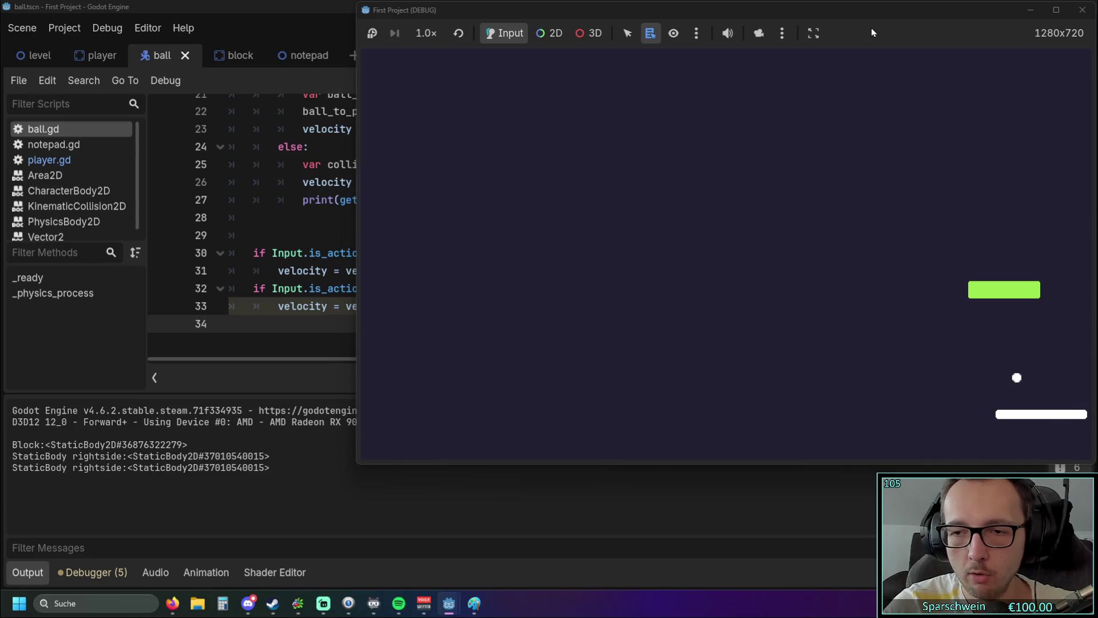
{"action": "key", "text": "Left"}
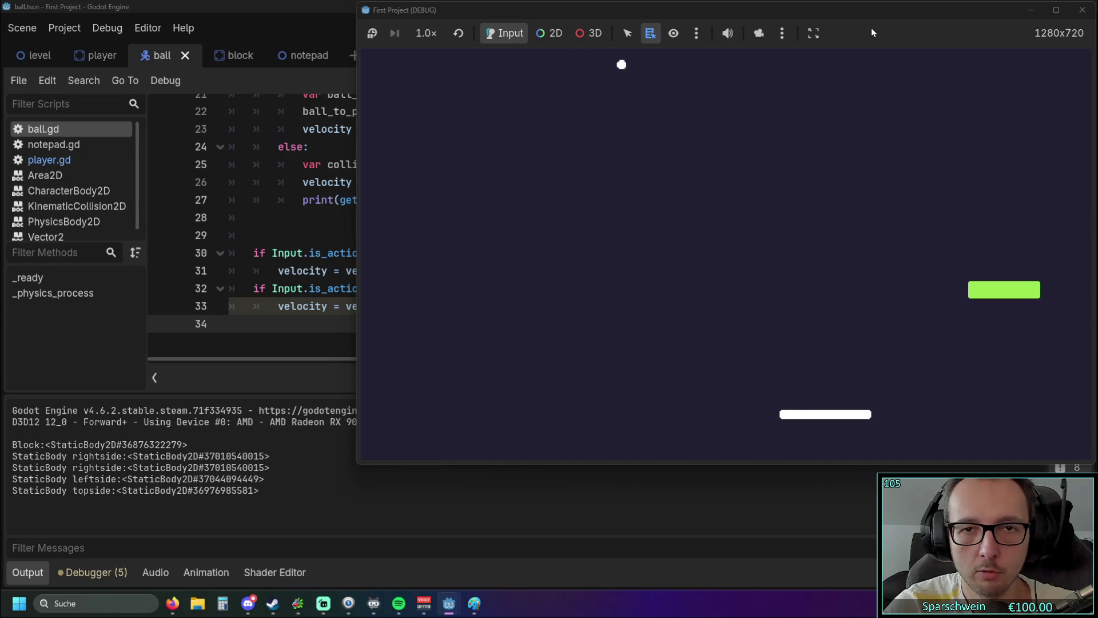
{"action": "key", "text": "Right"}
{"action": "key", "text": "Left"}
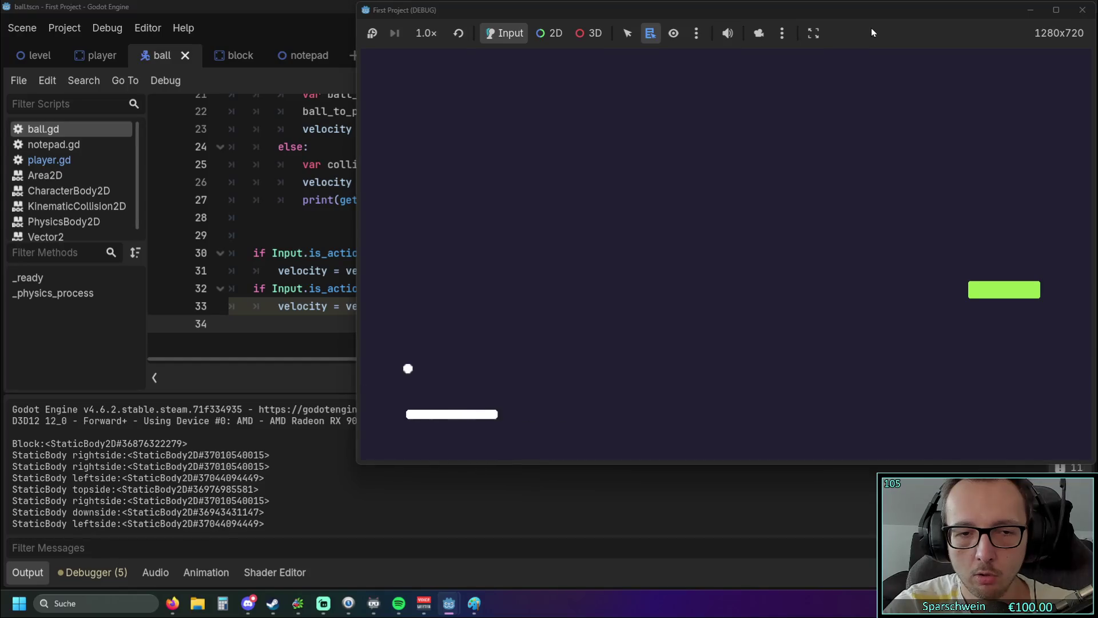
{"action": "key", "text": "Right"}
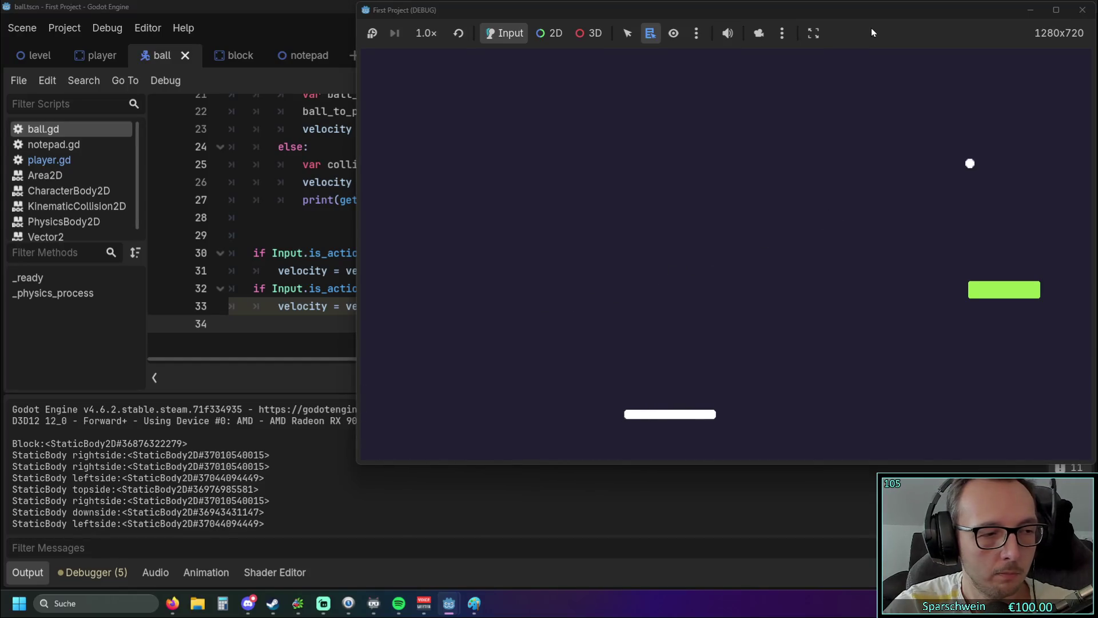
{"action": "key", "text": "Left"}
{"action": "key", "text": "Right"}
{"action": "key", "text": "Right"}
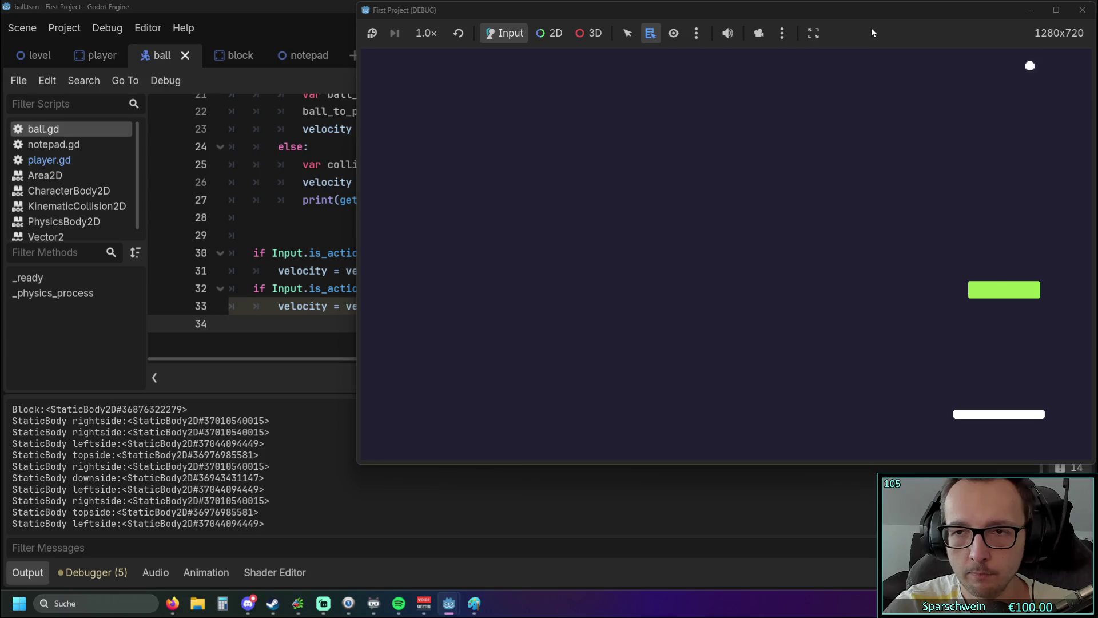
{"action": "key", "text": "Left"}
{"action": "key", "text": "Left"}
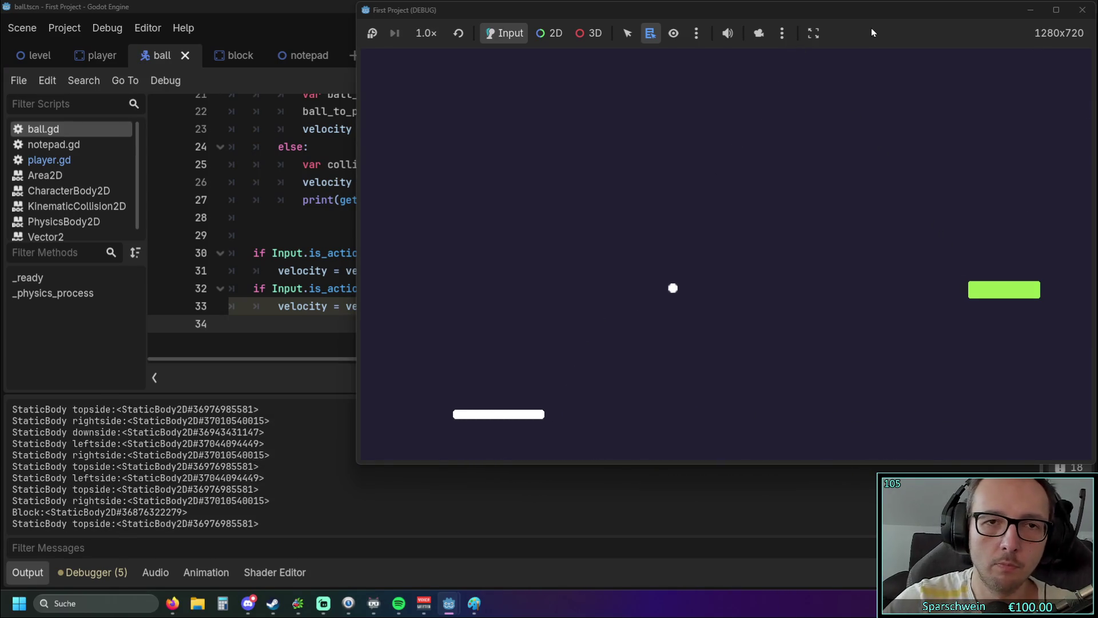
{"action": "left_click_drag", "start_coordinate": [863, 16], "coordinate": [751, 36]}
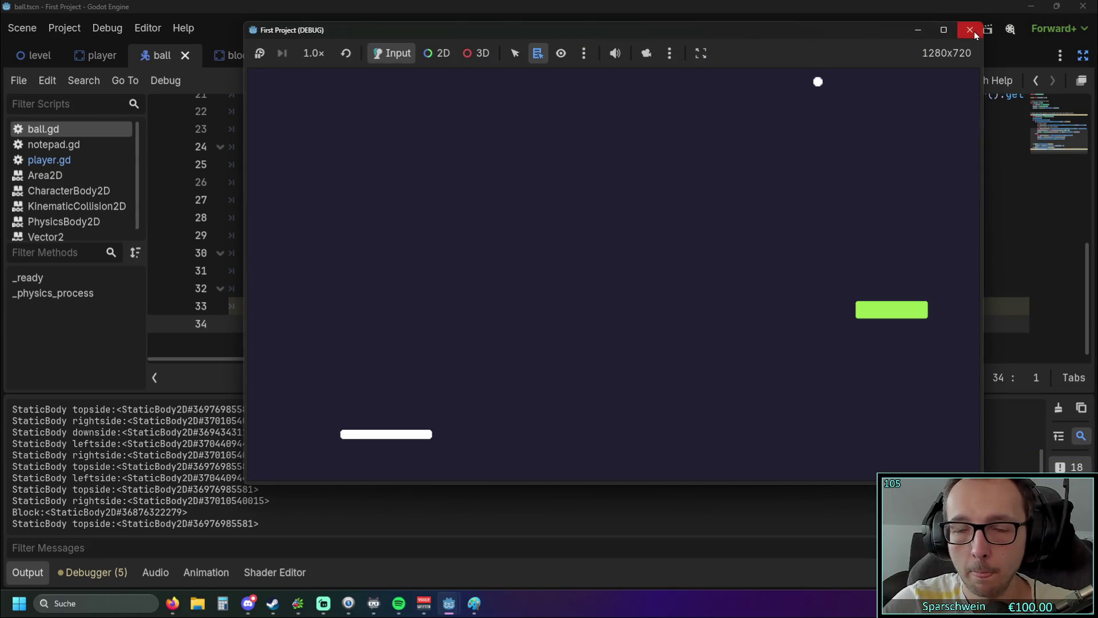
{"action": "left_click", "coordinate": [968, 29]}
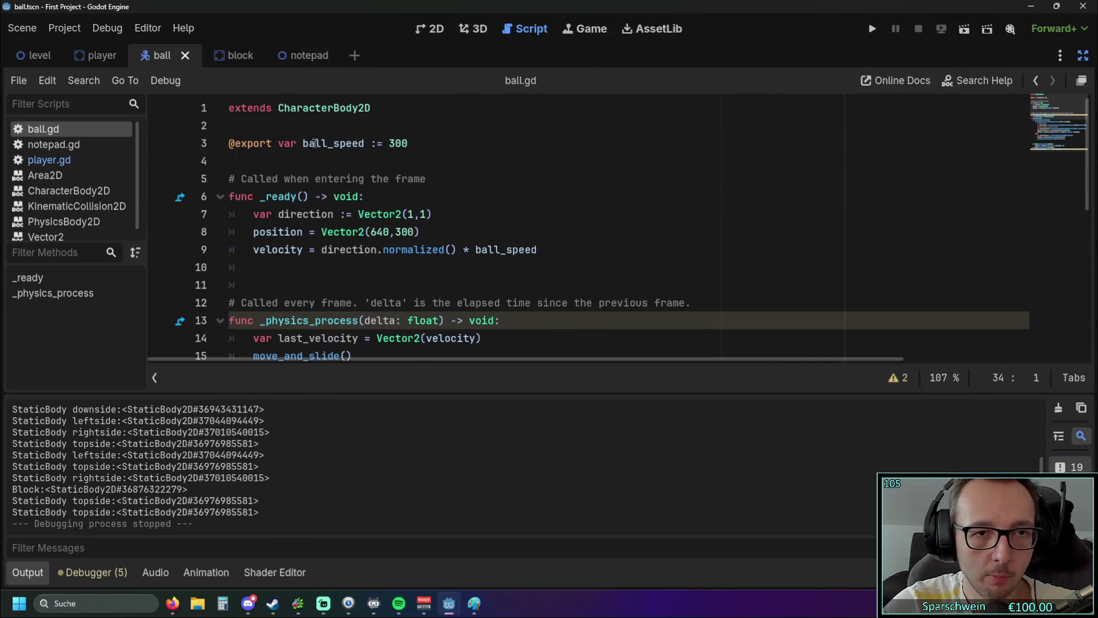
- Add a 'ball_speed = 300' line under the ui_up check
{"action": "left_click_drag", "start_coordinate": [303, 143], "coordinate": [416, 140]}
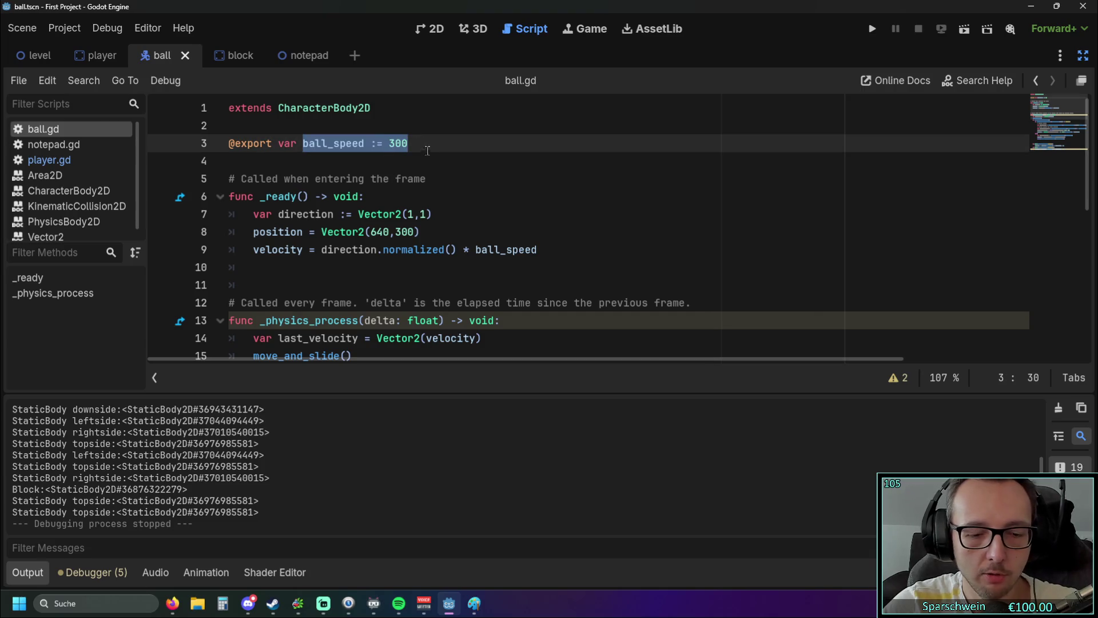
{"action": "scroll", "coordinate": [435, 246], "scroll_direction": "down", "scroll_amount": 6}
{"action": "left_click", "coordinate": [604, 290]}
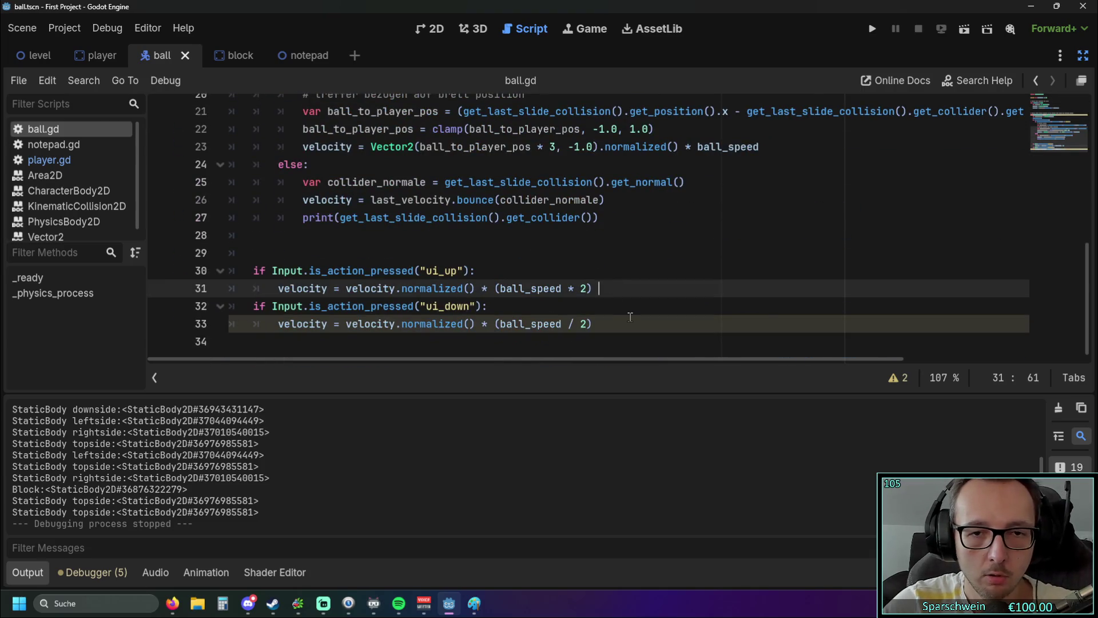
{"action": "left_click", "coordinate": [495, 271]}
{"action": "key", "text": "Return"}
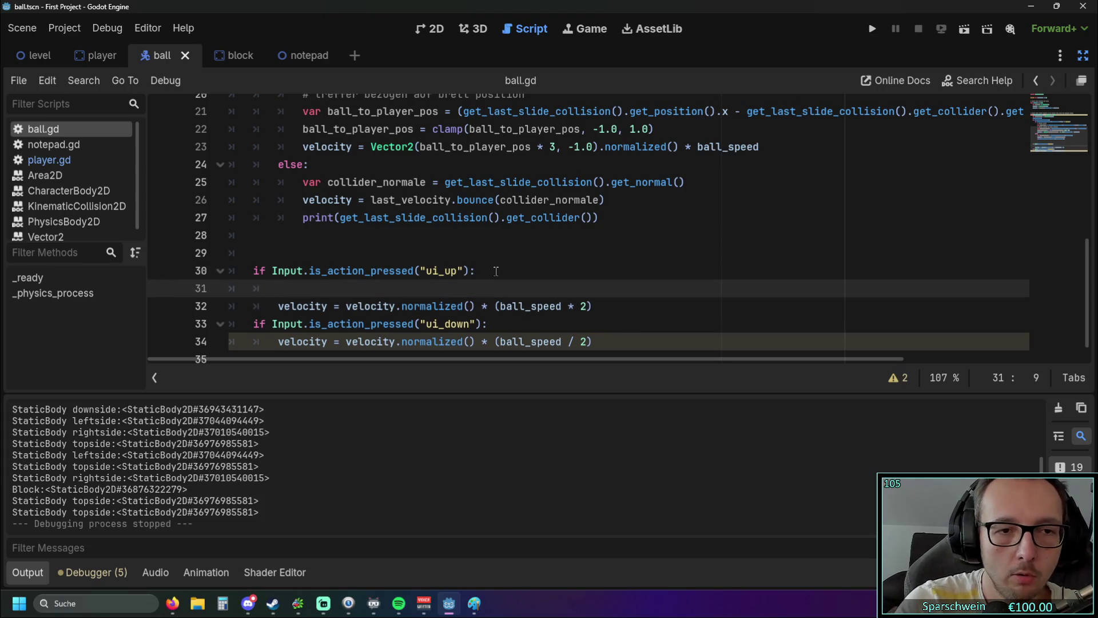
{"action": "type", "text": "ball"}
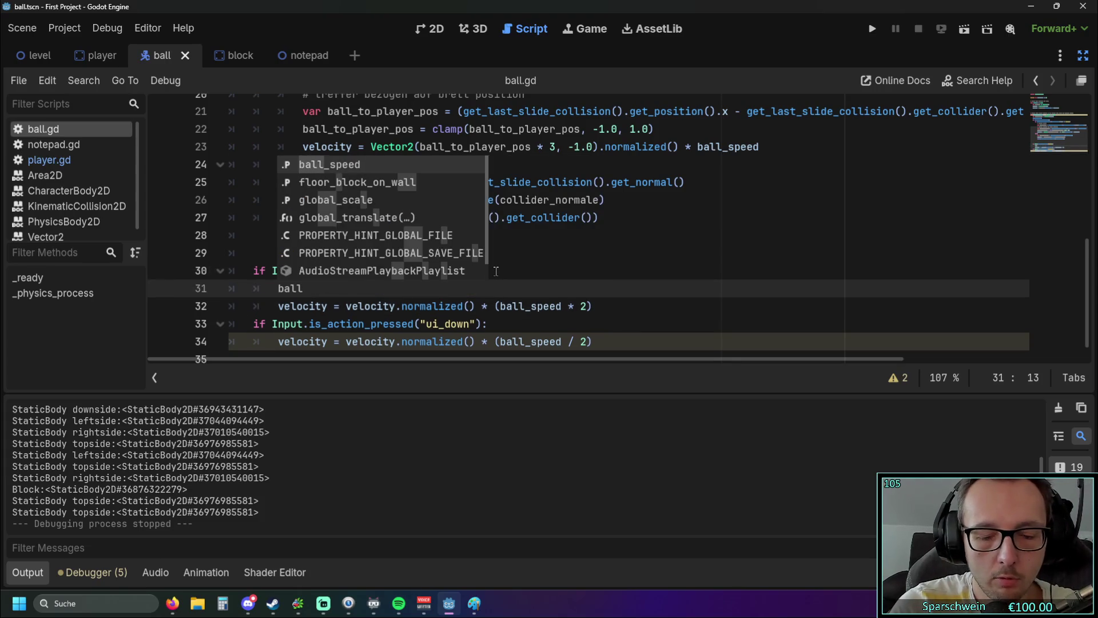
{"action": "key", "text": "Return"}
{"action": "type", "text": "= "}
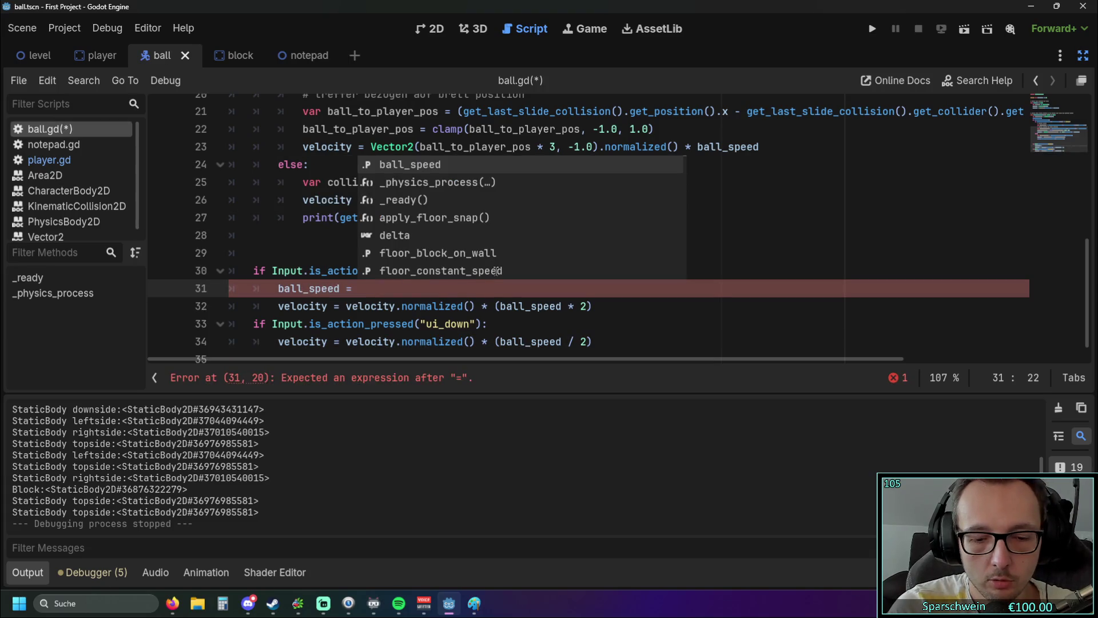
{"action": "type", "text": "300"}
- Add a 'ball_speed = 150' line under the ui_down check
{"action": "scroll", "coordinate": [492, 297], "scroll_direction": "down", "scroll_amount": 1}
{"action": "left_click", "coordinate": [491, 301]}
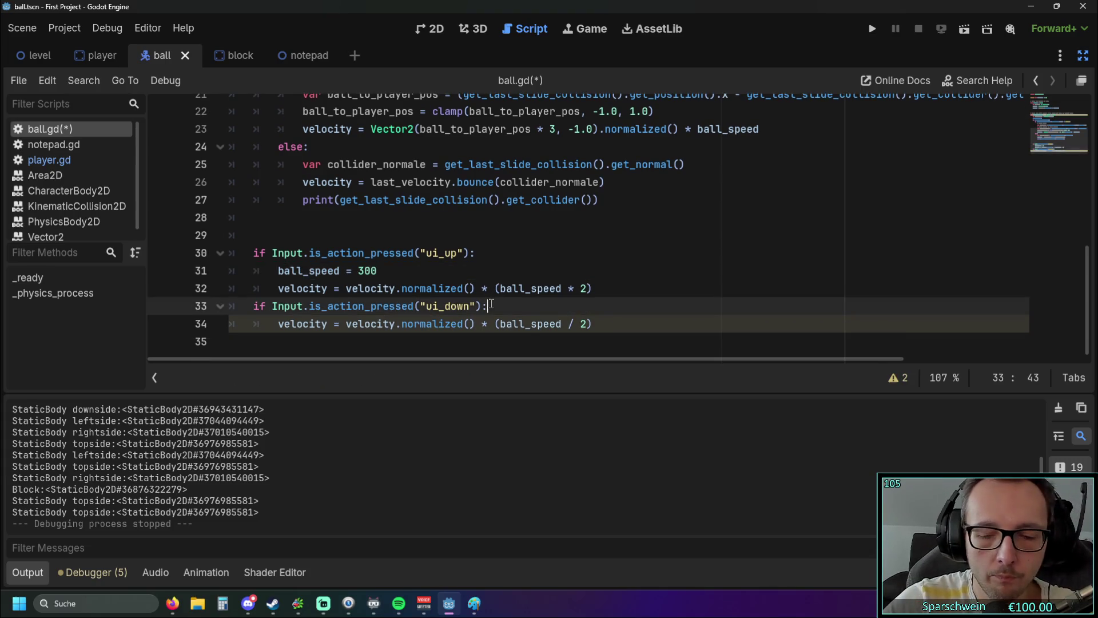
{"action": "key", "text": "Return"}
{"action": "type", "text": "ball"}
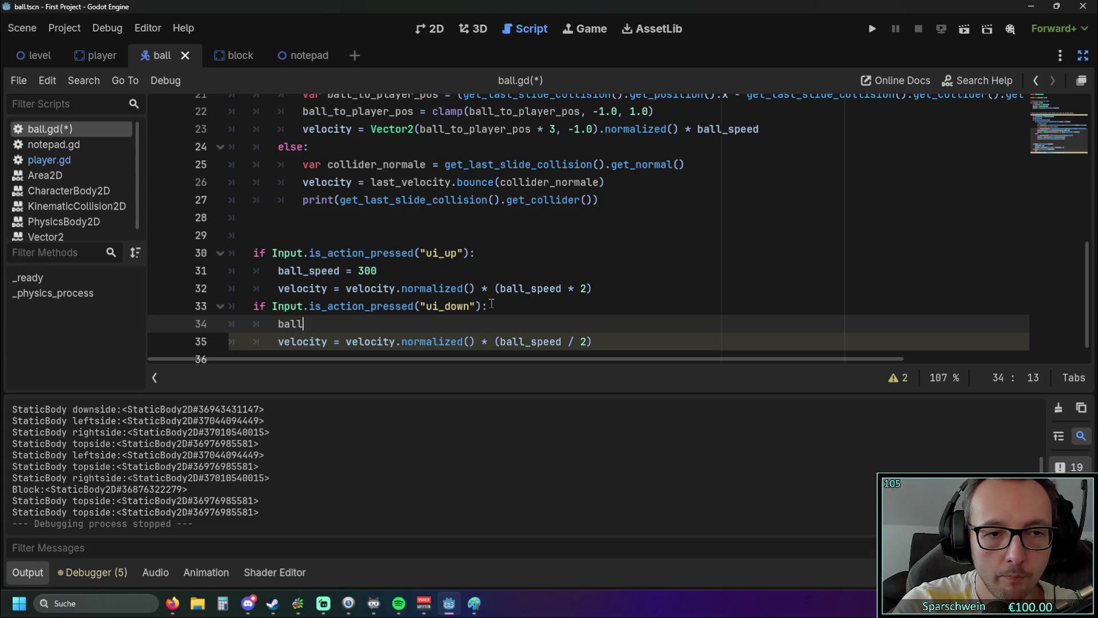
{"action": "key", "text": "Return"}
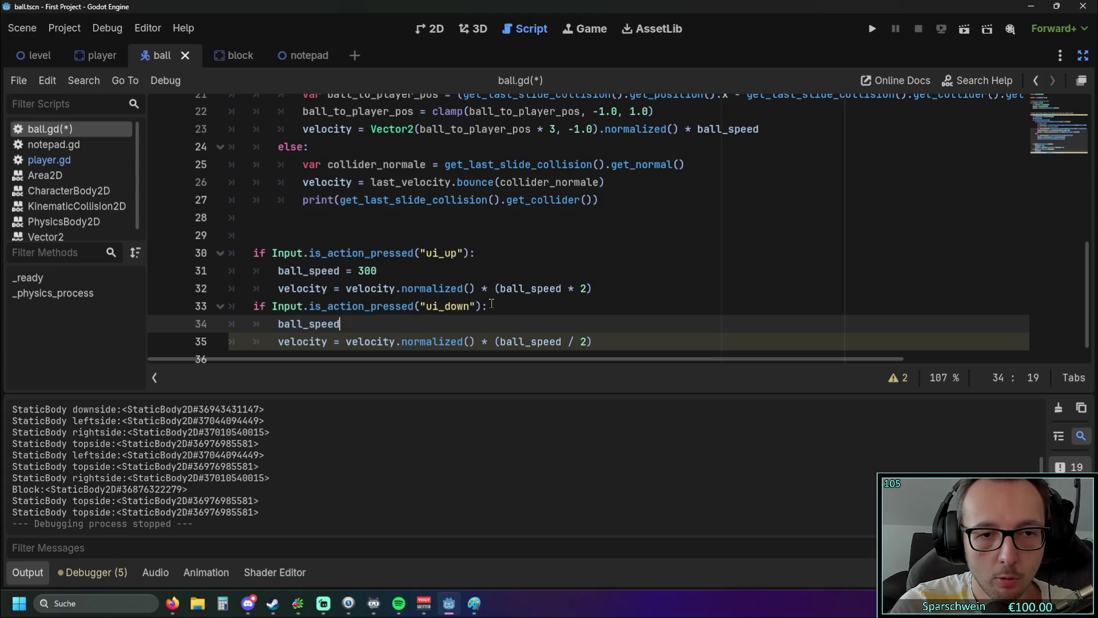
{"action": "type", "text": " = 150"}
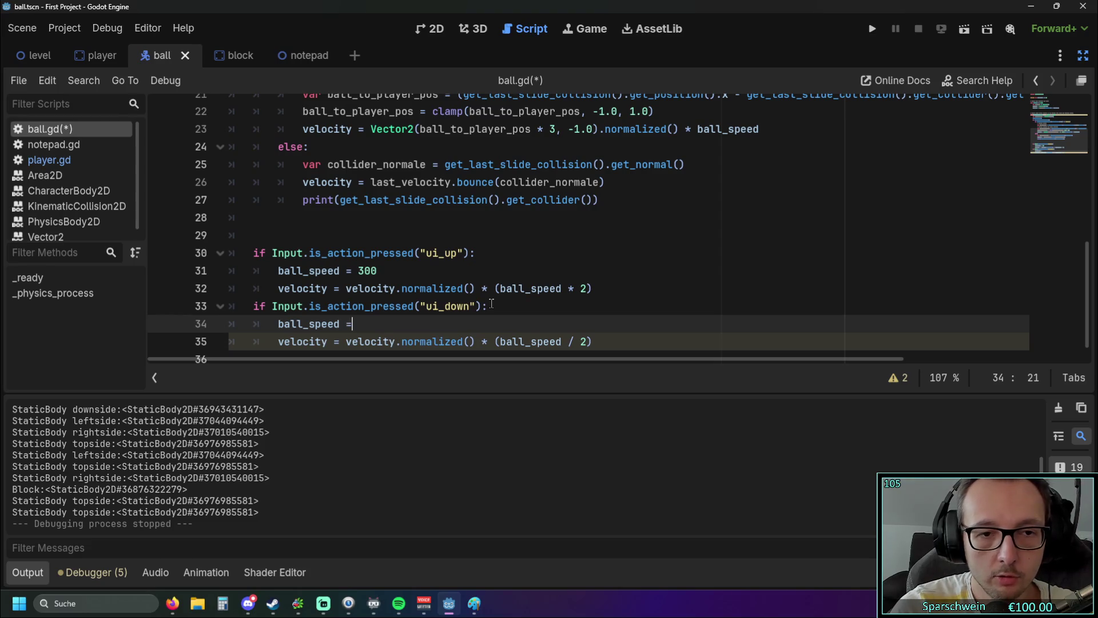
- Delete the '* 2' factor on line 32 and the '/ 2' factor on line 35
{"action": "left_click", "coordinate": [476, 288]}
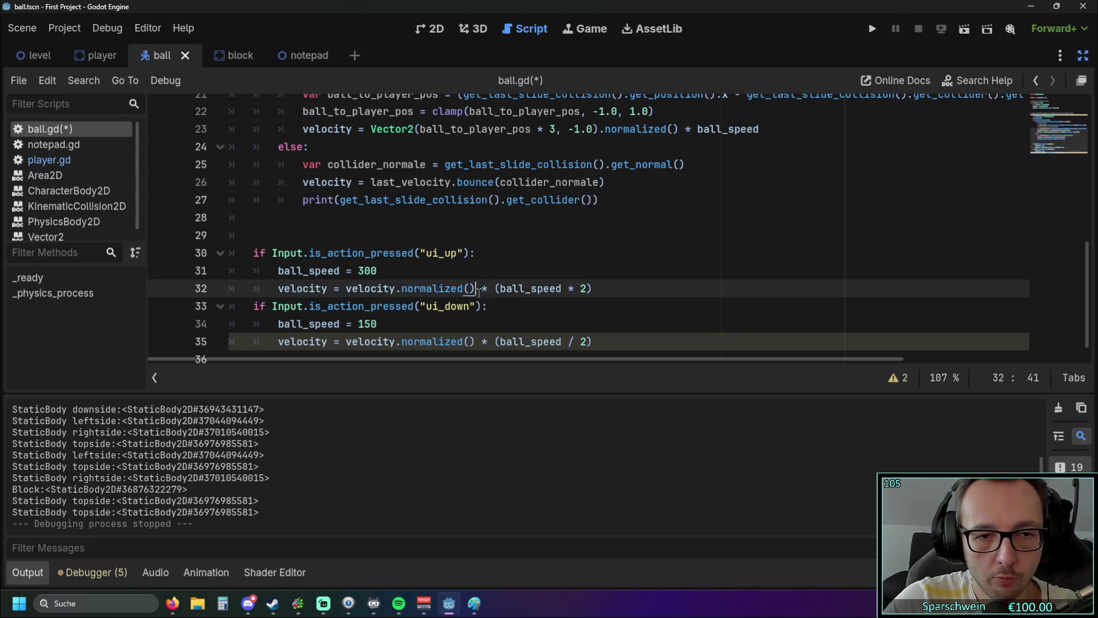
{"action": "scroll", "coordinate": [509, 277], "scroll_direction": "down", "scroll_amount": 1}
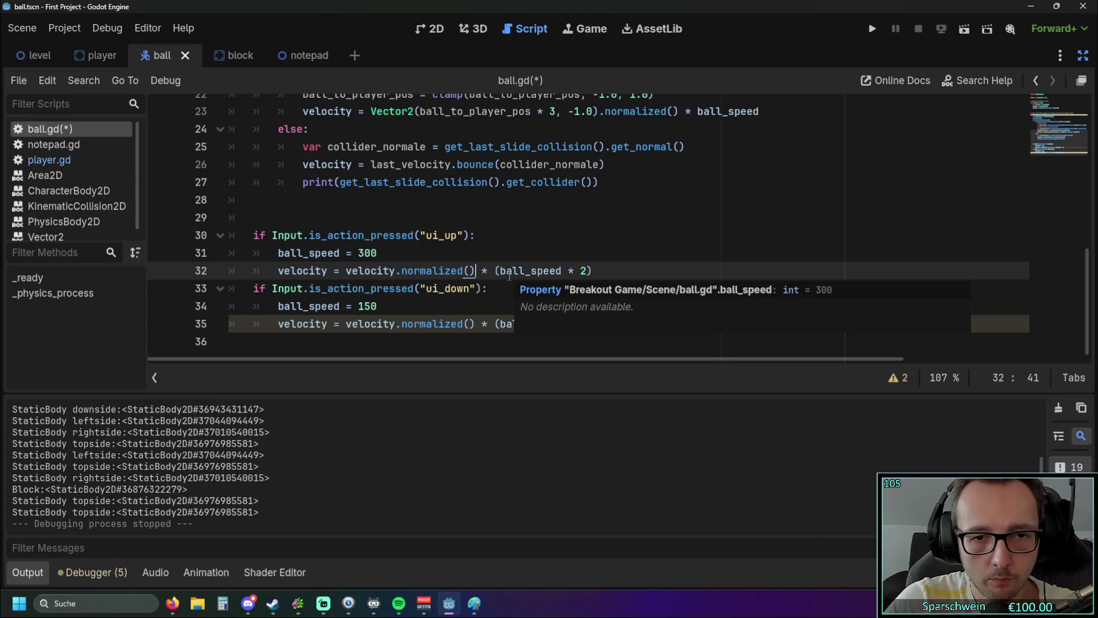
{"action": "left_click", "coordinate": [613, 255]}
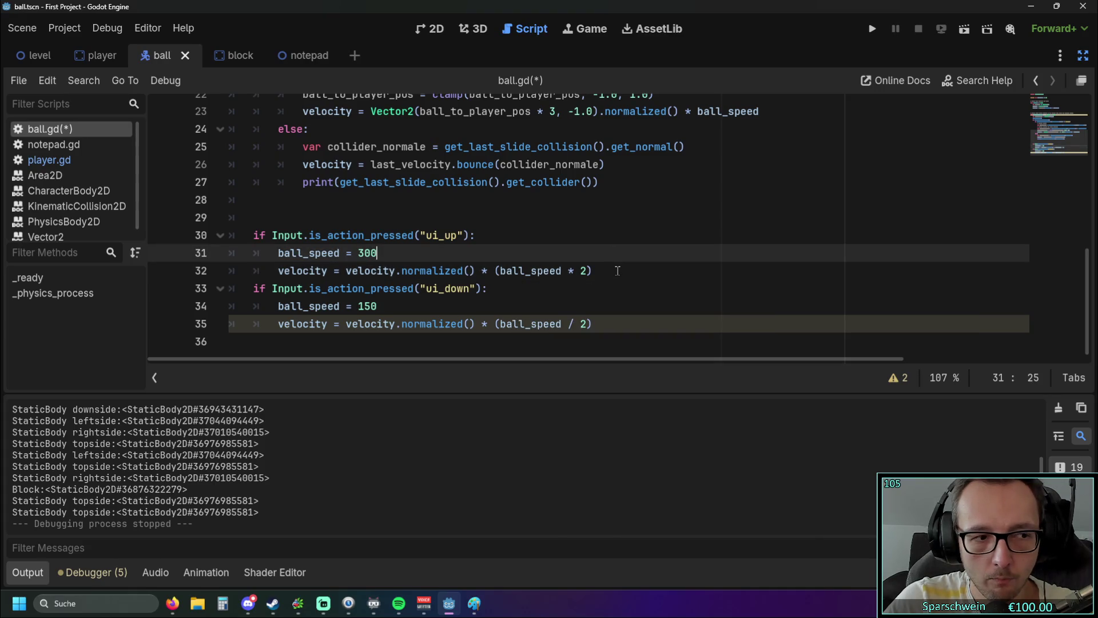
{"action": "left_click_drag", "start_coordinate": [568, 271], "coordinate": [587, 271]}
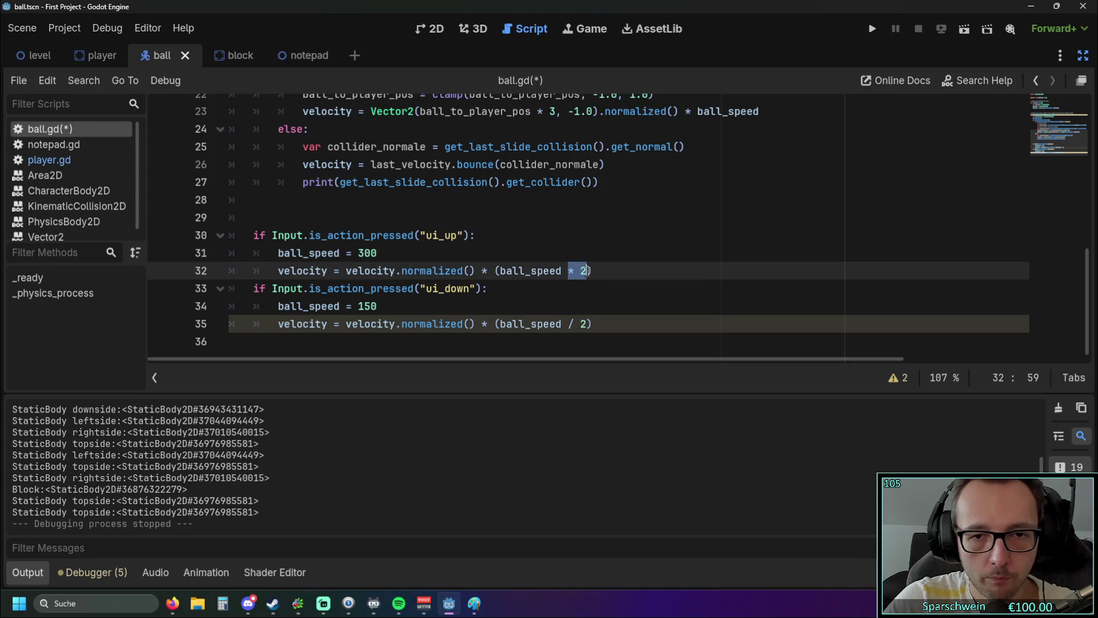
{"action": "key", "text": "BackSpace"}
{"action": "key", "text": "BackSpace"}
{"action": "left_click_drag", "start_coordinate": [563, 325], "coordinate": [589, 324]}
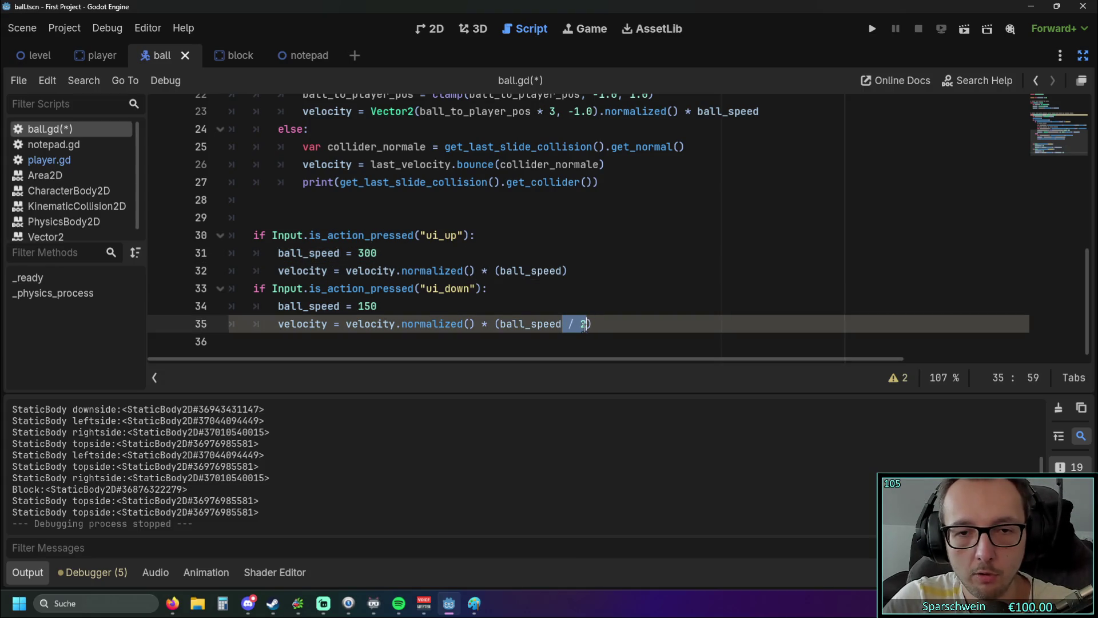
{"action": "key", "text": "BackSpace"}
{"action": "left_click", "coordinate": [616, 283]}
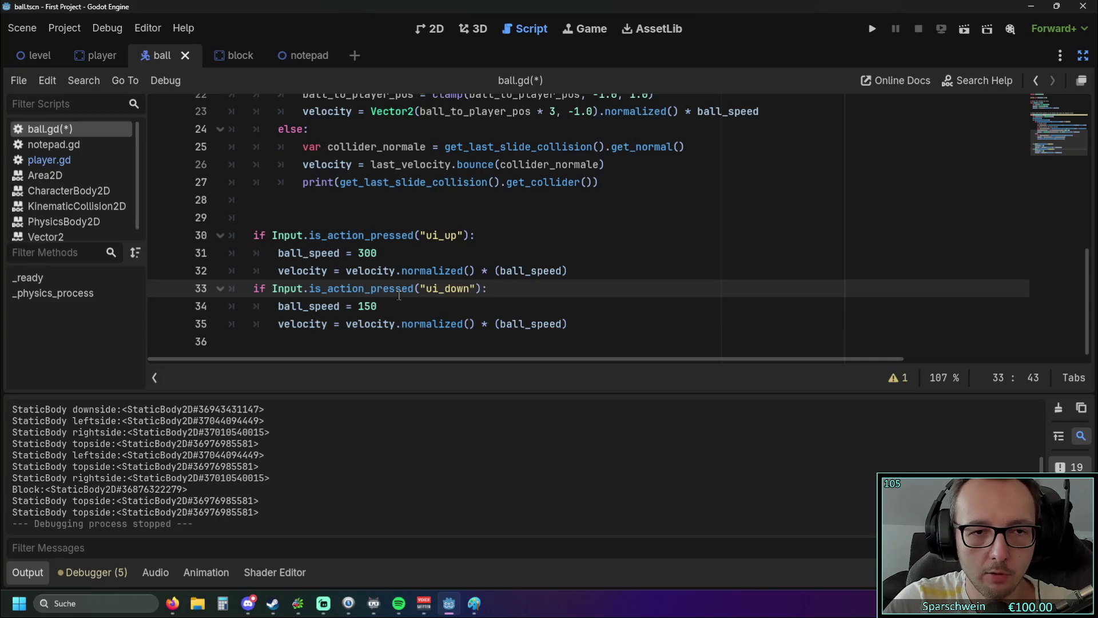
- Review the collision code in ball.gd, then save and run the project
{"action": "scroll", "coordinate": [422, 278], "scroll_direction": "up", "scroll_amount": 1}
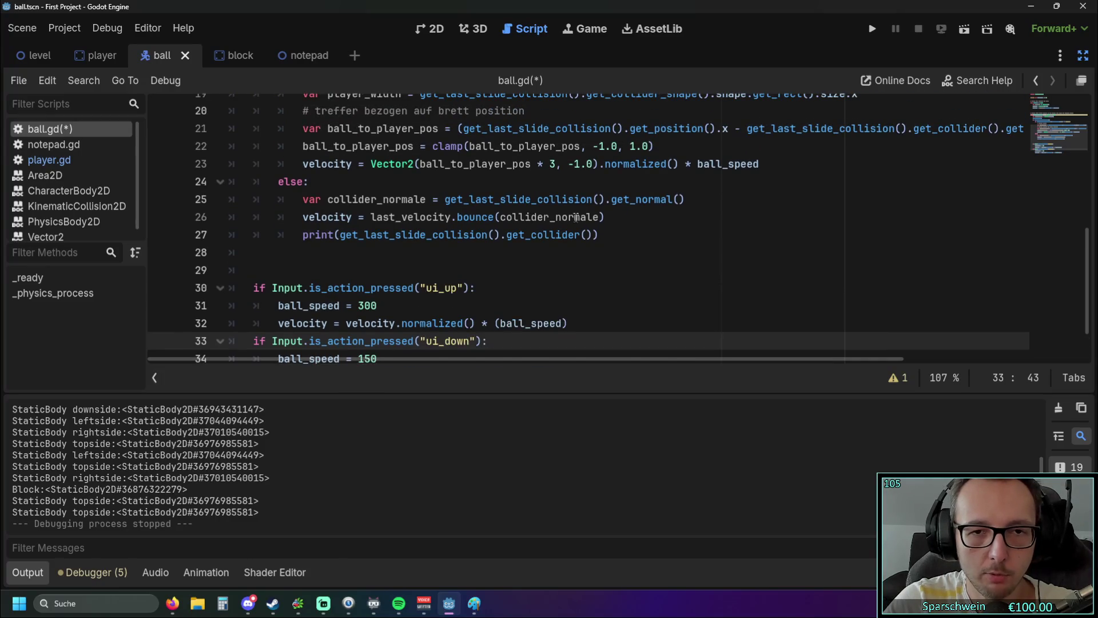
{"action": "scroll", "coordinate": [486, 229], "scroll_direction": "up", "scroll_amount": 1}
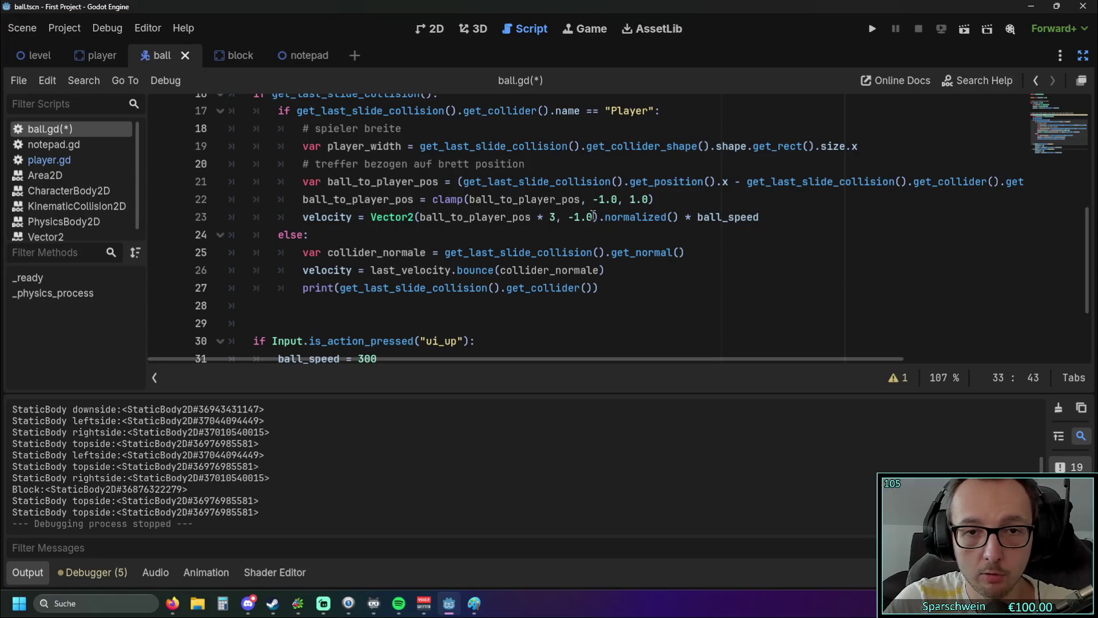
{"action": "scroll", "coordinate": [521, 210], "scroll_direction": "up", "scroll_amount": 1}
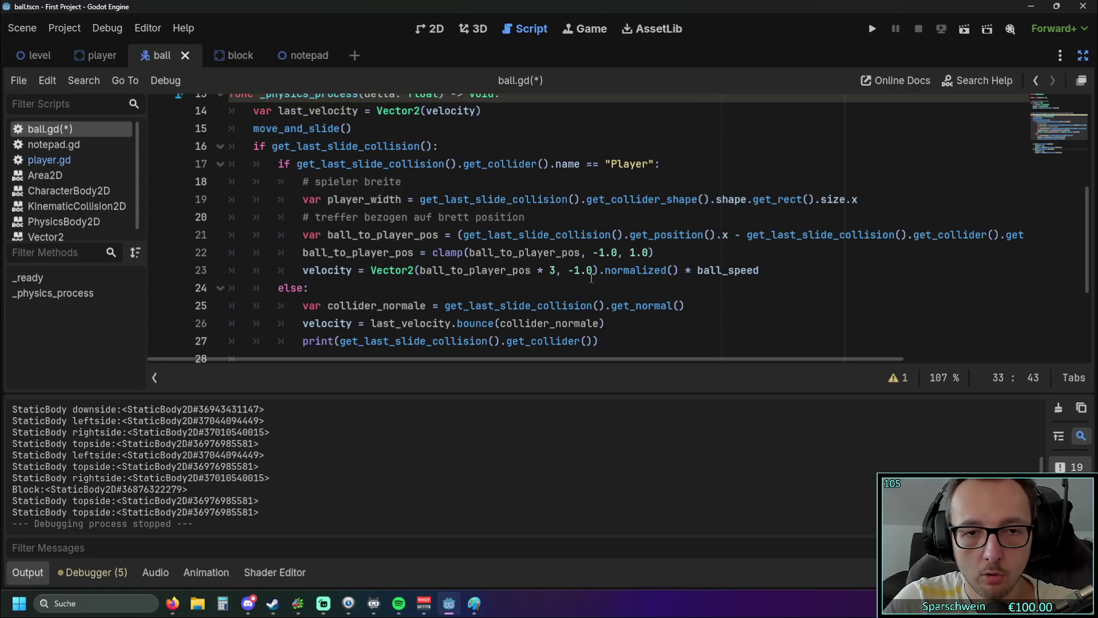
{"action": "double_click", "coordinate": [703, 270]}
{"action": "left_click", "coordinate": [689, 306]}
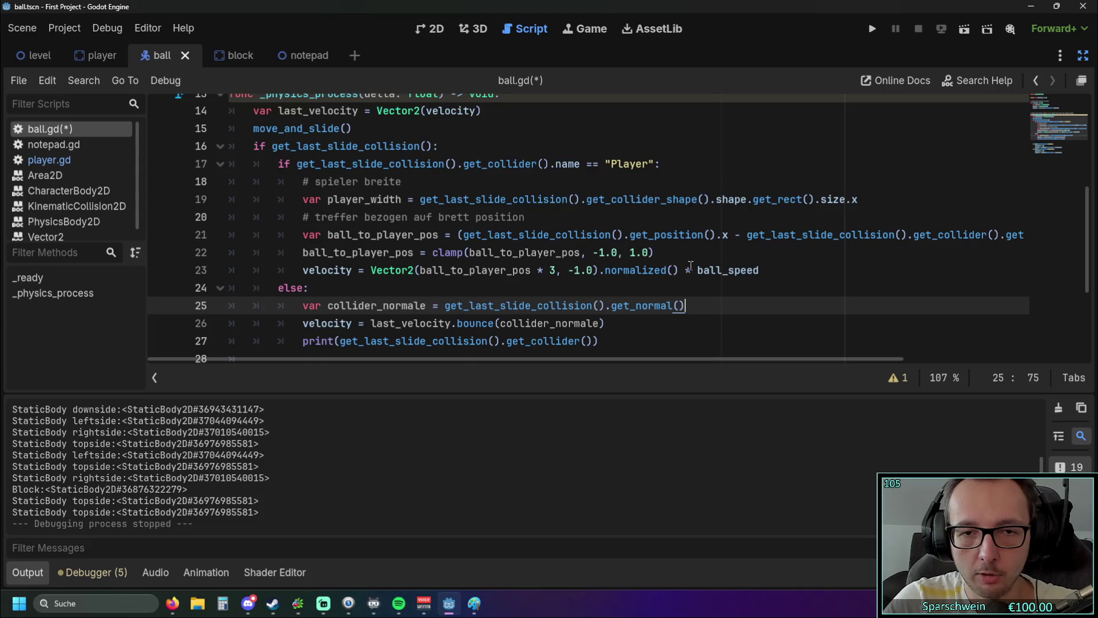
{"action": "scroll", "coordinate": [681, 225], "scroll_direction": "down", "scroll_amount": 1}
{"action": "scroll", "coordinate": [647, 226], "scroll_direction": "down", "scroll_amount": 1}
{"action": "scroll", "coordinate": [637, 227], "scroll_direction": "up", "scroll_amount": 1}
{"action": "left_click", "coordinate": [871, 29]}
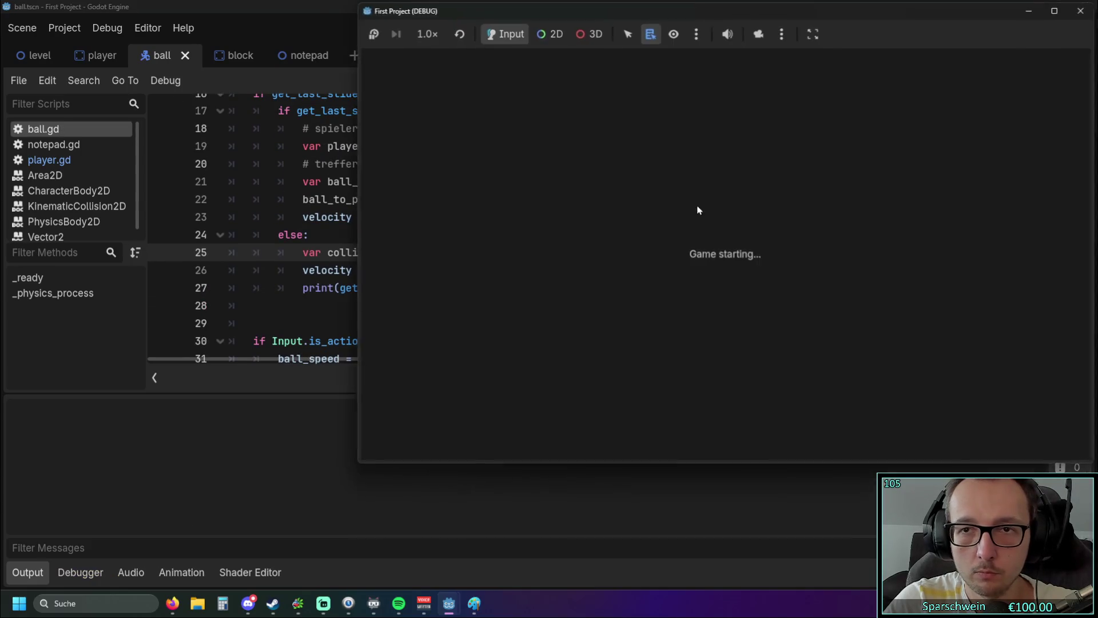
- Move the paddle right and left to hit the ball, then stop the game with F8
{"action": "key", "text": "Right"}
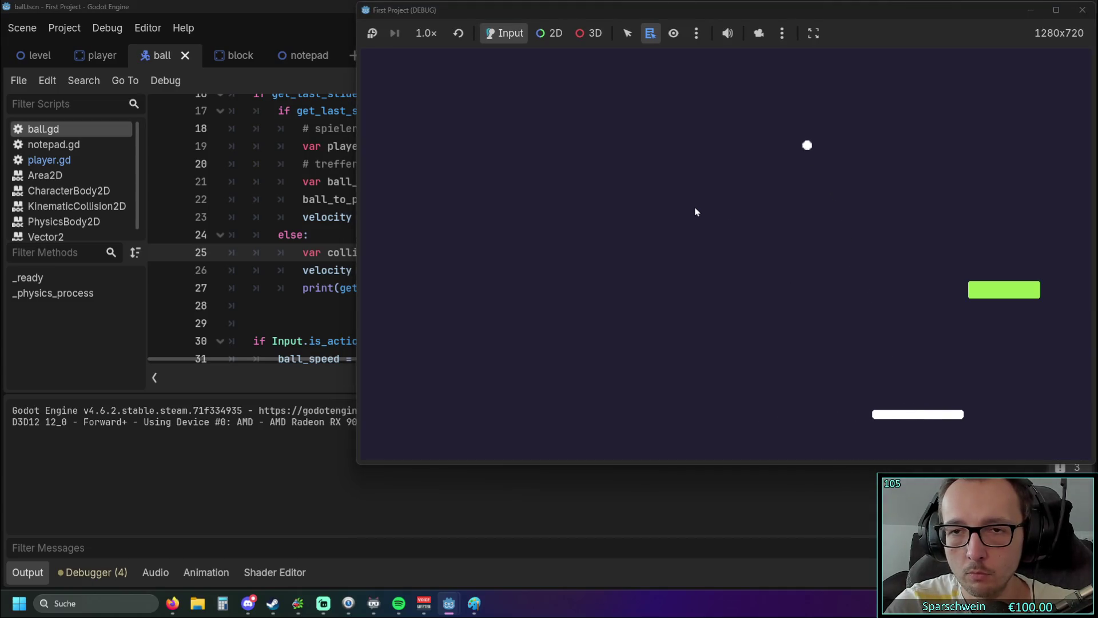
{"action": "key", "text": "Left"}
{"action": "key", "text": "F8"}
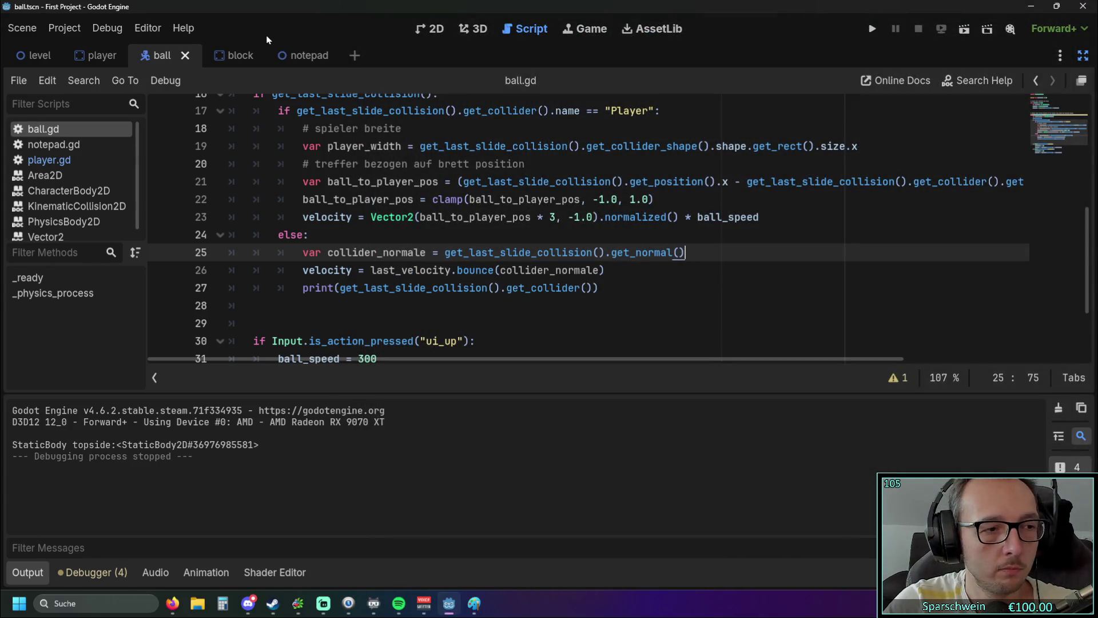
- Change line 31 from 'ball_speed = 300' to 'ball_speed *= 2'
{"action": "scroll", "coordinate": [303, 212], "scroll_direction": "down", "scroll_amount": 2}
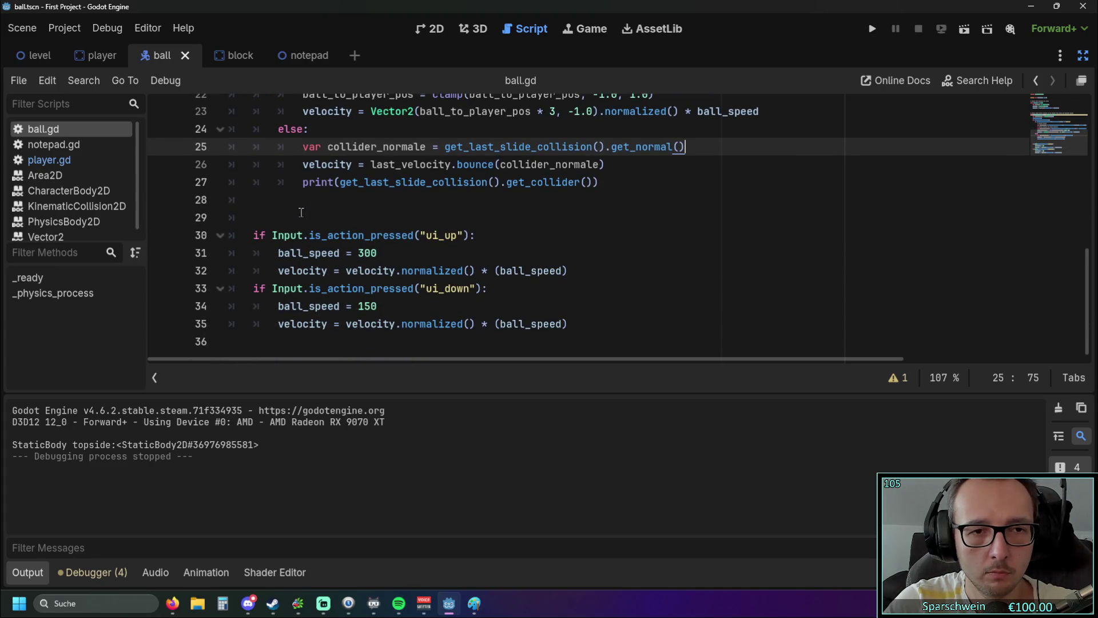
{"action": "double_click", "coordinate": [361, 253]}
{"action": "left_click", "coordinate": [347, 252]}
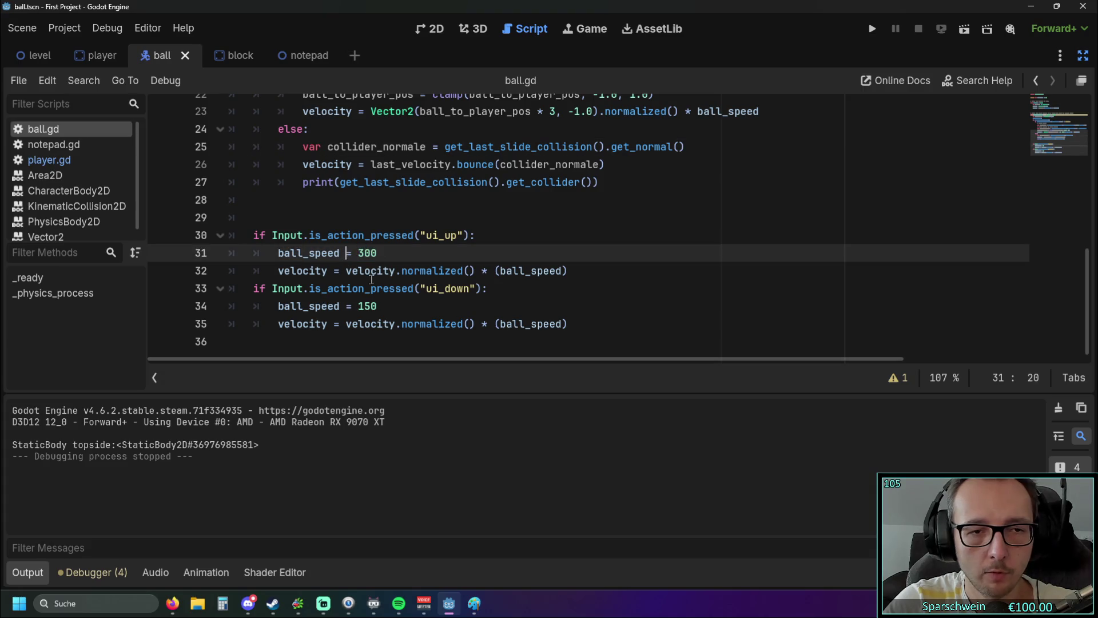
{"action": "type", "text": "*"}
{"action": "double_click", "coordinate": [384, 253]}
{"action": "type", "text": "2"}
{"action": "left_click", "coordinate": [348, 306]}
- Change line 34 to 'ball_speed *= 0.5', using a dot instead of a comma, then save and run
{"action": "type", "text": "*"}
{"action": "left_click_drag", "start_coordinate": [364, 306], "coordinate": [385, 308]}
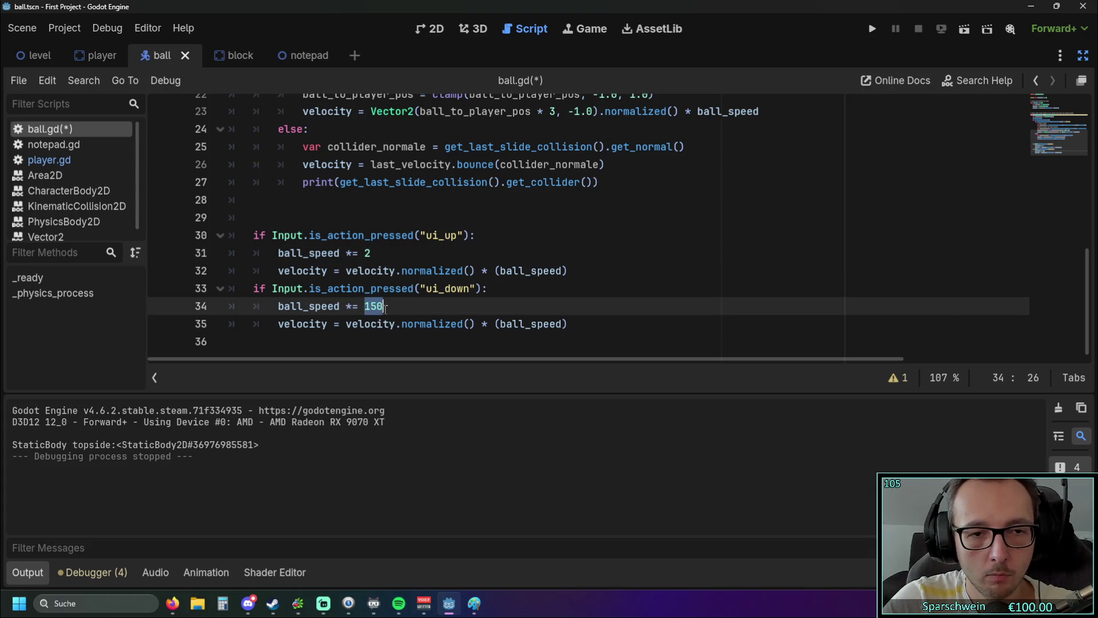
{"action": "type", "text": "0,5"}
{"action": "left_click", "coordinate": [378, 307]}
{"action": "type", "text": "."}
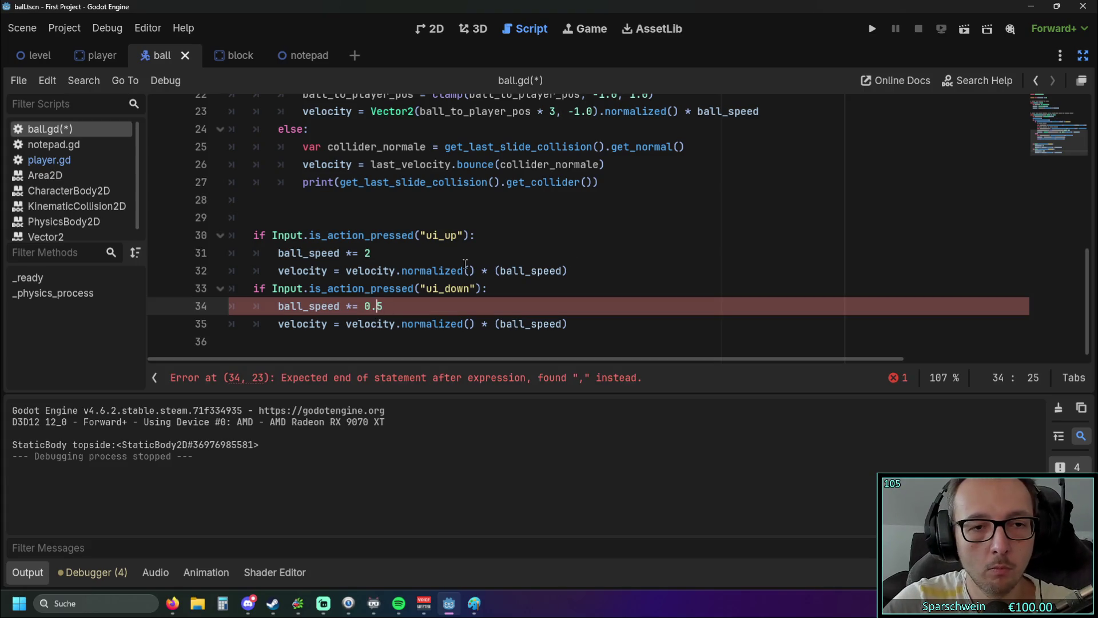
{"action": "left_click", "coordinate": [463, 270]}
{"action": "left_click", "coordinate": [874, 29]}
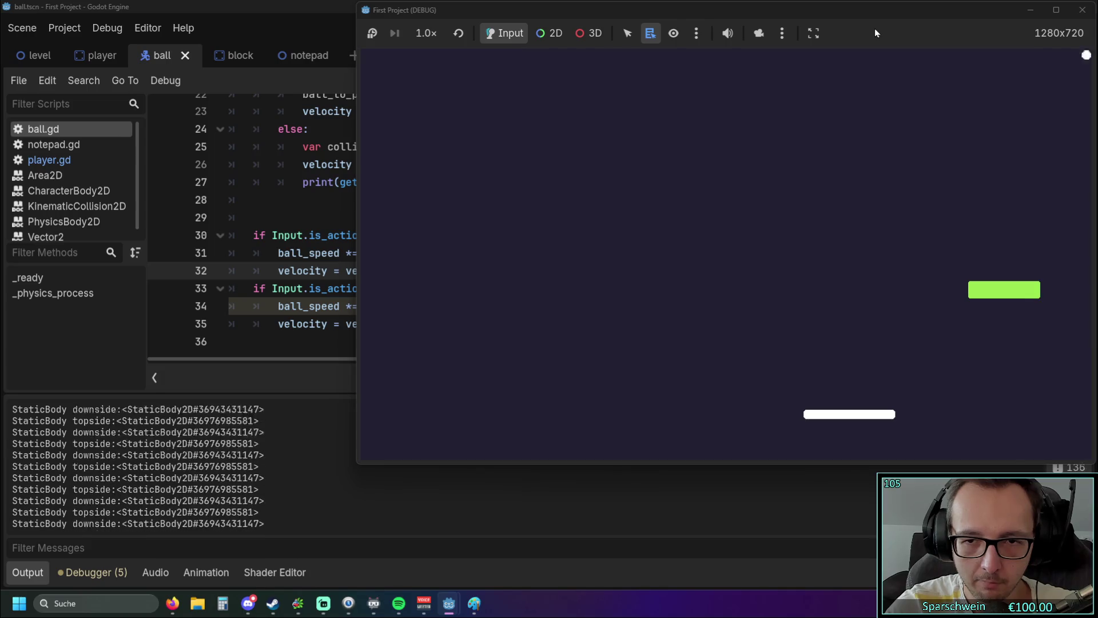
- Relaunch the game twice to try the speed keys, closing the debug window after each run
{"action": "left_click", "coordinate": [1082, 10]}
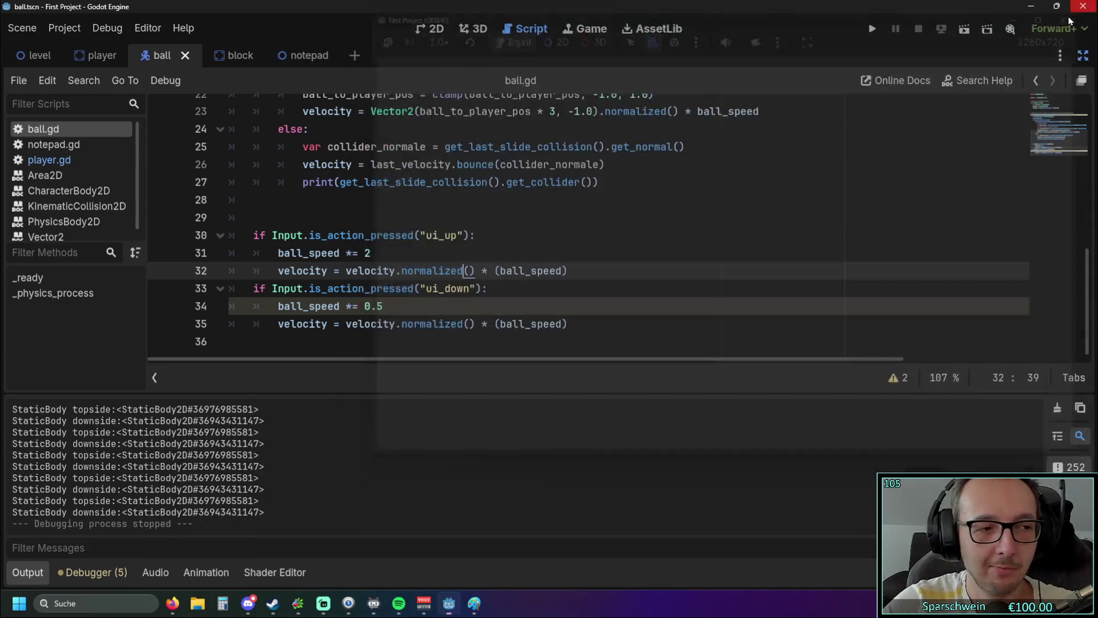
{"action": "left_click", "coordinate": [379, 271]}
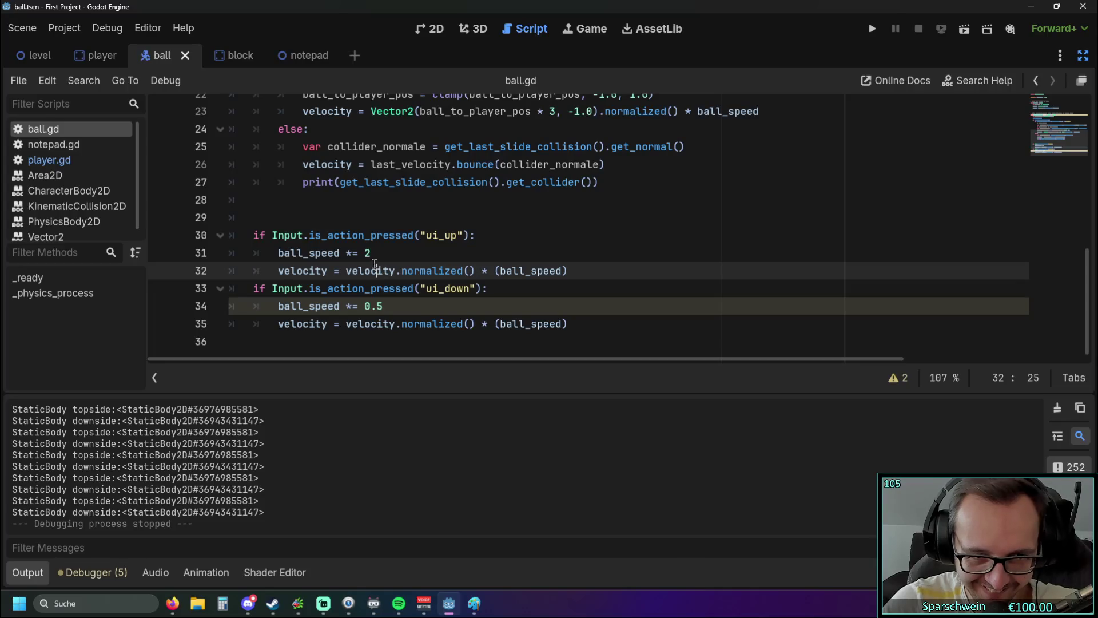
{"action": "scroll", "coordinate": [379, 273], "scroll_direction": "up", "scroll_amount": 6}
{"action": "scroll", "coordinate": [380, 274], "scroll_direction": "down", "scroll_amount": 7}
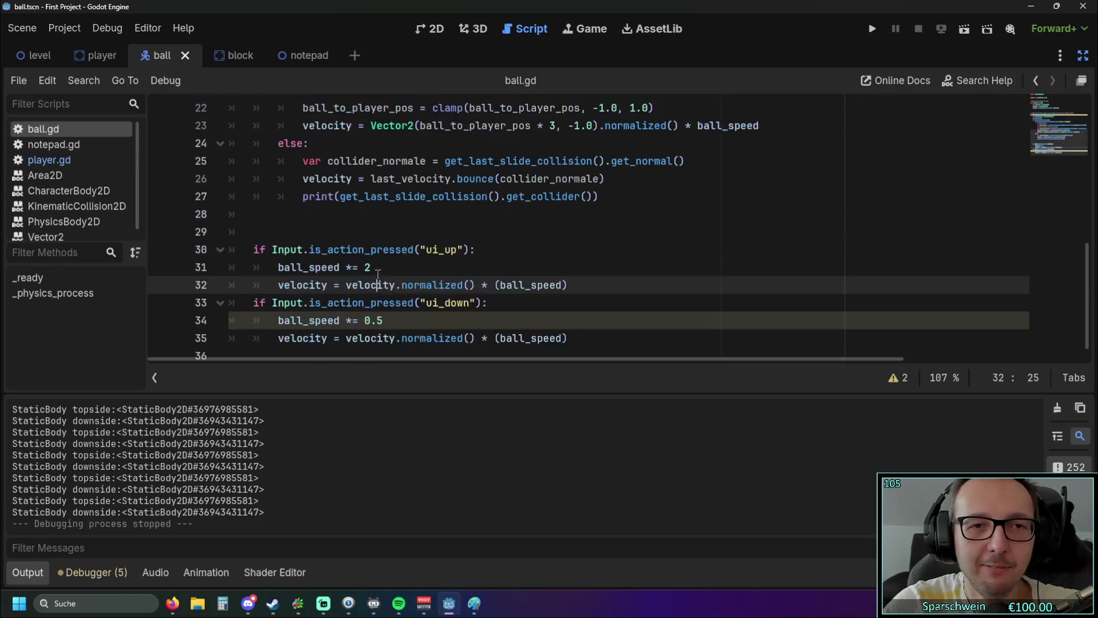
{"action": "left_click", "coordinate": [865, 34]}
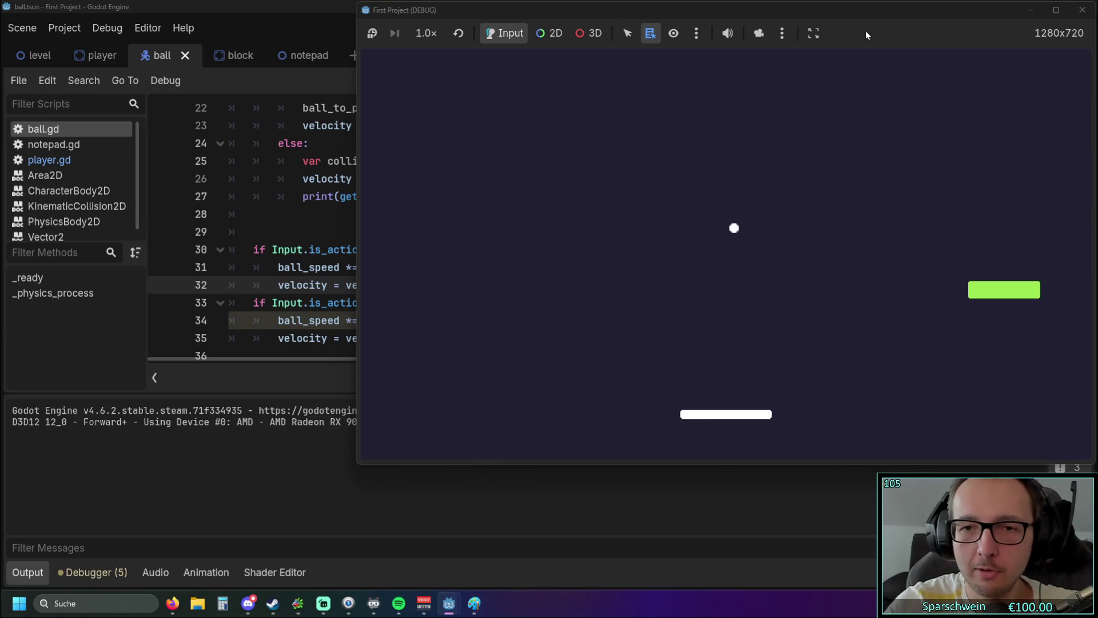
{"action": "key", "text": "Right"}
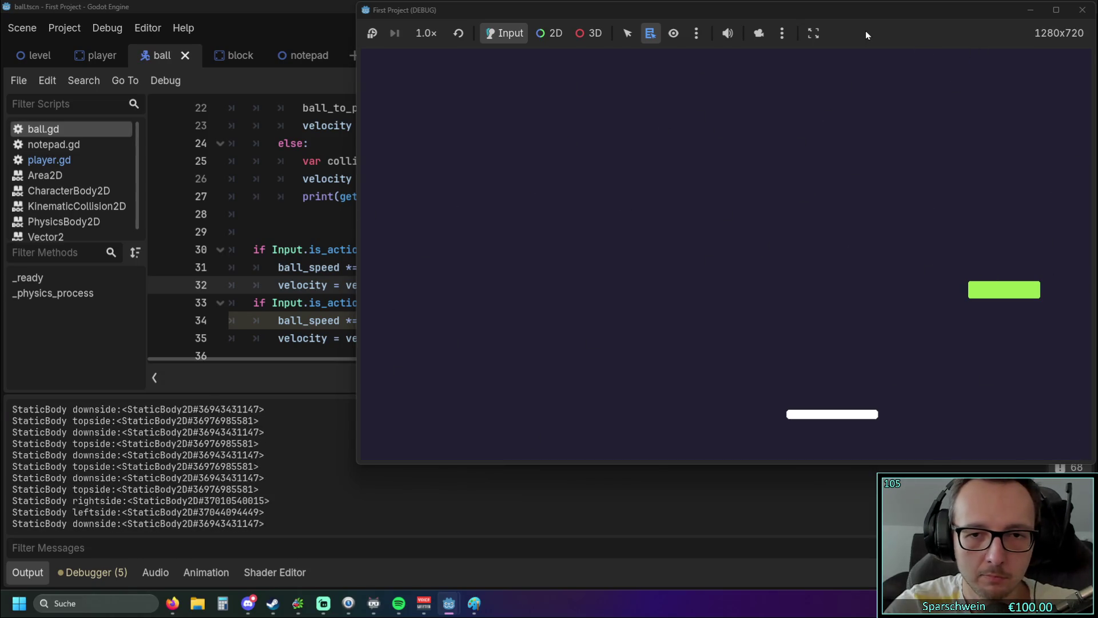
{"action": "left_click", "coordinate": [1082, 10]}
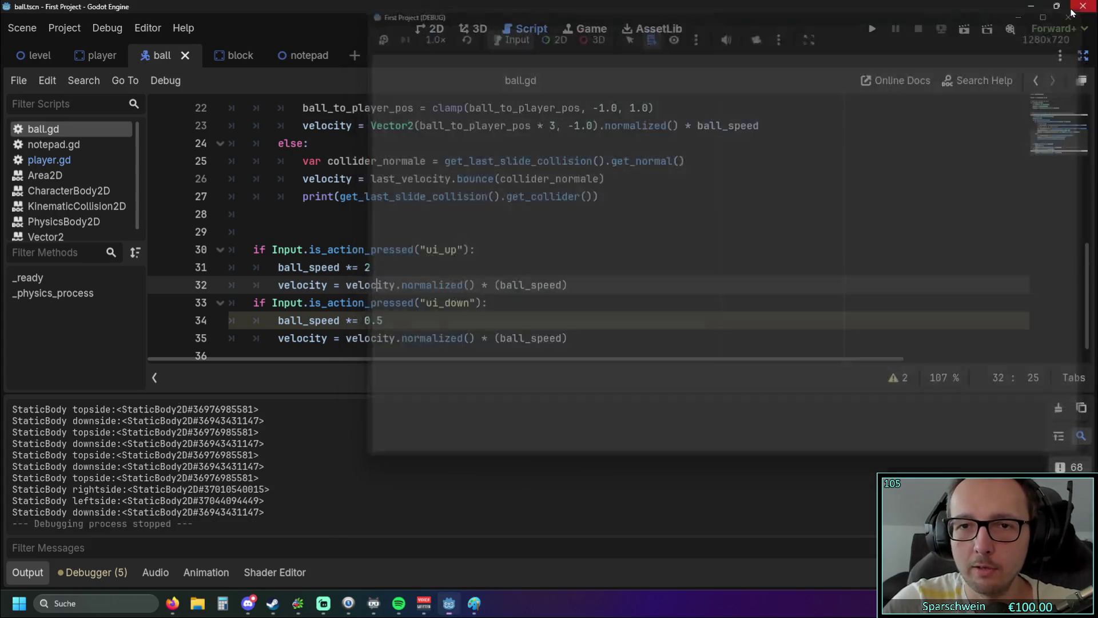
{"action": "left_click", "coordinate": [863, 31]}
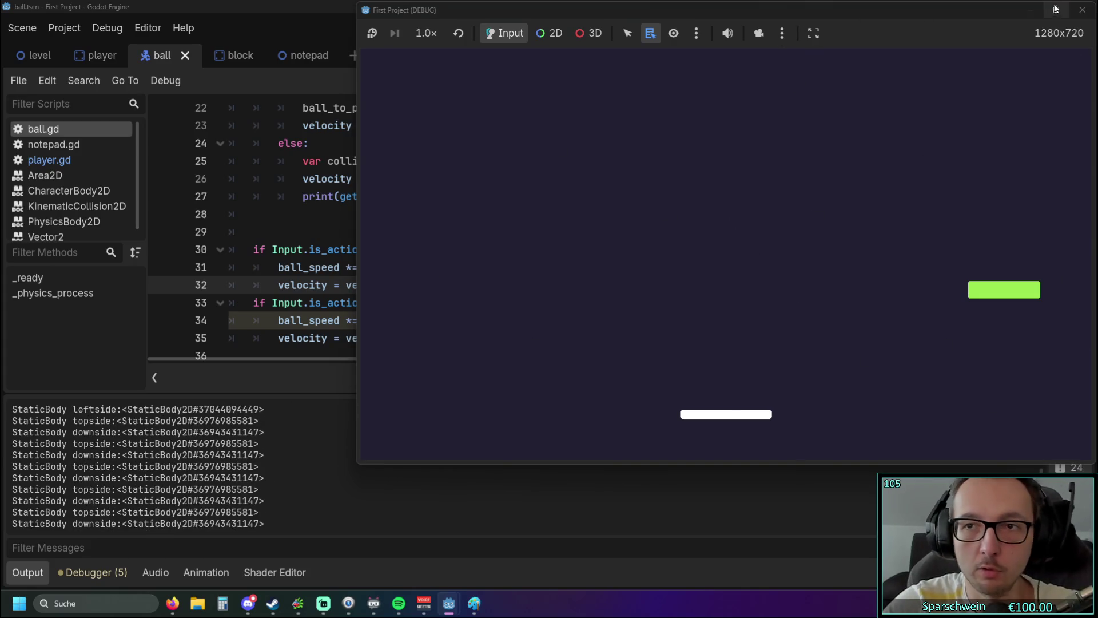
{"action": "left_click", "coordinate": [1082, 9]}
{"action": "left_click", "coordinate": [657, 299]}
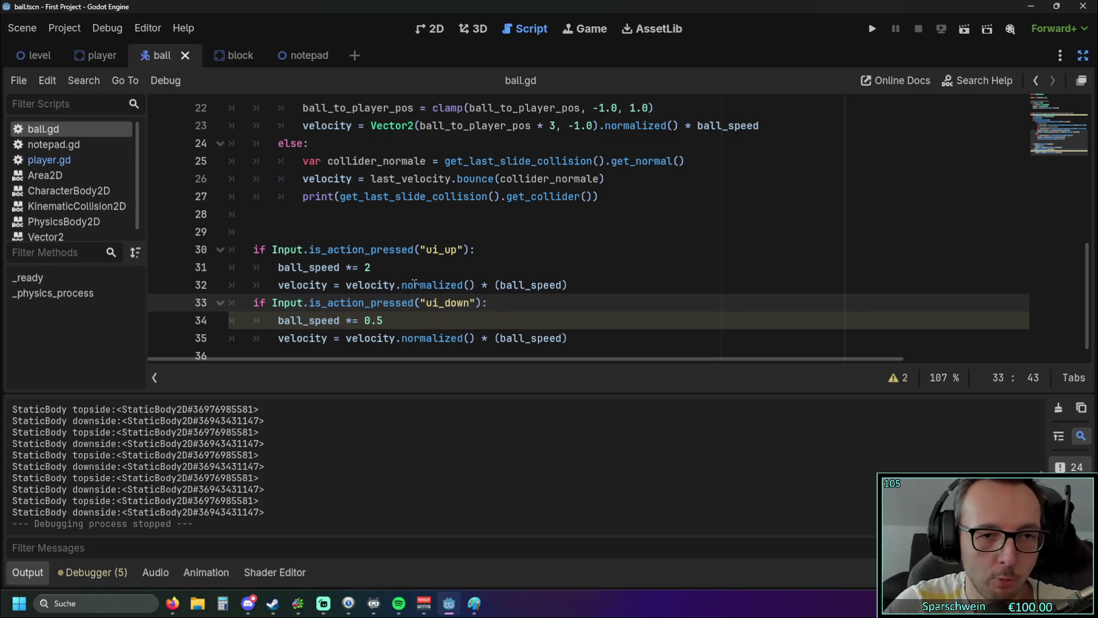
{"action": "left_click_drag", "start_coordinate": [345, 267], "coordinate": [377, 268]}
{"action": "left_click", "coordinate": [396, 273]}
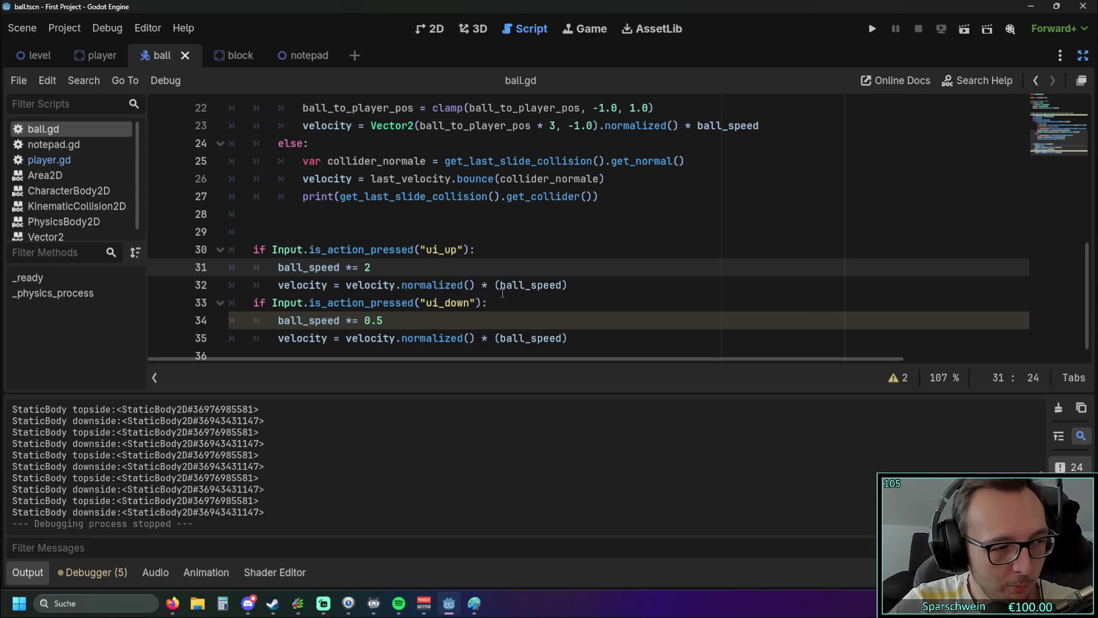
{"action": "left_click", "coordinate": [457, 249]}
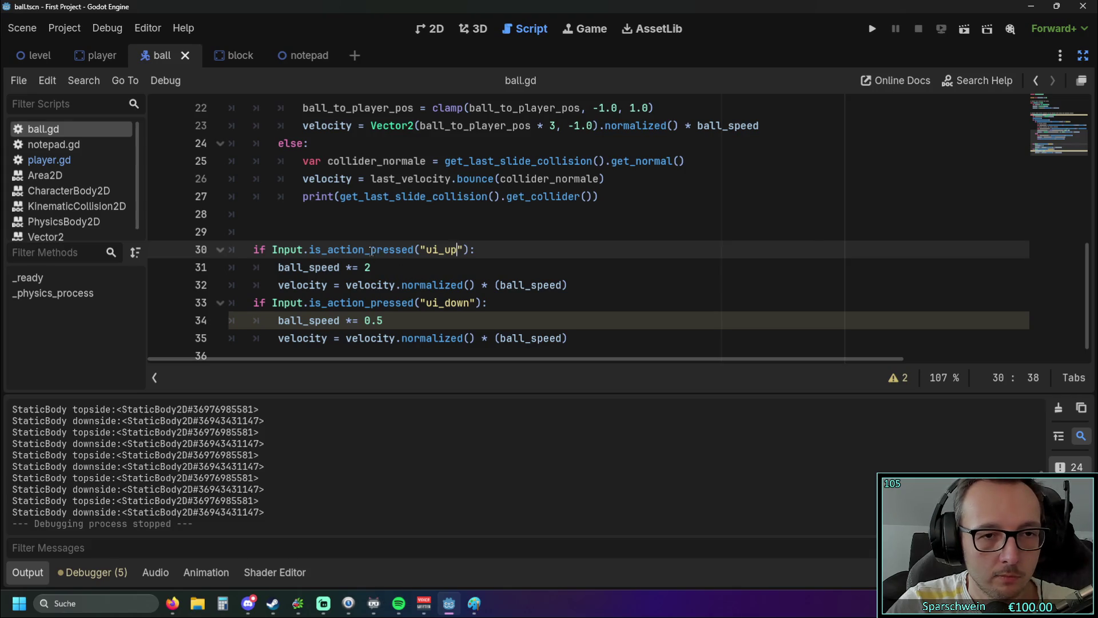
- Switch the ui_up check on line 30 to Input.is_action_just_released via autocomplete
{"action": "left_click_drag", "start_coordinate": [371, 250], "coordinate": [410, 253]}
{"action": "mouse_move", "coordinate": [415, 252]}
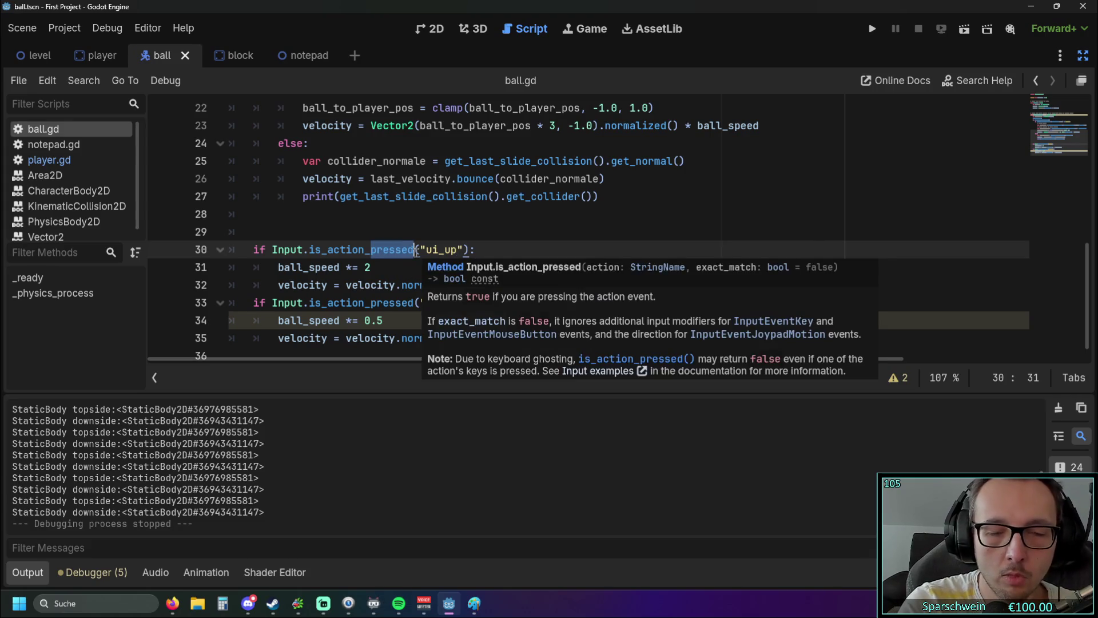
{"action": "type", "text": "u"}
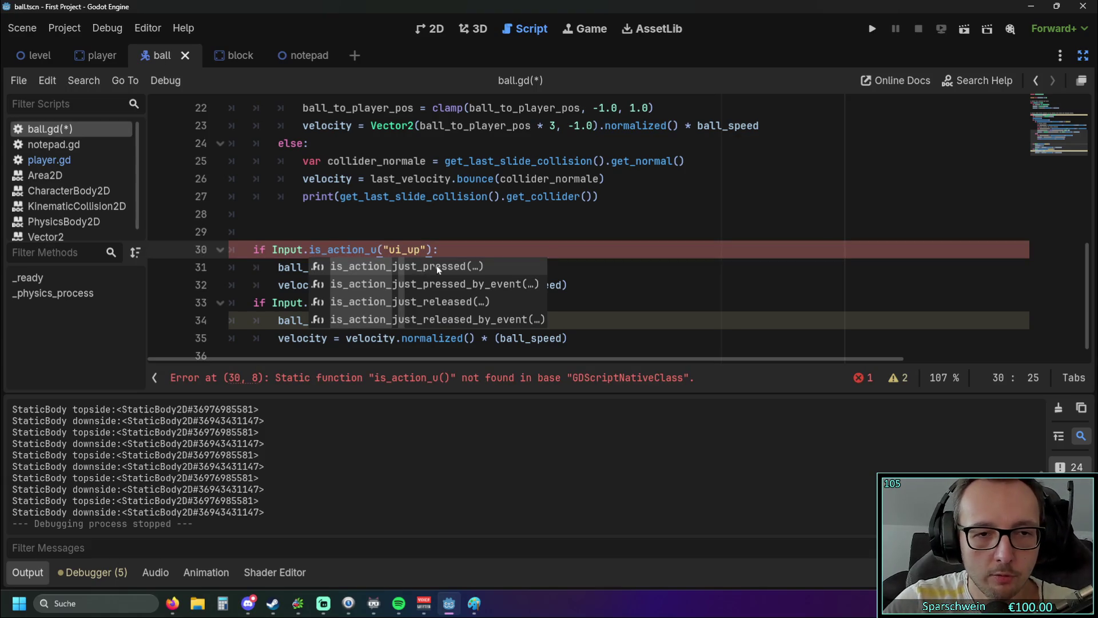
{"action": "key", "text": "BackSpace"}
{"action": "key", "text": "BackSpace"}
{"action": "key", "text": "BackSpace"}
{"action": "type", "text": "action"}
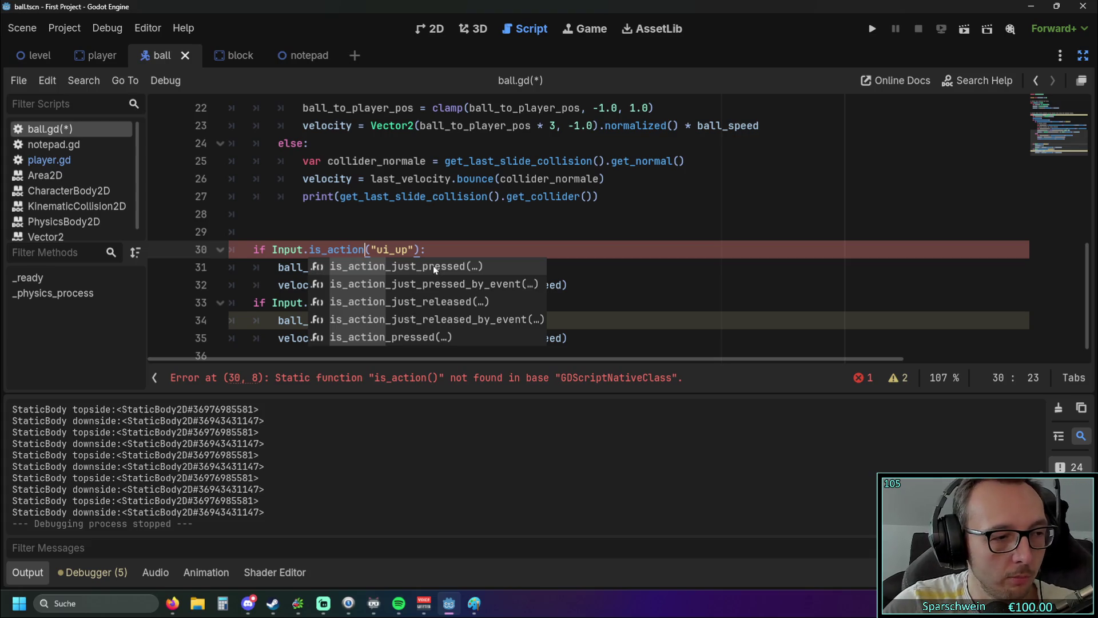
{"action": "left_click", "coordinate": [443, 302]}
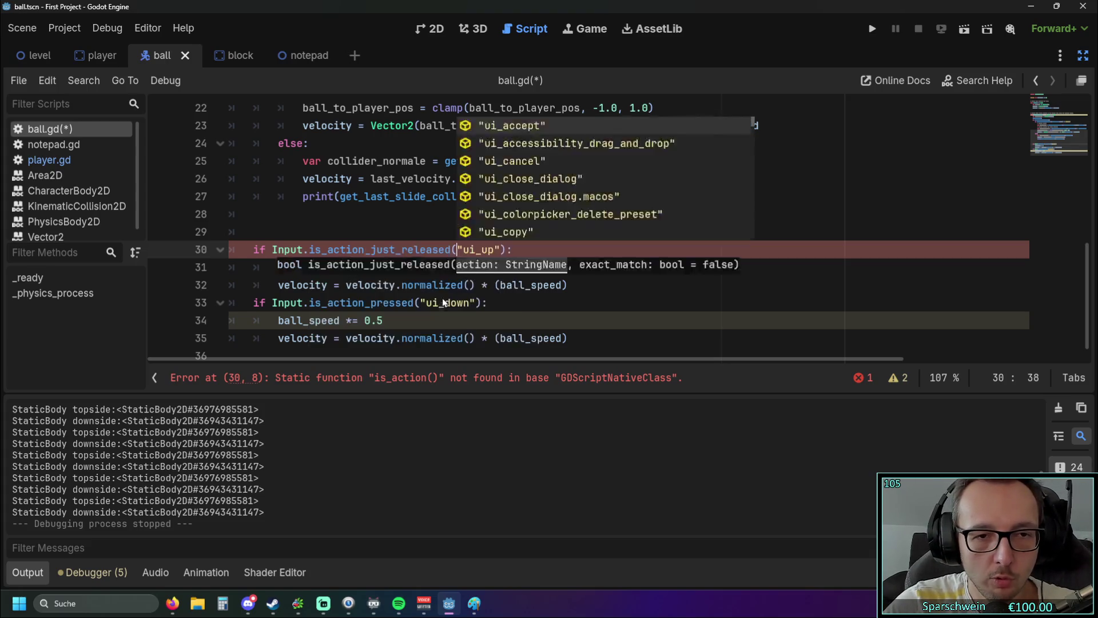
{"action": "key", "text": "Escape"}
{"action": "left_click_drag", "start_coordinate": [374, 250], "coordinate": [456, 250]}
{"action": "key", "text": "ctrl+c"}
- Paste just_released into the ui_down check on line 33
{"action": "left_click", "coordinate": [371, 302]}
{"action": "left_click_drag", "start_coordinate": [371, 303], "coordinate": [413, 303]}
{"action": "key", "text": "ctrl+v"}
{"action": "left_click", "coordinate": [578, 320]}
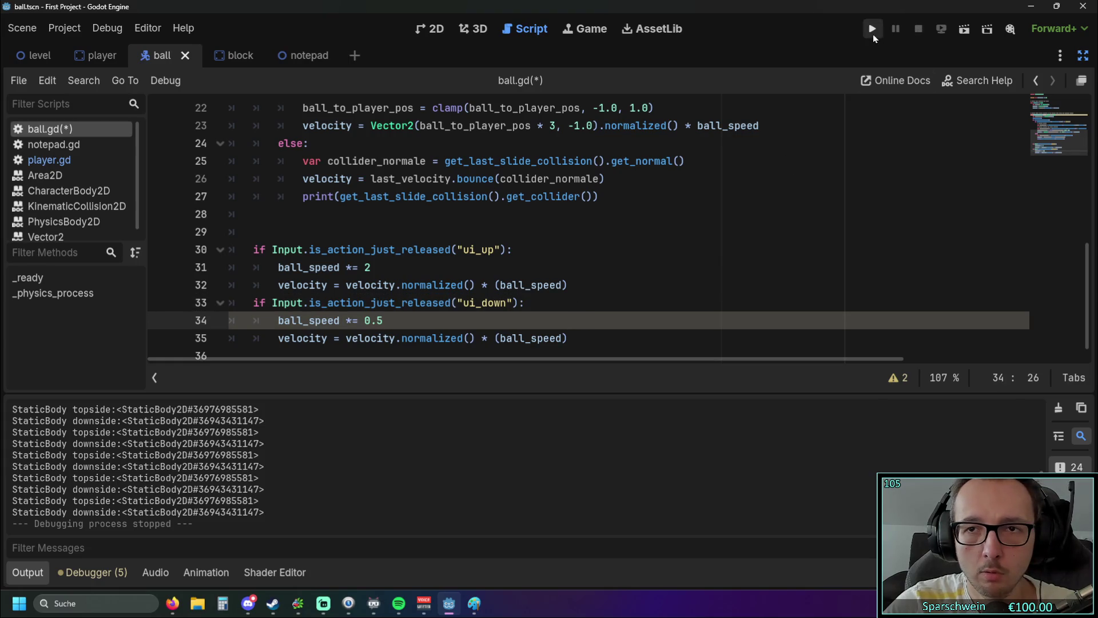
- Run the game, steer the paddle under the ball to test bounces, then stop it with F8
{"action": "left_click", "coordinate": [873, 31]}
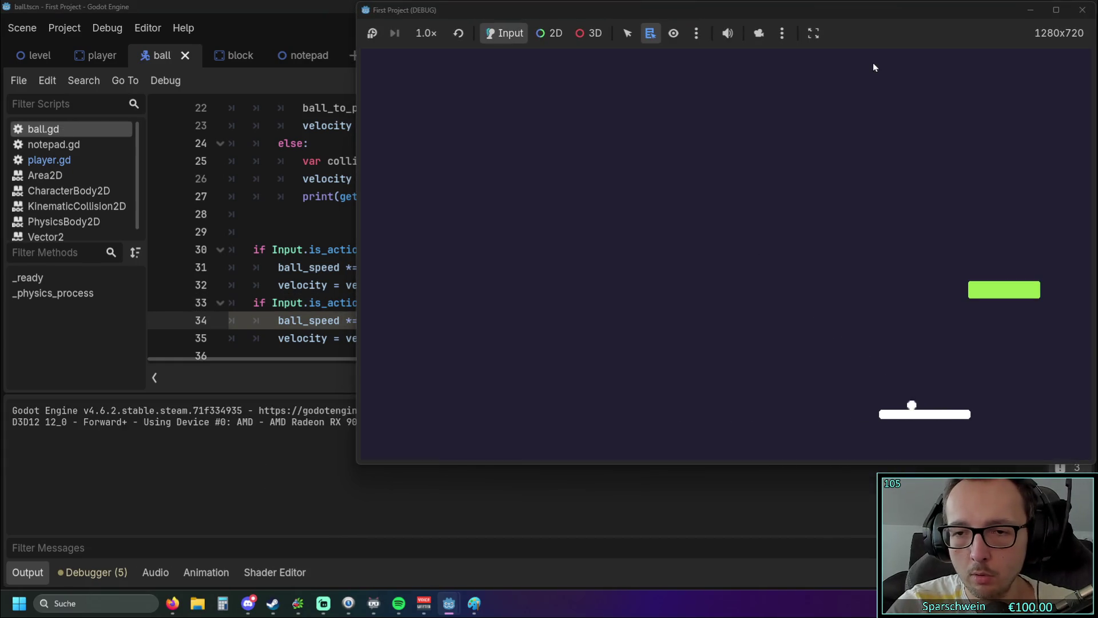
{"action": "key", "text": "Left"}
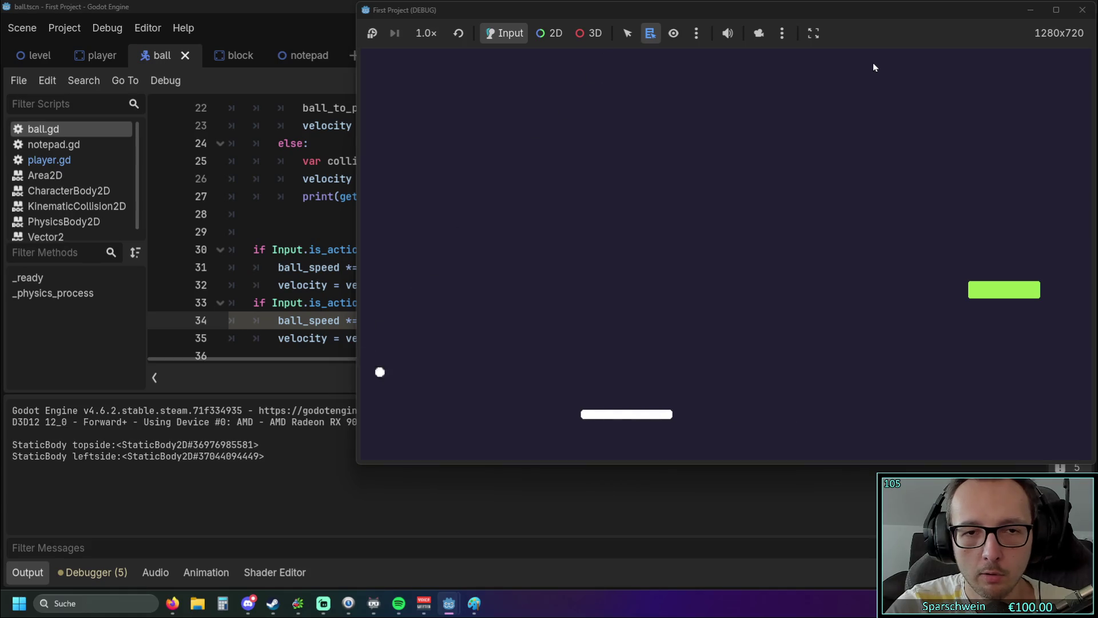
{"action": "key", "text": "Right"}
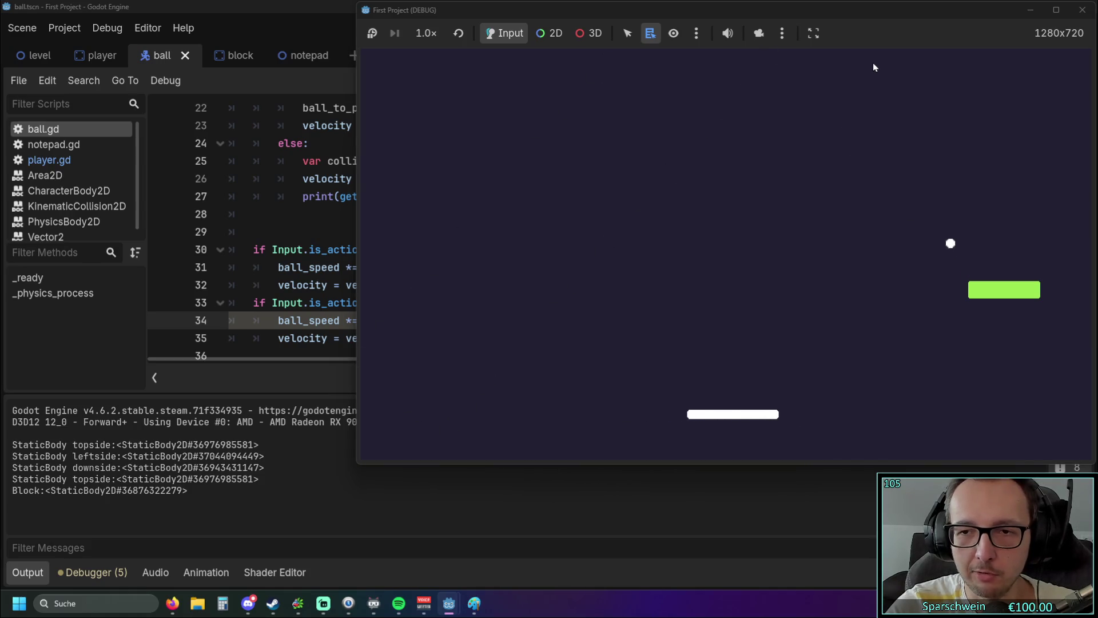
{"action": "key", "text": "Left"}
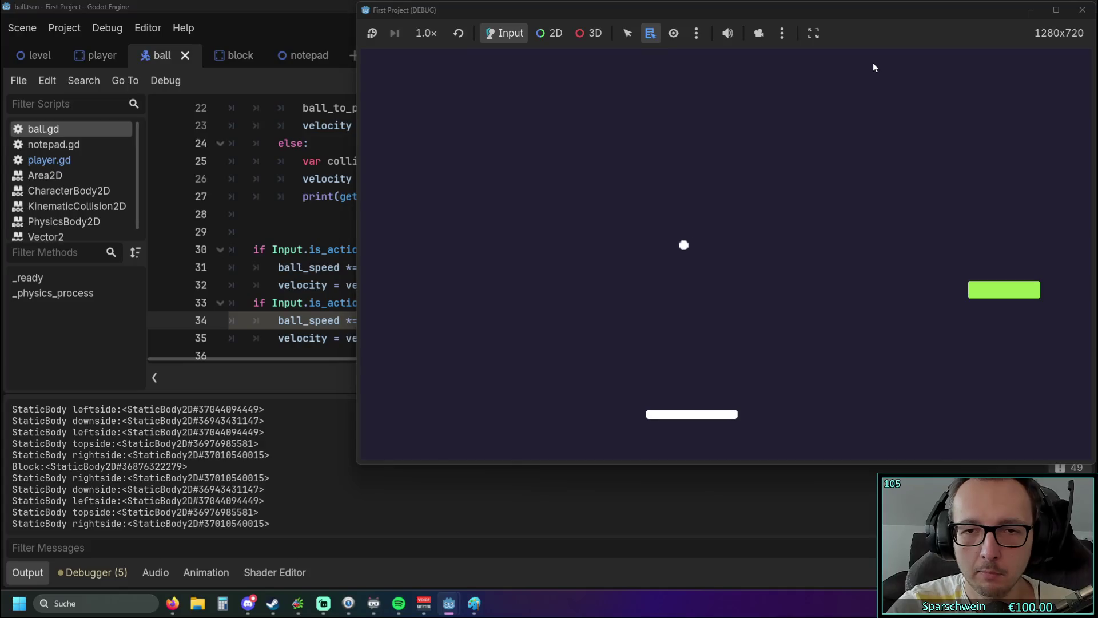
{"action": "key", "text": "Left"}
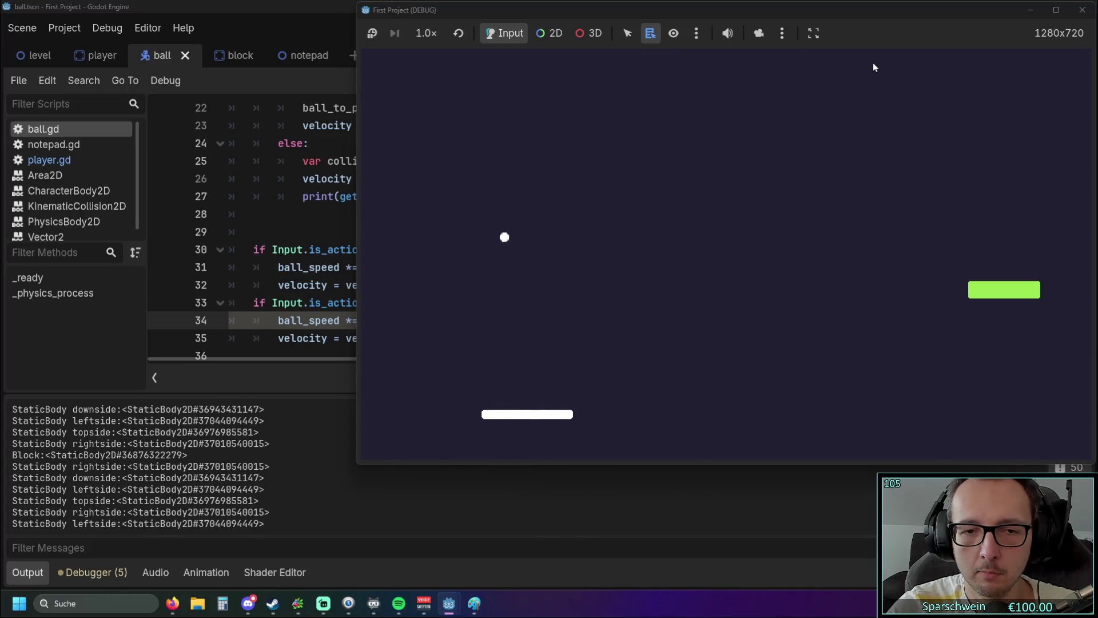
{"action": "key", "text": "Left"}
{"action": "key", "text": "Right"}
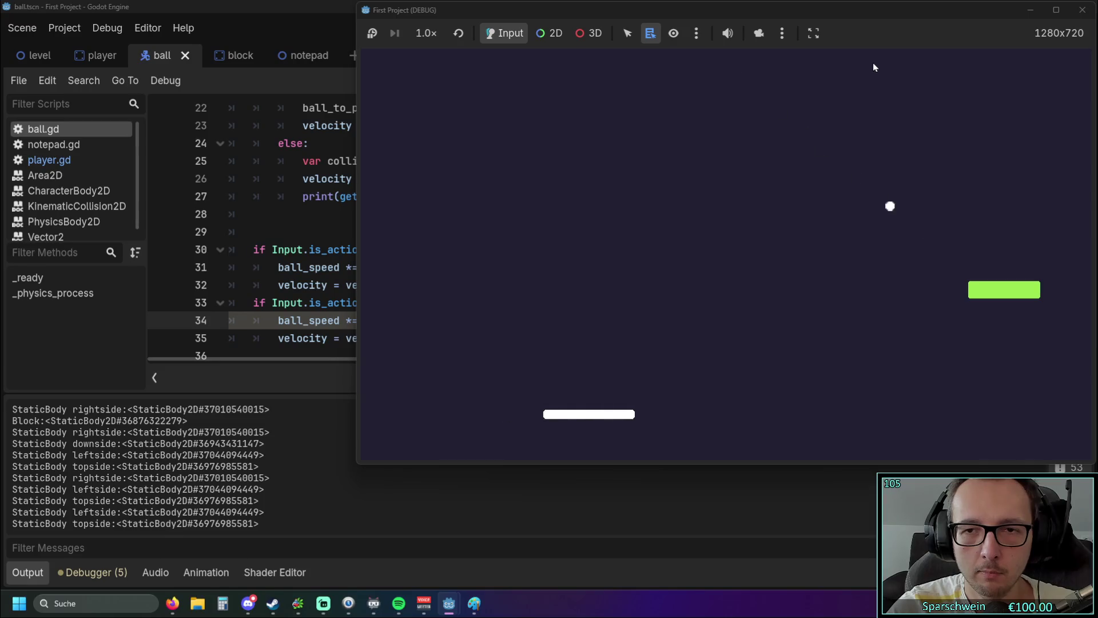
{"action": "key", "text": "Left"}
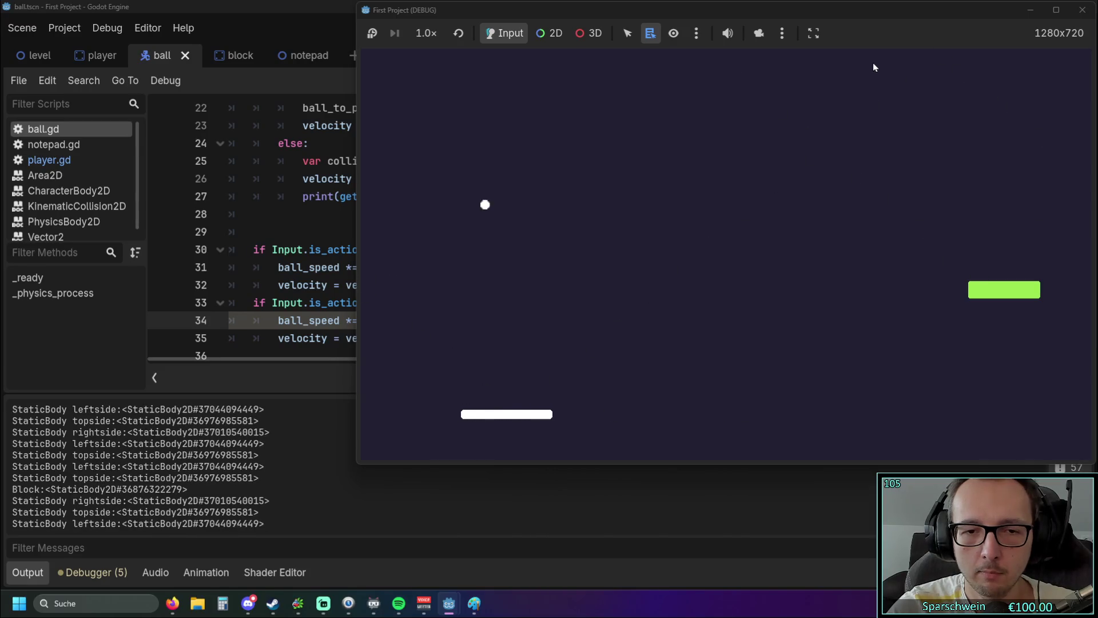
{"action": "key", "text": "Right"}
{"action": "key", "text": "Left"}
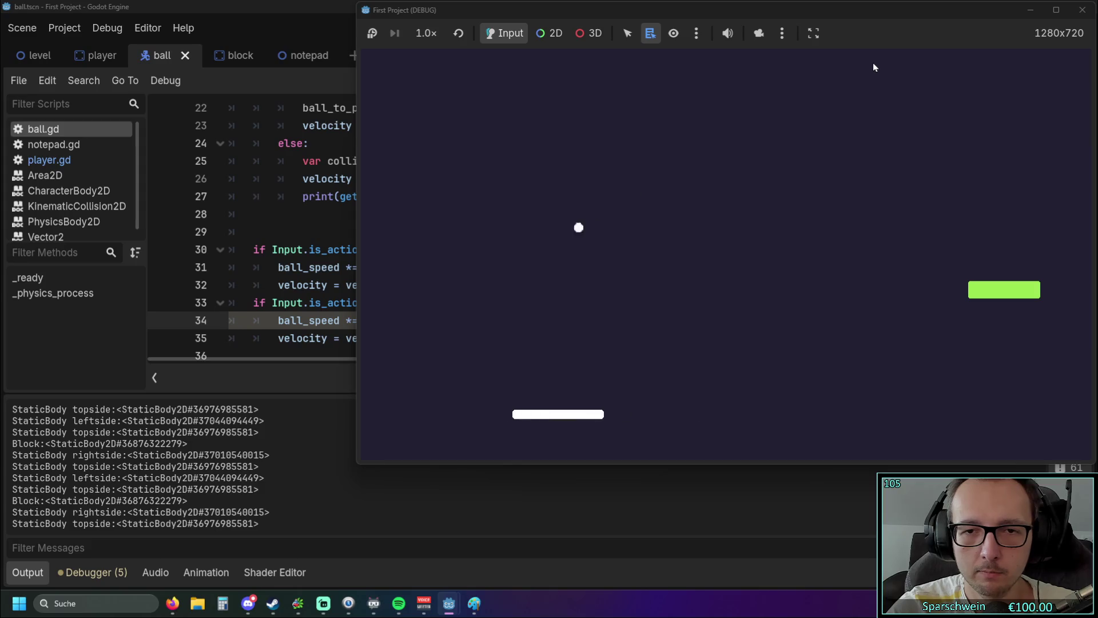
{"action": "key", "text": "Right"}
{"action": "key", "text": "Left"}
{"action": "key", "text": "Left"}
{"action": "key", "text": "Right"}
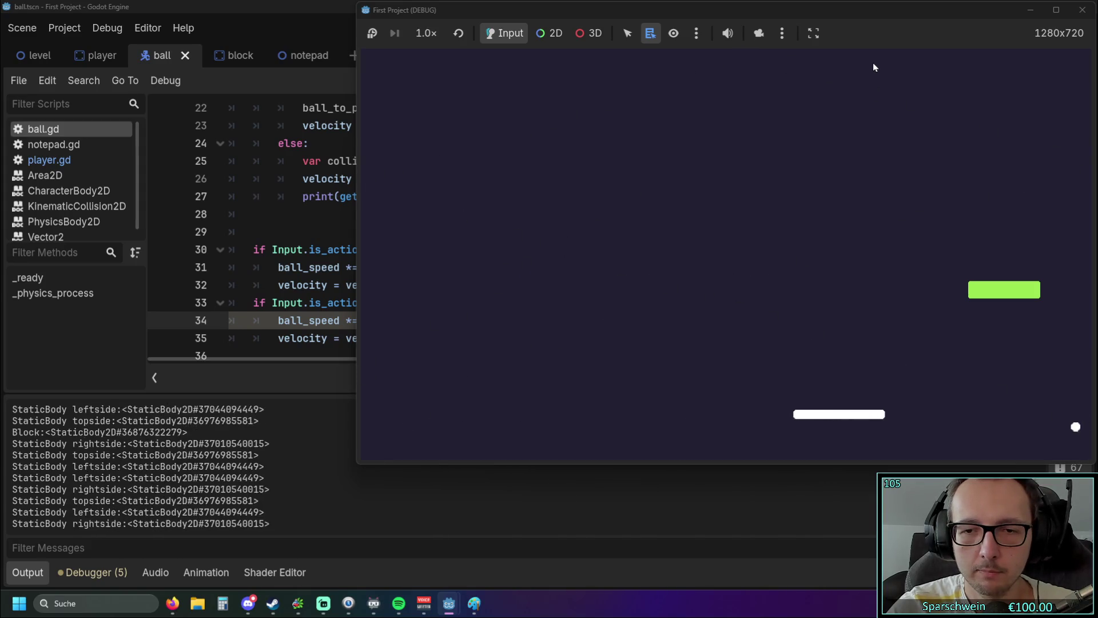
{"action": "key", "text": "Left"}
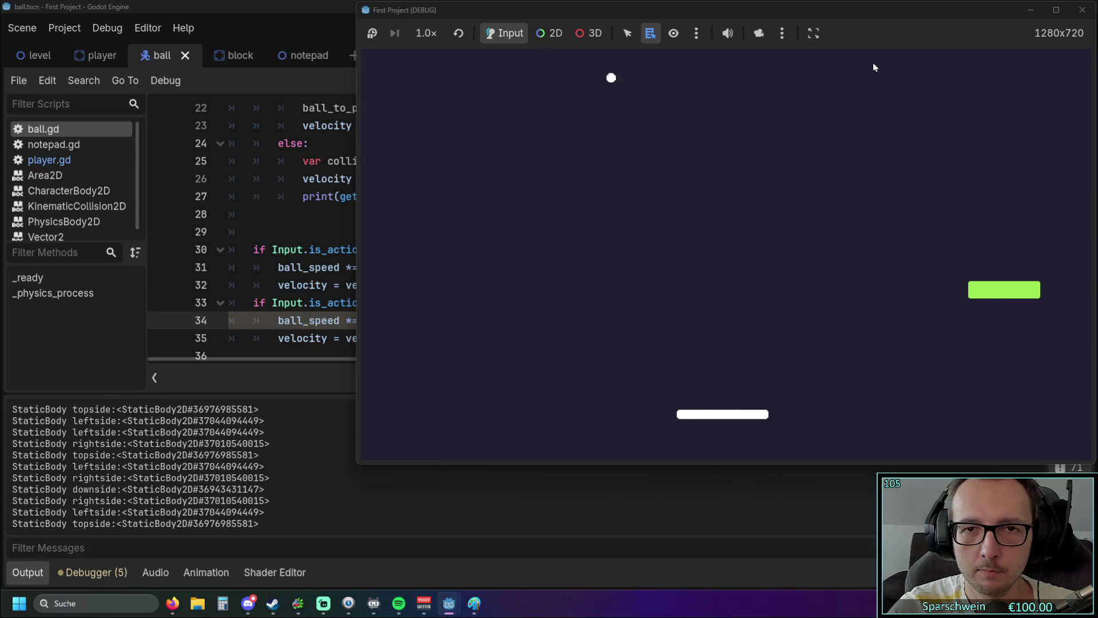
{"action": "key", "text": "Right"}
{"action": "key", "text": "Left"}
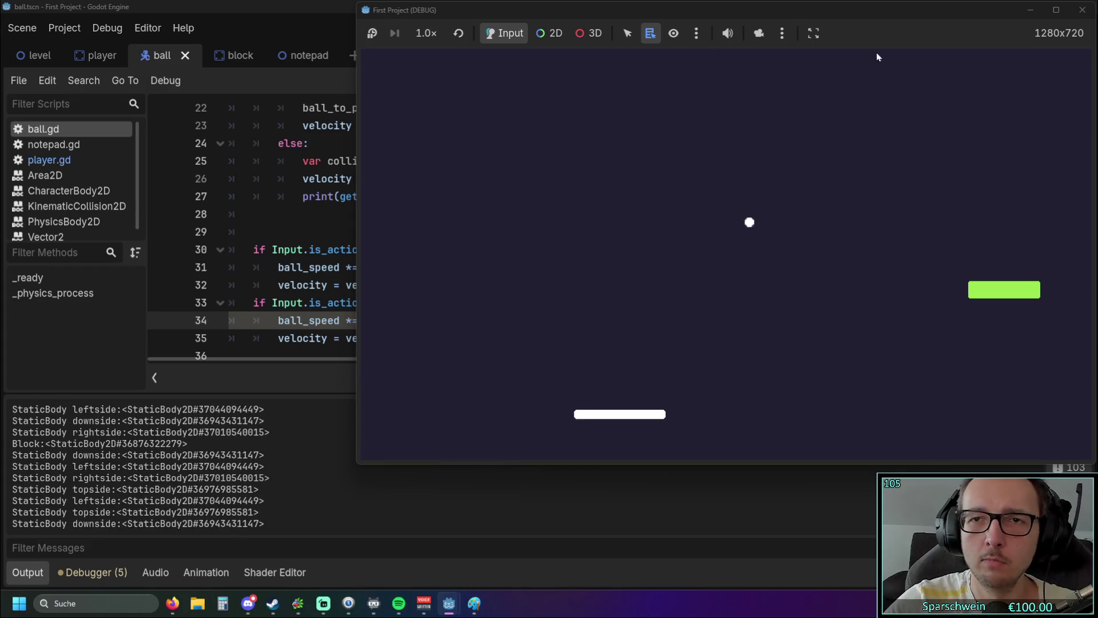
{"action": "key", "text": "F8"}
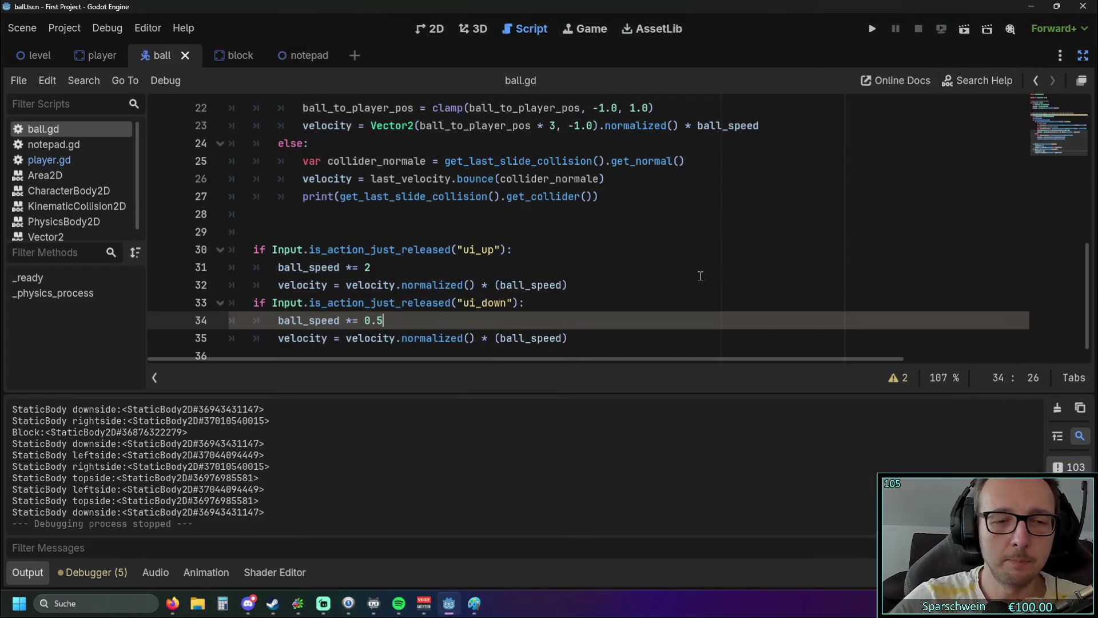
- Put triple quotes on lines 29 and 36 around the ui_up/ui_down speed block, then open player.gd
{"action": "left_click", "coordinate": [517, 331]}
{"action": "scroll", "coordinate": [525, 327], "scroll_direction": "down", "scroll_amount": 1}
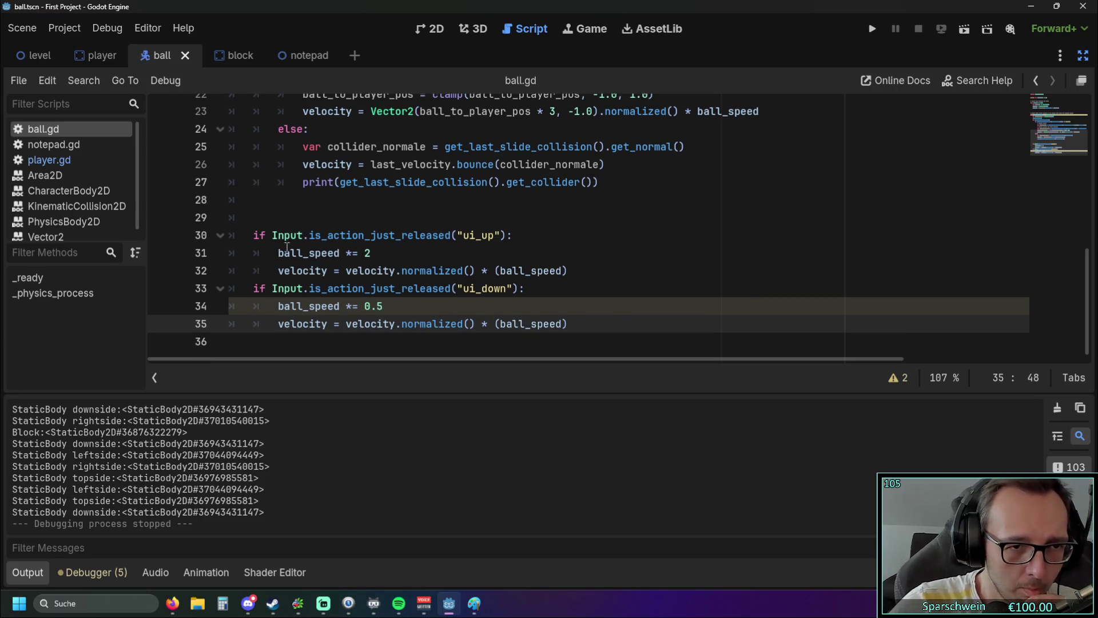
{"action": "key", "text": "Up"}
{"action": "key", "text": "Up"}
{"action": "key", "text": "Up"}
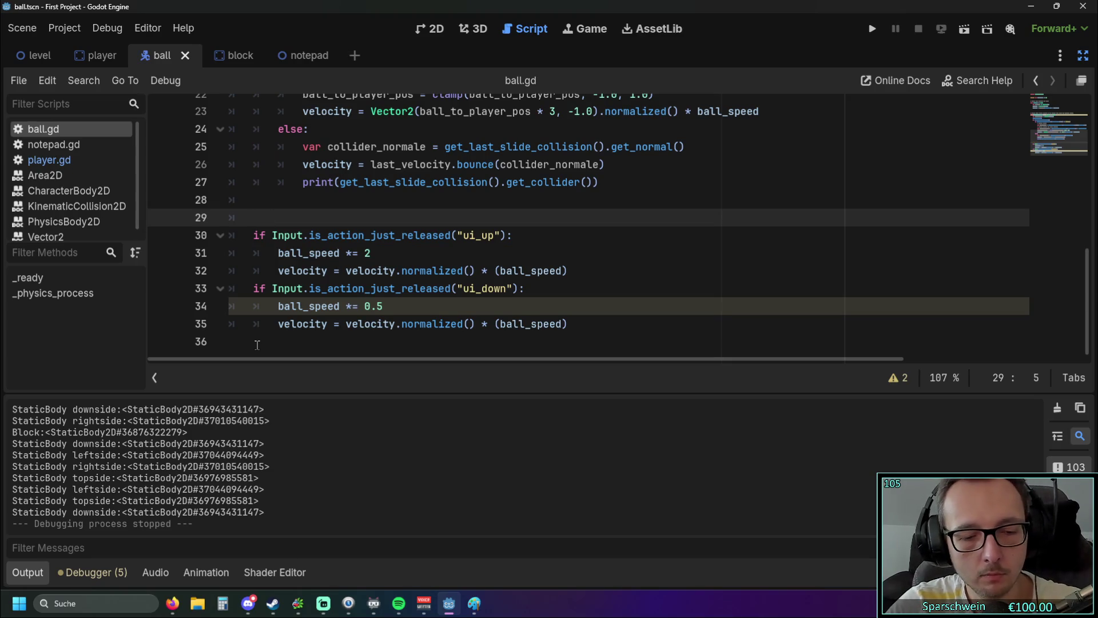
{"action": "key", "text": "Delete"}
{"action": "key", "text": "Delete"}
{"action": "key", "text": "Delete"}
{"action": "type", "text": "\"\"\""}
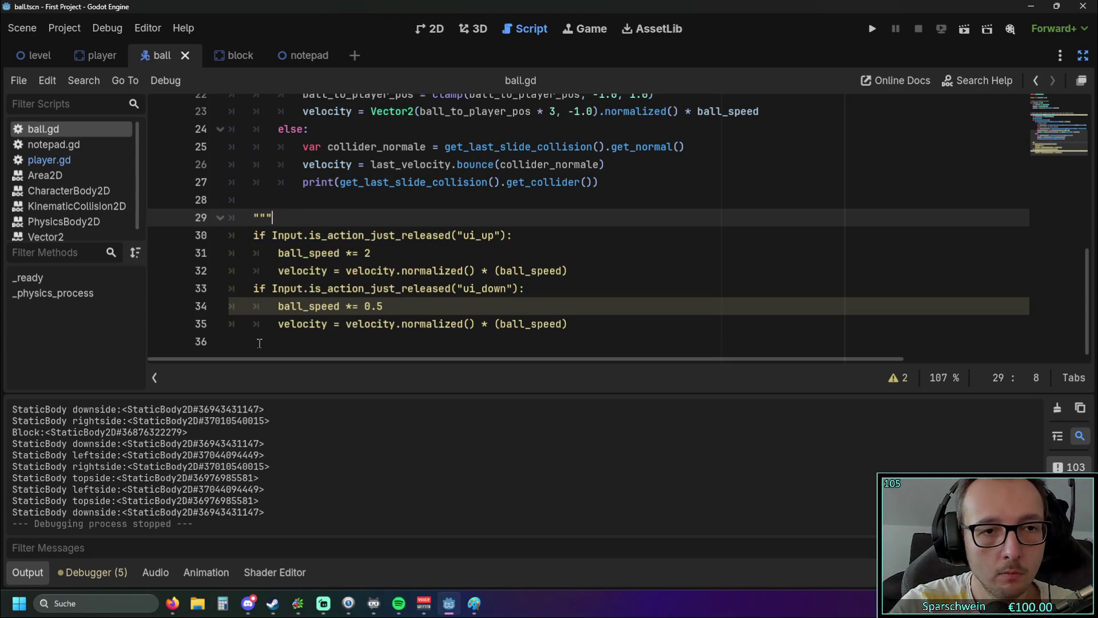
{"action": "left_click", "coordinate": [259, 343]}
{"action": "type", "text": "\"\"\""}
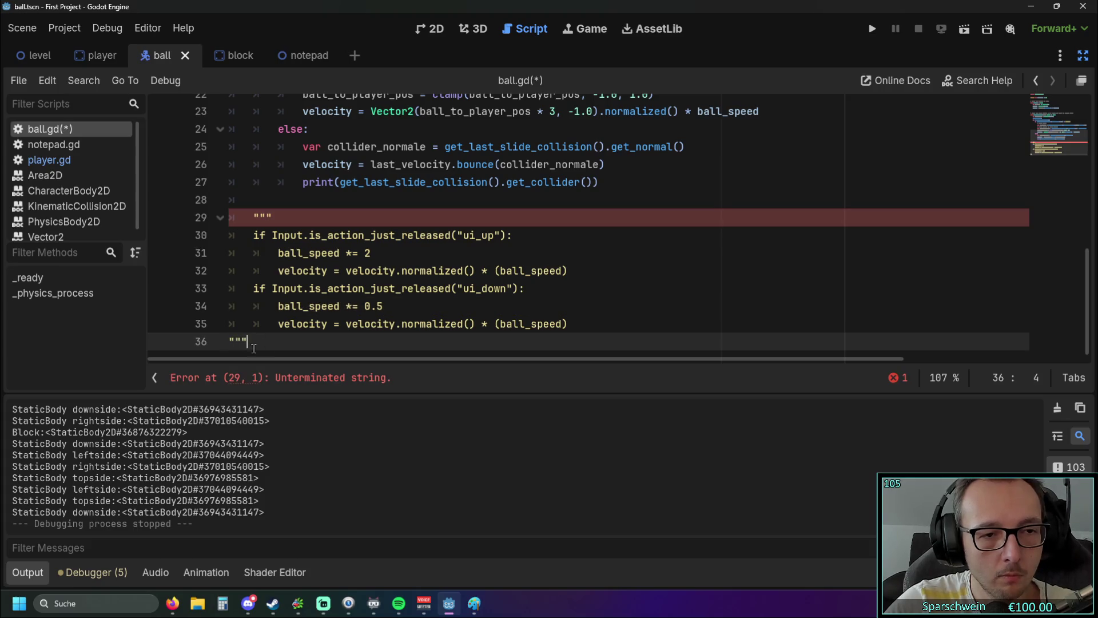
{"action": "left_click", "coordinate": [529, 220]}
{"action": "scroll", "coordinate": [552, 242], "scroll_direction": "up", "scroll_amount": 3}
{"action": "scroll", "coordinate": [554, 246], "scroll_direction": "down", "scroll_amount": 3}
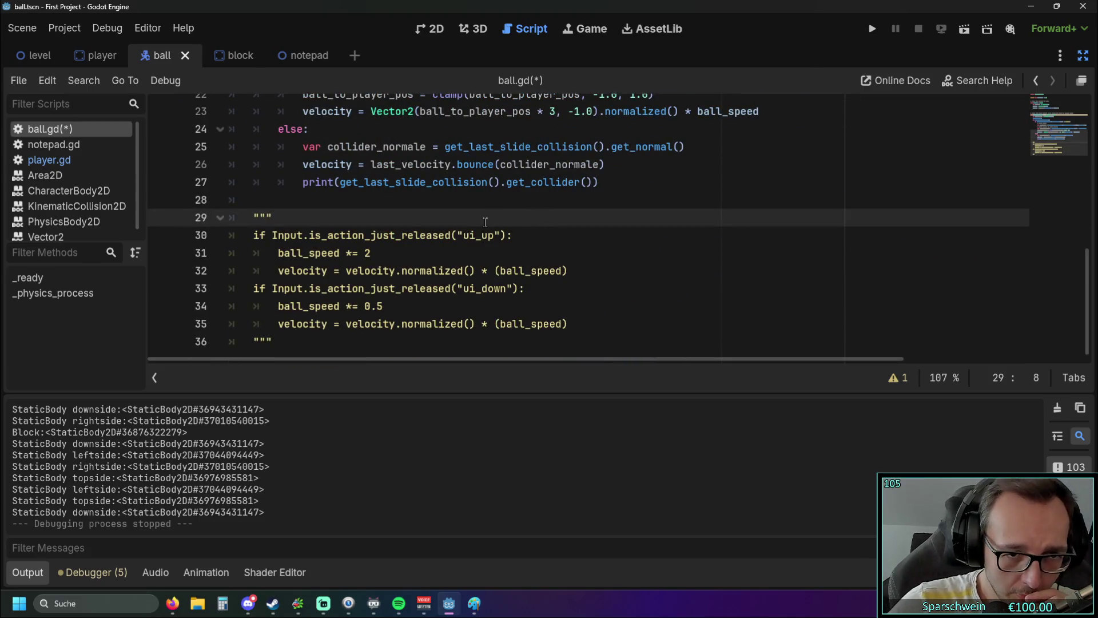
{"action": "scroll", "coordinate": [485, 222], "scroll_direction": "up", "scroll_amount": 3}
{"action": "scroll", "coordinate": [471, 216], "scroll_direction": "down", "scroll_amount": 3}
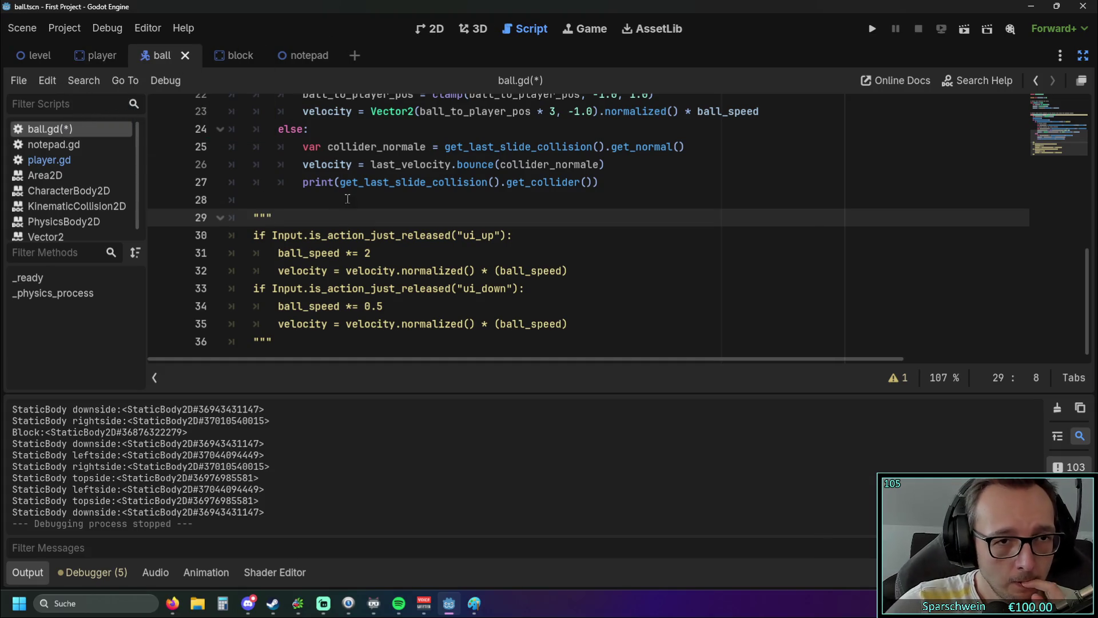
{"action": "left_click", "coordinate": [57, 160]}
{"action": "key", "text": "Right"}
{"action": "key", "text": "Down"}
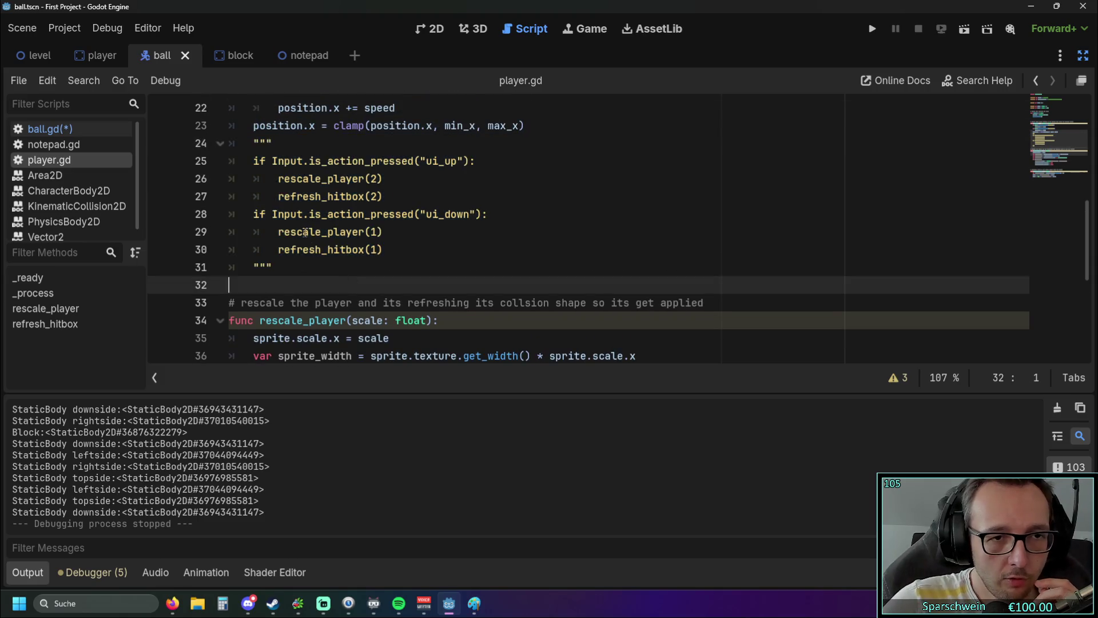
{"action": "scroll", "coordinate": [316, 229], "scroll_direction": "up", "scroll_amount": 2}
{"action": "scroll", "coordinate": [316, 228], "scroll_direction": "down", "scroll_amount": 5}
{"action": "scroll", "coordinate": [331, 223], "scroll_direction": "up", "scroll_amount": 5}
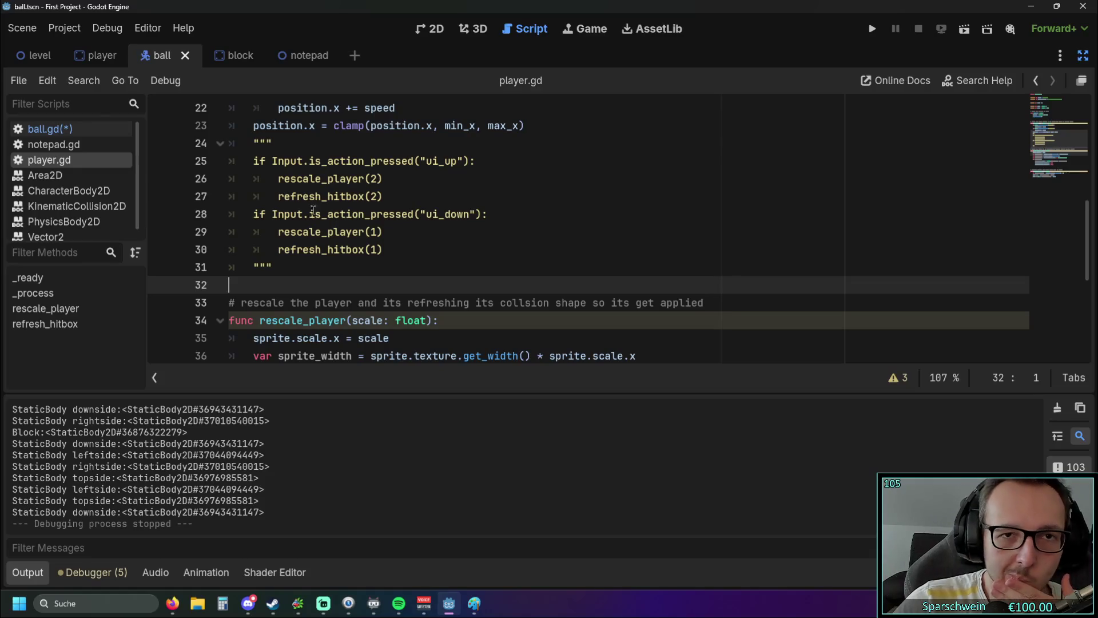
{"action": "scroll", "coordinate": [350, 221], "scroll_direction": "up", "scroll_amount": 3}
{"action": "scroll", "coordinate": [351, 222], "scroll_direction": "down", "scroll_amount": 2}
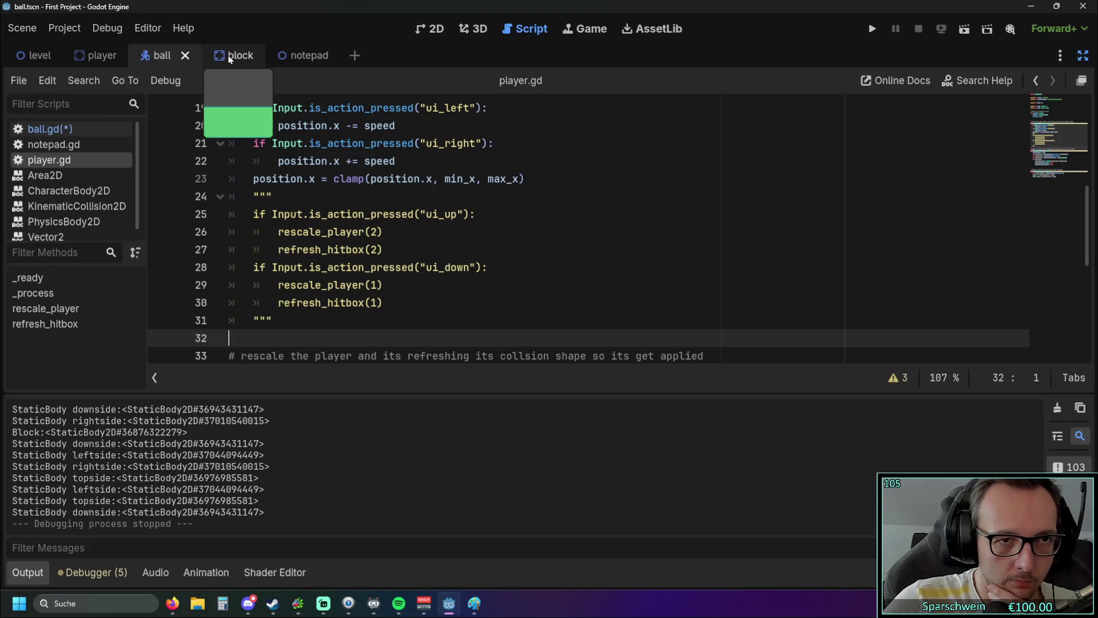
{"action": "left_click", "coordinate": [567, 33]}
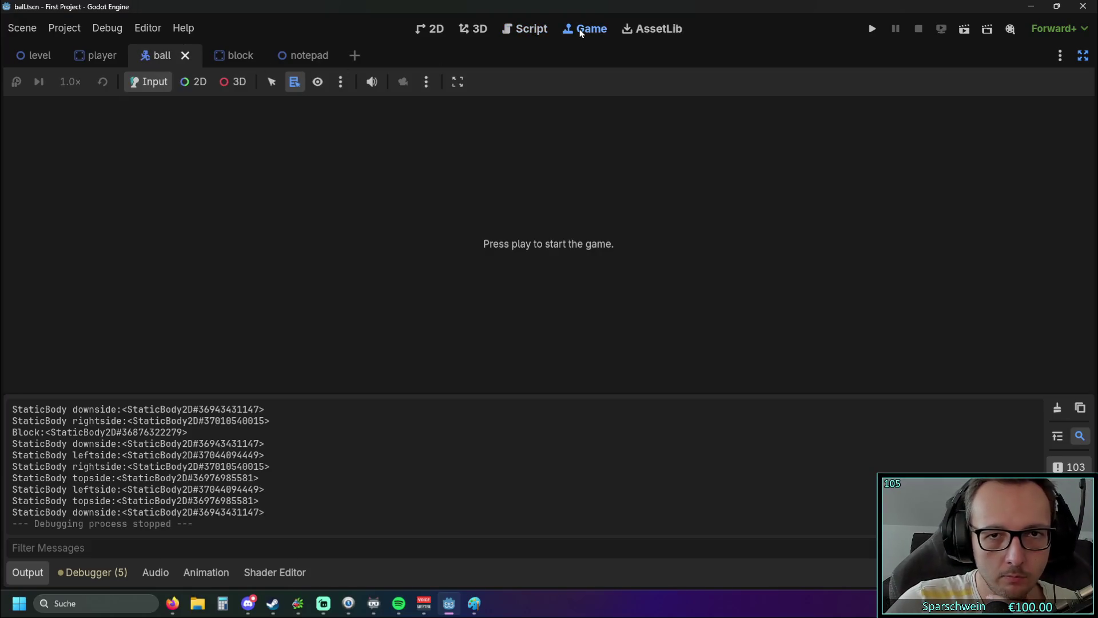
{"action": "left_click", "coordinate": [525, 28]}
{"action": "left_click", "coordinate": [415, 32]}
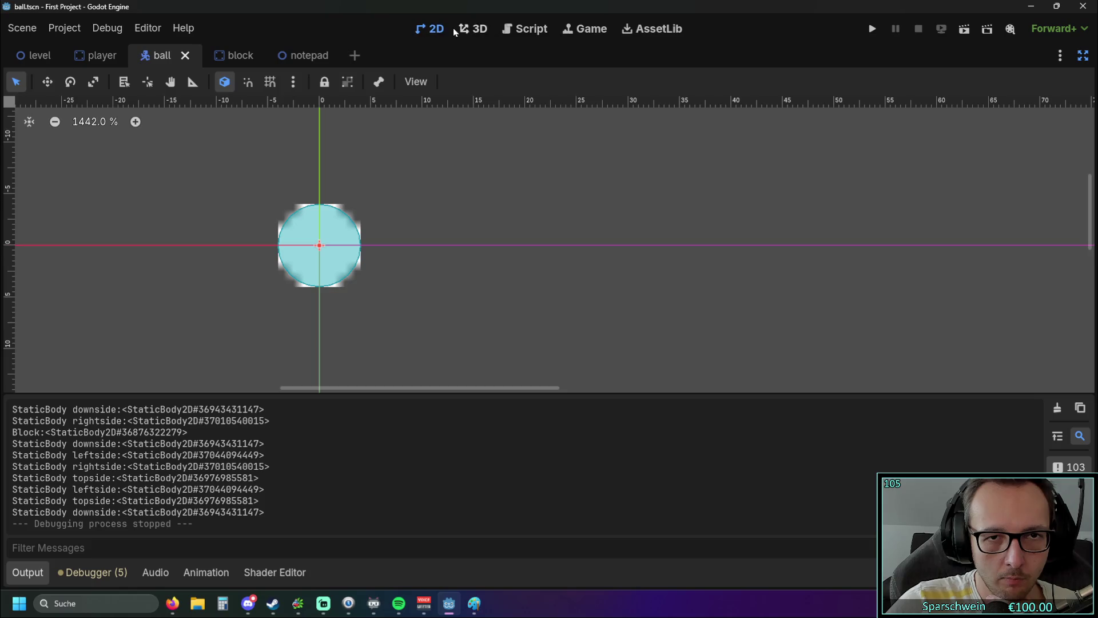
{"action": "left_click", "coordinate": [473, 29]}
{"action": "left_click", "coordinate": [533, 28]}
{"action": "scroll", "coordinate": [434, 190], "scroll_direction": "down", "scroll_amount": 2}
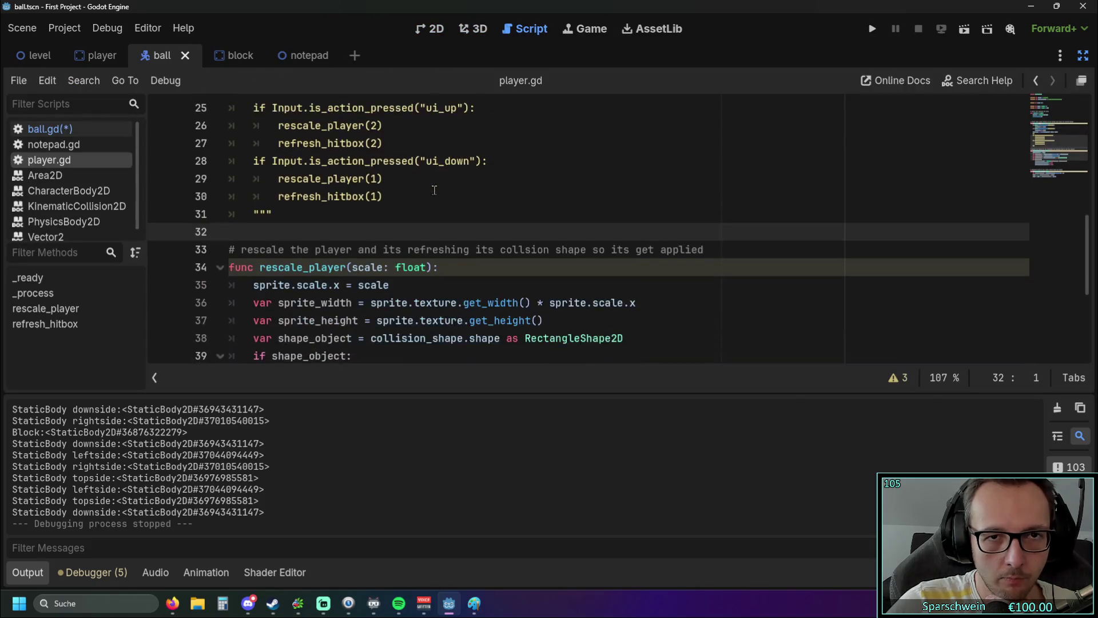
{"action": "scroll", "coordinate": [434, 190], "scroll_direction": "down", "scroll_amount": 4}
{"action": "scroll", "coordinate": [434, 190], "scroll_direction": "up", "scroll_amount": 2}
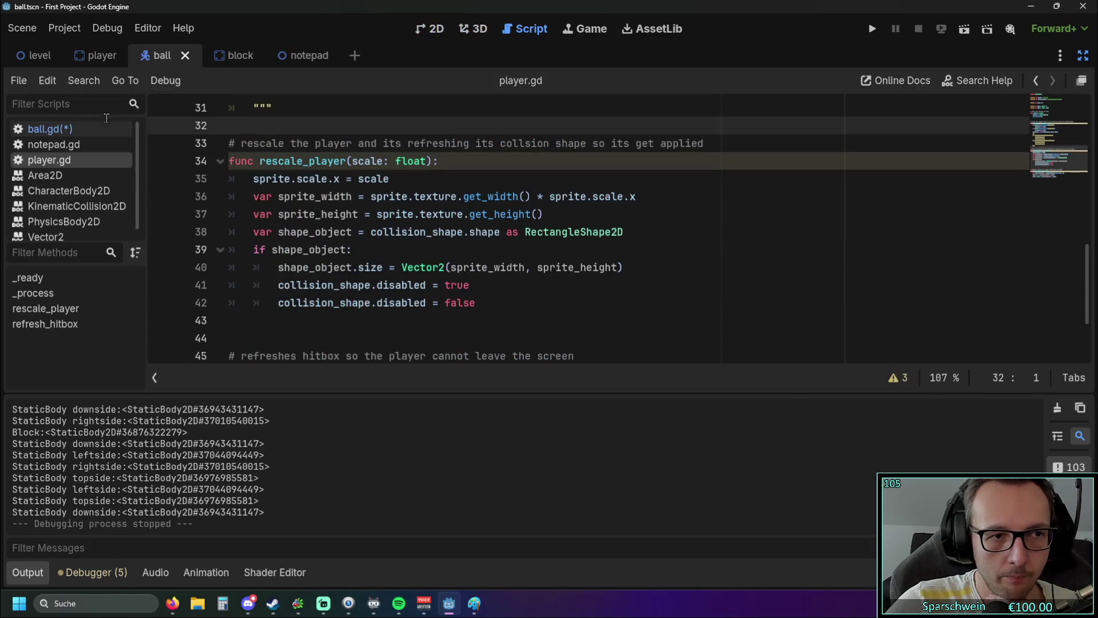
{"action": "left_click", "coordinate": [56, 132]}
{"action": "scroll", "coordinate": [422, 250], "scroll_direction": "up", "scroll_amount": 3}
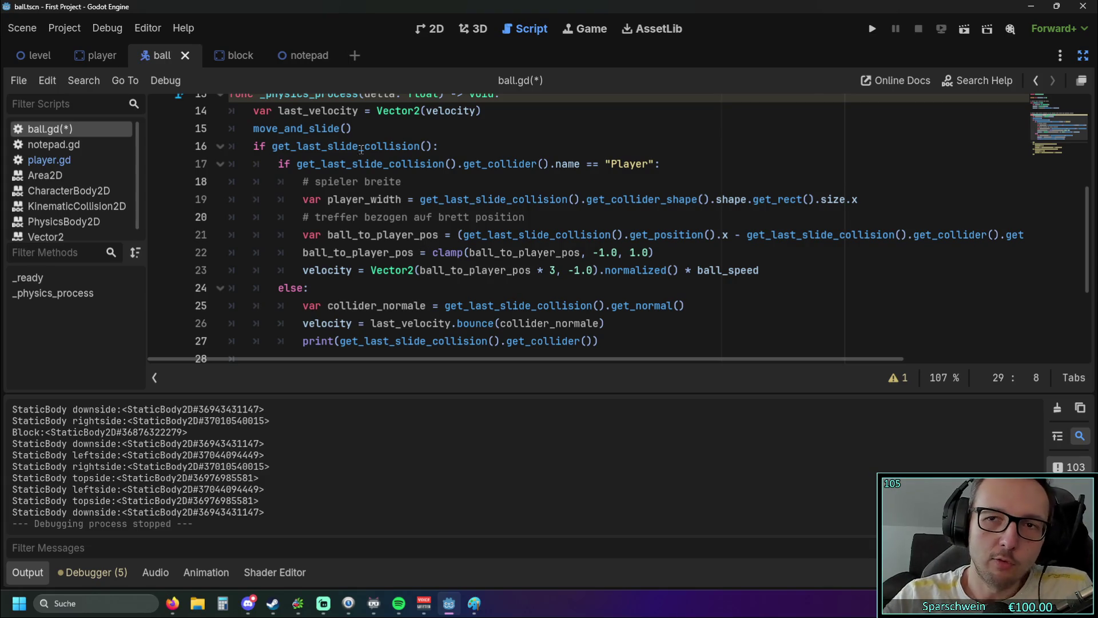
{"action": "left_click", "coordinate": [870, 28]}
- Steer the paddle left and right with the arrow keys to test how the ball rebounds
{"action": "key", "text": "Right"}
{"action": "key", "text": "Left"}
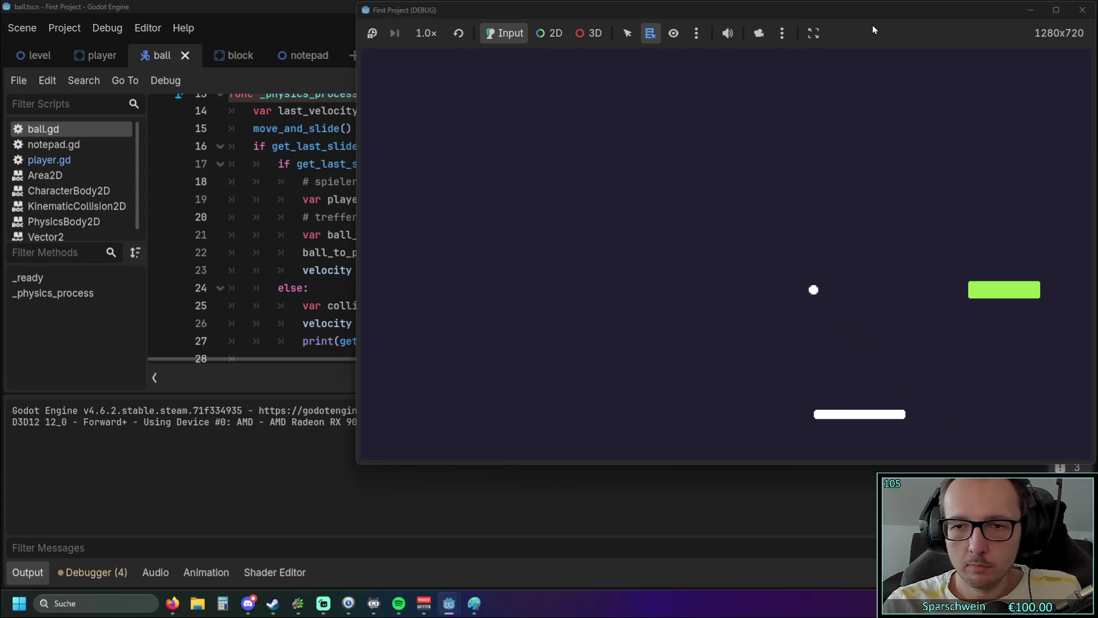
{"action": "key", "text": "Left"}
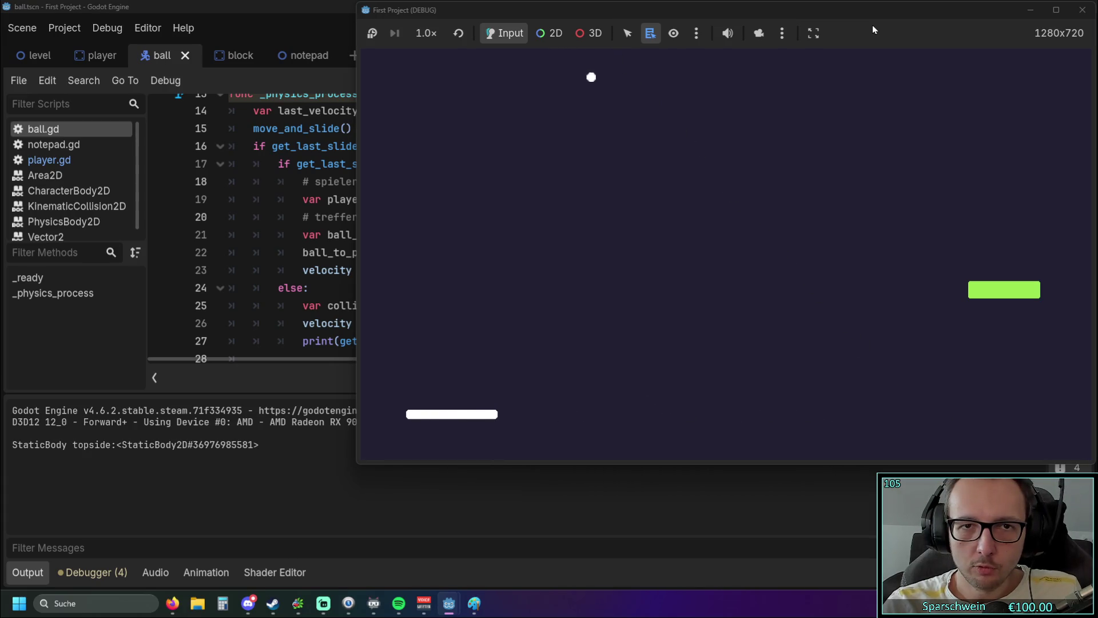
{"action": "key", "text": "Right"}
{"action": "key", "text": "Left"}
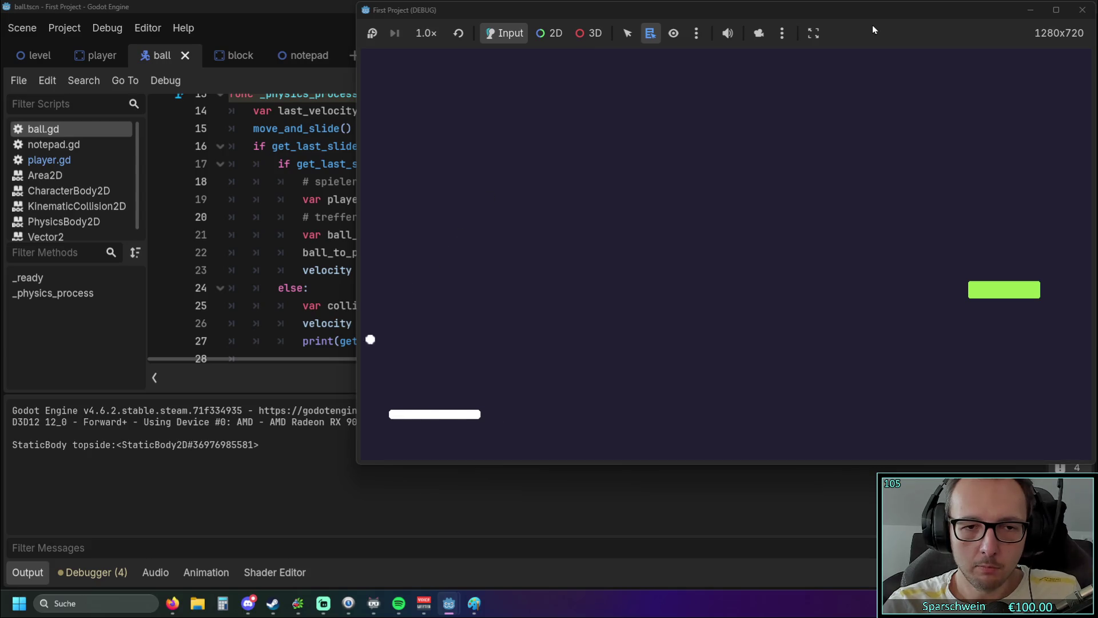
{"action": "key", "text": "Right"}
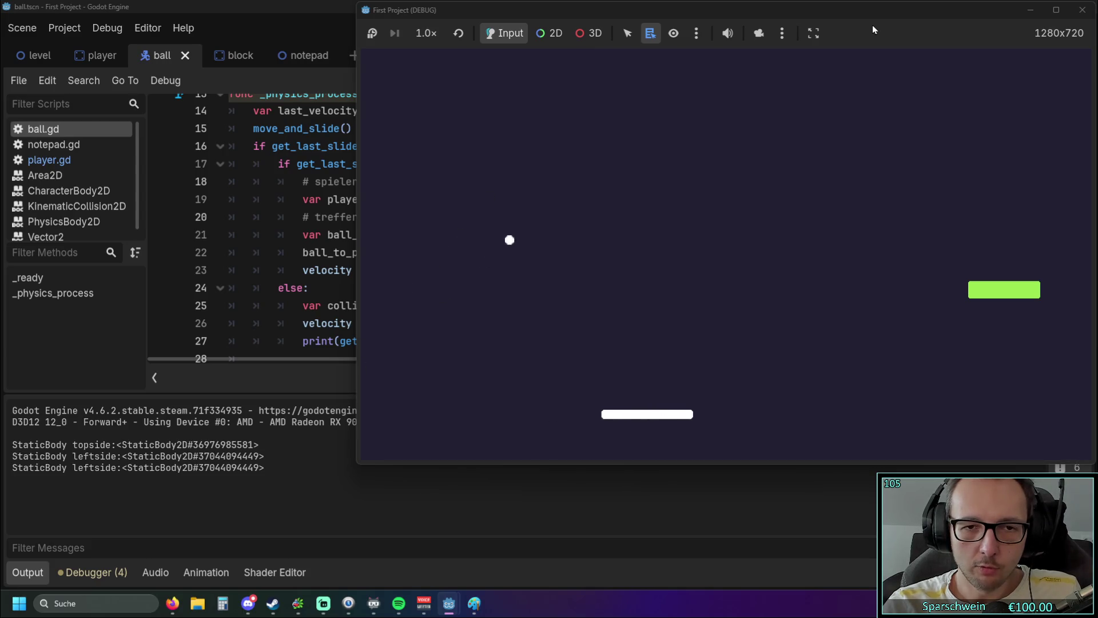
{"action": "key", "text": "Right"}
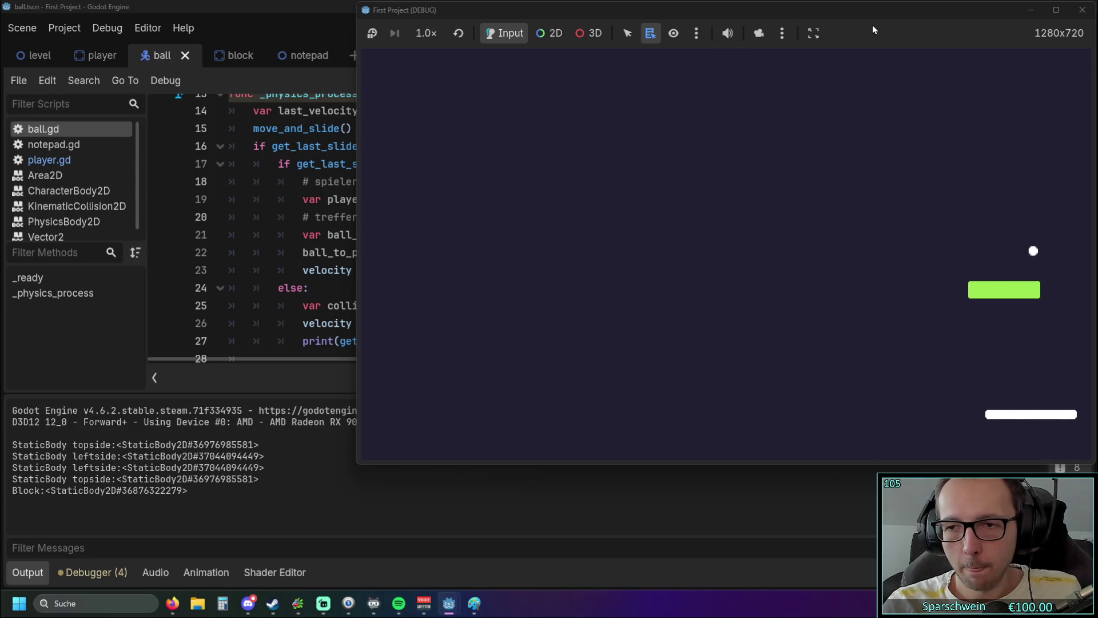
{"action": "key", "text": "Left"}
{"action": "key", "text": "Left"}
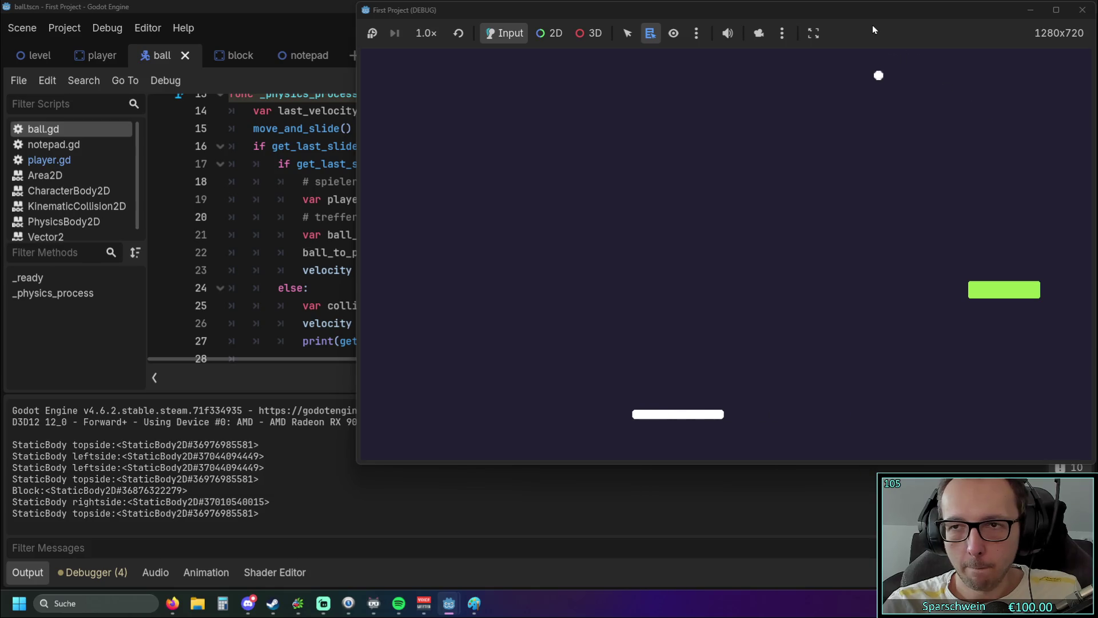
{"action": "key", "text": "Left"}
{"action": "key", "text": "Right"}
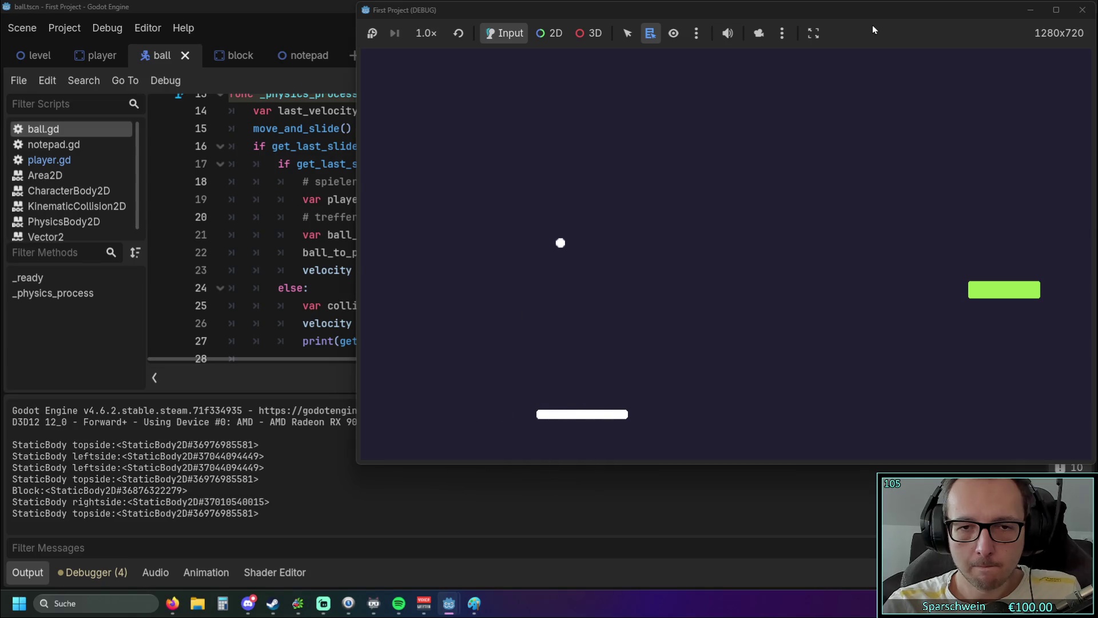
{"action": "key", "text": "Left"}
{"action": "key", "text": "Left"}
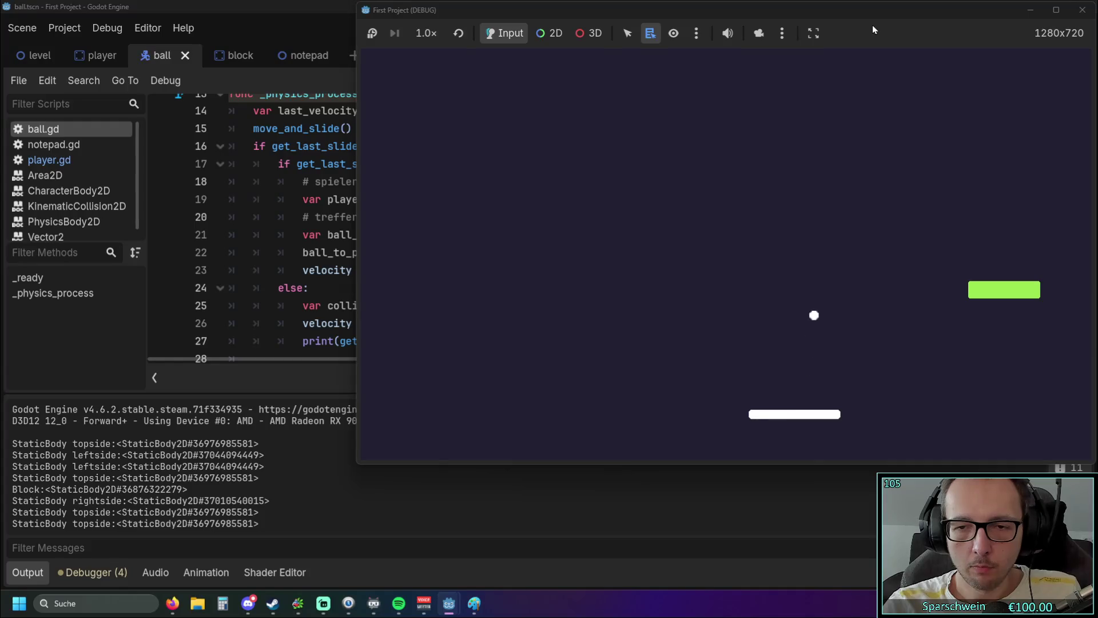
{"action": "key", "text": "Right"}
{"action": "key", "text": "Left"}
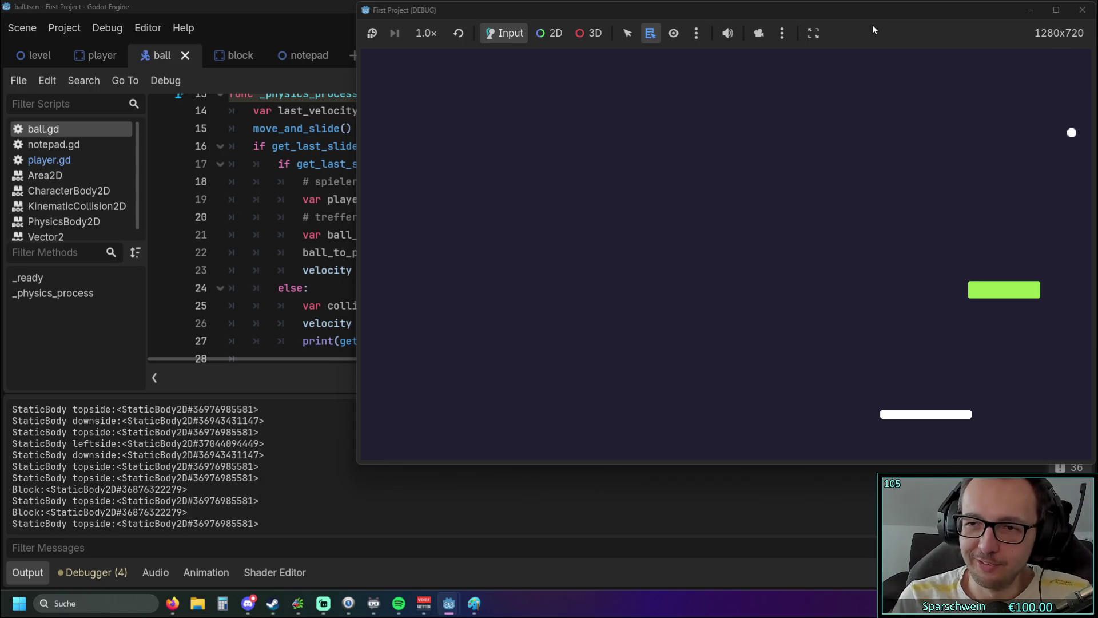
- Make a final paddle adjustment, then close the First Project (DEBUG) window to stop the game
{"action": "key", "text": "Right"}
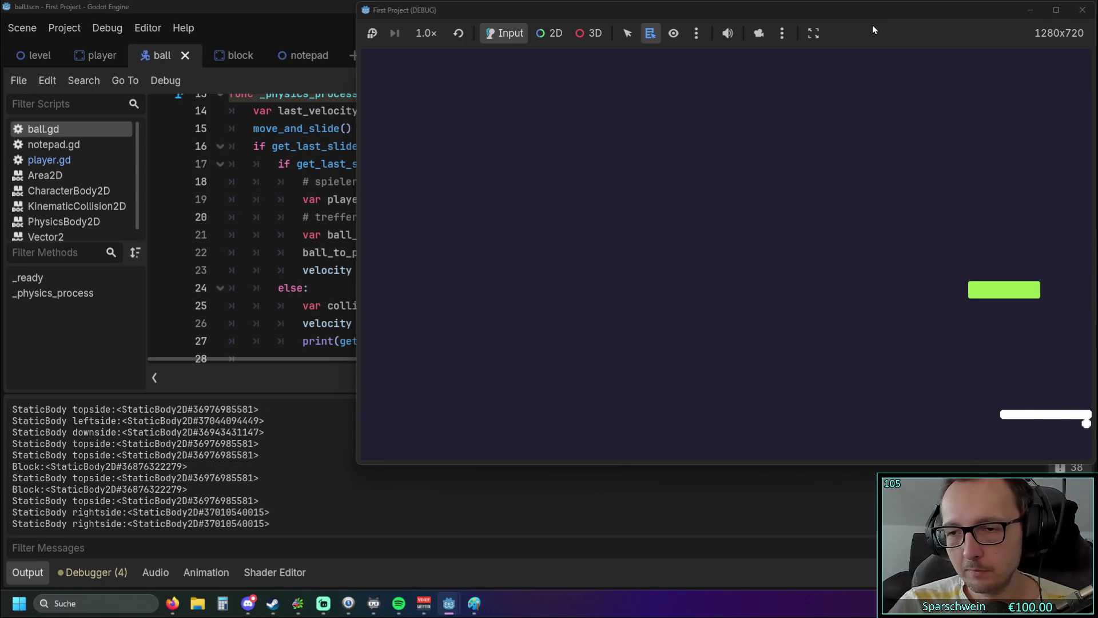
{"action": "key", "text": "Left"}
{"action": "key", "text": "Left"}
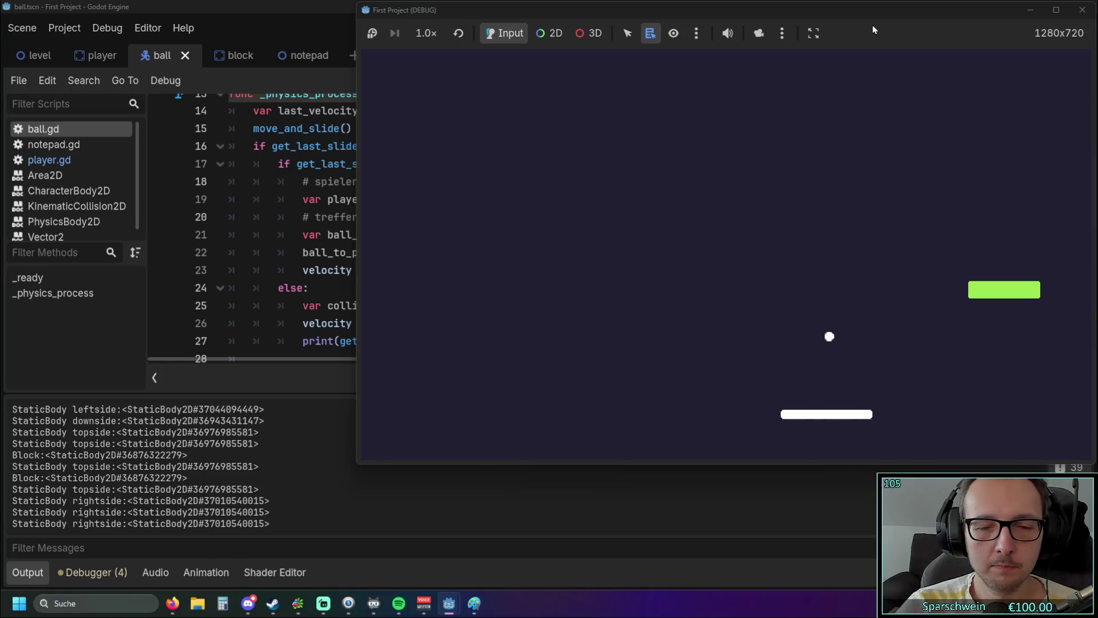
{"action": "left_click", "coordinate": [1081, 10]}
- Dismiss the documentation popup in ball.gd and relaunch the game with Run Project
{"action": "mouse_move", "coordinate": [694, 244]}
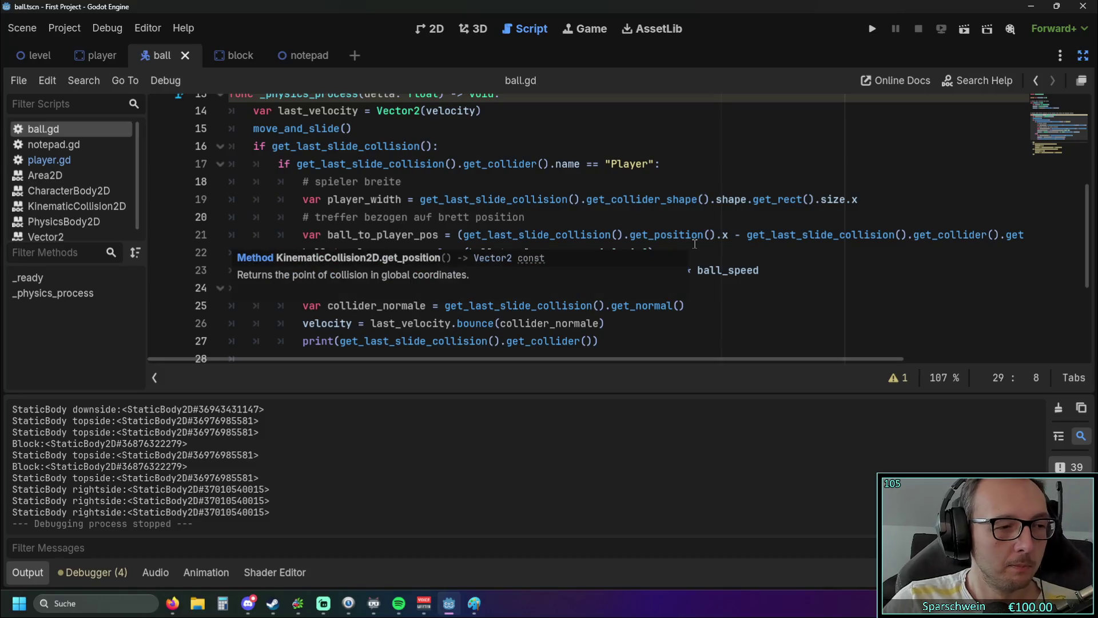
{"action": "left_click", "coordinate": [704, 330]}
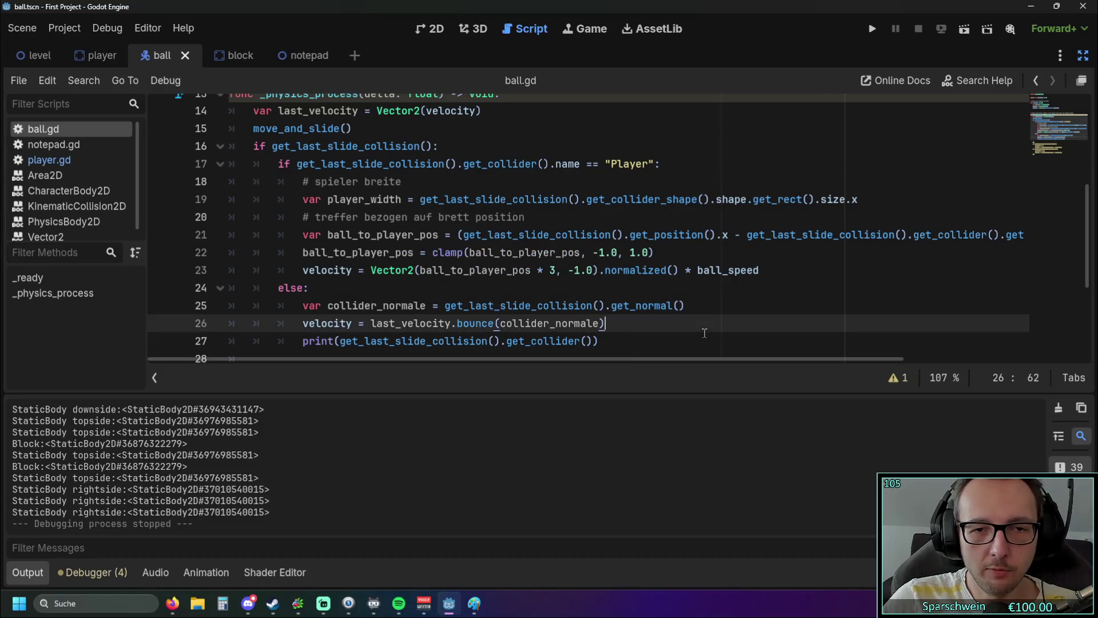
{"action": "left_click", "coordinate": [872, 28]}
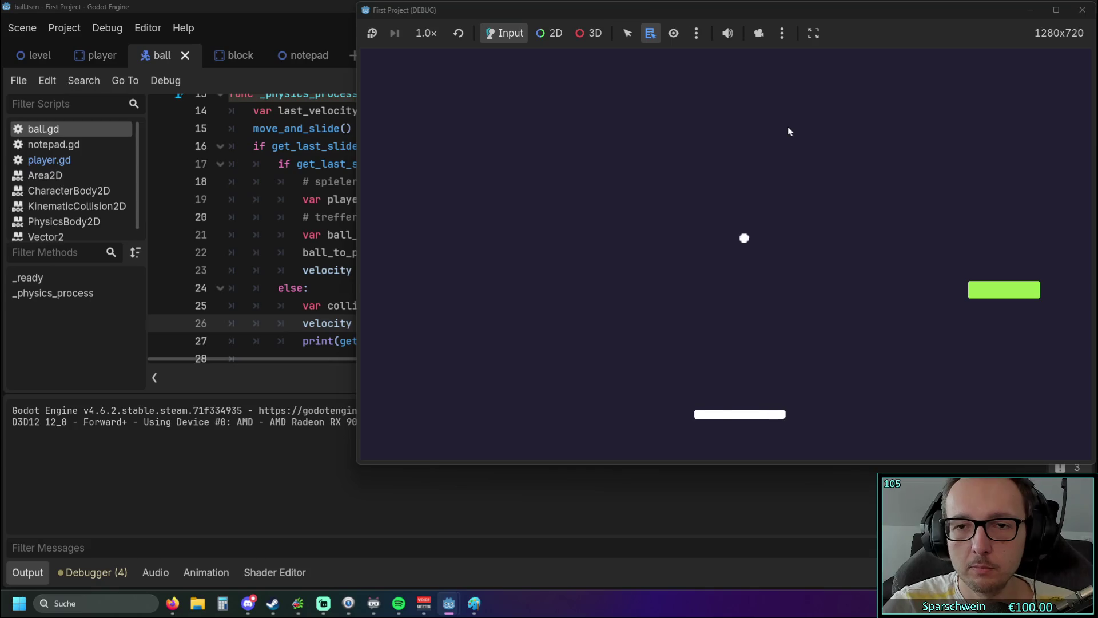
- Track the ball with the paddle using the arrow keys, watching how it bounces
{"action": "key", "text": "Right"}
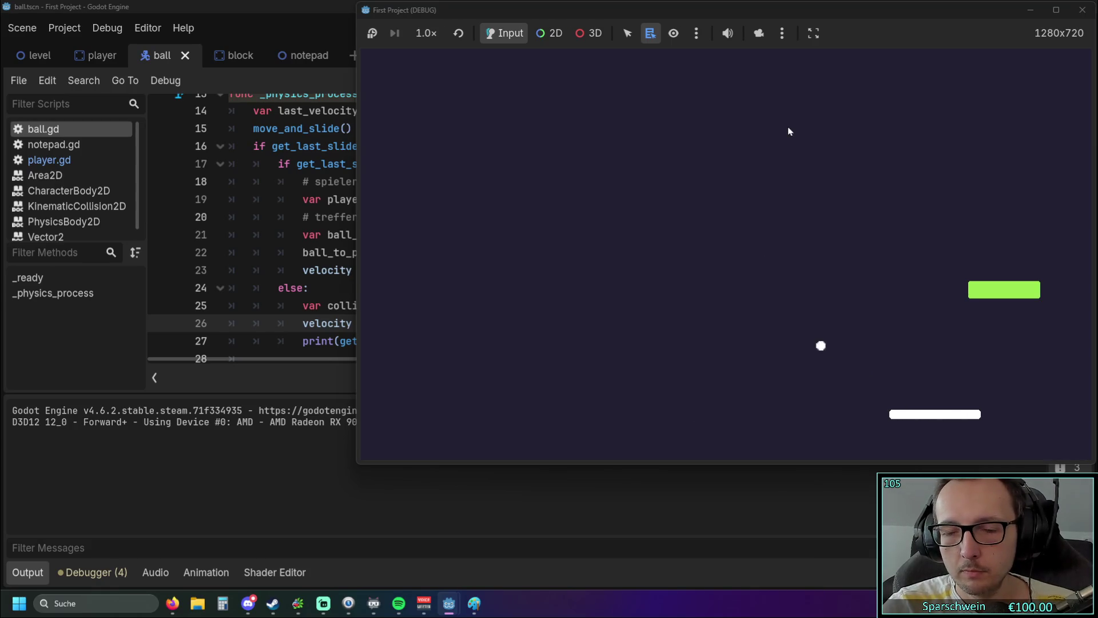
{"action": "key", "text": "Left"}
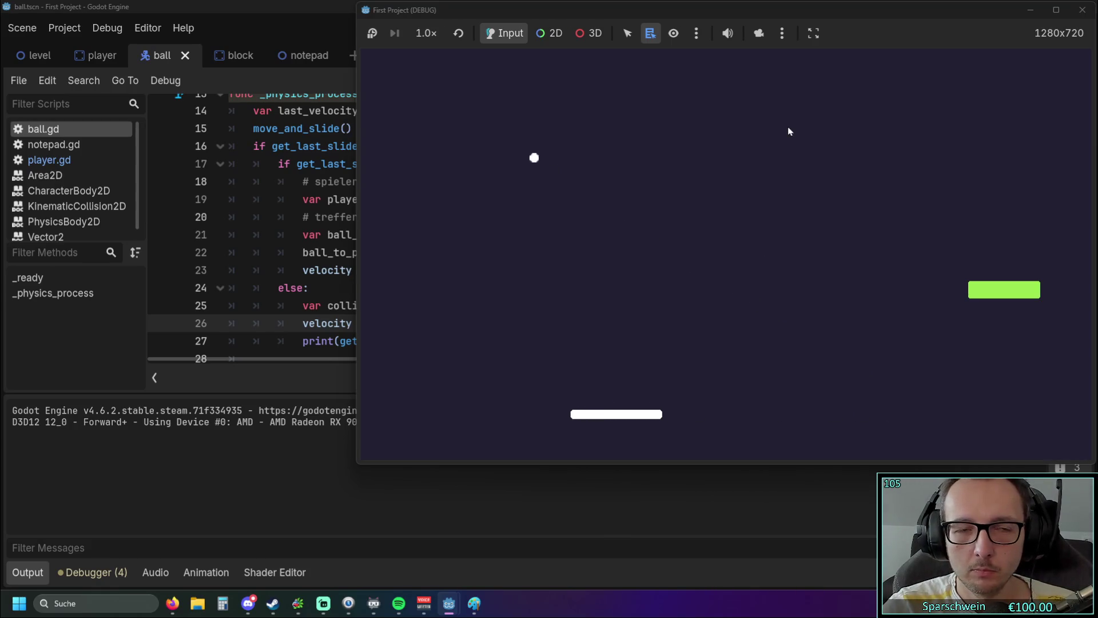
{"action": "key", "text": "Right"}
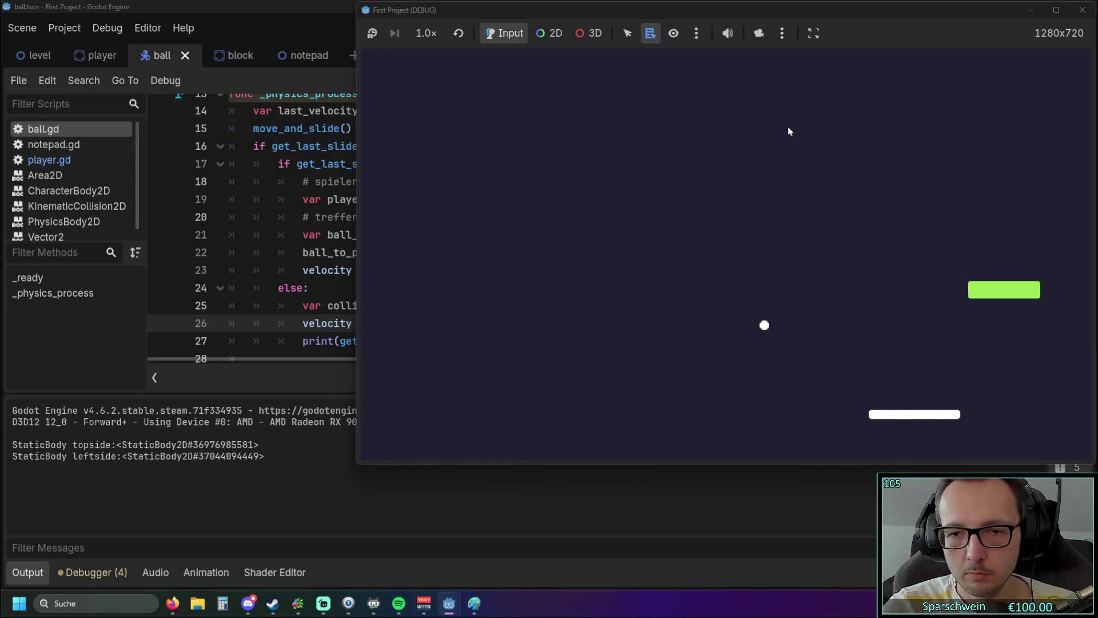
{"action": "key", "text": "Right"}
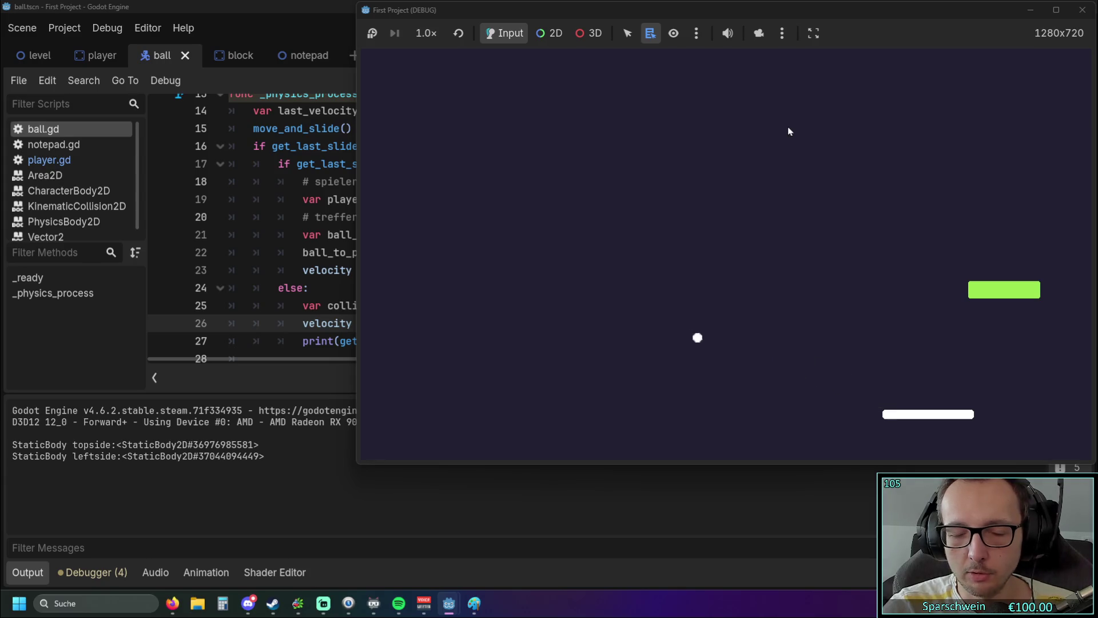
{"action": "key", "text": "Left"}
{"action": "key", "text": "Left"}
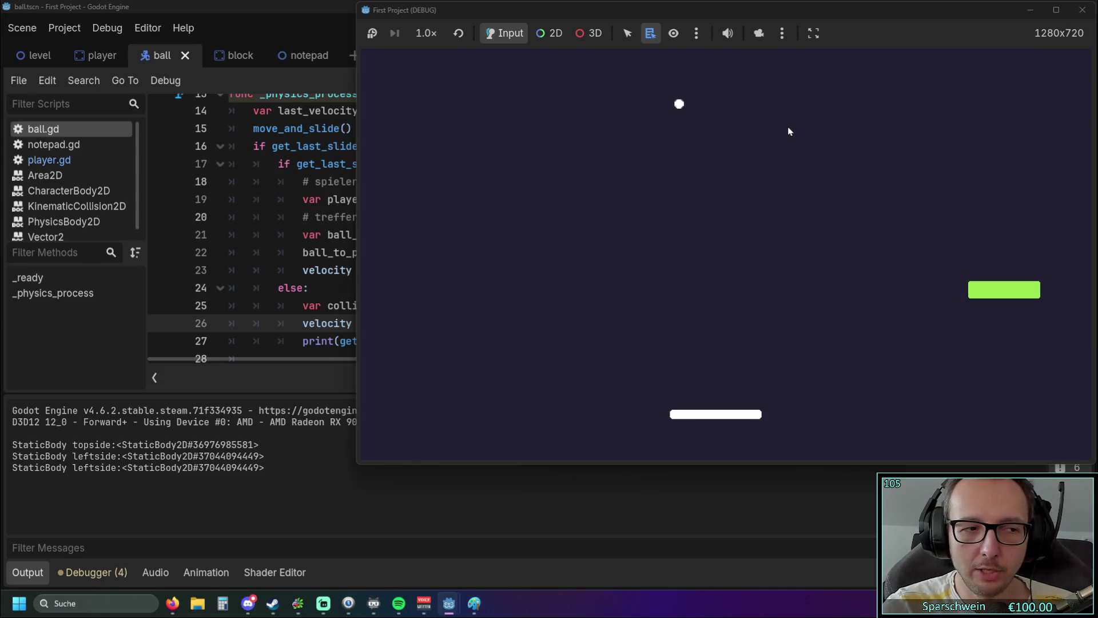
{"action": "key", "text": "Left"}
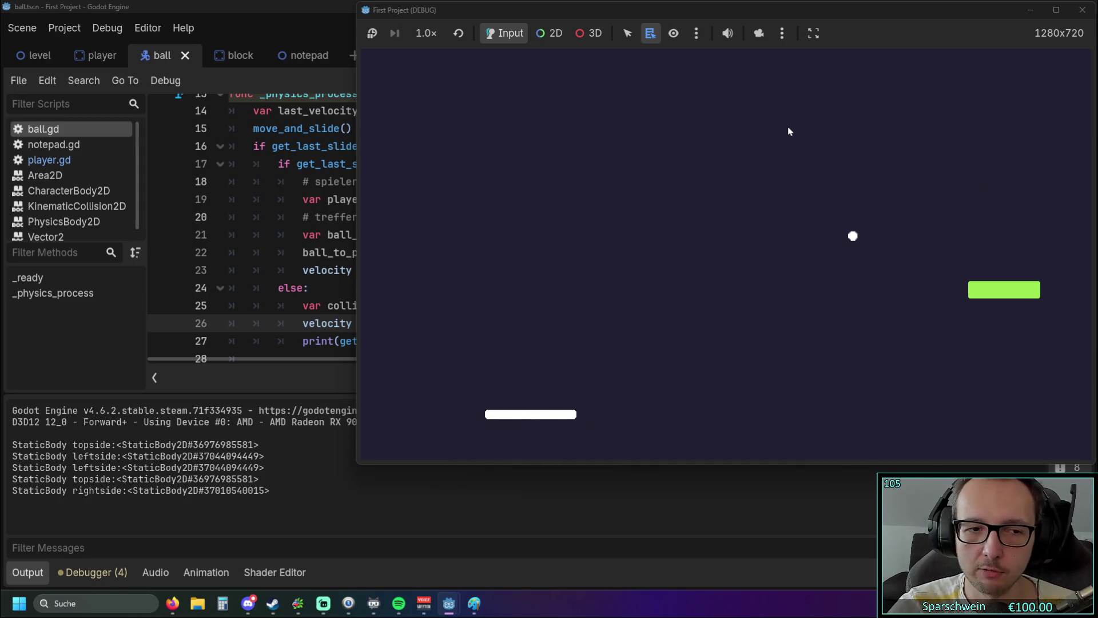
{"action": "key", "text": "Left"}
{"action": "key", "text": "Left"}
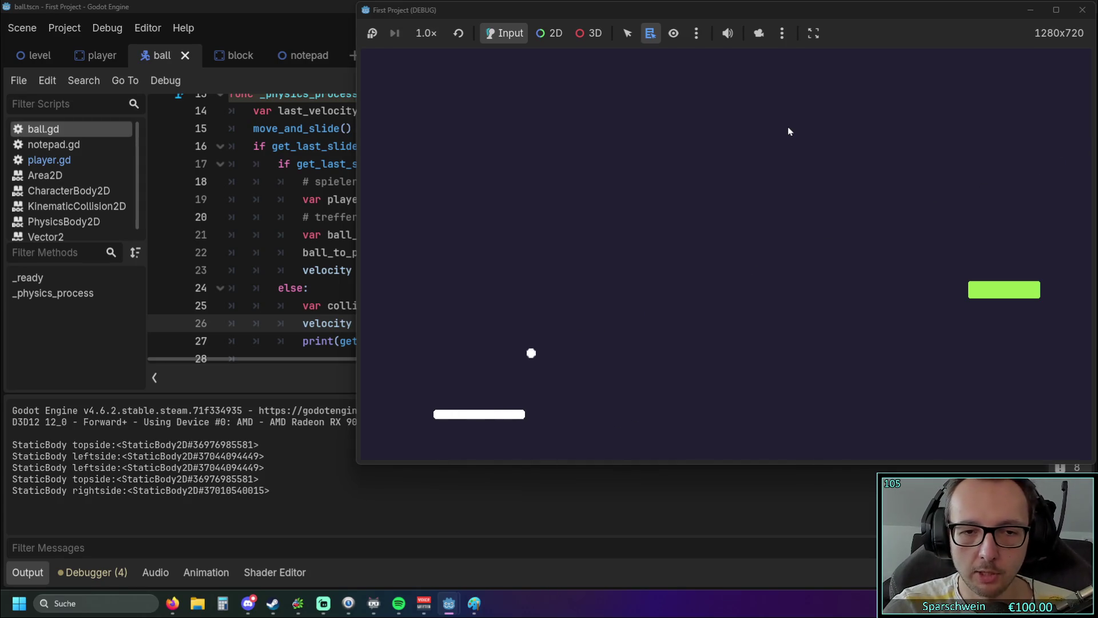
{"action": "key", "text": "Right"}
{"action": "key", "text": "Right"}
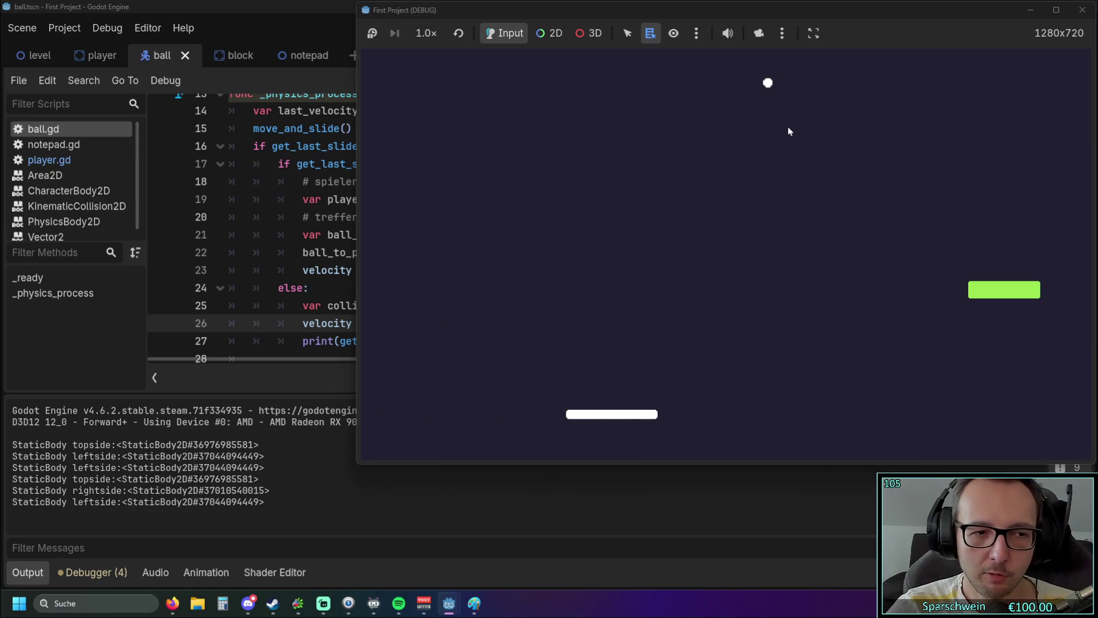
{"action": "key", "text": "Right"}
{"action": "key", "text": "Right"}
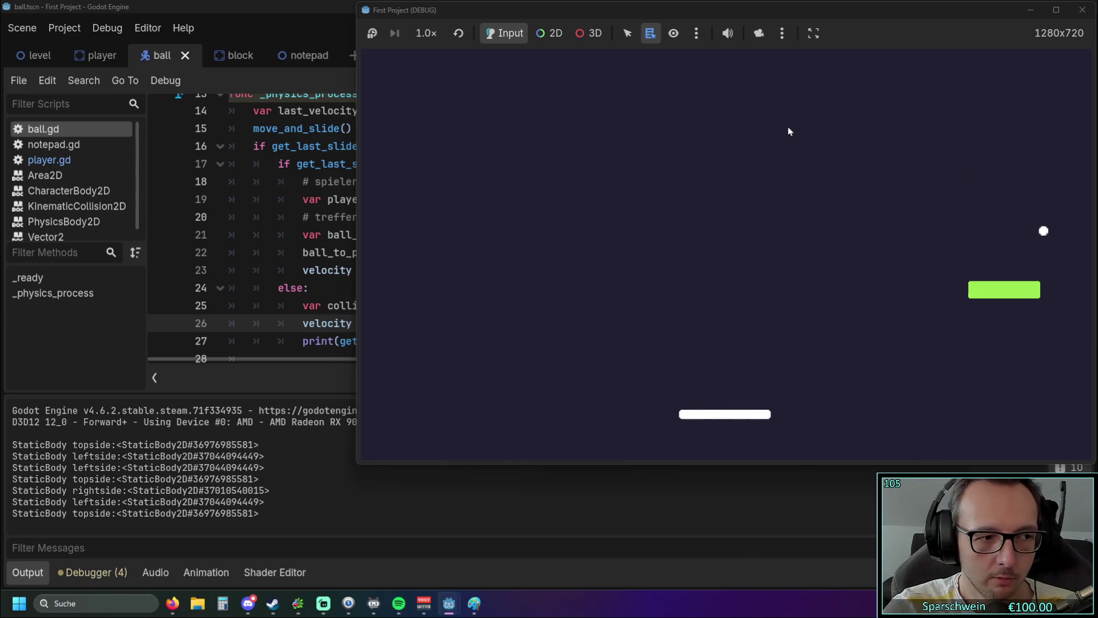
{"action": "key", "text": "Right"}
{"action": "key", "text": "Right"}
{"action": "key", "text": "Left"}
{"action": "key", "text": "Right"}
{"action": "key", "text": "Left"}
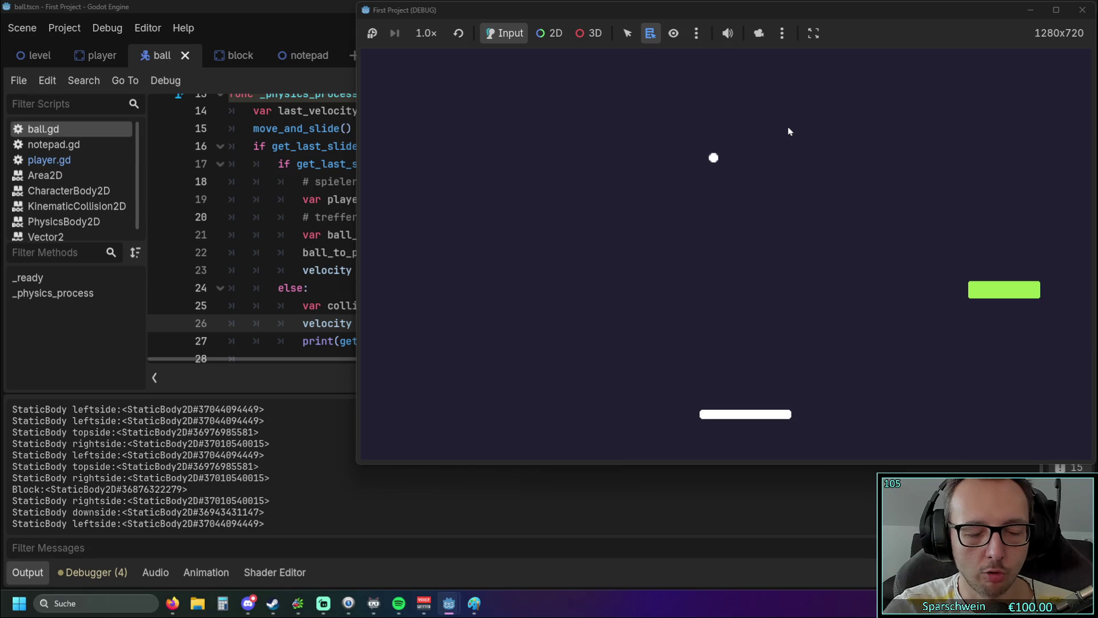
{"action": "key", "text": "Right"}
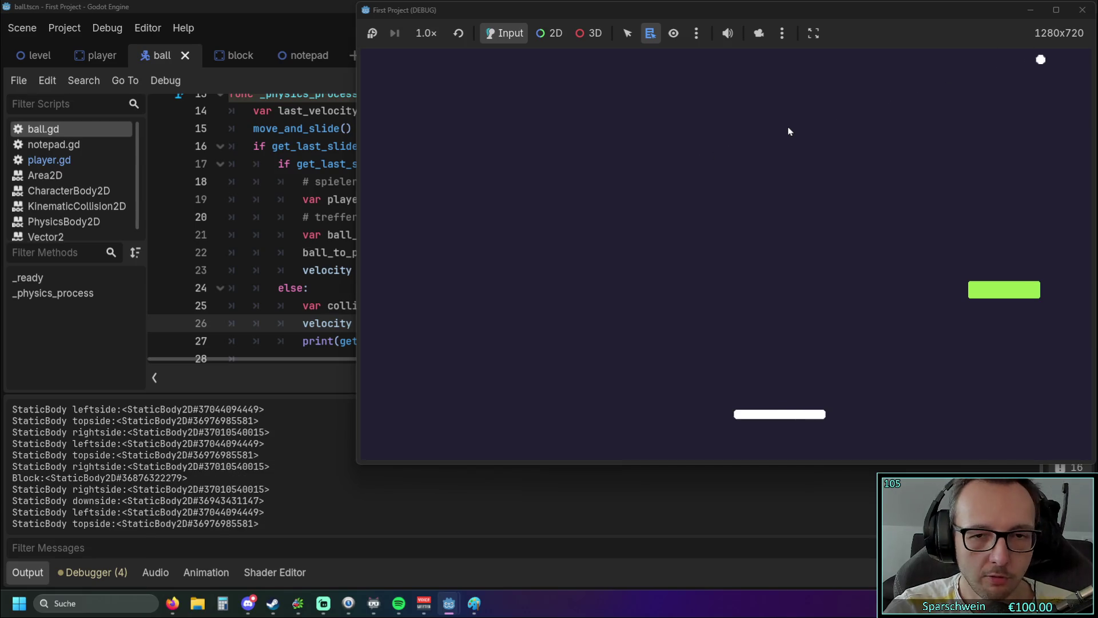
{"action": "key", "text": "Left"}
{"action": "key", "text": "Left"}
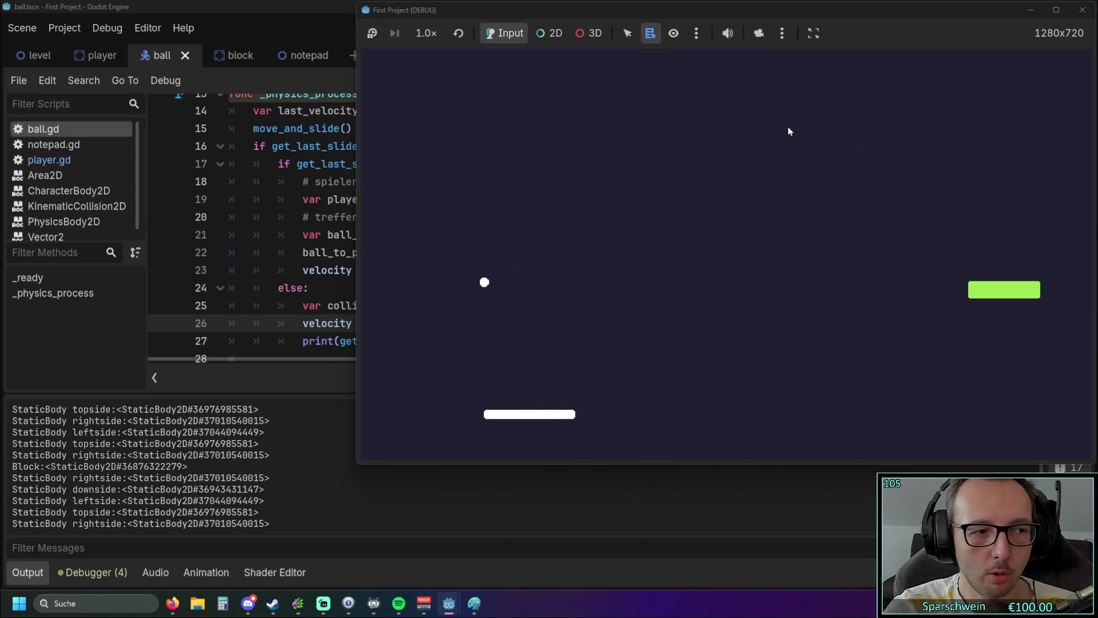
{"action": "key", "text": "Right"}
{"action": "key", "text": "Right"}
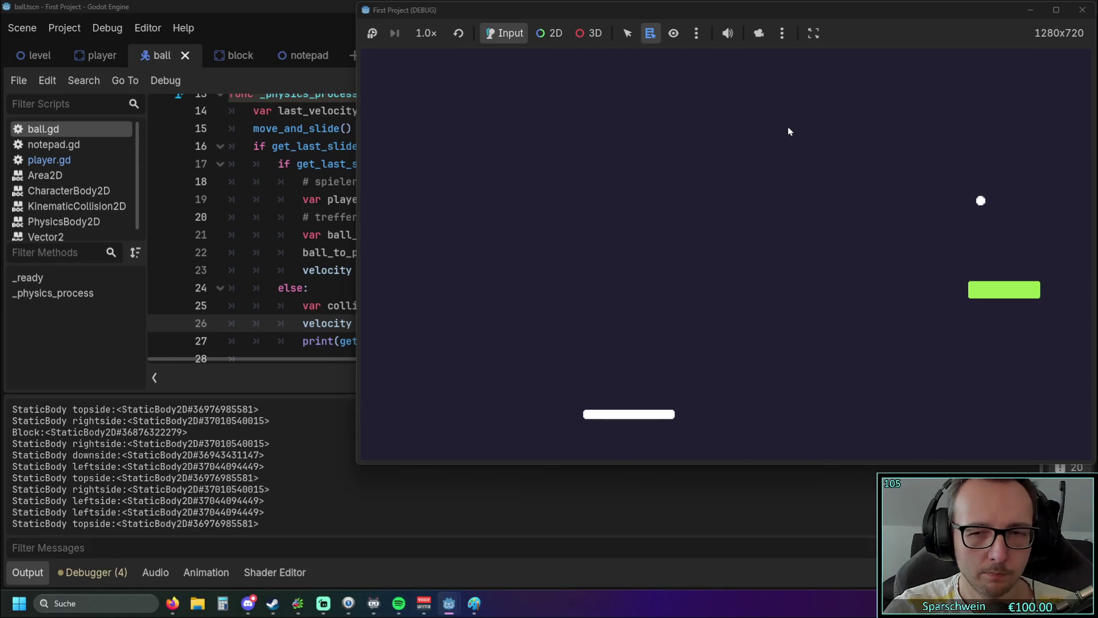
- Keep the ball bouncing off the paddle, then close the debug window to stop the game
{"action": "key", "text": "Right"}
{"action": "key", "text": "Right"}
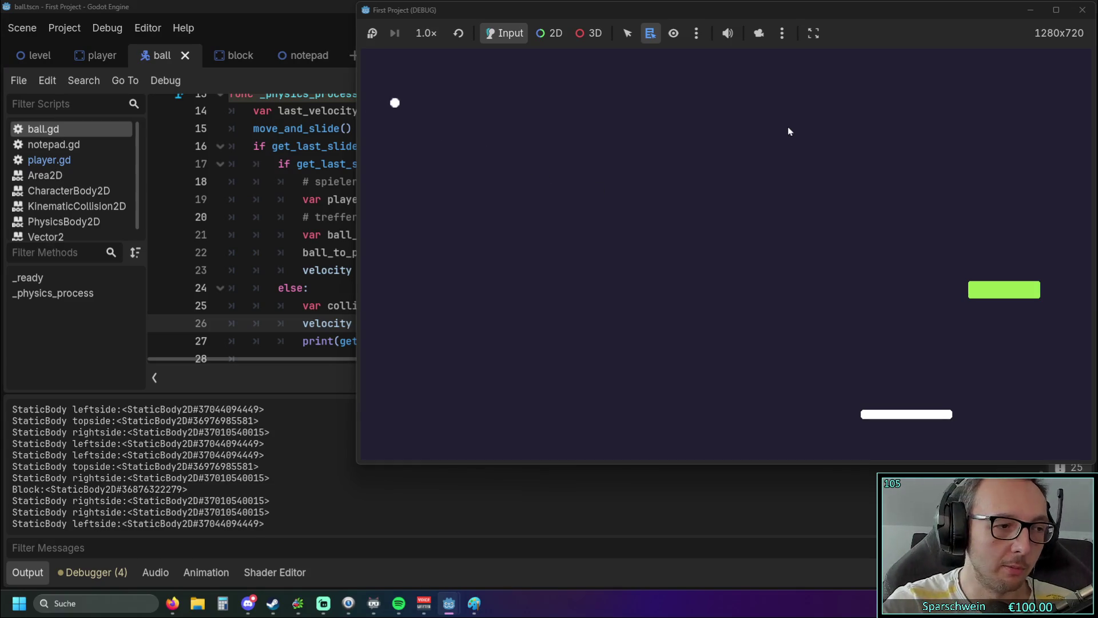
{"action": "key", "text": "Right"}
{"action": "key", "text": "Left"}
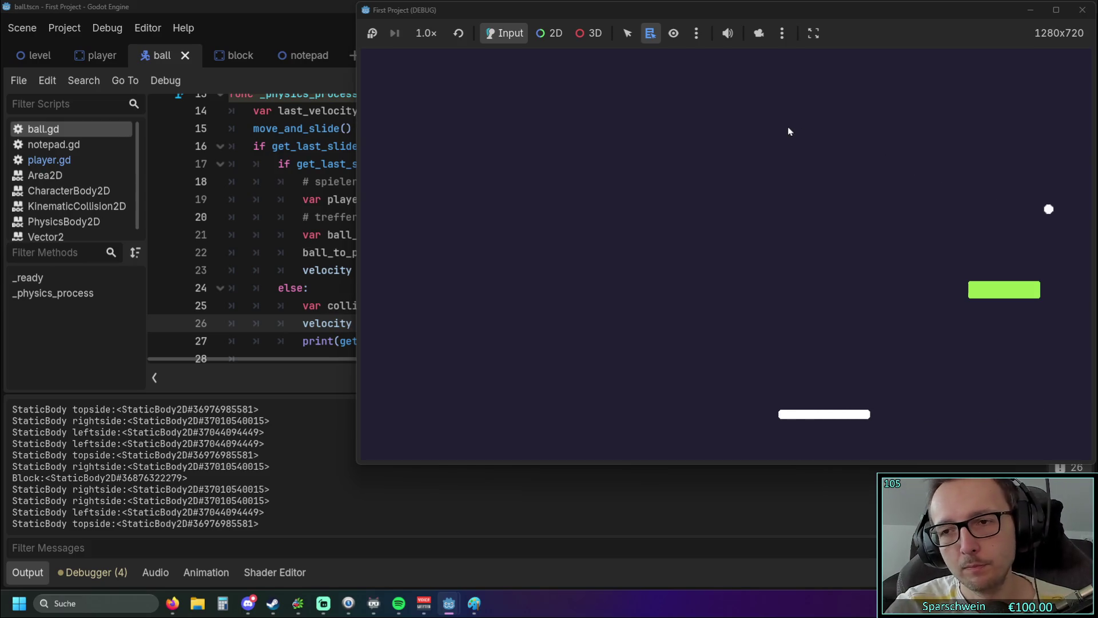
{"action": "key", "text": "Left"}
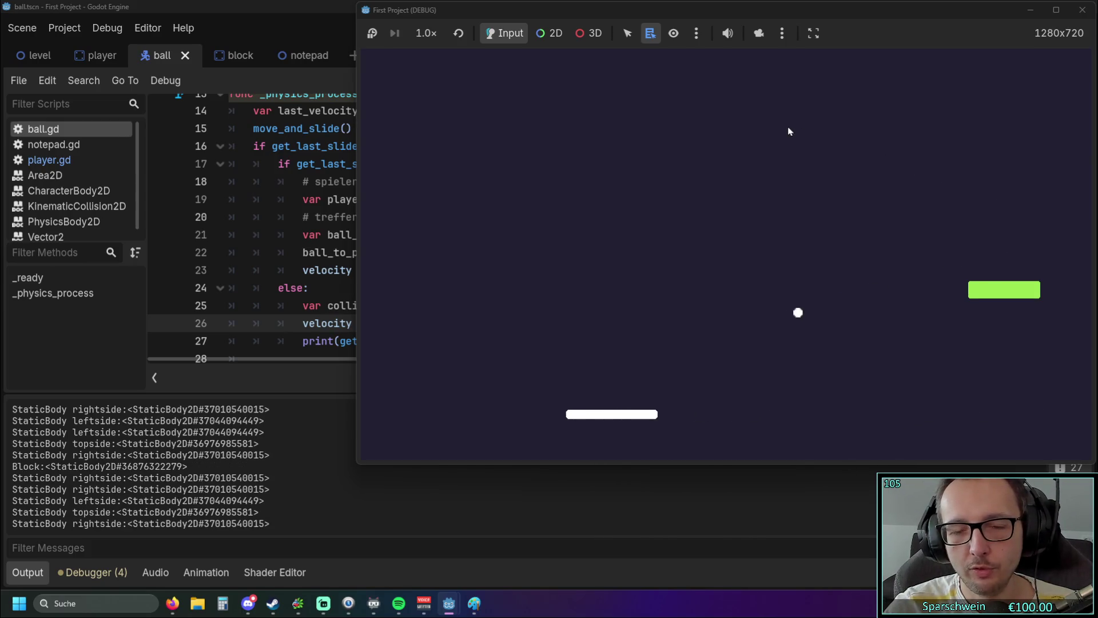
{"action": "key", "text": "Left"}
{"action": "key", "text": "Right"}
{"action": "key", "text": "Right"}
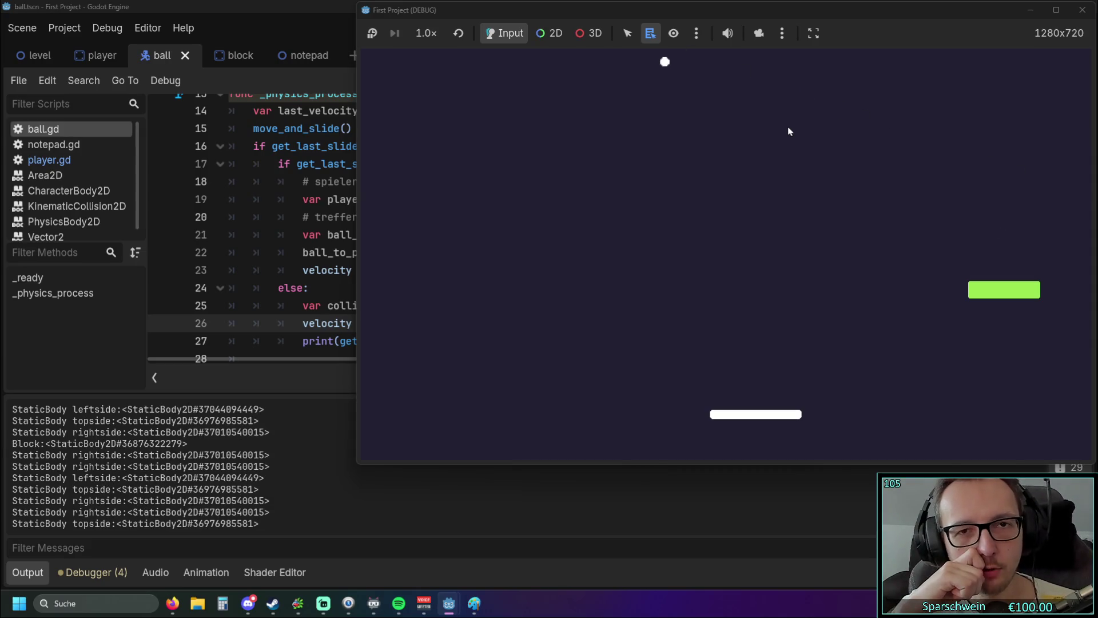
{"action": "key", "text": "Right"}
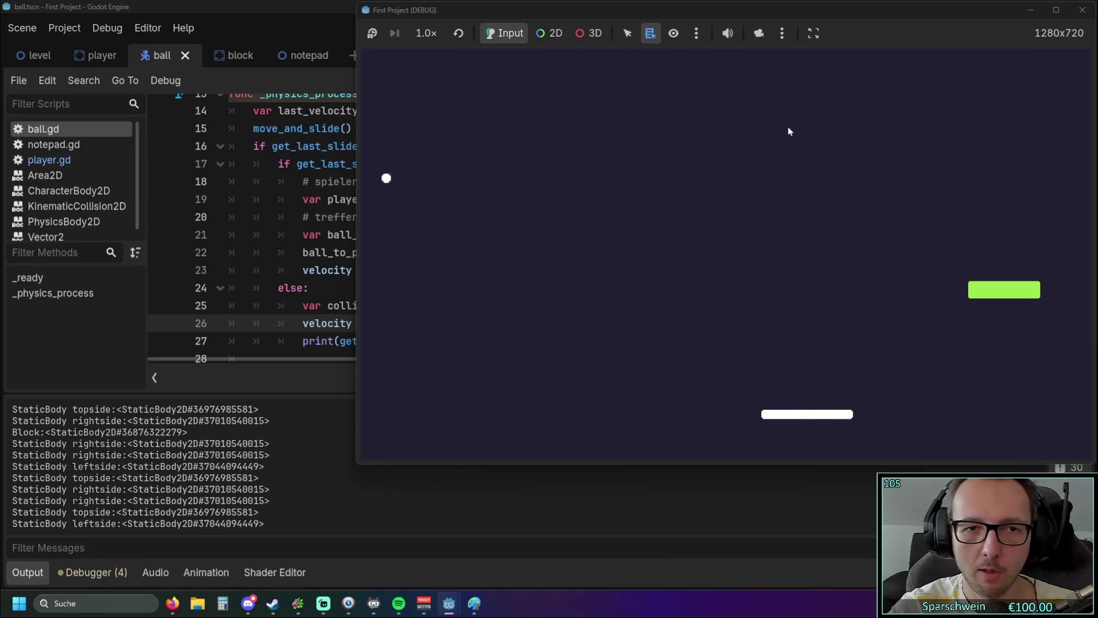
{"action": "key", "text": "Right"}
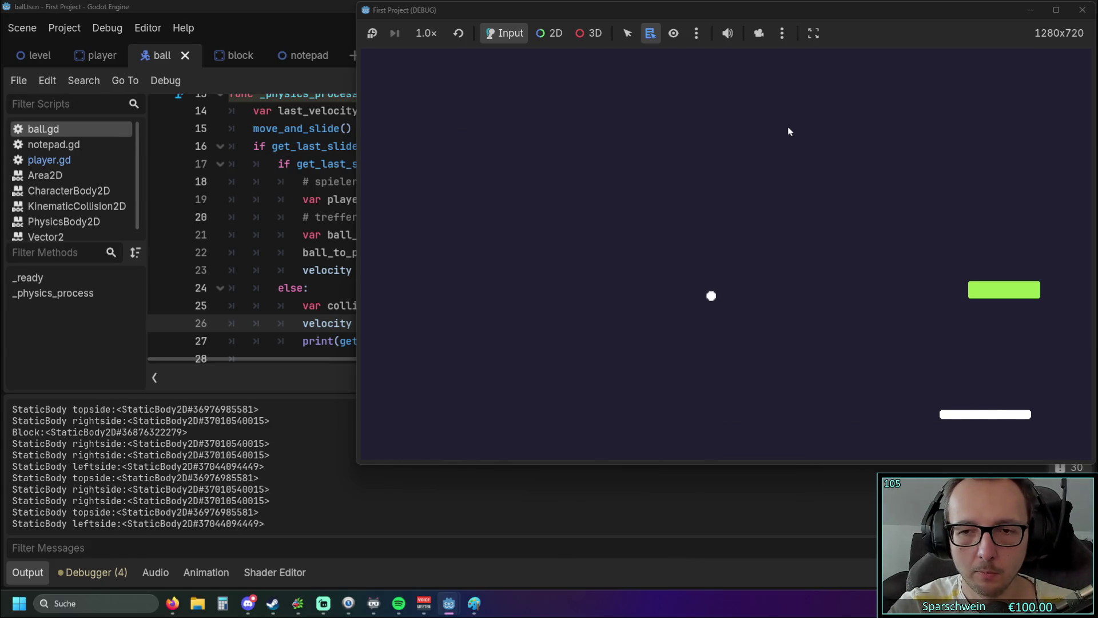
{"action": "key", "text": "Right"}
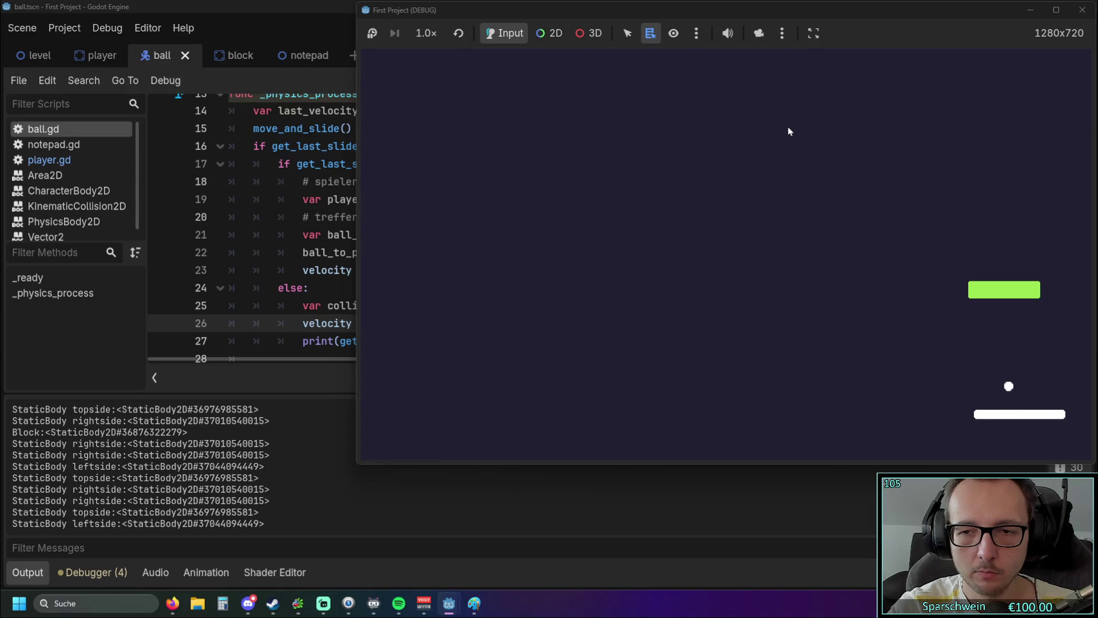
{"action": "key", "text": "Left"}
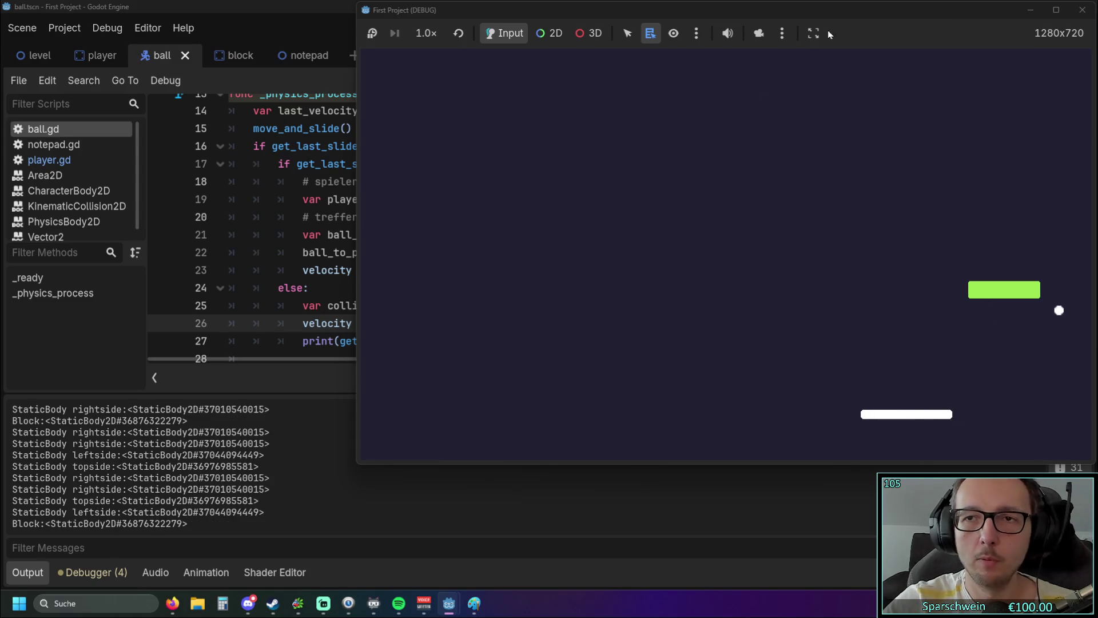
{"action": "left_click", "coordinate": [1082, 9]}
- Review lines 26–28 of ball.gd, selecting the bounce and print lines
{"action": "scroll", "coordinate": [474, 254], "scroll_direction": "up", "scroll_amount": 2}
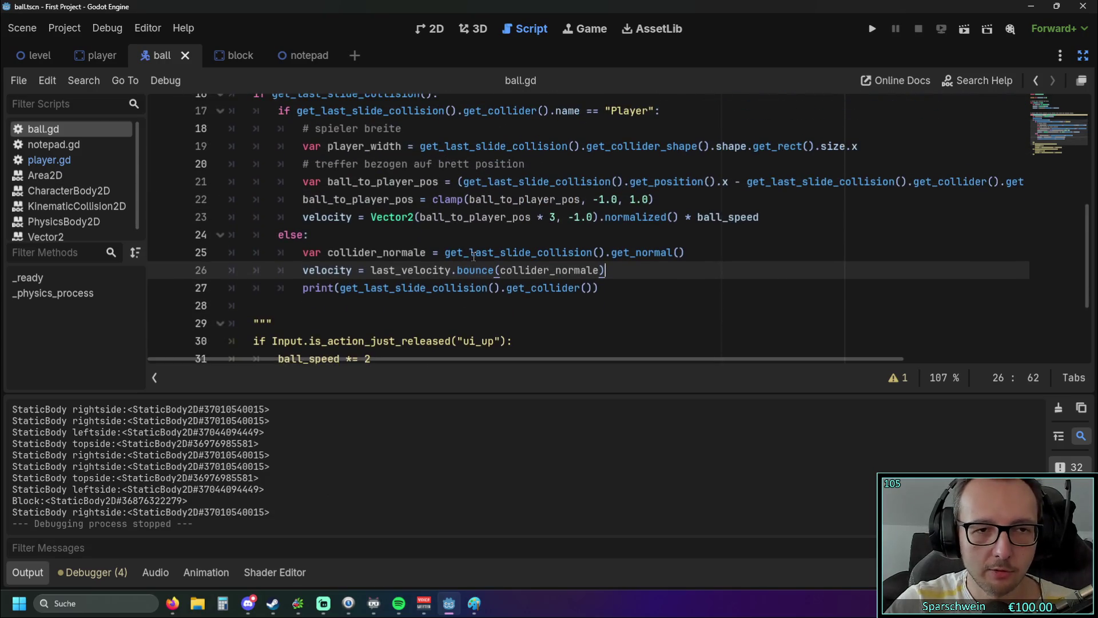
{"action": "scroll", "coordinate": [474, 254], "scroll_direction": "down", "scroll_amount": 1}
{"action": "left_click", "coordinate": [400, 310]}
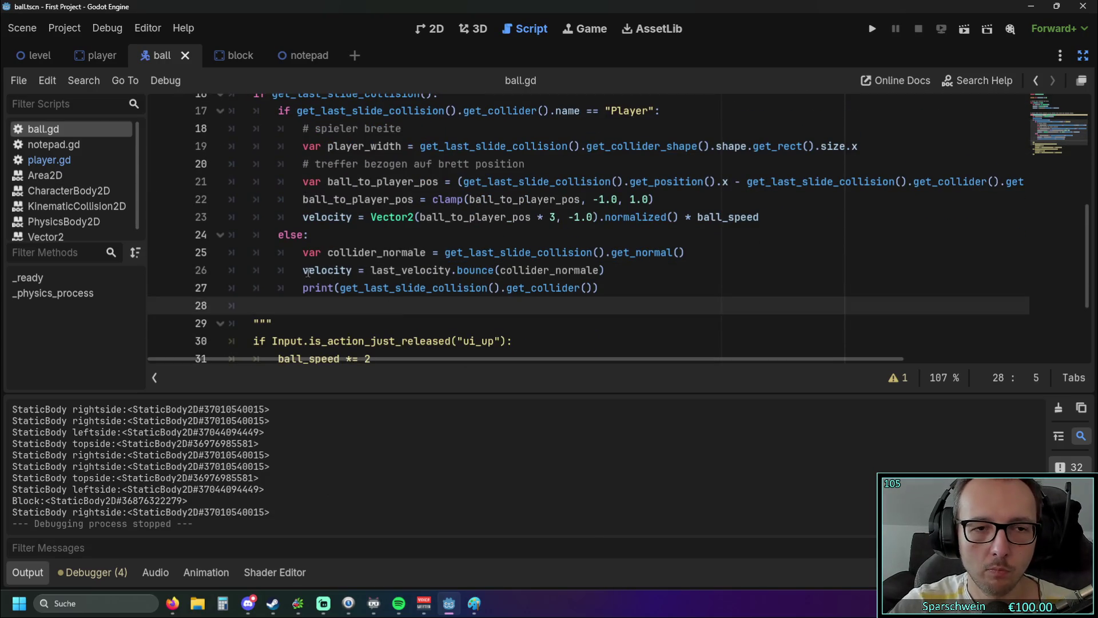
{"action": "mouse_move", "coordinate": [303, 270]}
{"action": "left_mouse_down"}
{"action": "mouse_move", "coordinate": [526, 270]}
{"action": "mouse_move", "coordinate": [609, 293]}
{"action": "left_mouse_up"}
{"action": "left_click", "coordinate": [633, 302]}
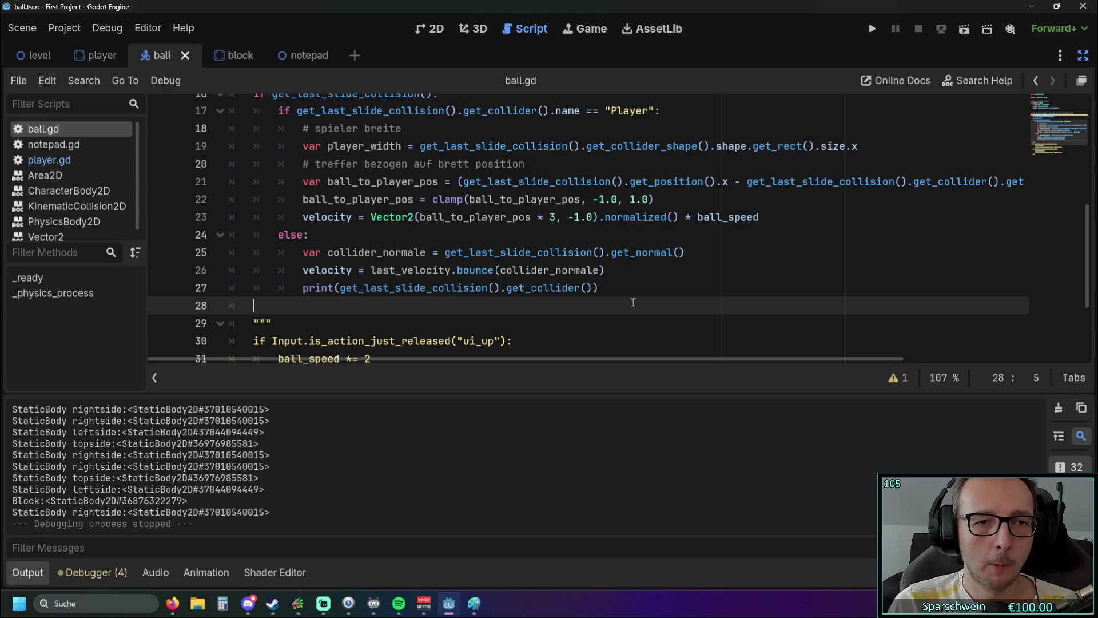
- Inspect the line 23 velocity formula and its else branch, then switch to the Paint sketch
{"action": "scroll", "coordinate": [633, 302], "scroll_direction": "up", "scroll_amount": 1}
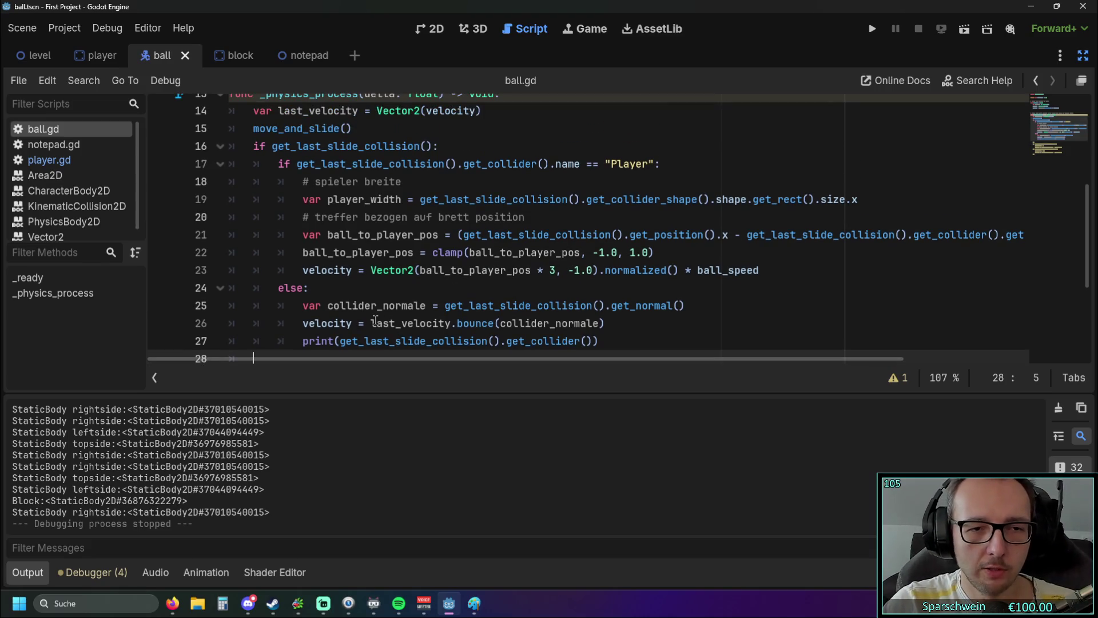
{"action": "left_click_drag", "start_coordinate": [371, 323], "coordinate": [449, 323]}
{"action": "left_click", "coordinate": [410, 272]}
{"action": "left_click_drag", "start_coordinate": [369, 270], "coordinate": [540, 270]}
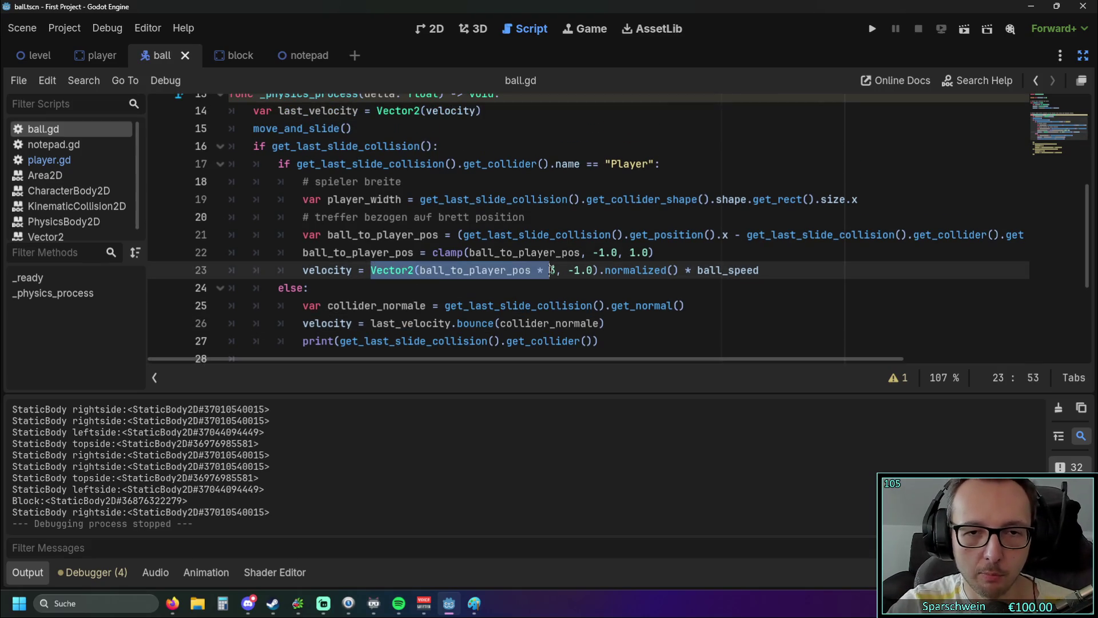
{"action": "left_click", "coordinate": [572, 286]}
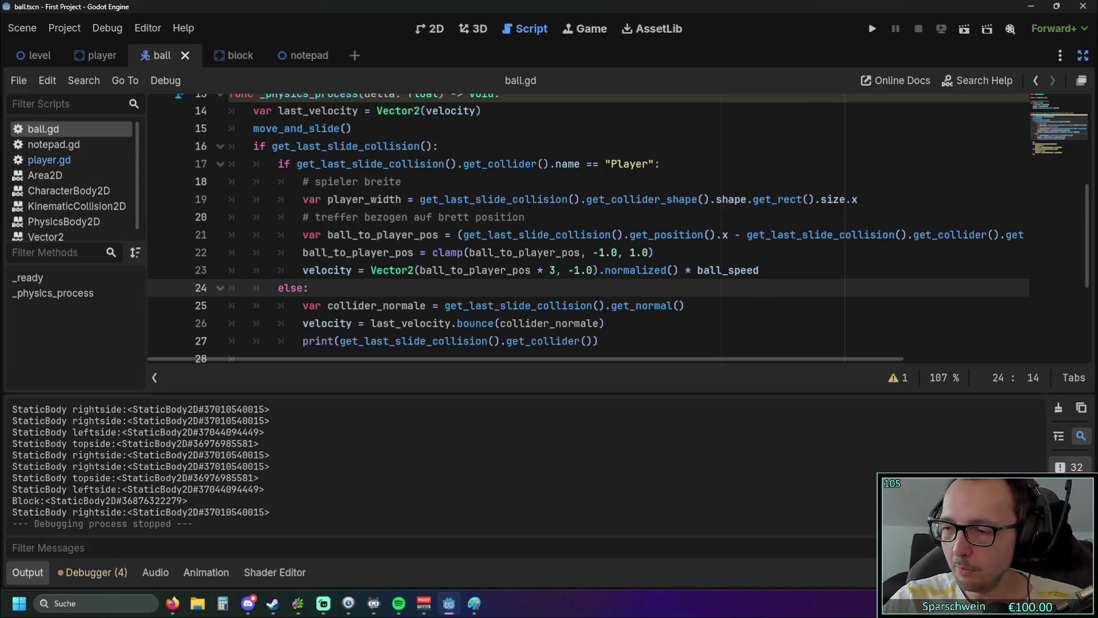
{"action": "key", "text": "alt+Tab"}
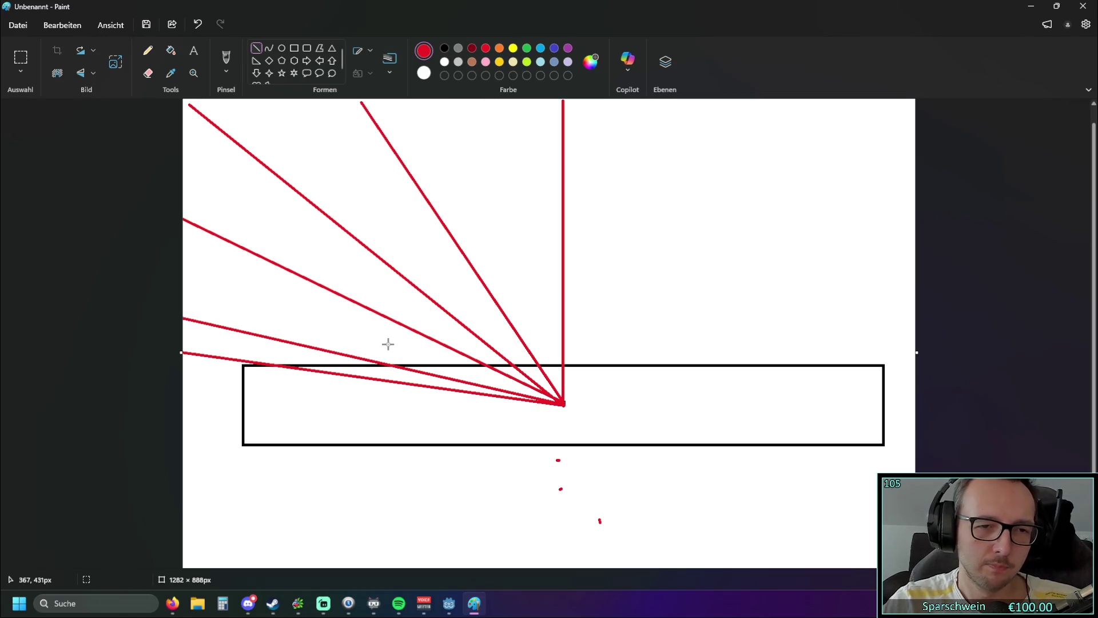
- Pick light blue as Paint's drawing colour after briefly trying a darker blue
{"action": "left_click", "coordinate": [540, 49]}
{"action": "left_click", "coordinate": [554, 48]}
{"action": "left_click", "coordinate": [540, 48]}
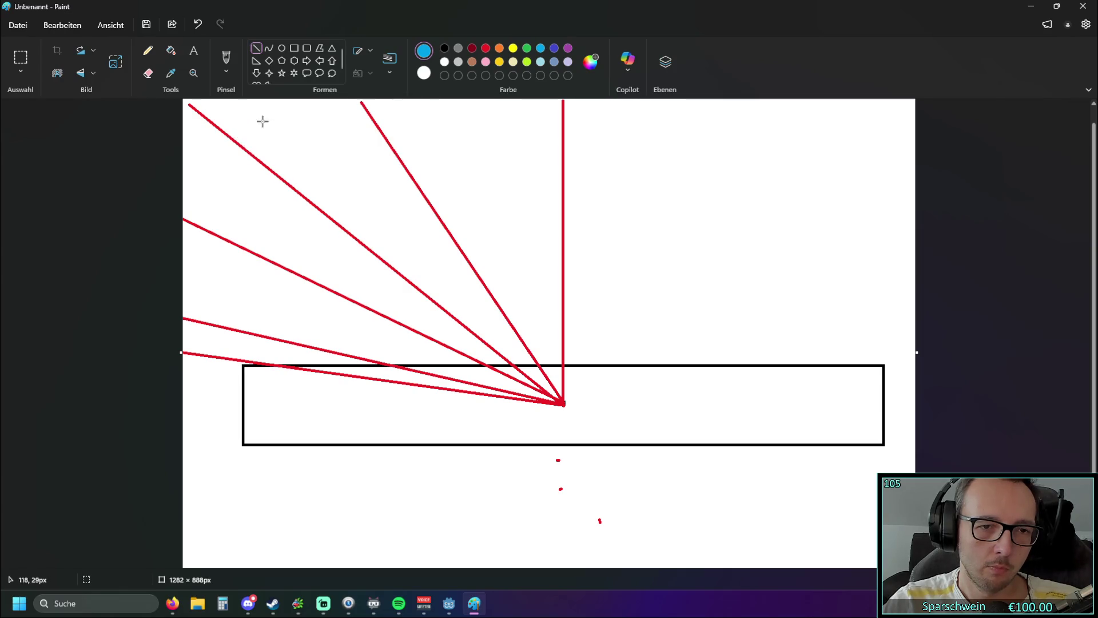
- Draw a light-blue line from the canvas top down to the paddle's top edge, then minimize Paint
{"action": "left_click", "coordinate": [298, 118]}
{"action": "mouse_move", "coordinate": [298, 118]}
{"action": "left_mouse_down"}
{"action": "mouse_move", "coordinate": [368, 355]}
{"action": "mouse_move", "coordinate": [384, 363]}
{"action": "left_mouse_up"}
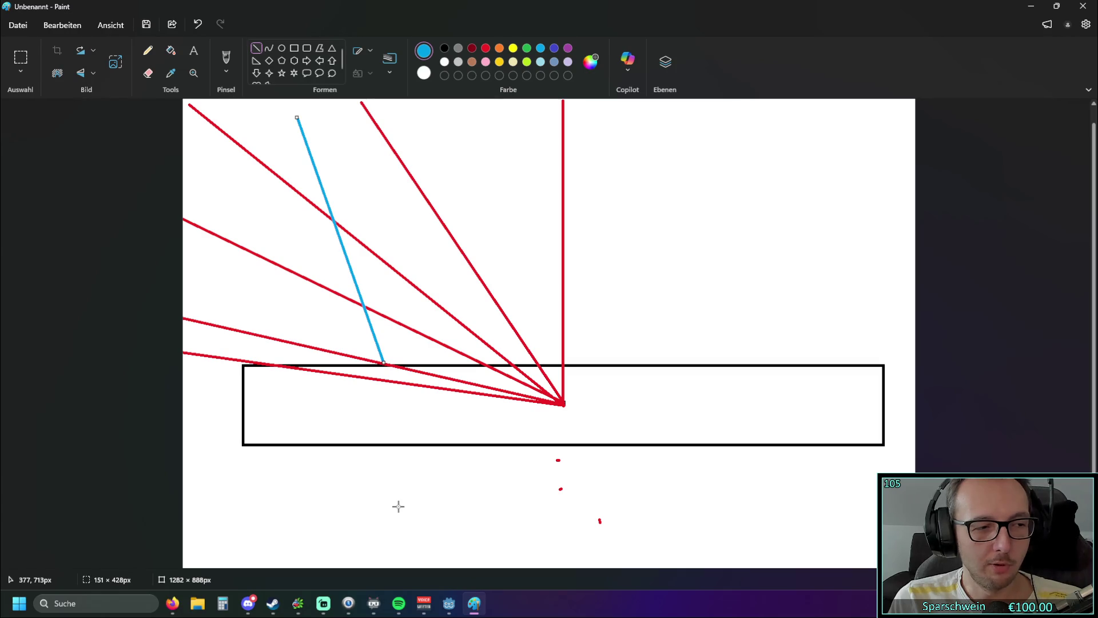
{"action": "left_click", "coordinate": [1031, 6]}
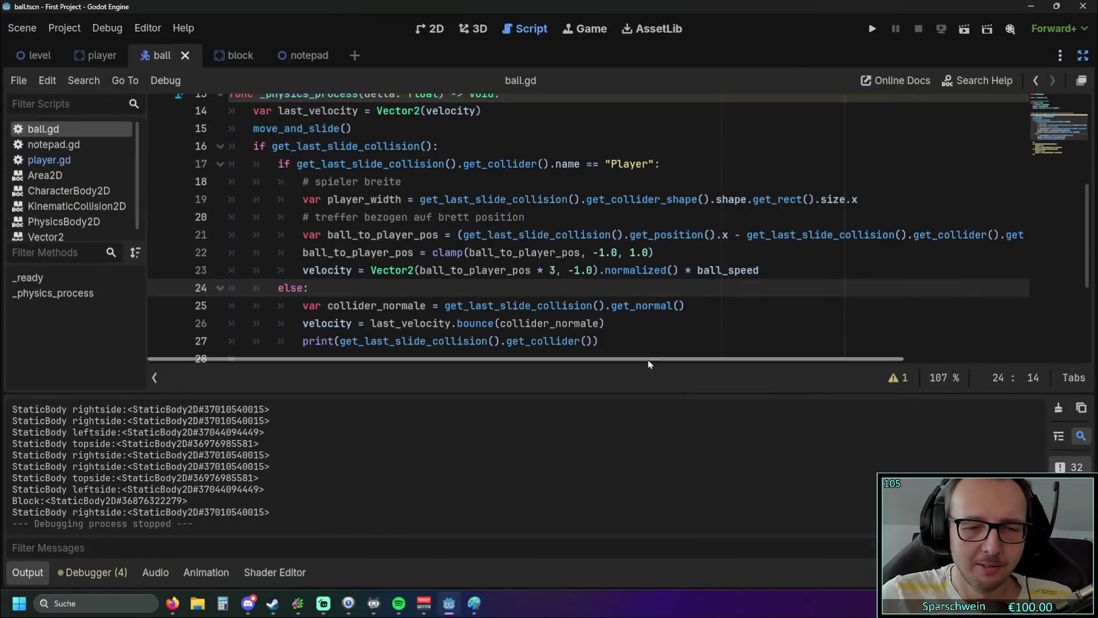
- Check the * 3 multiplier in line 23's ball_to_player_pos velocity formula, then return to Paint
{"action": "left_click", "coordinate": [554, 270]}
{"action": "scroll", "coordinate": [554, 280], "scroll_direction": "down", "scroll_amount": 1}
{"action": "scroll", "coordinate": [554, 288], "scroll_direction": "up", "scroll_amount": 1}
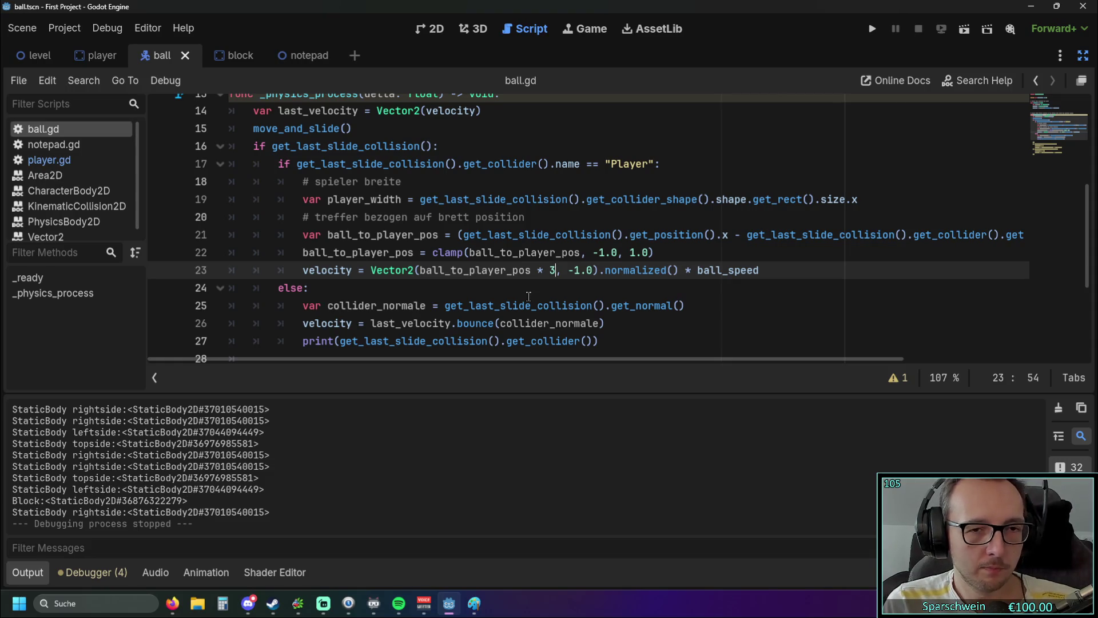
{"action": "key", "text": "alt+Tab"}
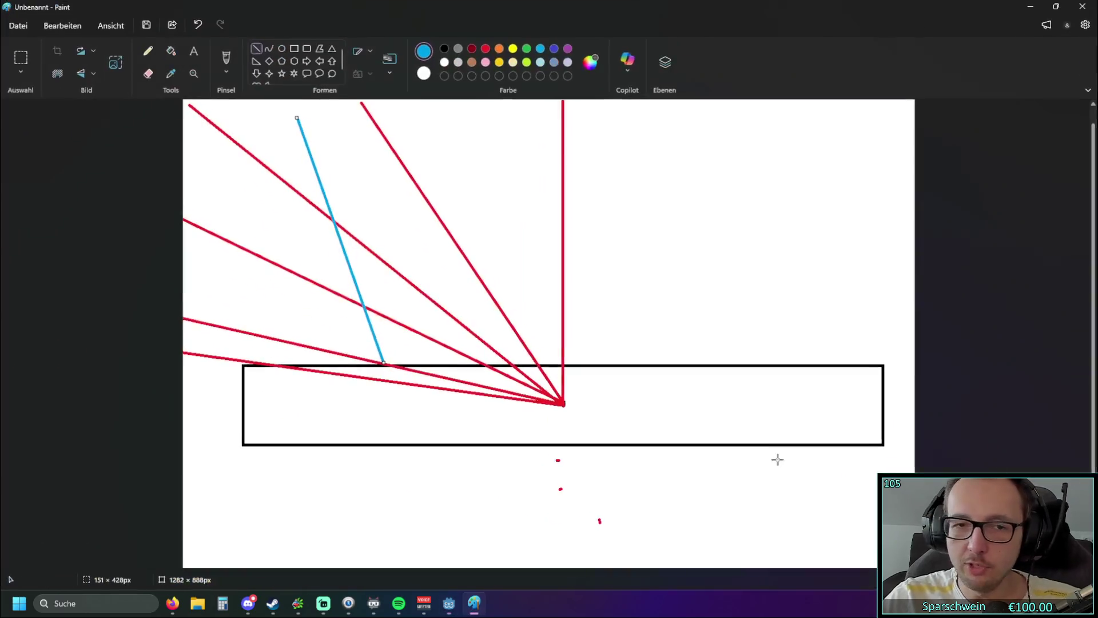
- Sketch a reflected line, undo both light-blue lines, then draw a new one onto the paddle's right half
{"action": "left_click", "coordinate": [375, 486]}
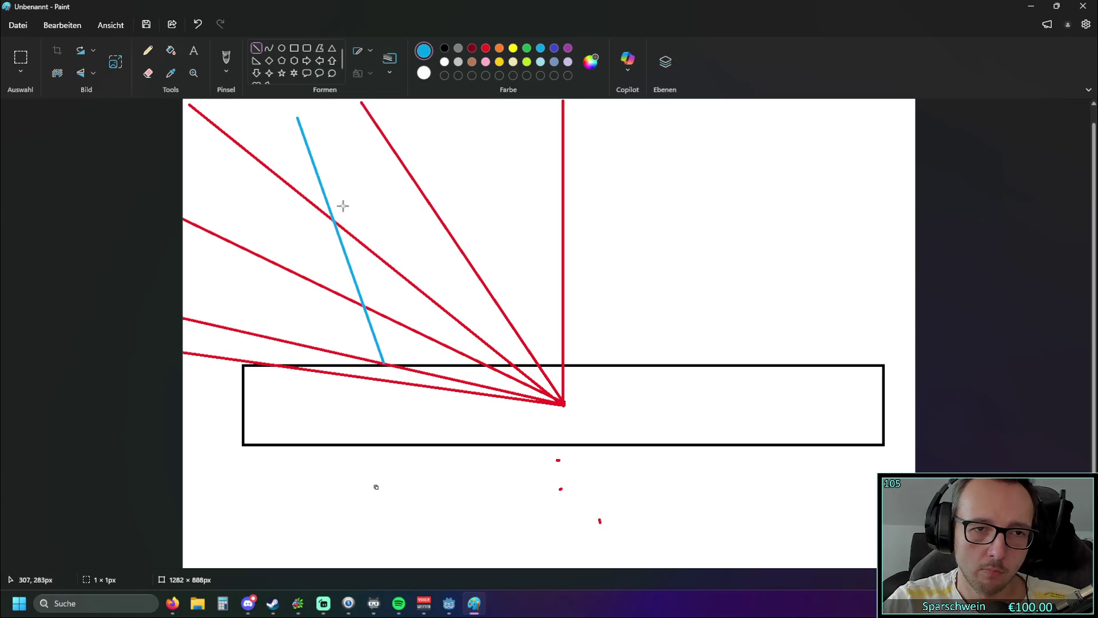
{"action": "mouse_move", "coordinate": [383, 364]}
{"action": "left_mouse_down"}
{"action": "mouse_move", "coordinate": [577, 137]}
{"action": "mouse_move", "coordinate": [440, 102]}
{"action": "mouse_move", "coordinate": [598, 214]}
{"action": "mouse_move", "coordinate": [356, 76]}
{"action": "mouse_move", "coordinate": [578, 286]}
{"action": "mouse_move", "coordinate": [331, 128]}
{"action": "mouse_move", "coordinate": [679, 326]}
{"action": "mouse_move", "coordinate": [490, 138]}
{"action": "mouse_move", "coordinate": [499, 133]}
{"action": "mouse_move", "coordinate": [700, 341]}
{"action": "mouse_move", "coordinate": [365, 103]}
{"action": "mouse_move", "coordinate": [691, 324]}
{"action": "mouse_move", "coordinate": [406, 120]}
{"action": "mouse_move", "coordinate": [378, 118]}
{"action": "mouse_move", "coordinate": [590, 319]}
{"action": "mouse_move", "coordinate": [377, 361]}
{"action": "mouse_move", "coordinate": [417, 123]}
{"action": "mouse_move", "coordinate": [452, 122]}
{"action": "left_mouse_up"}
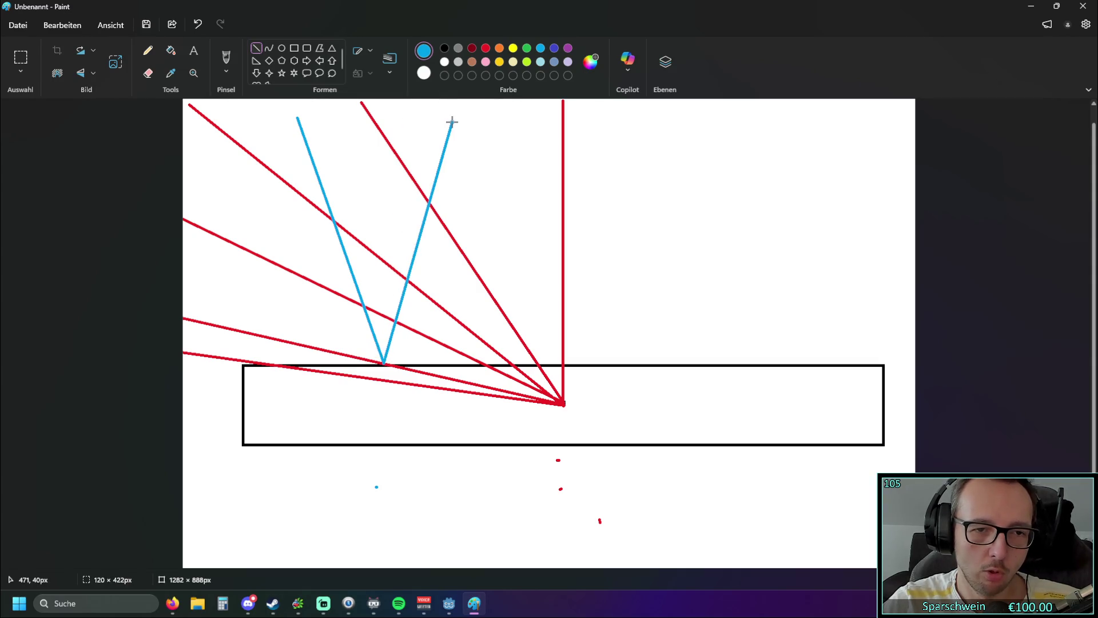
{"action": "left_click", "coordinate": [198, 25]}
{"action": "left_click", "coordinate": [196, 29]}
{"action": "mouse_move", "coordinate": [651, 159]}
{"action": "left_mouse_down"}
{"action": "mouse_move", "coordinate": [767, 290]}
{"action": "mouse_move", "coordinate": [792, 361]}
{"action": "mouse_move", "coordinate": [698, 356]}
{"action": "mouse_move", "coordinate": [949, 274]}
{"action": "mouse_move", "coordinate": [956, 311]}
{"action": "left_mouse_up"}
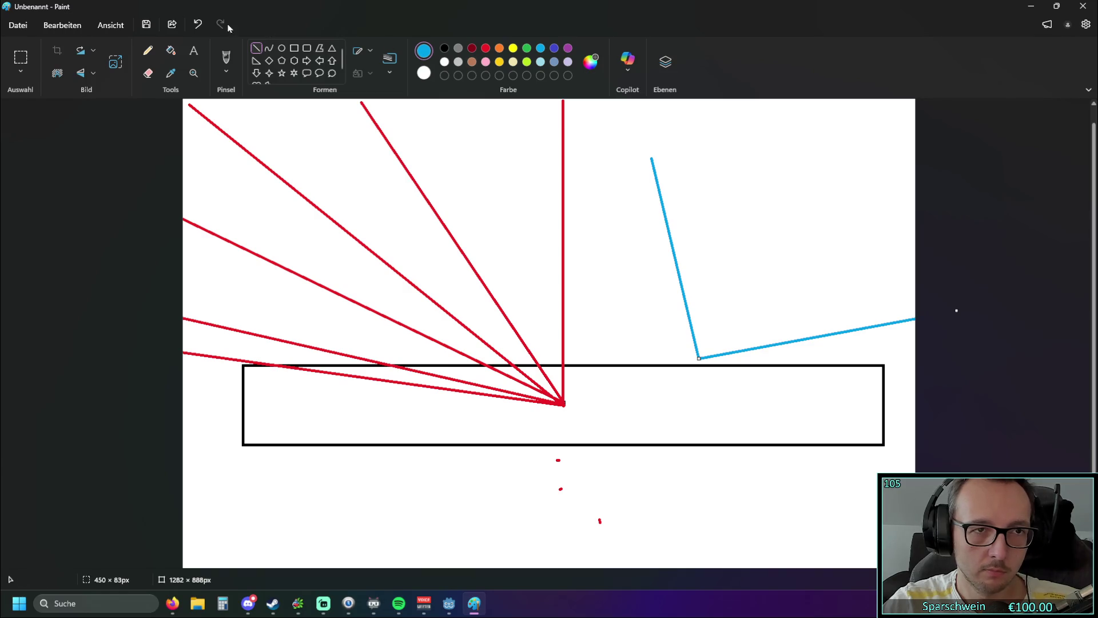
- Undo the new light-blue line segments and switch back to Godot's ball.gd
{"action": "left_click", "coordinate": [200, 27]}
{"action": "left_click", "coordinate": [200, 27]}
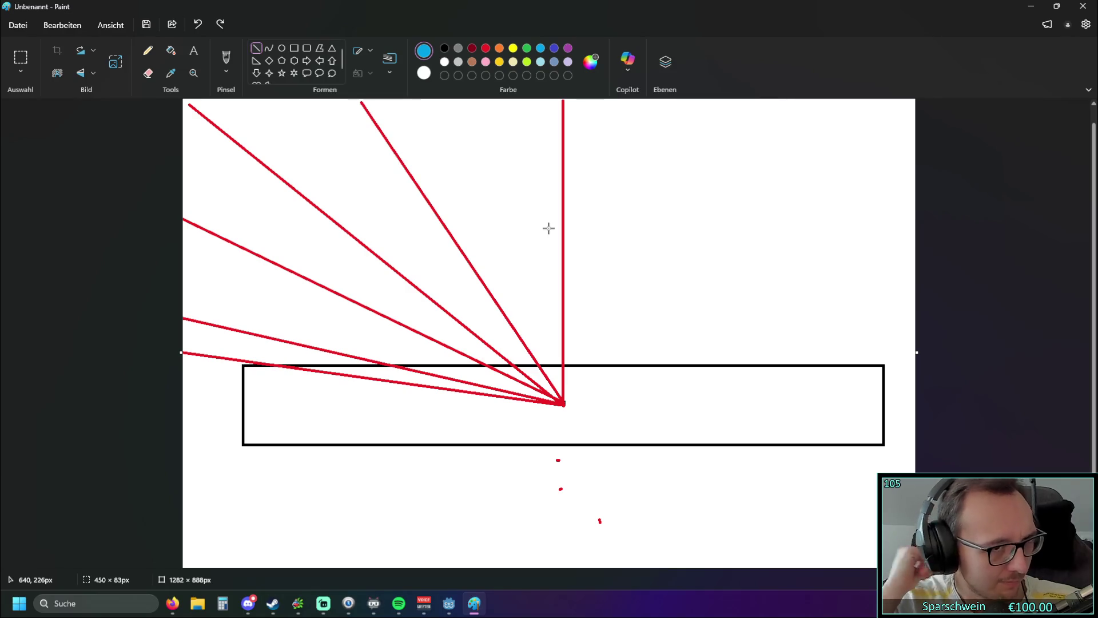
{"action": "left_click", "coordinate": [1031, 6]}
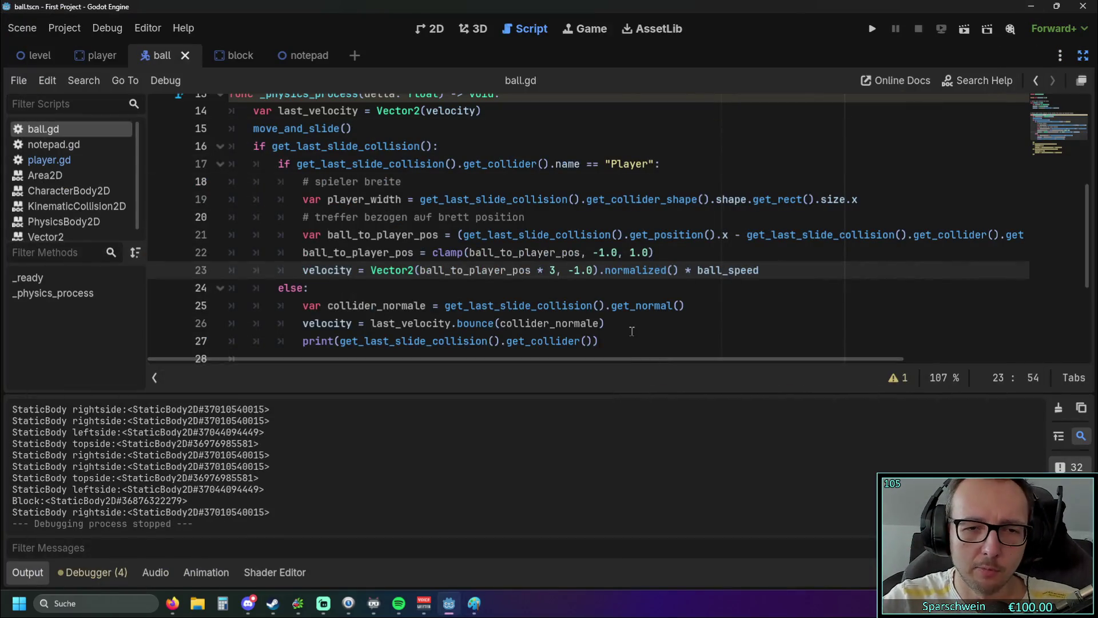
{"action": "left_click", "coordinate": [627, 325]}
{"action": "scroll", "coordinate": [626, 324], "scroll_direction": "down", "scroll_amount": 1}
{"action": "scroll", "coordinate": [623, 322], "scroll_direction": "up", "scroll_amount": 2}
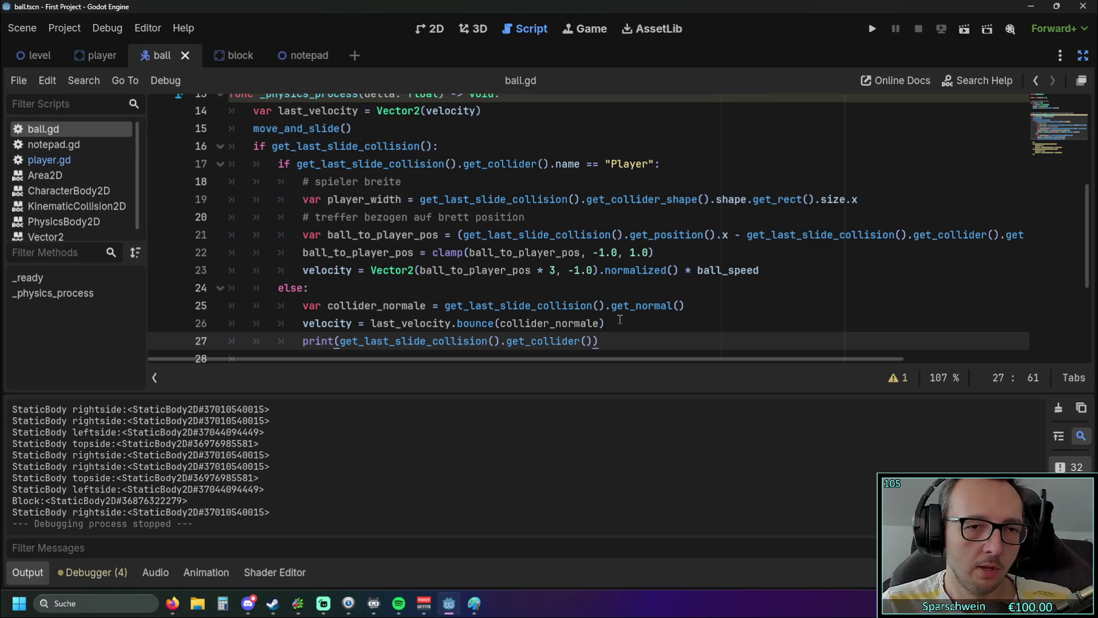
{"action": "mouse_move", "coordinate": [370, 270]}
{"action": "left_mouse_down"}
{"action": "mouse_move", "coordinate": [598, 273]}
{"action": "mouse_move", "coordinate": [371, 271]}
{"action": "left_mouse_up"}
{"action": "left_click", "coordinate": [607, 286]}
{"action": "left_click", "coordinate": [372, 286]}
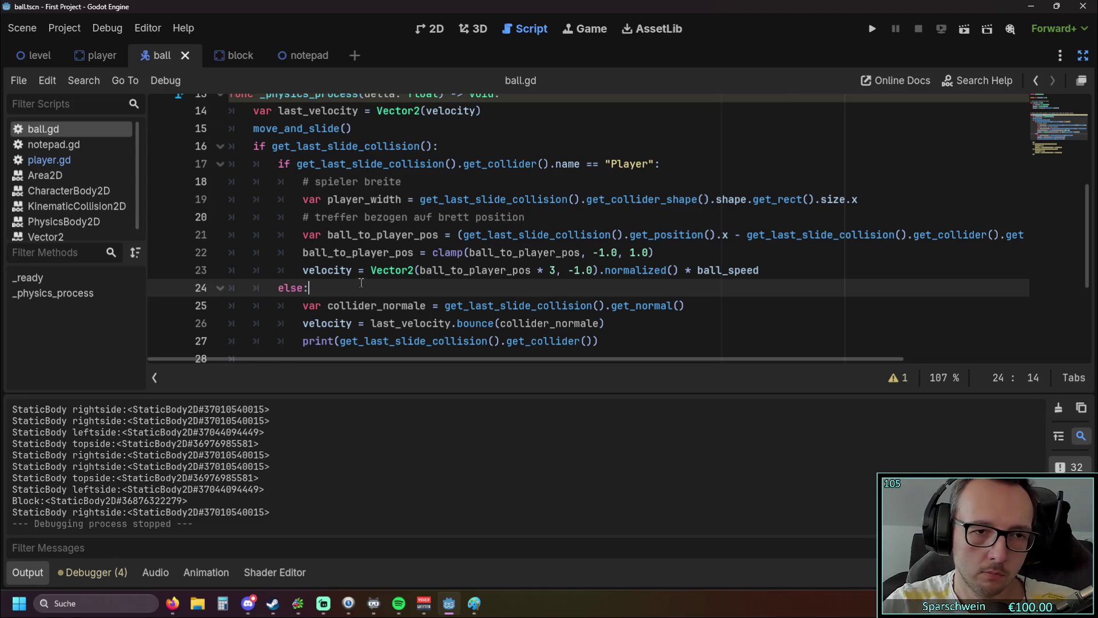
{"action": "left_click_drag", "start_coordinate": [303, 271], "coordinate": [351, 275]}
{"action": "key", "text": "ctrl+c"}
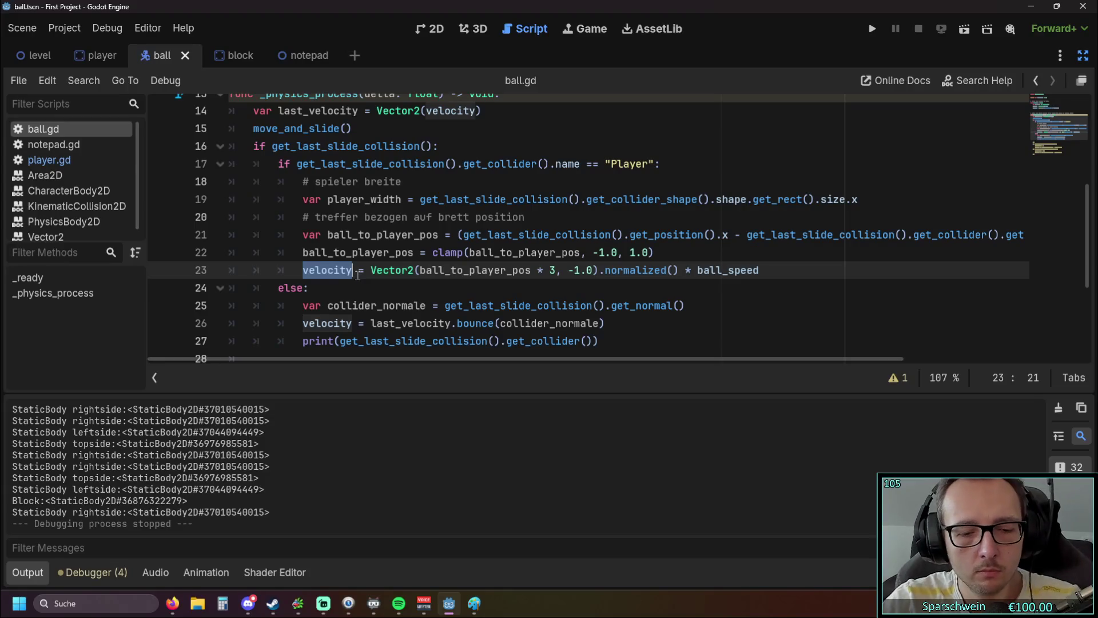
- Insert velocity.normalized() - before the Vector2 term on line 23
{"action": "left_click", "coordinate": [370, 271]}
{"action": "key", "text": "ctrl+v"}
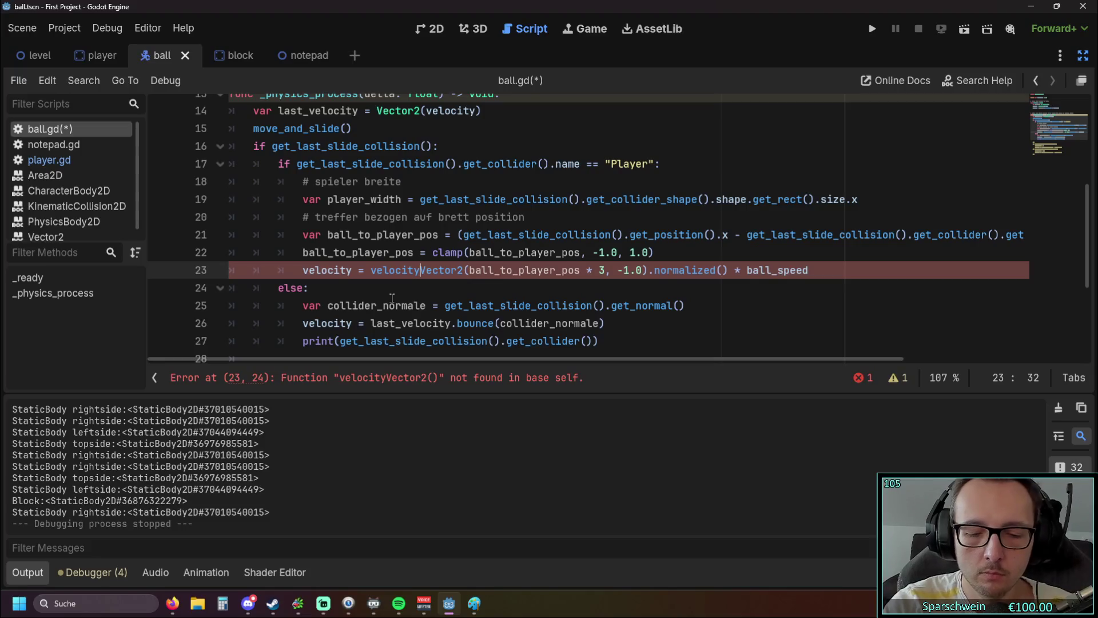
{"action": "type", "text": ".norm"}
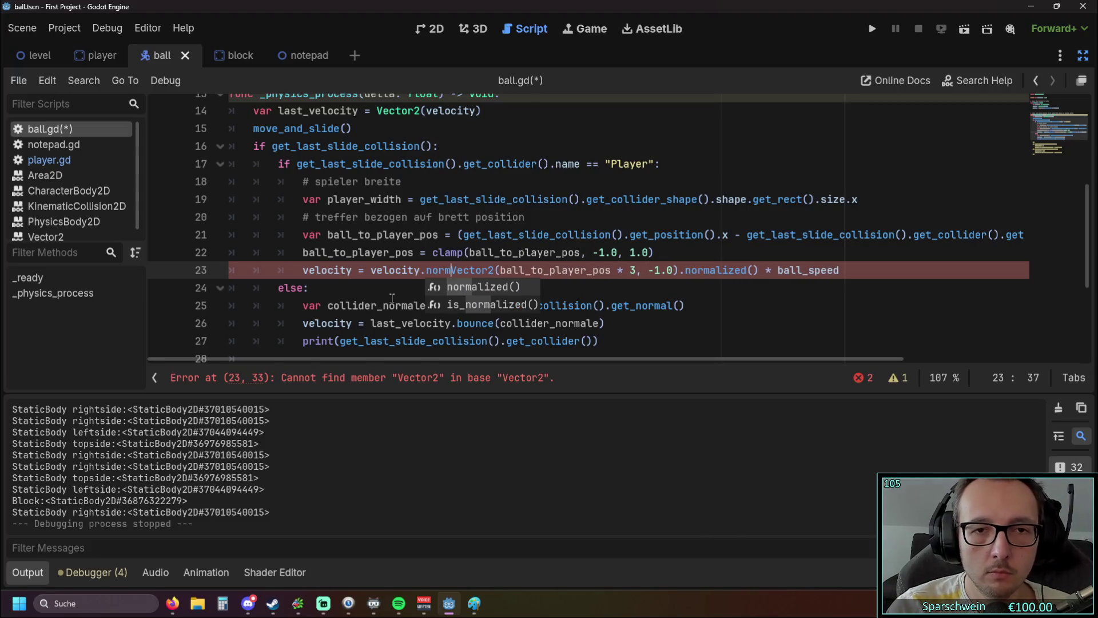
{"action": "key", "text": "Return"}
{"action": "type", "text": "-"}
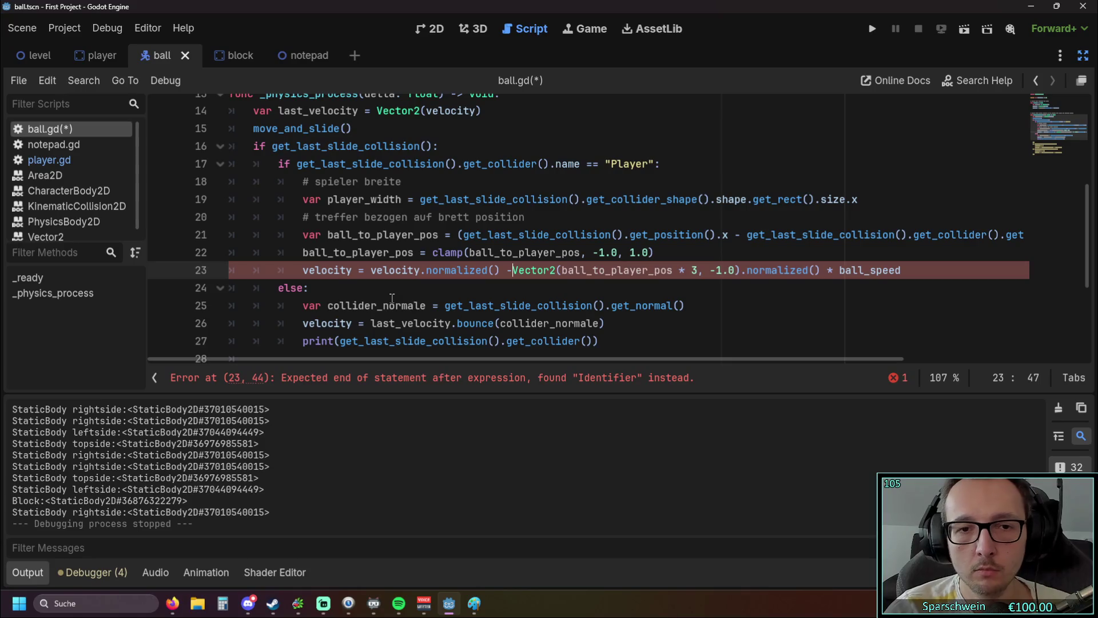
{"action": "left_click", "coordinate": [428, 305]}
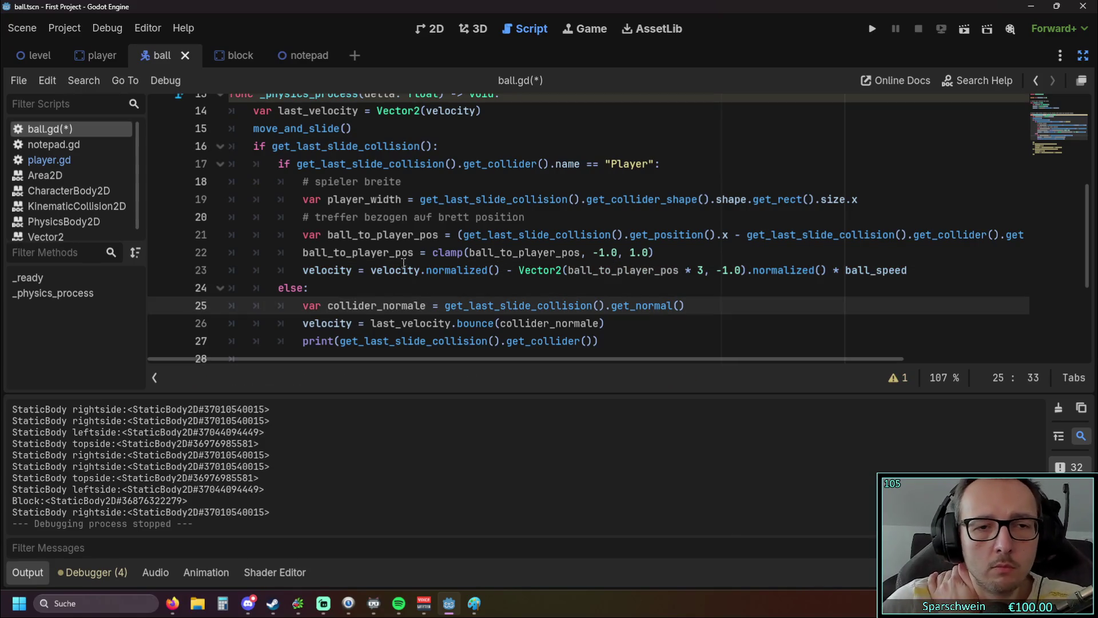
- Wrap the subtraction in parentheses so the result is multiplied by ball_speed, then run the game
{"action": "left_click", "coordinate": [370, 270]}
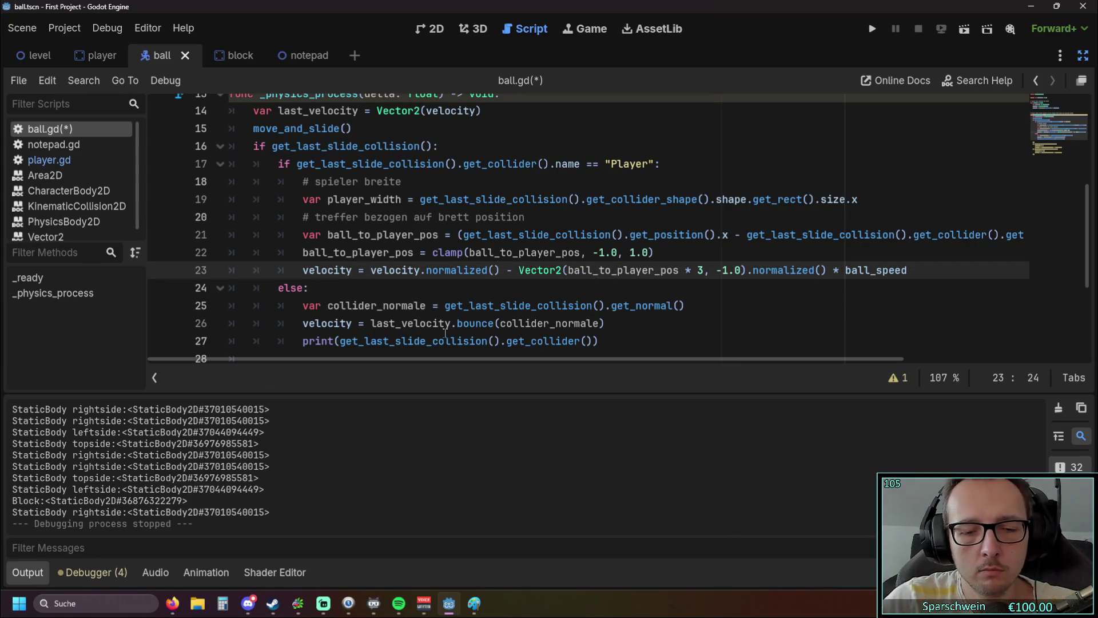
{"action": "type", "text": "("}
{"action": "left_click", "coordinate": [837, 273]}
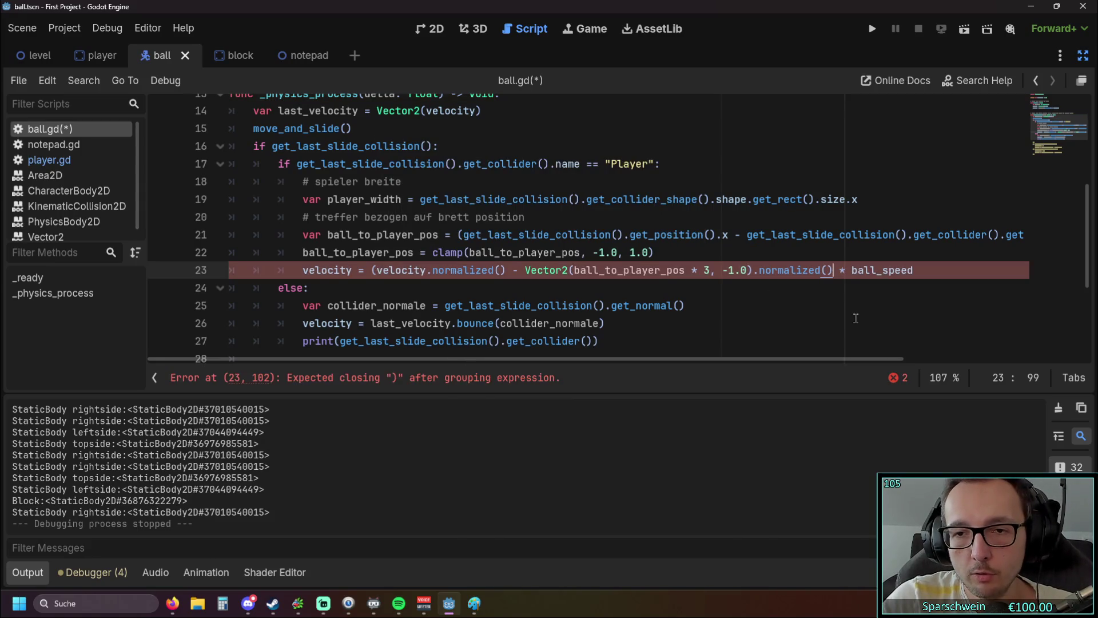
{"action": "type", "text": ")"}
{"action": "left_click", "coordinate": [818, 304]}
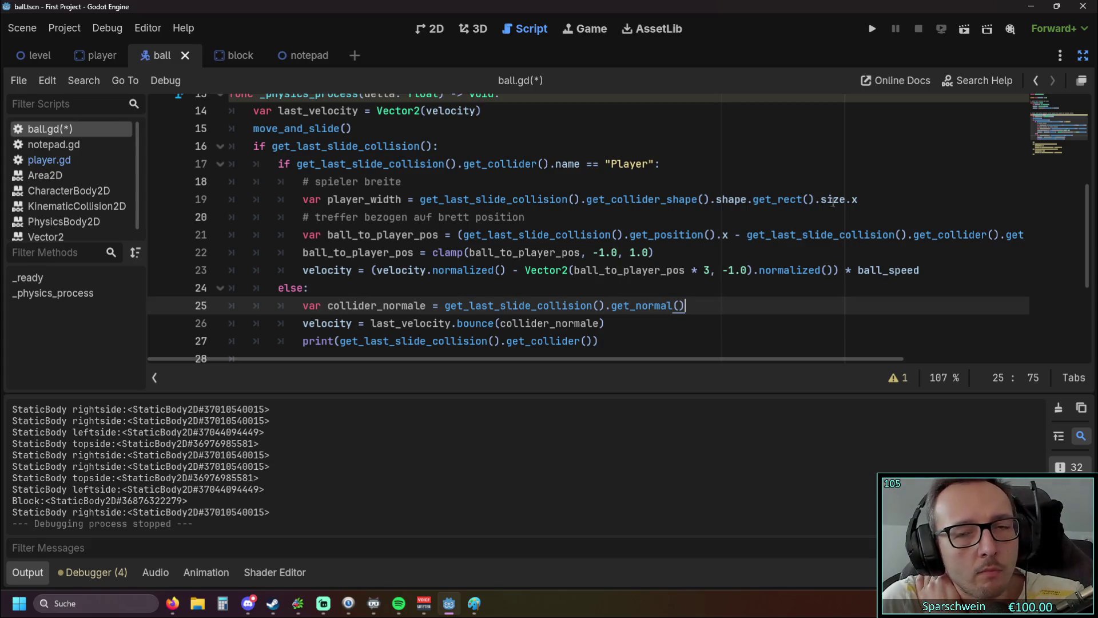
{"action": "left_click", "coordinate": [872, 28]}
- Keep the ball bouncing with the left and right arrows, then close the debug window
{"action": "key", "text": "Right"}
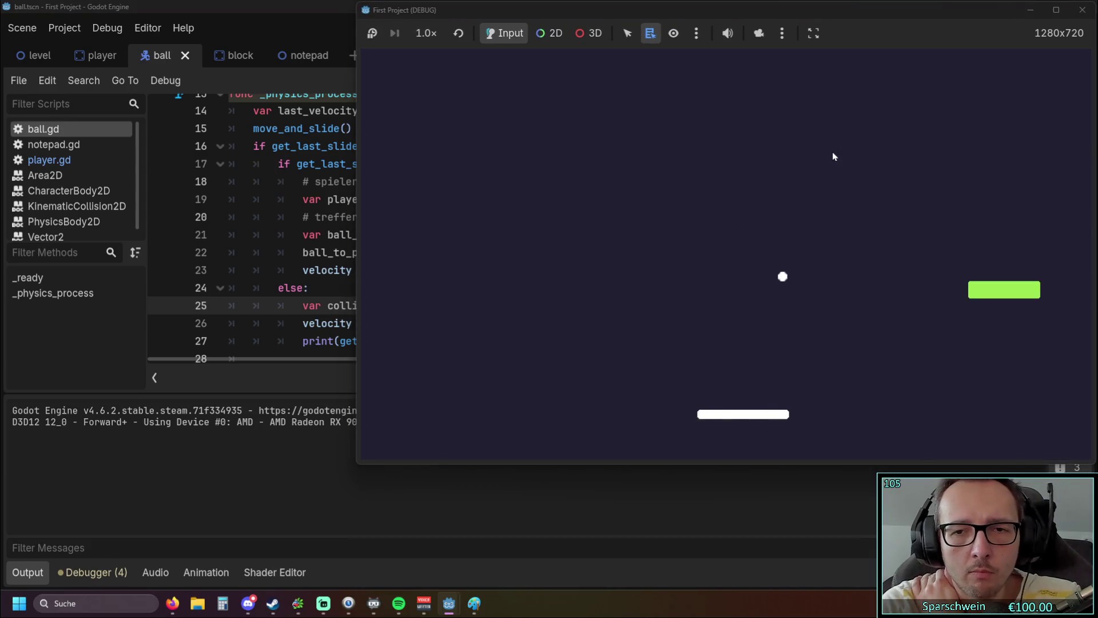
{"action": "key", "text": "Left"}
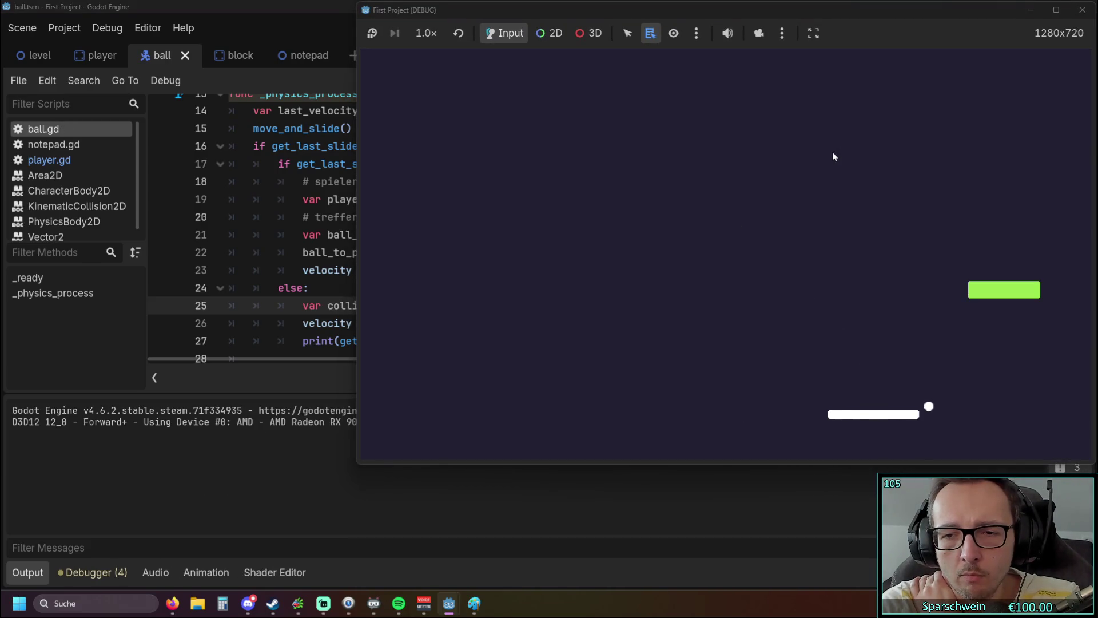
{"action": "key", "text": "Right"}
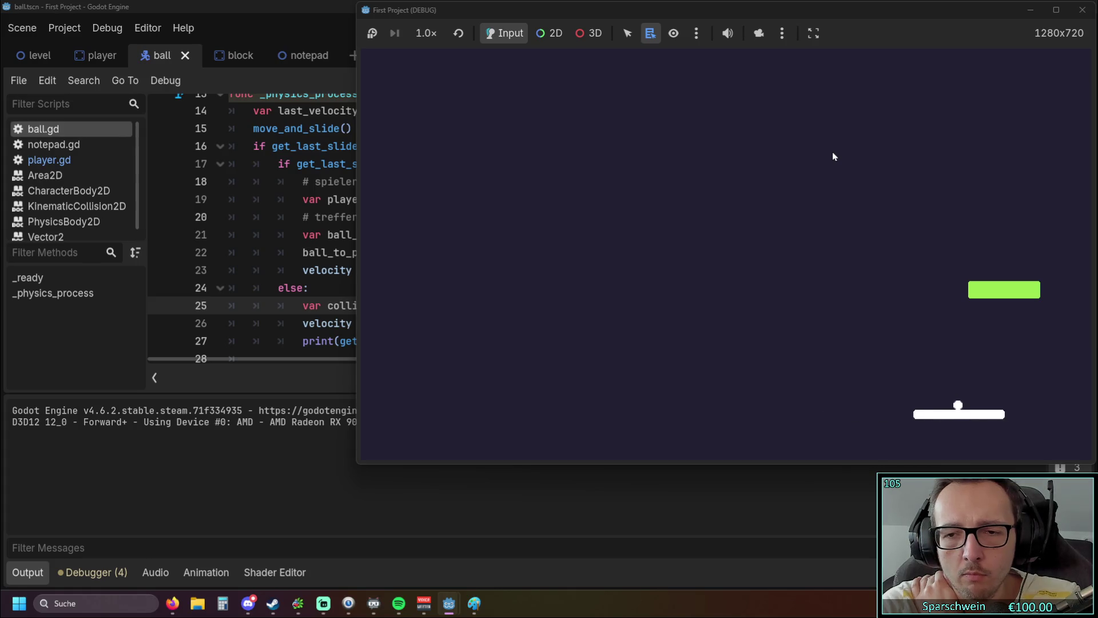
{"action": "key", "text": "Left"}
{"action": "key", "text": "Right"}
{"action": "key", "text": "Left"}
{"action": "key", "text": "Right"}
{"action": "key", "text": "Right"}
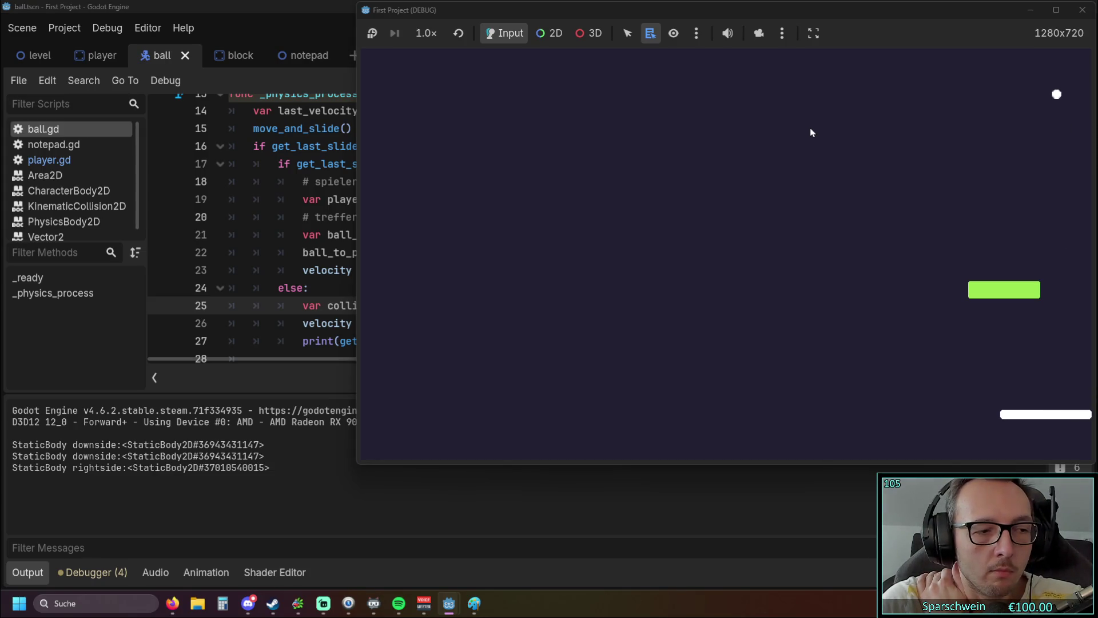
{"action": "left_click", "coordinate": [1083, 9]}
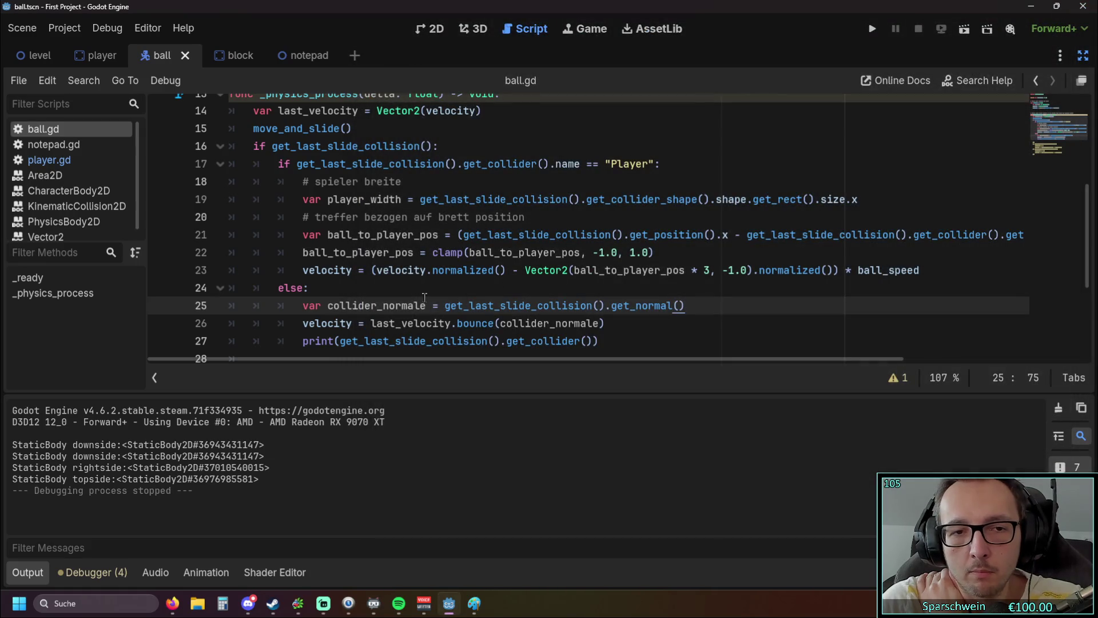
- Change line 23 of ball.gd from velocity.normalized() to last_velocity.normalized()
{"action": "left_click", "coordinate": [378, 270]}
{"action": "type", "text": "last_"}
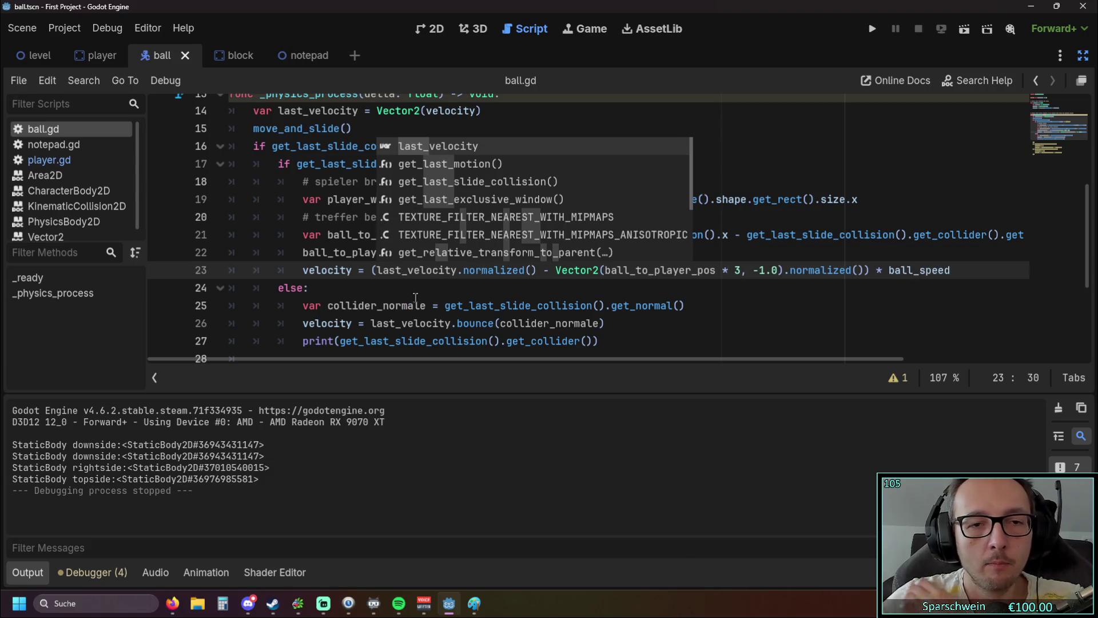
{"action": "left_click", "coordinate": [417, 289]}
- Run the game, test the paddle bounce with the arrow keys, then stop it
{"action": "left_click", "coordinate": [872, 29]}
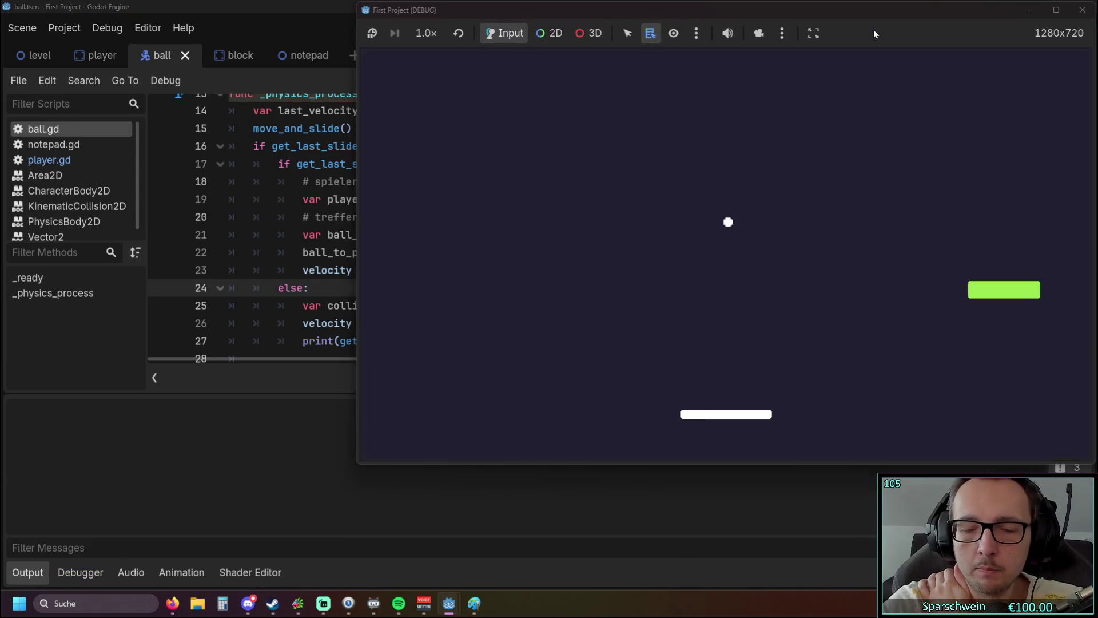
{"action": "key", "text": "Right"}
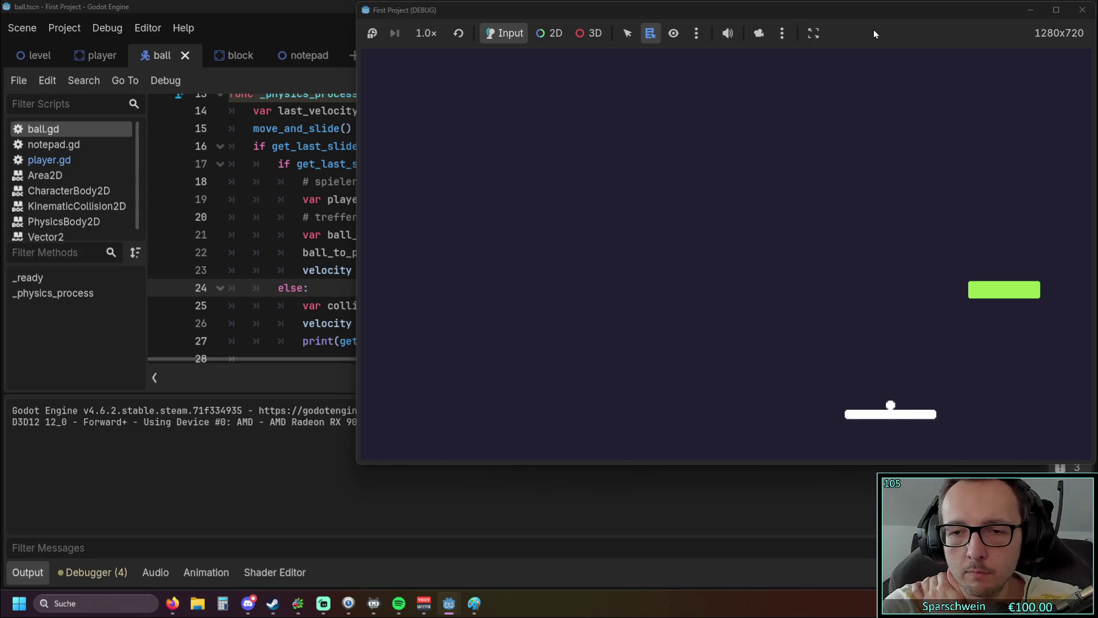
{"action": "key", "text": "Left"}
{"action": "key", "text": "Left"}
{"action": "key", "text": "Right"}
{"action": "key", "text": "Left"}
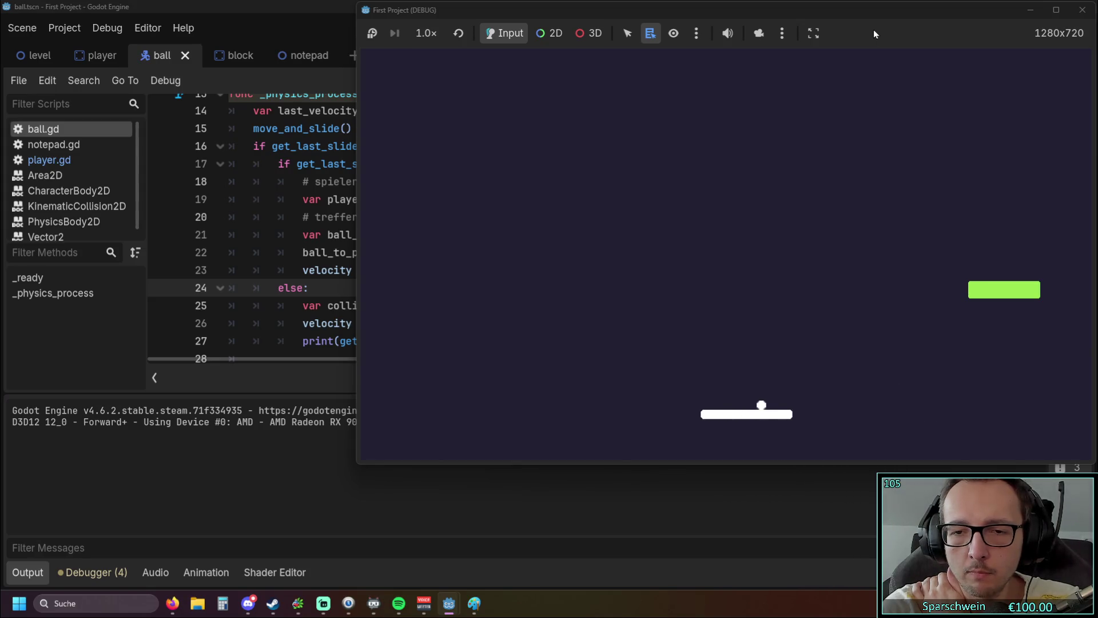
{"action": "key", "text": "Left"}
{"action": "key", "text": "Right"}
{"action": "key", "text": "Left"}
{"action": "key", "text": "Left"}
{"action": "key", "text": "Right"}
{"action": "key", "text": "Left"}
{"action": "key", "text": "Right"}
{"action": "key", "text": "Left"}
{"action": "key", "text": "Right"}
{"action": "key", "text": "Left"}
{"action": "key", "text": "Right"}
{"action": "key", "text": "Right"}
{"action": "key", "text": "Left"}
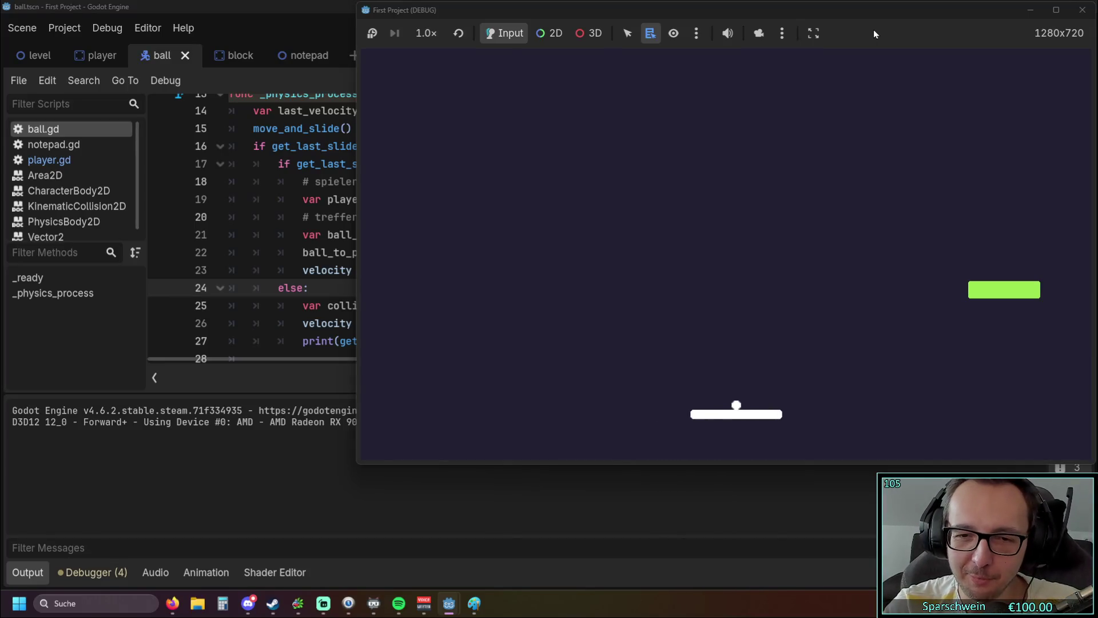
{"action": "key", "text": "Right"}
{"action": "key", "text": "Right"}
{"action": "key", "text": "Left"}
{"action": "key", "text": "Left"}
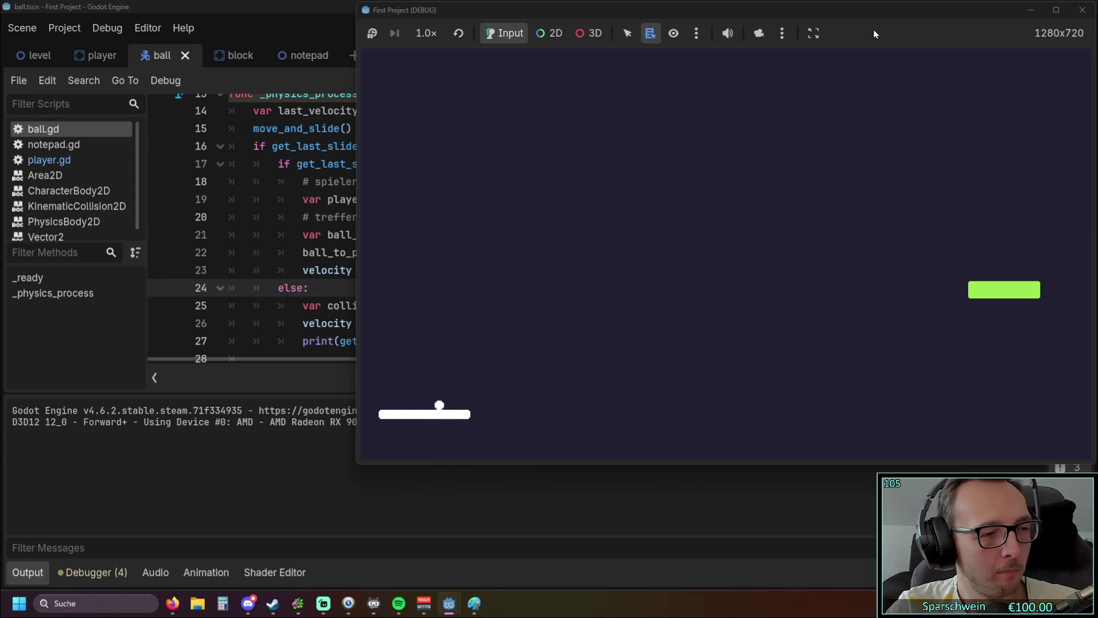
{"action": "key", "text": "Right"}
{"action": "key", "text": "Right"}
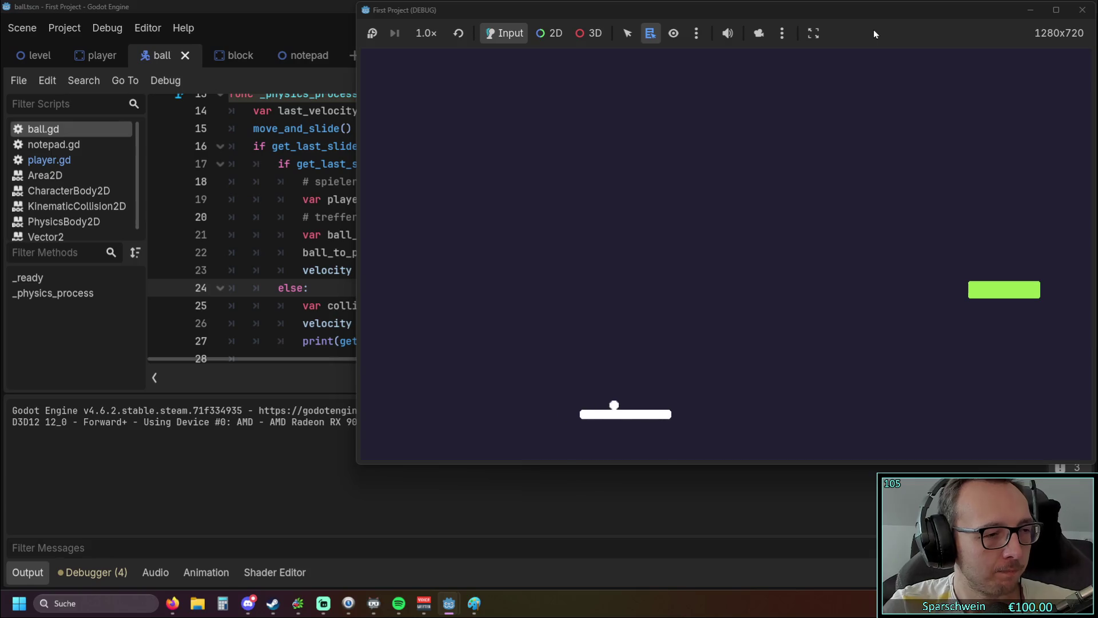
{"action": "key", "text": "Right"}
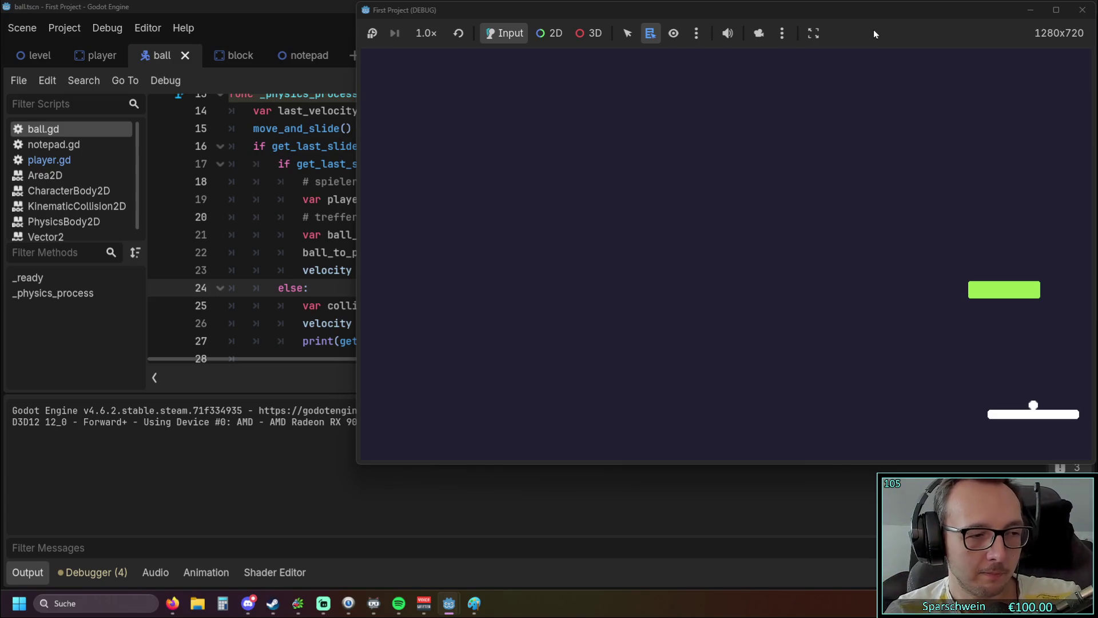
{"action": "key", "text": "Left"}
{"action": "key", "text": "Right"}
{"action": "key", "text": "Left"}
{"action": "key", "text": "Right"}
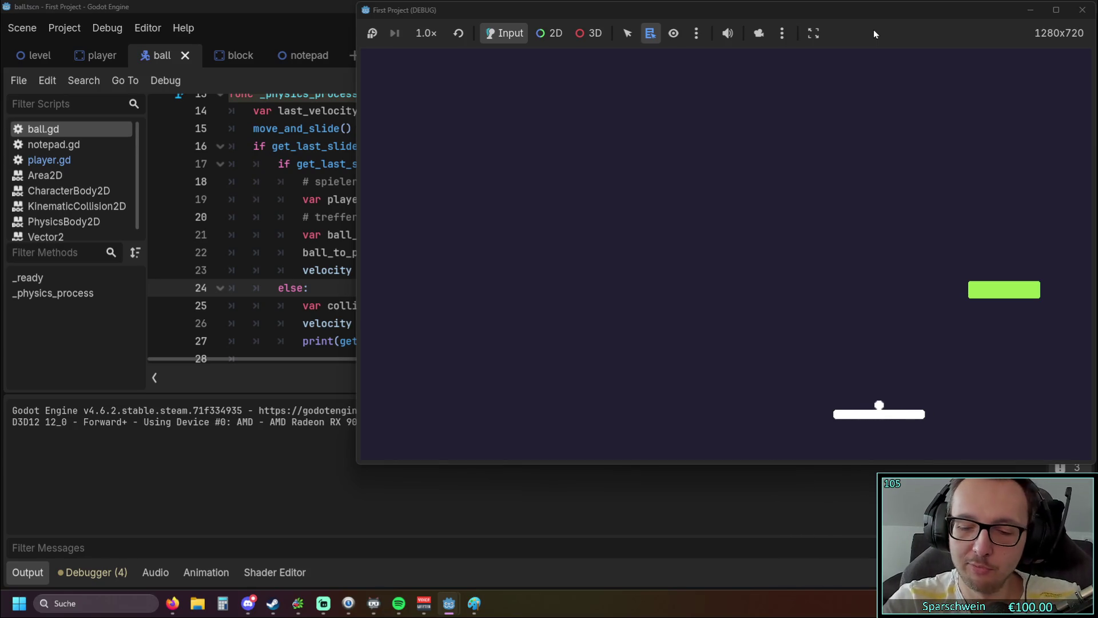
{"action": "key", "text": "Right"}
{"action": "key", "text": "Left"}
{"action": "key", "text": "Right"}
{"action": "key", "text": "Right"}
{"action": "key", "text": "Left"}
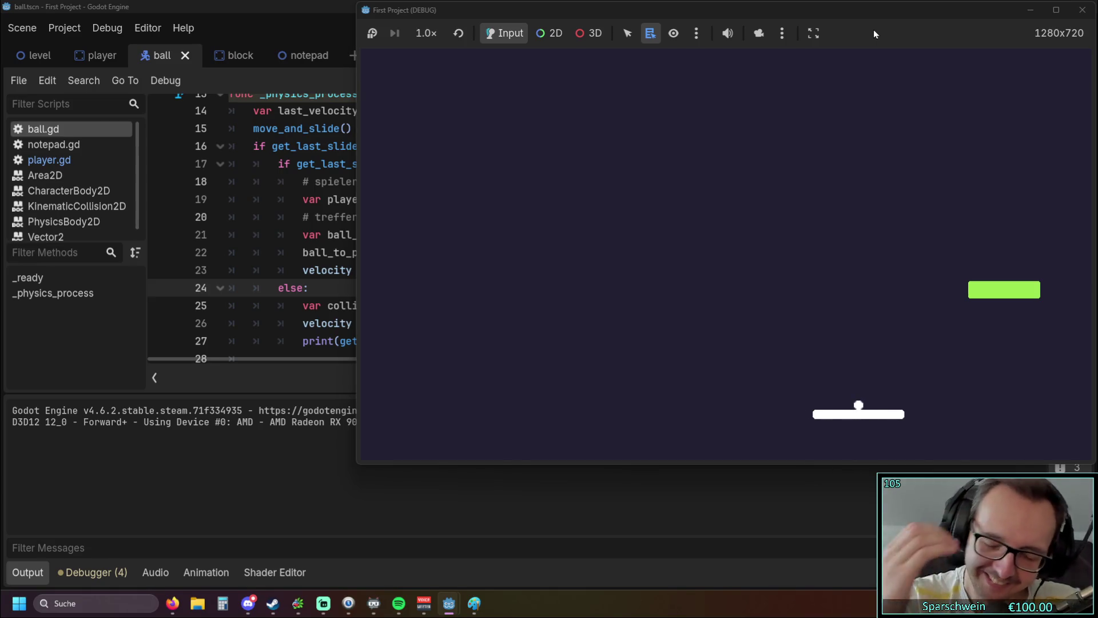
{"action": "left_click", "coordinate": [1083, 10]}
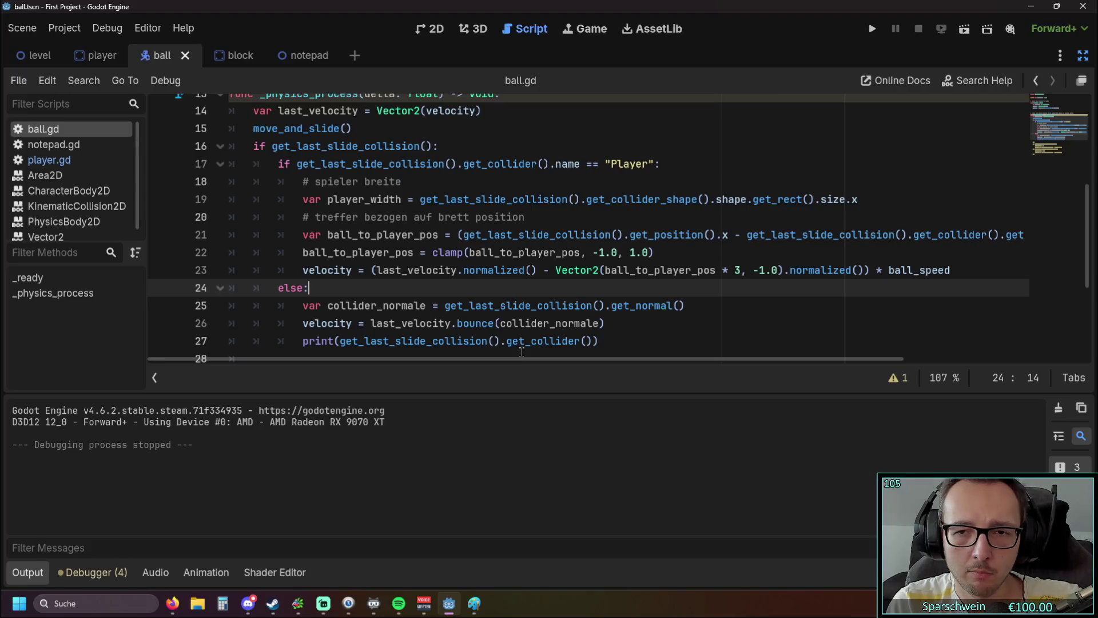
{"action": "left_click", "coordinate": [869, 270]}
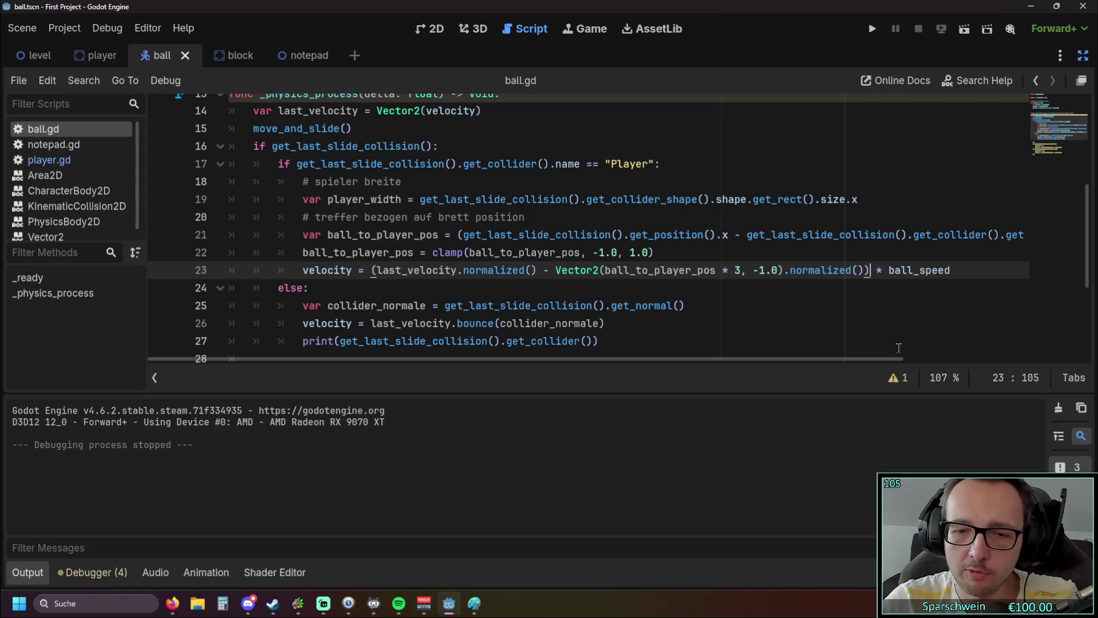
- Append .normalized() to line 23's direction expression and delete the duplicated call
{"action": "type", "text": ".normal"}
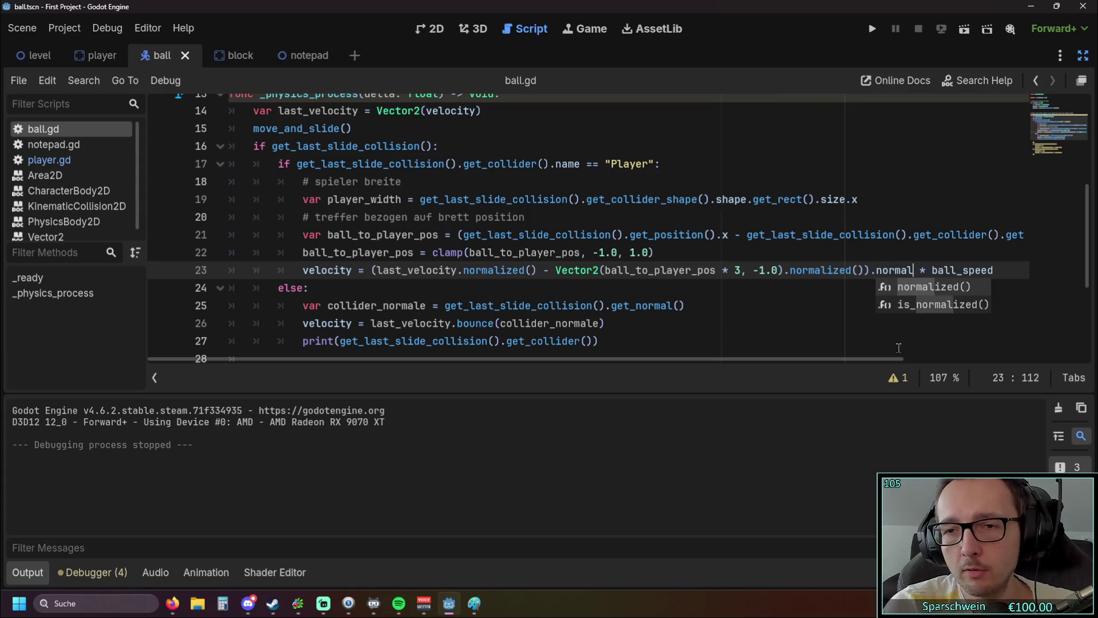
{"action": "key", "text": "Return"}
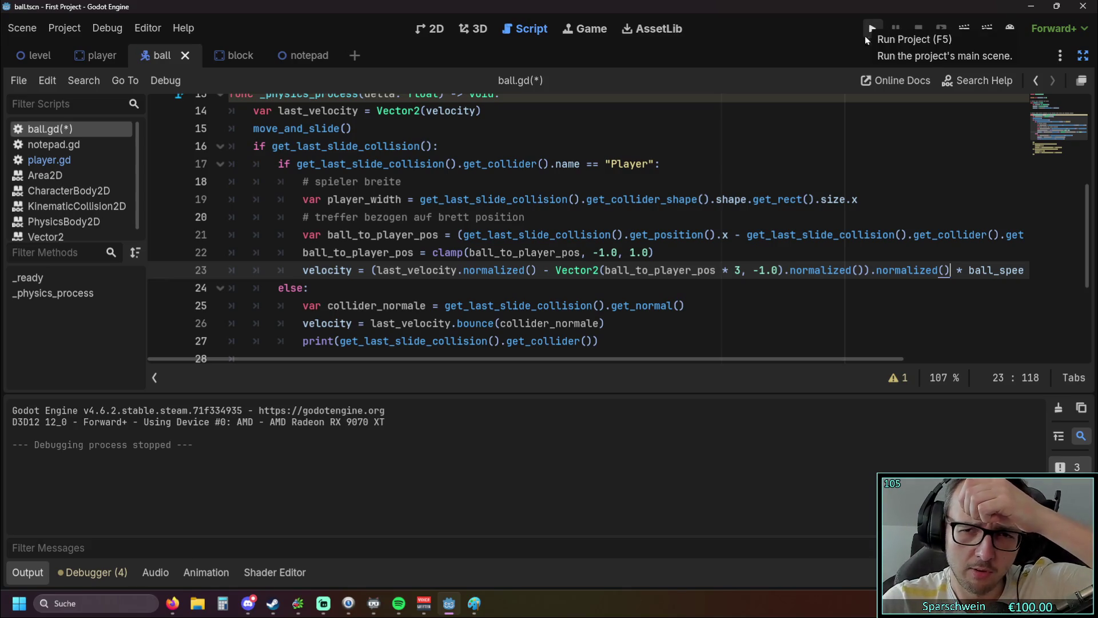
{"action": "mouse_move", "coordinate": [869, 270]}
{"action": "left_mouse_down"}
{"action": "mouse_move", "coordinate": [951, 273]}
{"action": "mouse_move", "coordinate": [870, 270]}
{"action": "left_mouse_up"}
{"action": "left_click", "coordinate": [878, 307]}
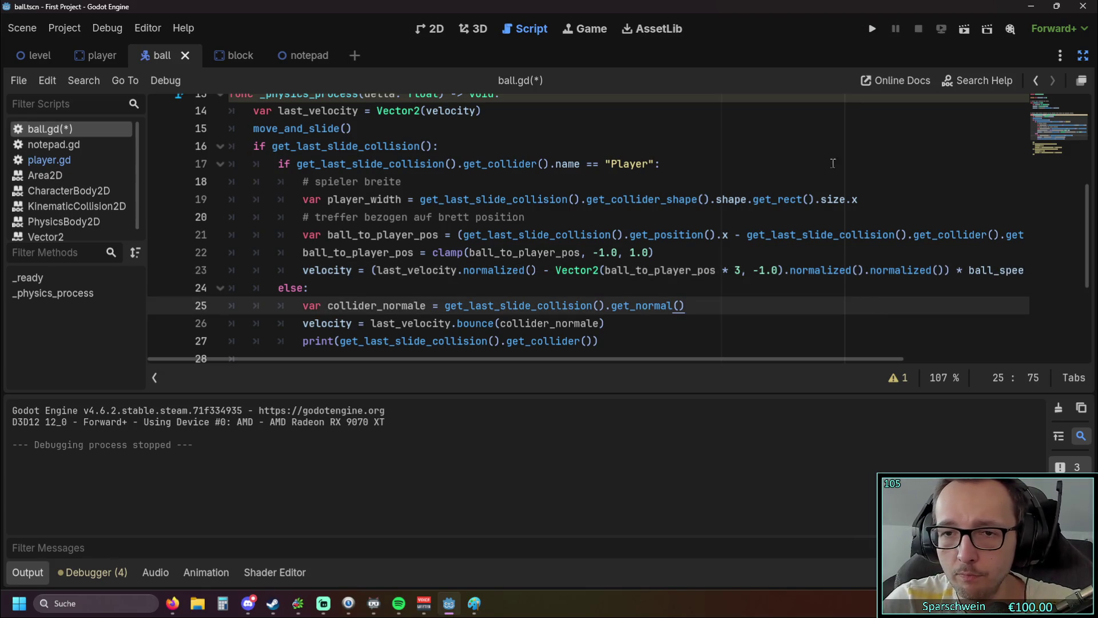
{"action": "left_click", "coordinate": [866, 271]}
{"action": "left_click_drag", "start_coordinate": [866, 271], "coordinate": [944, 274]}
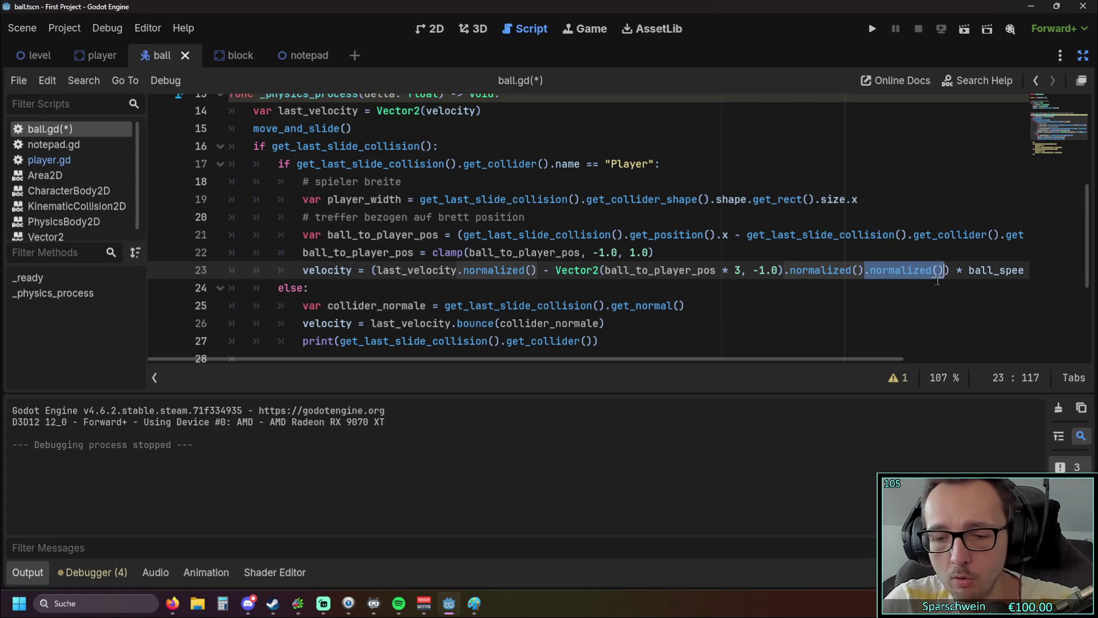
{"action": "key", "text": "BackSpace"}
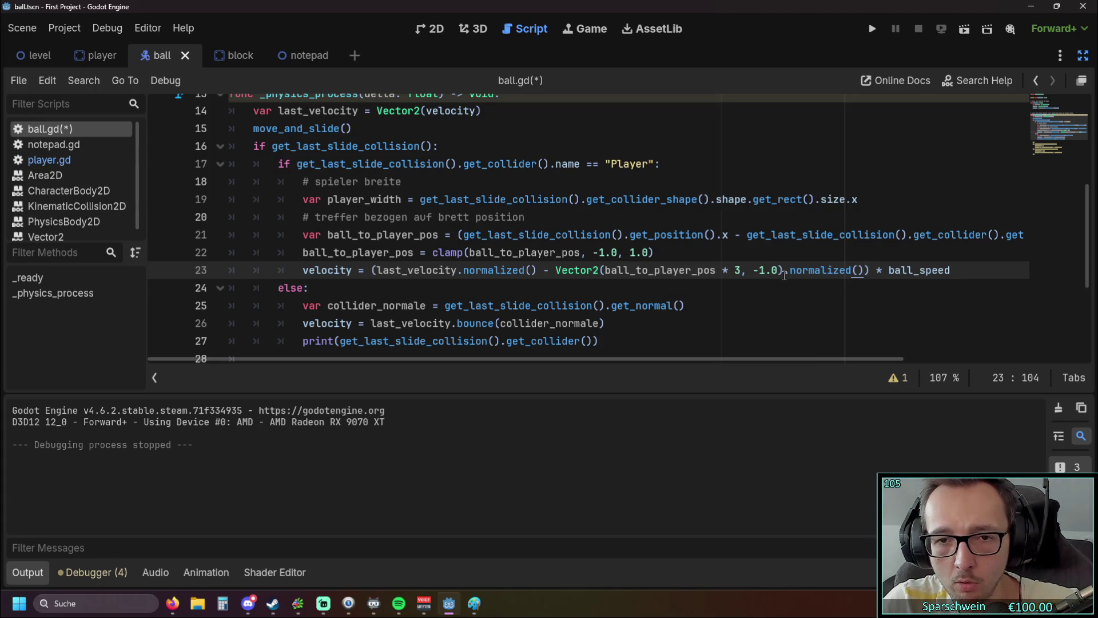
- Check the Vector2 offset term on line 23, then save and run the game
{"action": "left_click_drag", "start_coordinate": [783, 270], "coordinate": [865, 270]}
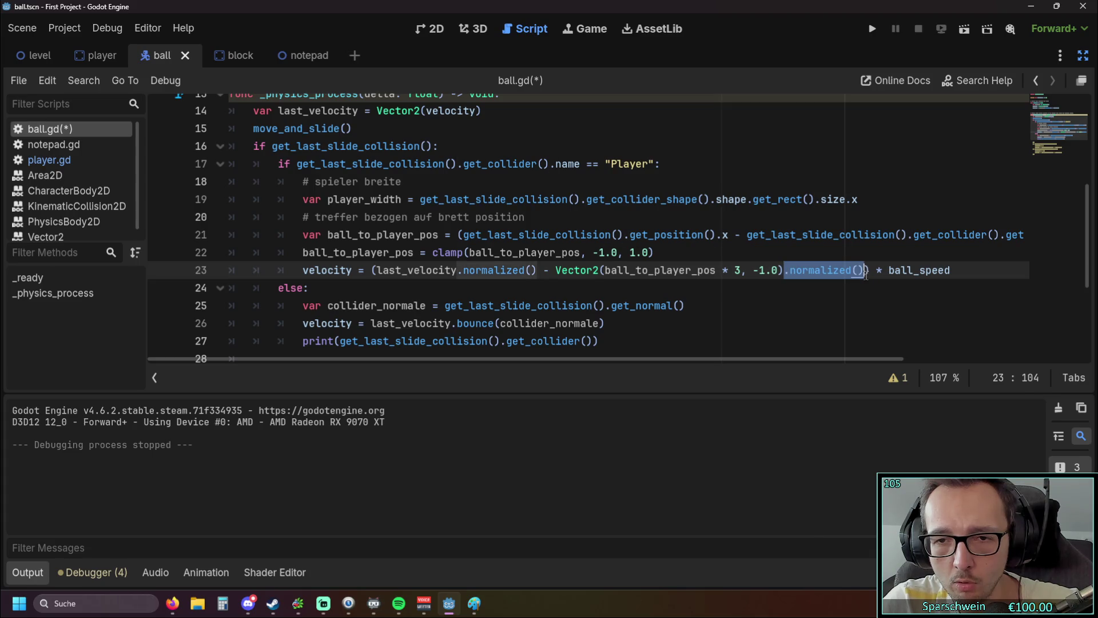
{"action": "left_click", "coordinate": [816, 284]}
{"action": "left_click_drag", "start_coordinate": [556, 270], "coordinate": [862, 274]}
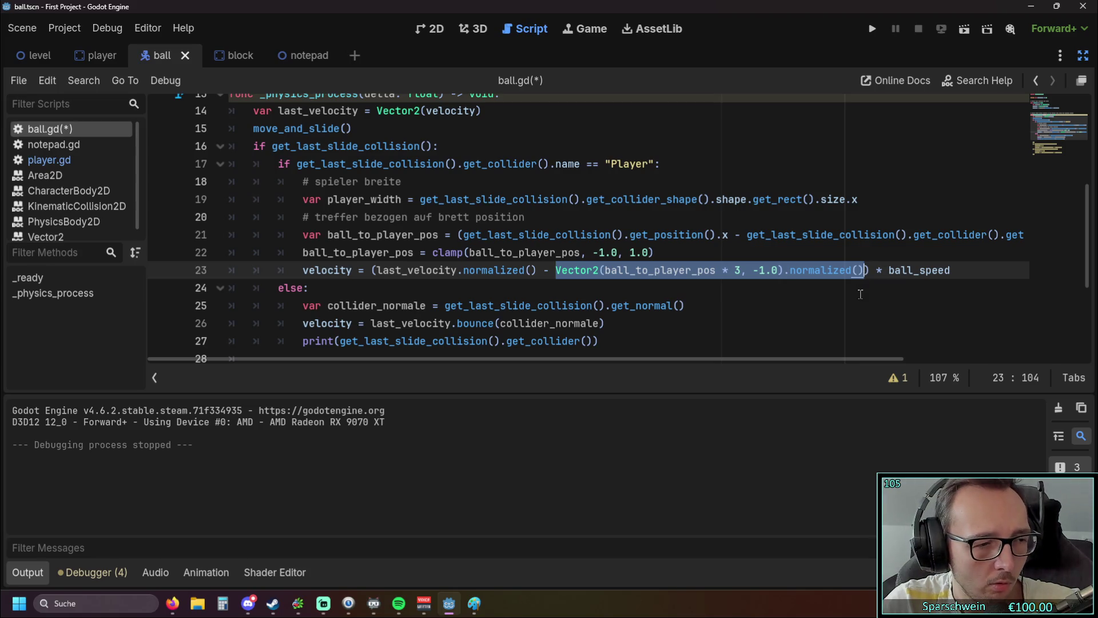
{"action": "left_click", "coordinate": [855, 294]}
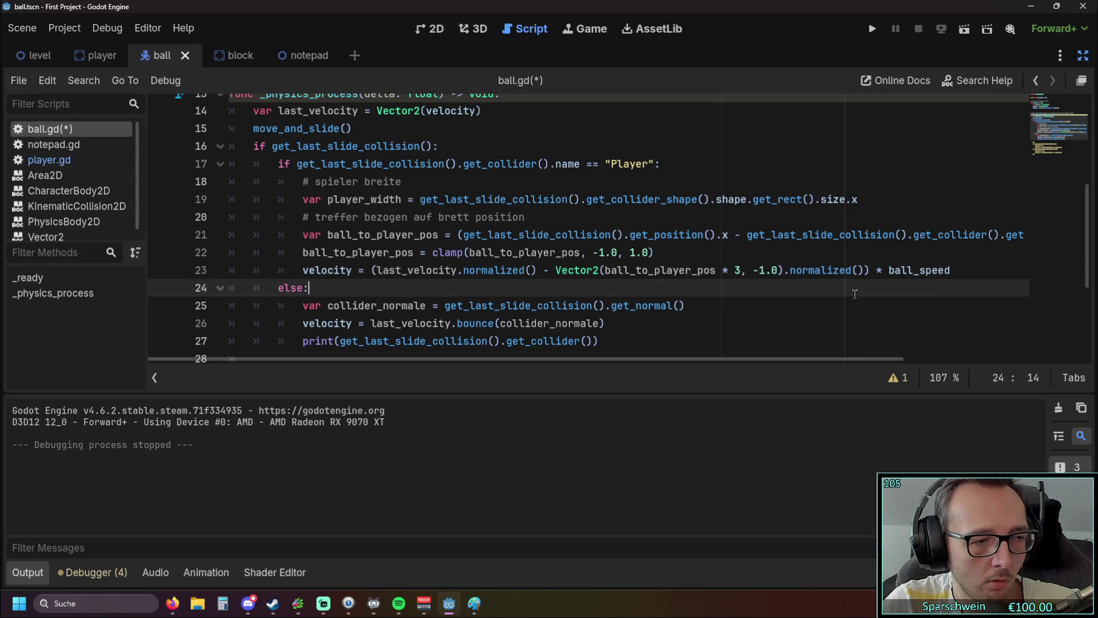
{"action": "left_click", "coordinate": [870, 273]}
{"action": "type", "text": ".normalized()"}
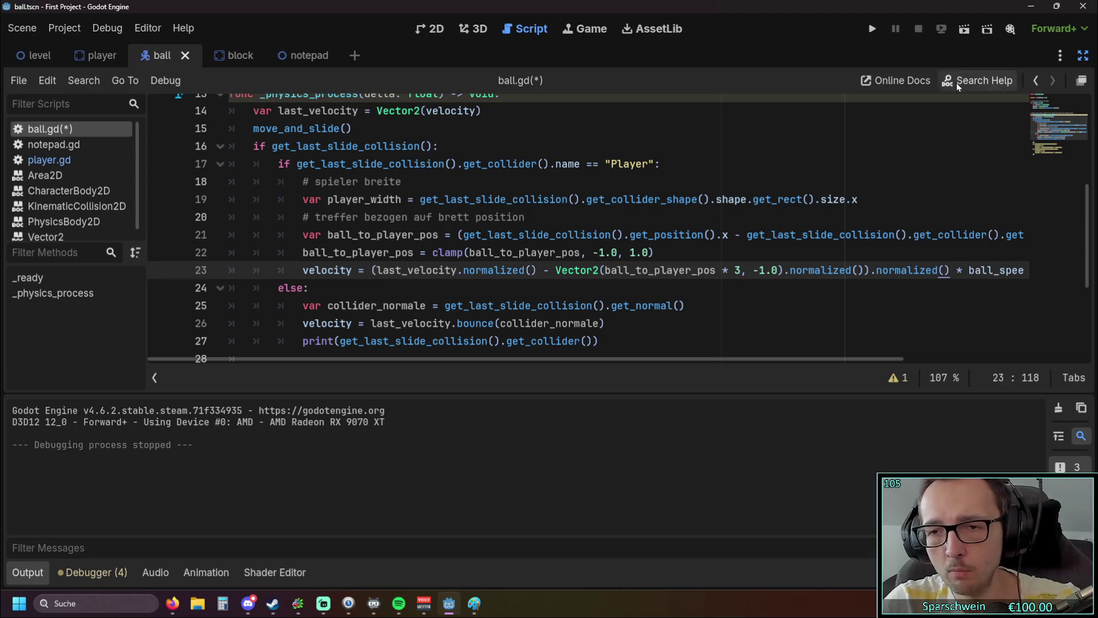
{"action": "left_click", "coordinate": [872, 29]}
- Steer the paddle with the arrow keys to test the ball's rebound
{"action": "key", "text": "Right"}
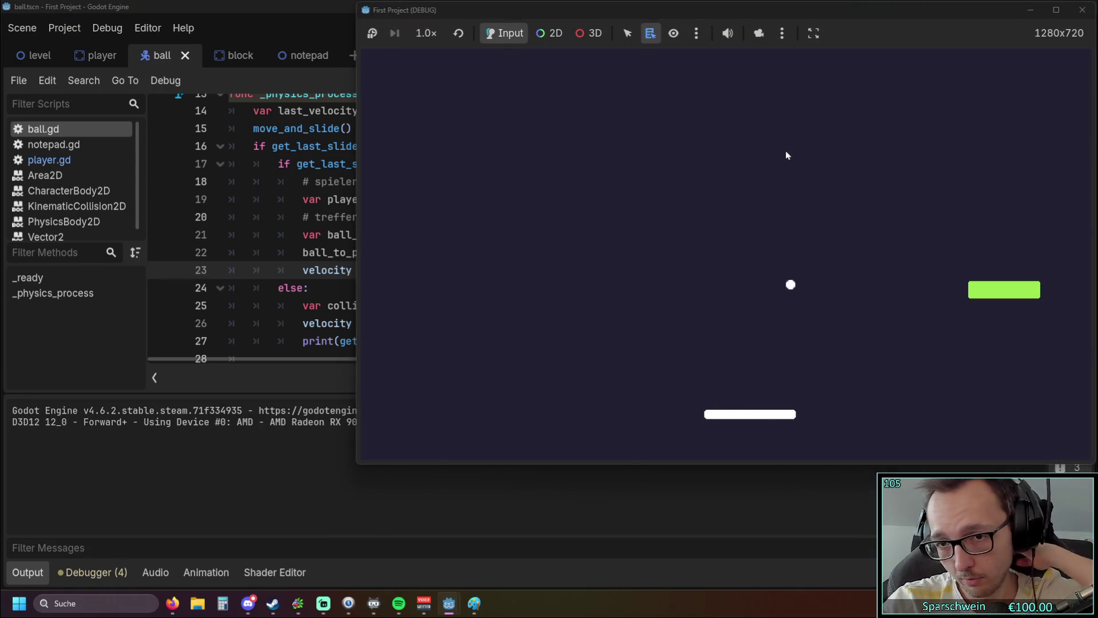
{"action": "key", "text": "Right"}
{"action": "key", "text": "Left"}
{"action": "key", "text": "Left"}
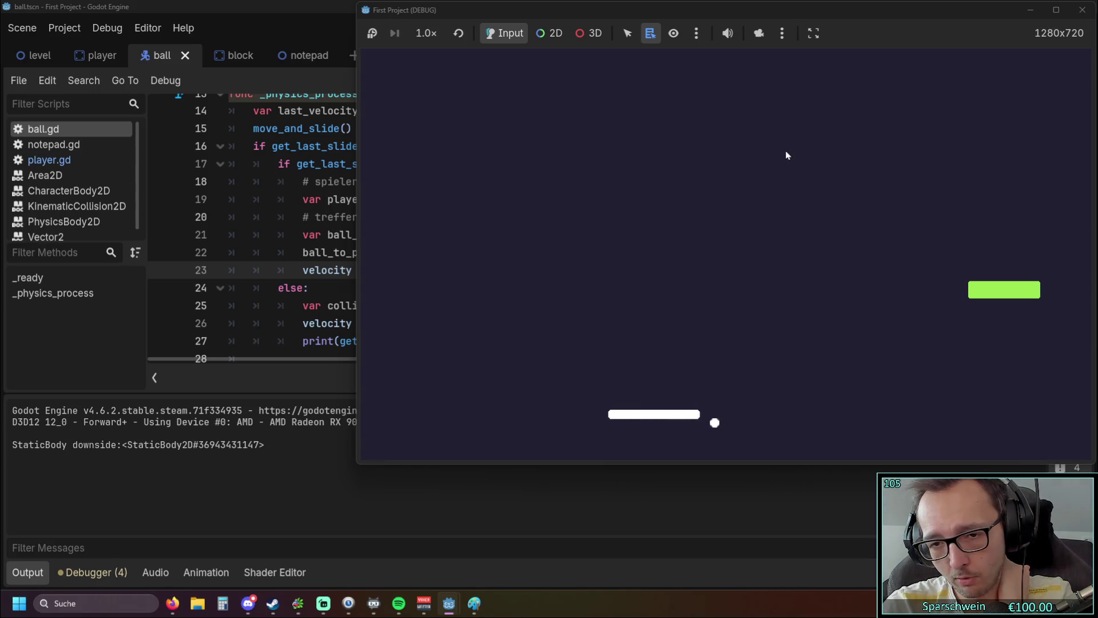
{"action": "key", "text": "Right"}
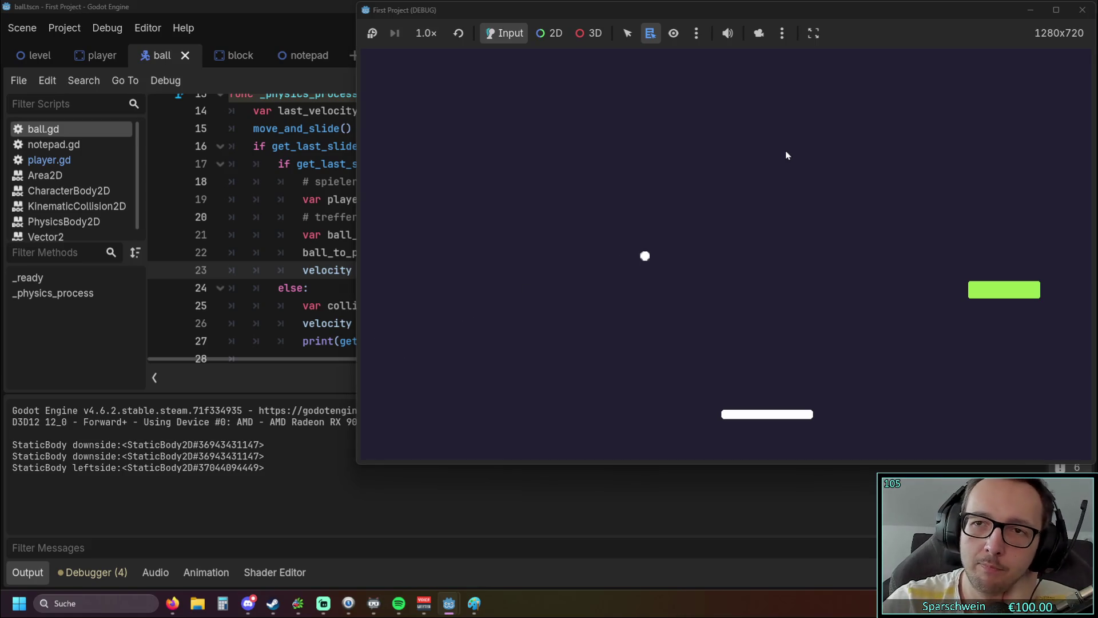
- Restart the game, test the bounce once more, and stop it
{"action": "left_click", "coordinate": [1081, 10]}
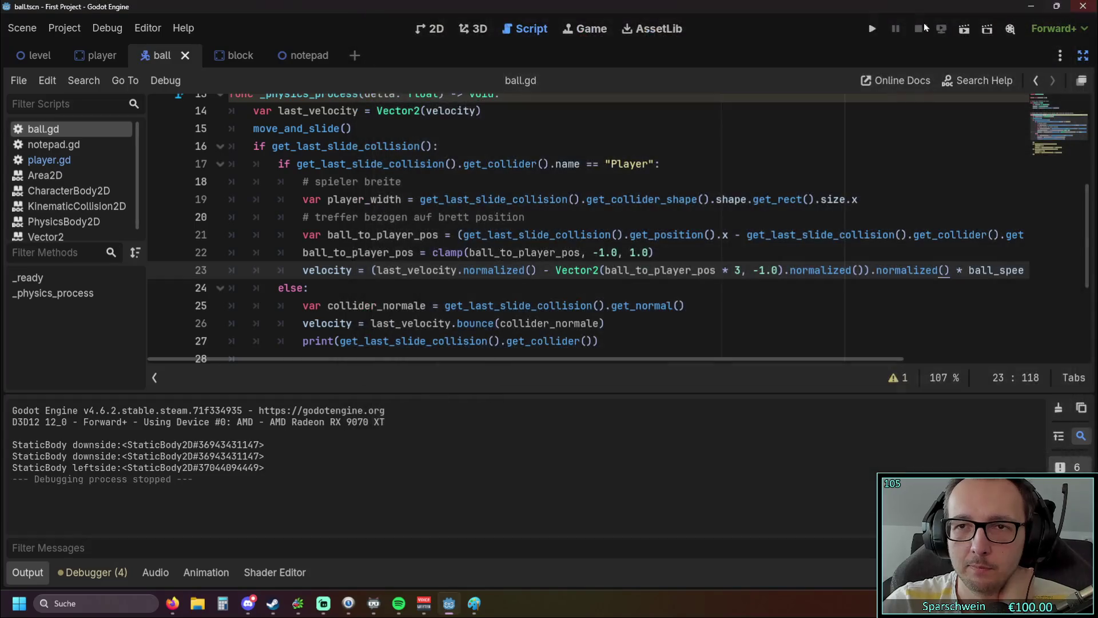
{"action": "left_click", "coordinate": [932, 25]}
{"action": "key", "text": "Right"}
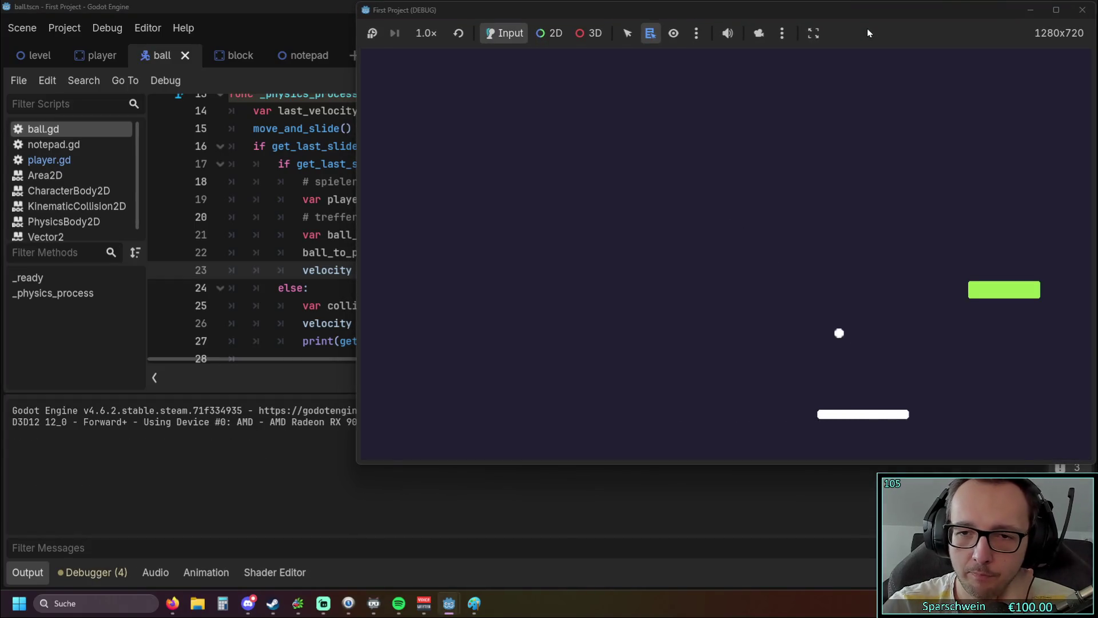
{"action": "key", "text": "Left"}
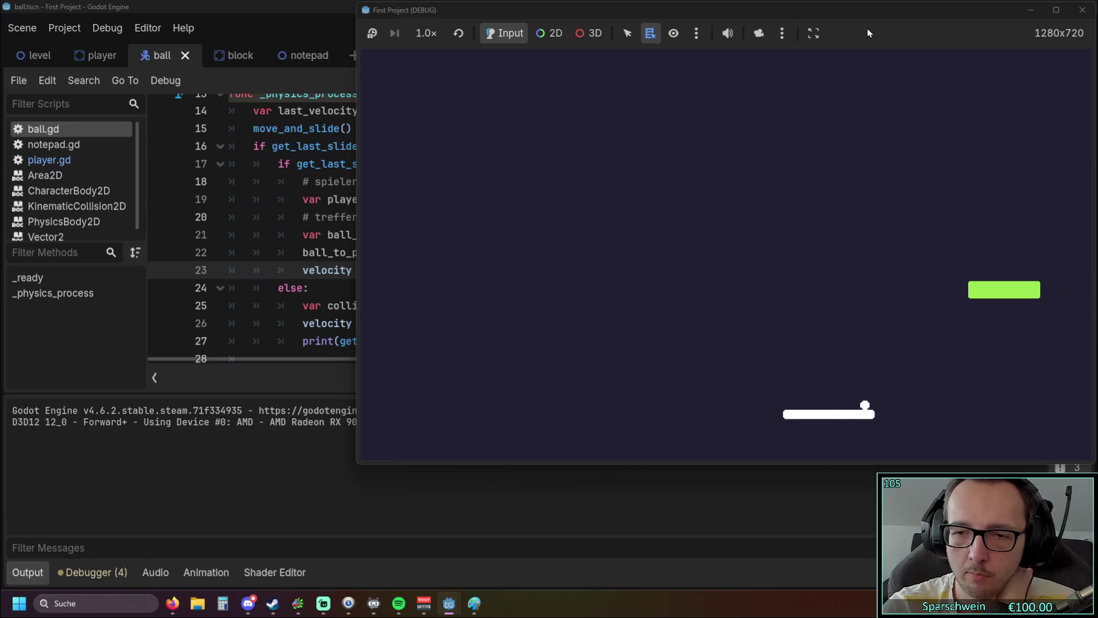
{"action": "left_click", "coordinate": [1082, 10]}
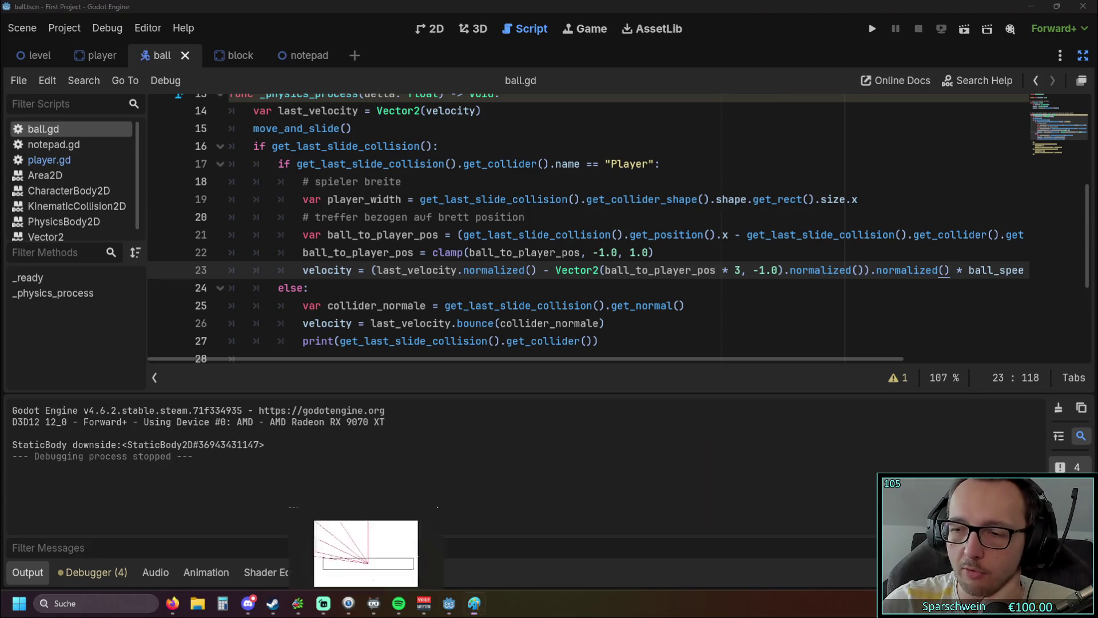
- Switch to the Paint sketch and undo all six red lines and dots
{"action": "key", "text": "alt+Tab"}
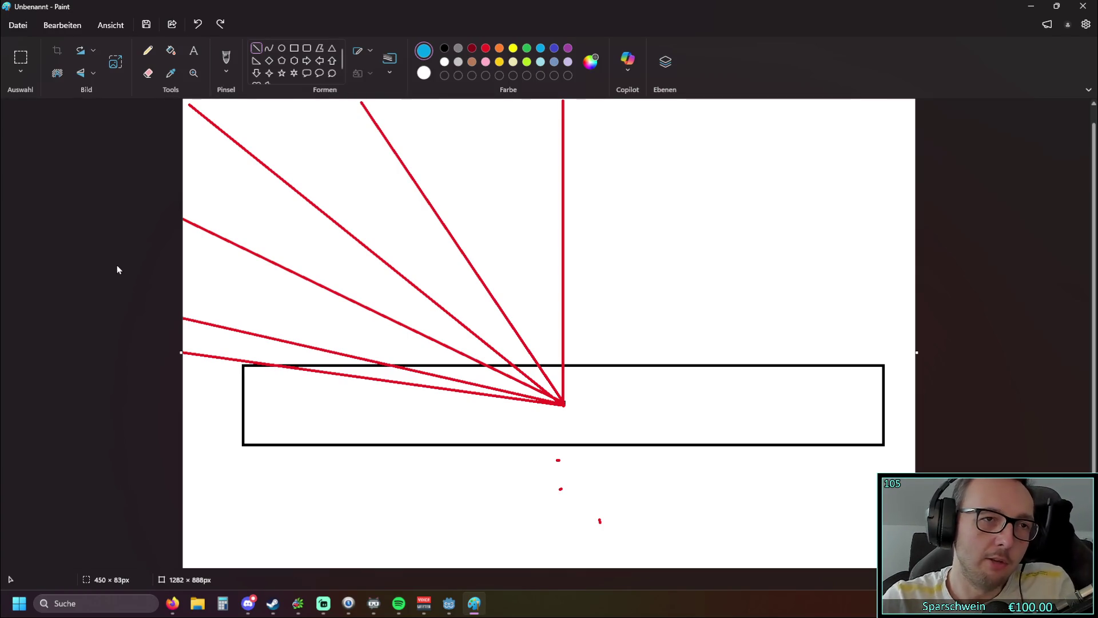
{"action": "left_click", "coordinate": [198, 24]}
{"action": "left_click", "coordinate": [198, 25]}
{"action": "left_click", "coordinate": [197, 25]}
{"action": "left_click", "coordinate": [198, 25]}
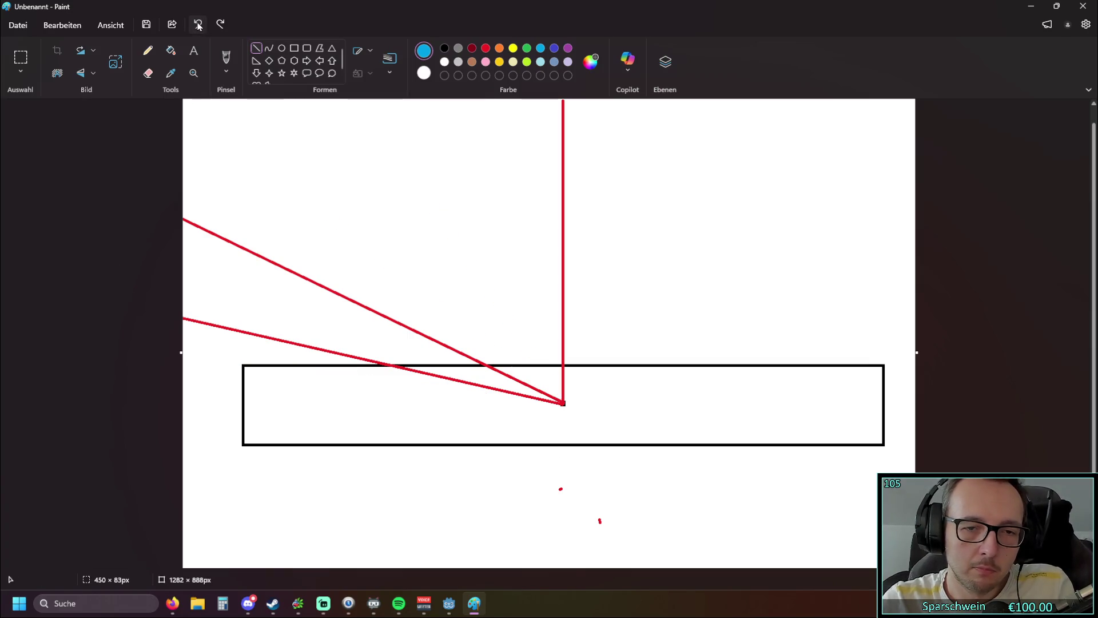
{"action": "left_click", "coordinate": [198, 24]}
{"action": "left_click", "coordinate": [198, 24]}
{"action": "left_click", "coordinate": [198, 25]}
{"action": "left_click", "coordinate": [198, 25]}
{"action": "left_click", "coordinate": [198, 25]}
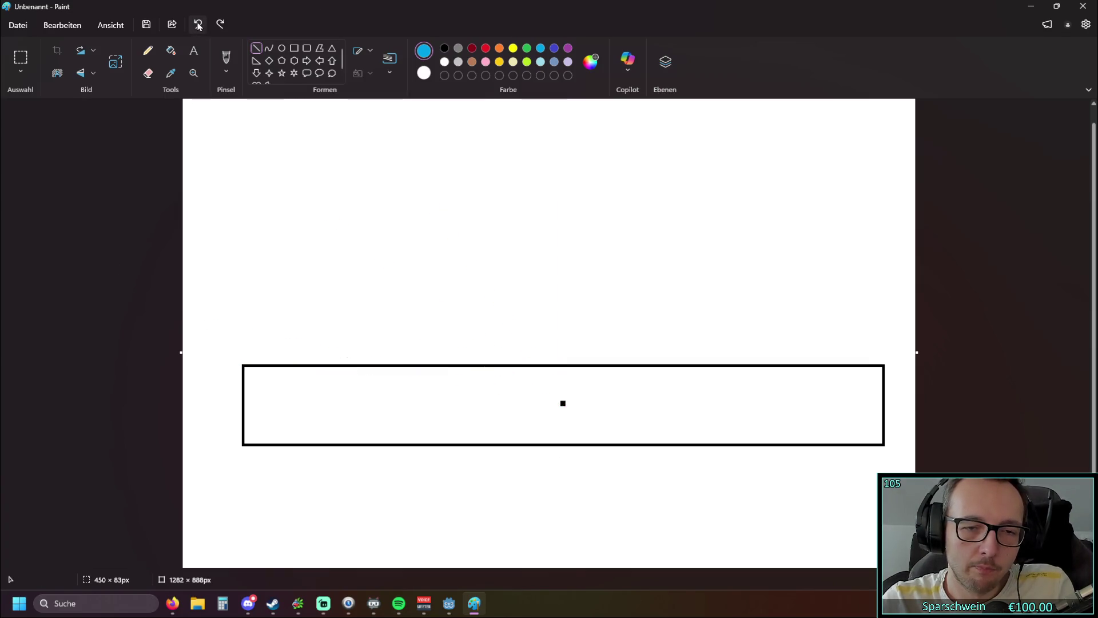
{"action": "left_click", "coordinate": [486, 48]}
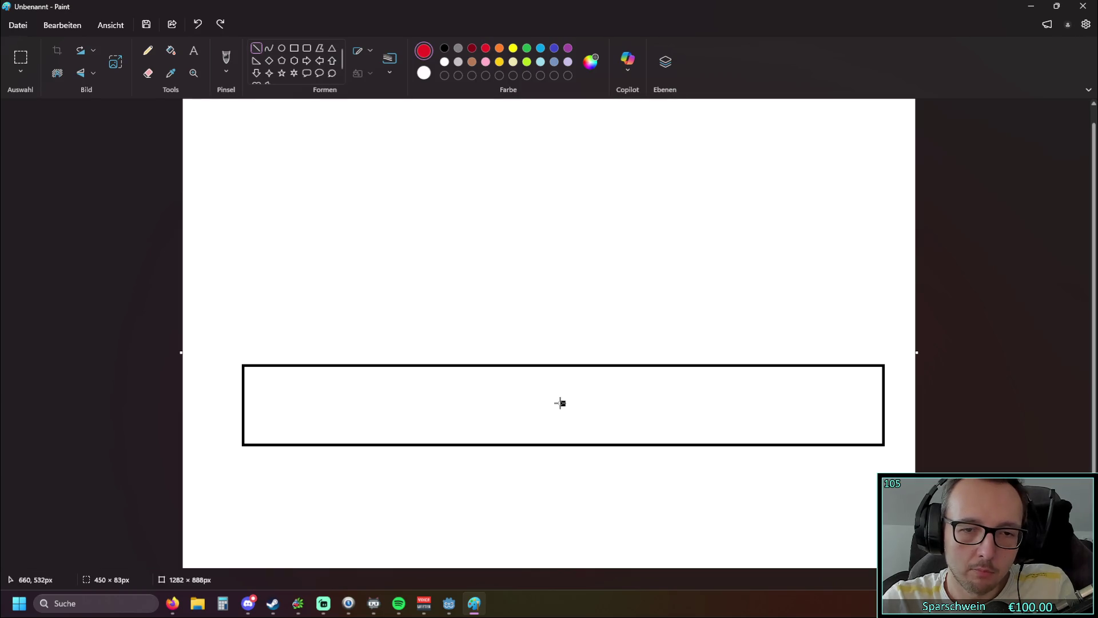
- Draw a red incoming line to the paddle top and a light-blue reflected line up-right
{"action": "left_click_drag", "start_coordinate": [312, 123], "coordinate": [450, 364]}
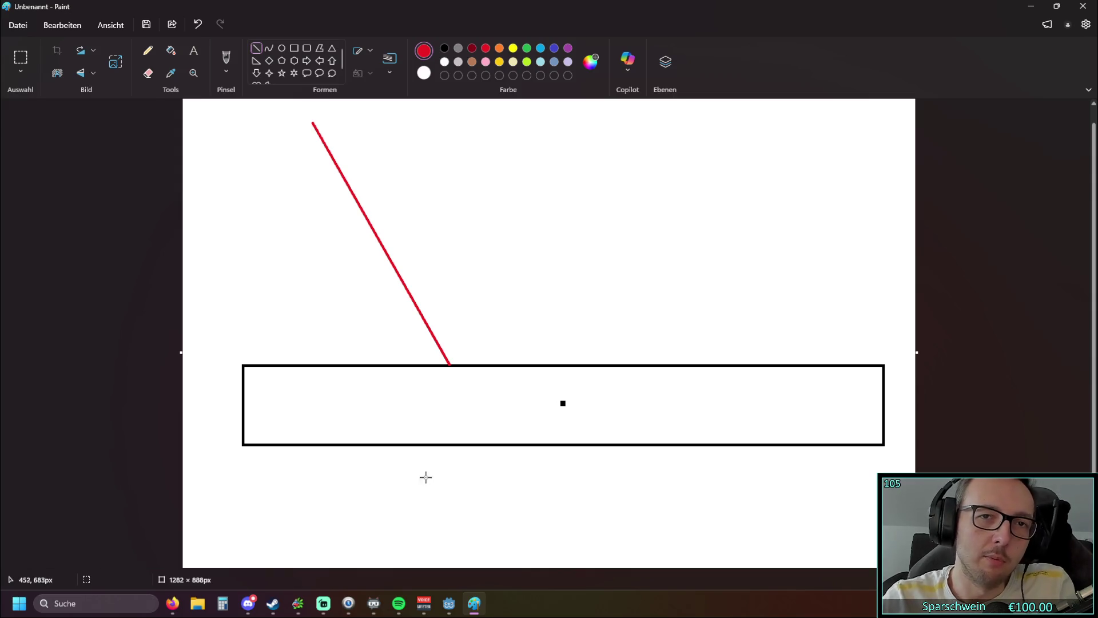
{"action": "left_click", "coordinate": [541, 49]}
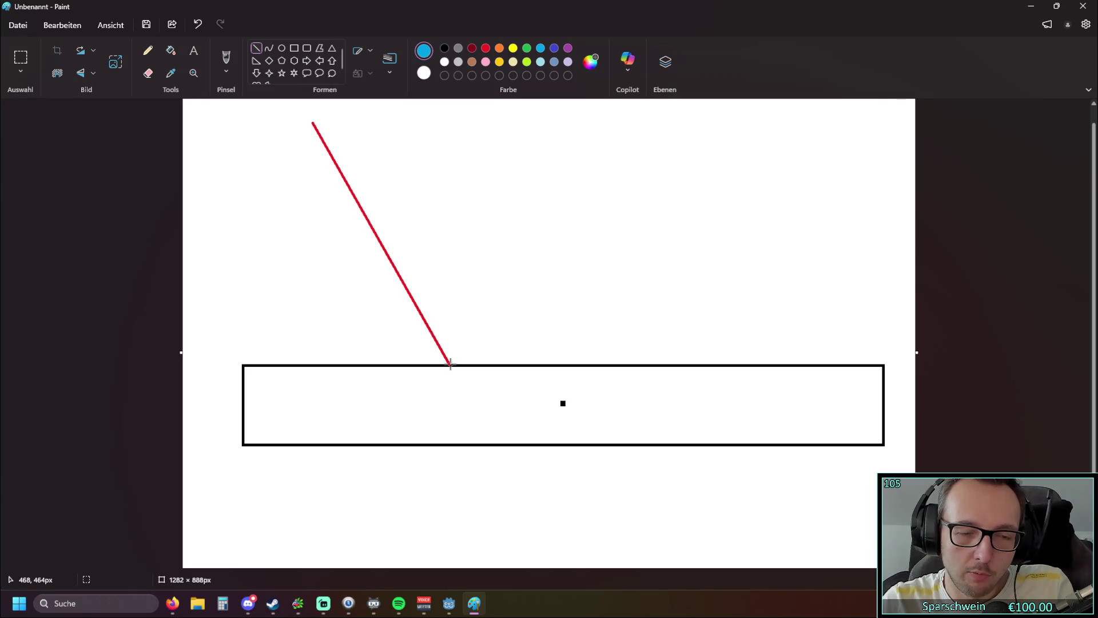
{"action": "left_click_drag", "start_coordinate": [450, 363], "coordinate": [792, 188]}
{"action": "left_click", "coordinate": [602, 482]}
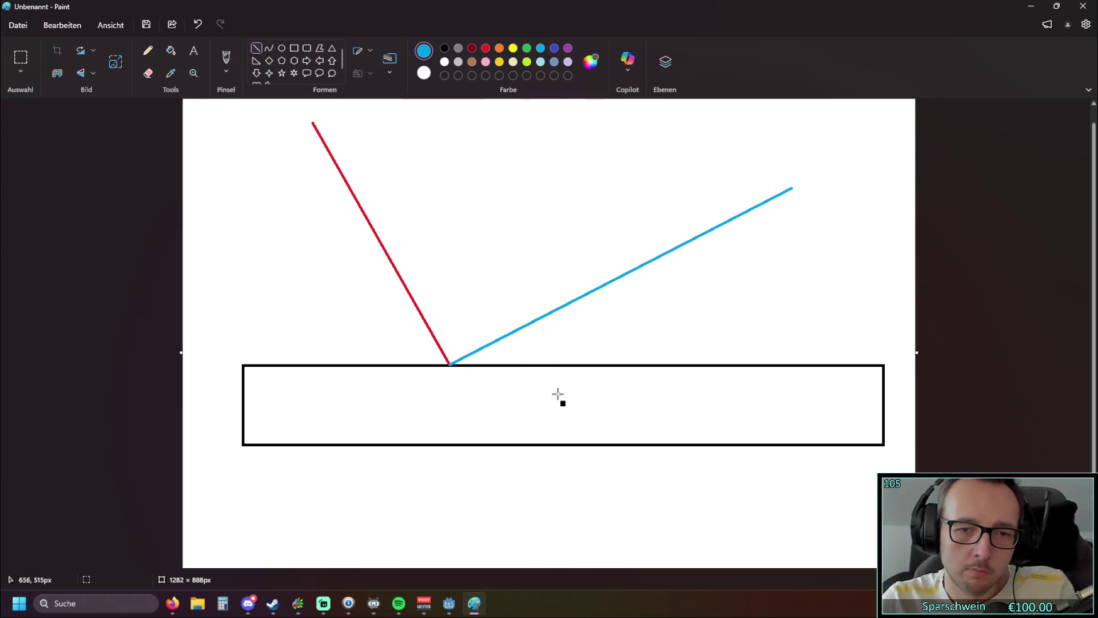
- Draw an orange vertical line up from the paddle's centre dot
{"action": "left_click", "coordinate": [485, 48]}
{"action": "left_click", "coordinate": [499, 48]}
{"action": "mouse_move", "coordinate": [562, 403]}
{"action": "left_mouse_down"}
{"action": "mouse_move", "coordinate": [572, 127]}
{"action": "mouse_move", "coordinate": [562, 95]}
{"action": "left_mouse_up"}
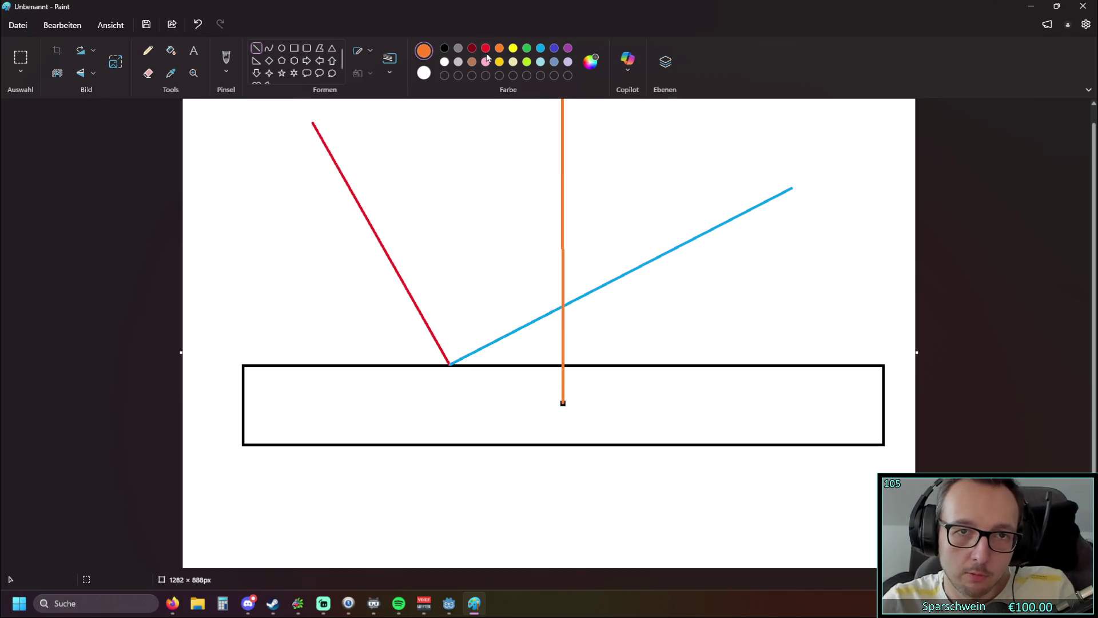
- Draw a short green line from the orange line's foot to the blue reflected line
{"action": "left_click", "coordinate": [361, 55]}
{"action": "left_click", "coordinate": [357, 56]}
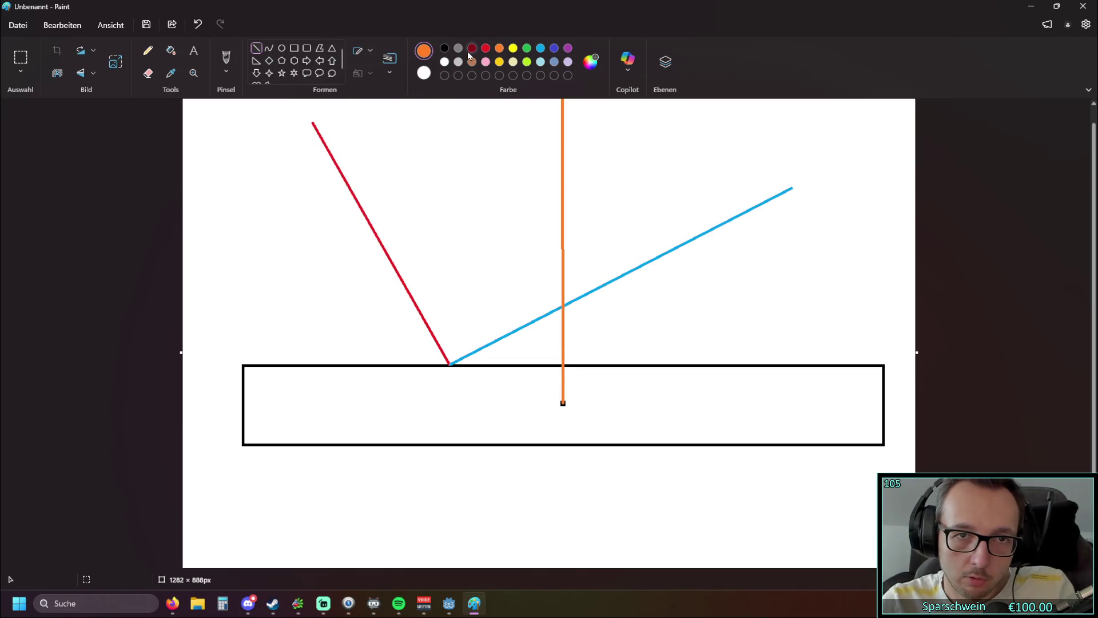
{"action": "left_click", "coordinate": [486, 48]}
{"action": "left_click", "coordinate": [527, 48]}
{"action": "left_click_drag", "start_coordinate": [563, 363], "coordinate": [540, 318]}
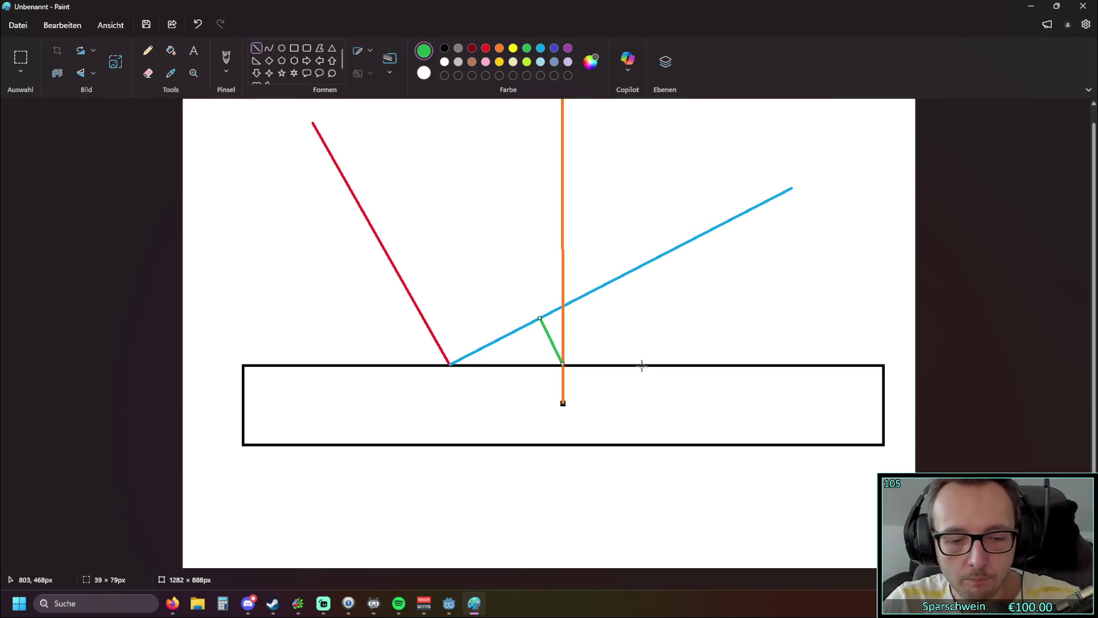
- Extend the green line past the blue line, replacing a freehand attempt with a straight line
{"action": "key", "text": "ctrl+a"}
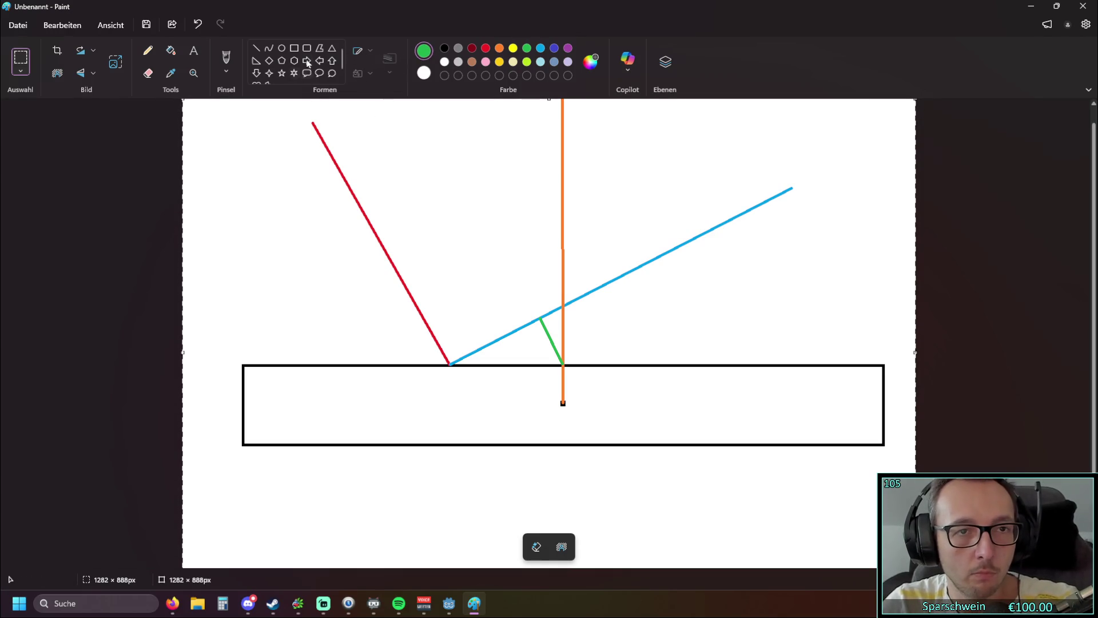
{"action": "left_click", "coordinate": [226, 57]}
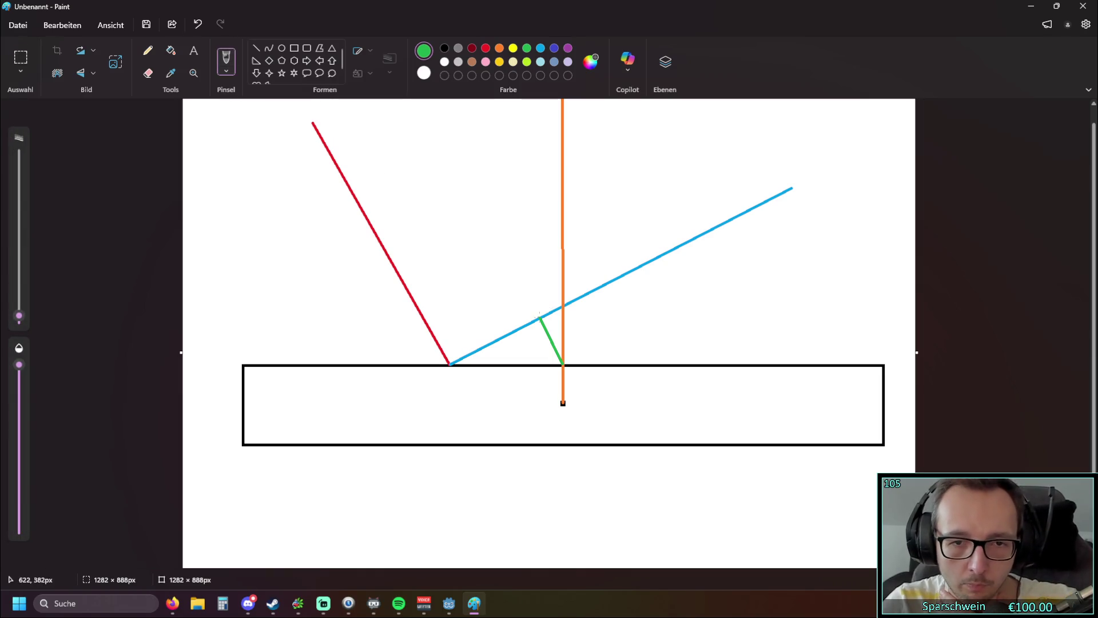
{"action": "left_click_drag", "start_coordinate": [539, 318], "coordinate": [518, 283]}
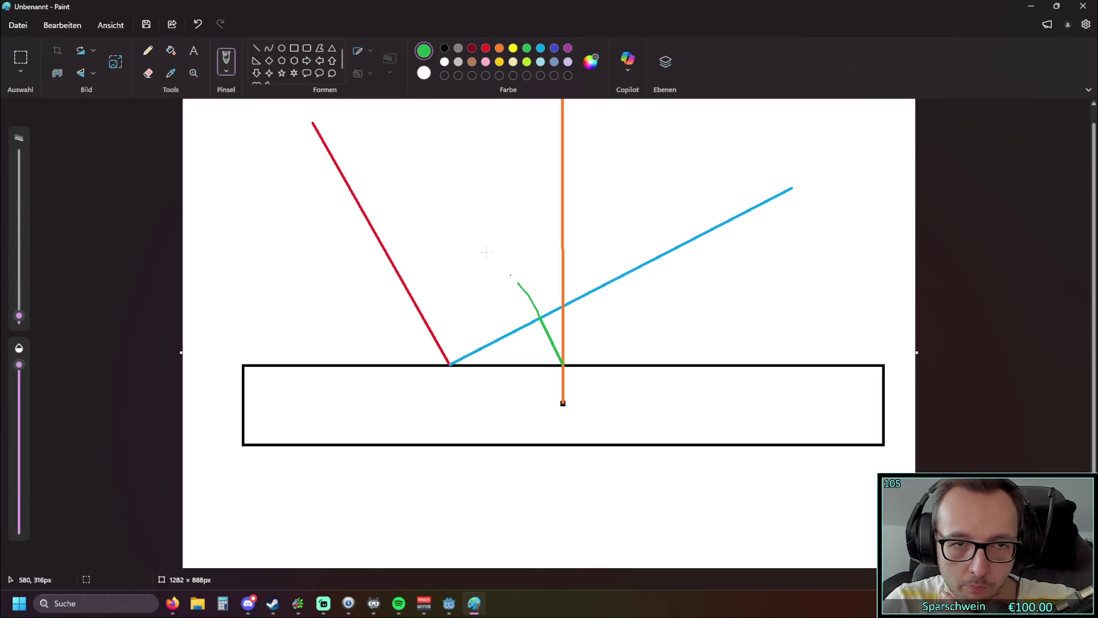
{"action": "left_click", "coordinate": [197, 24]}
{"action": "left_click", "coordinate": [256, 48]}
{"action": "left_click_drag", "start_coordinate": [539, 318], "coordinate": [519, 282]}
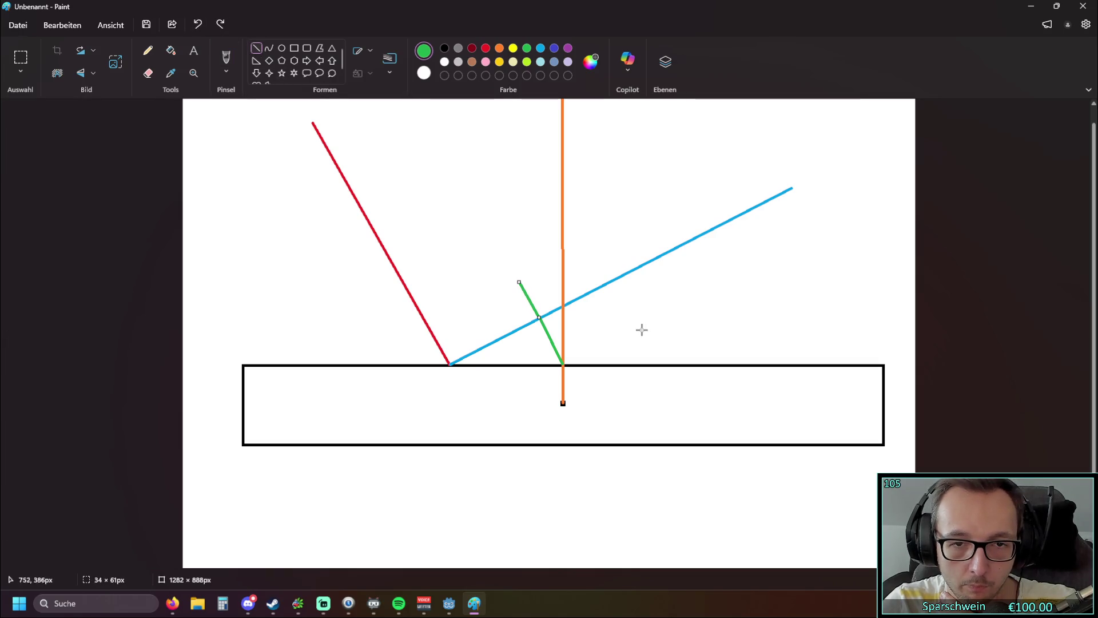
- Draw an indigo line up from the impact point, redrawing it until it fits
{"action": "left_click", "coordinate": [540, 48]}
{"action": "left_click", "coordinate": [554, 48]}
{"action": "mouse_move", "coordinate": [449, 363]}
{"action": "left_mouse_down"}
{"action": "mouse_move", "coordinate": [600, 142]}
{"action": "mouse_move", "coordinate": [661, 103]}
{"action": "left_mouse_up"}
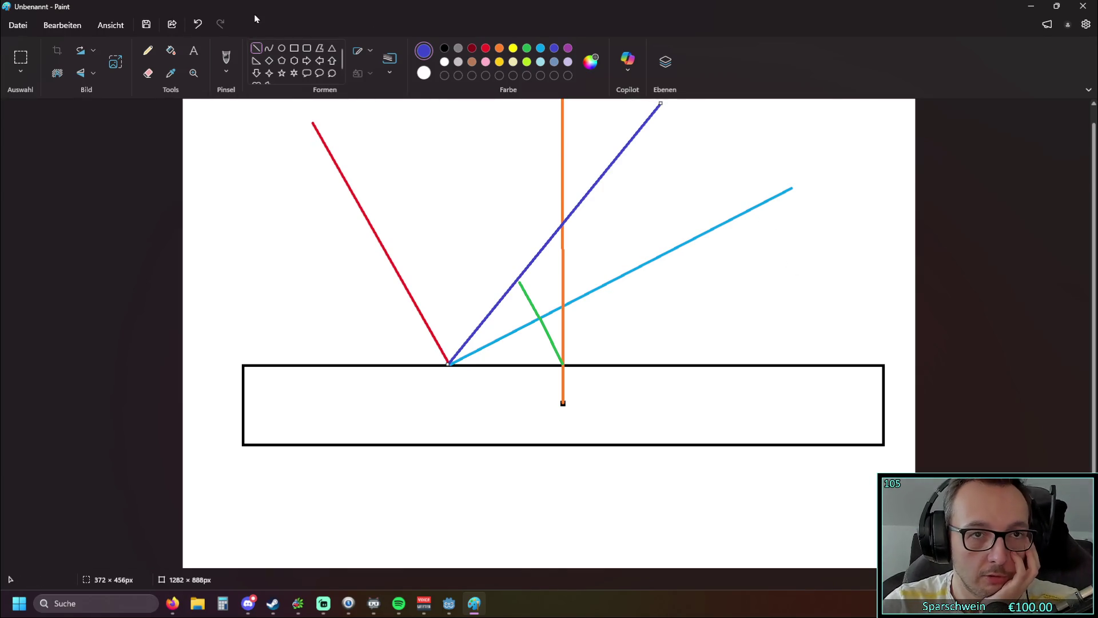
{"action": "left_click", "coordinate": [197, 24]}
{"action": "left_click_drag", "start_coordinate": [448, 361], "coordinate": [612, 103]}
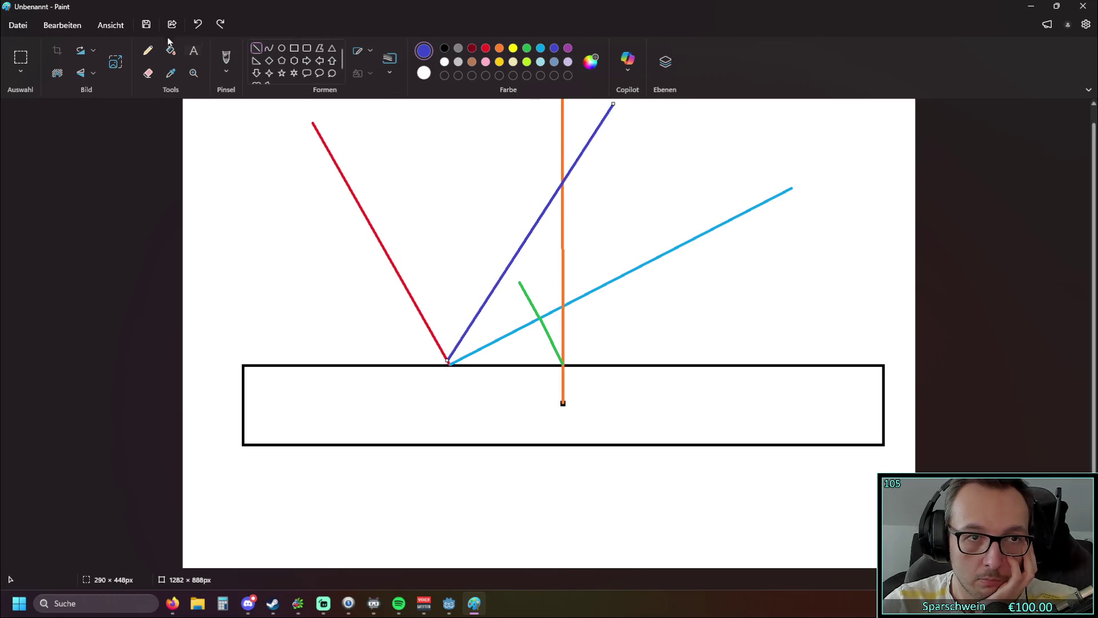
{"action": "left_click", "coordinate": [197, 24]}
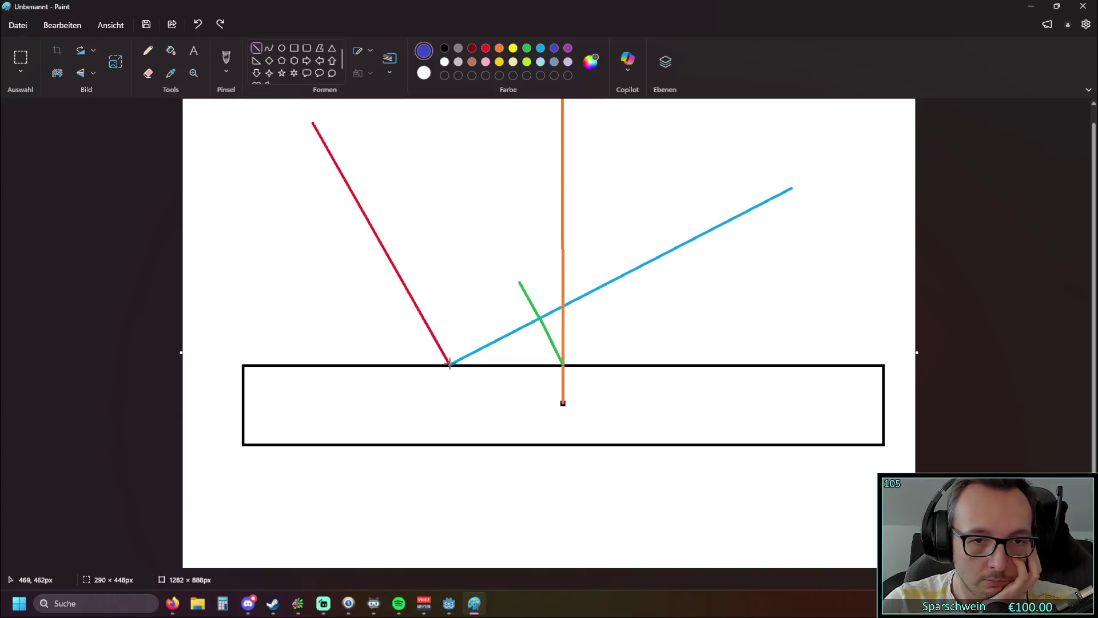
{"action": "mouse_move", "coordinate": [449, 364]}
{"action": "left_mouse_down"}
{"action": "mouse_move", "coordinate": [584, 167]}
{"action": "mouse_move", "coordinate": [613, 99]}
{"action": "left_mouse_up"}
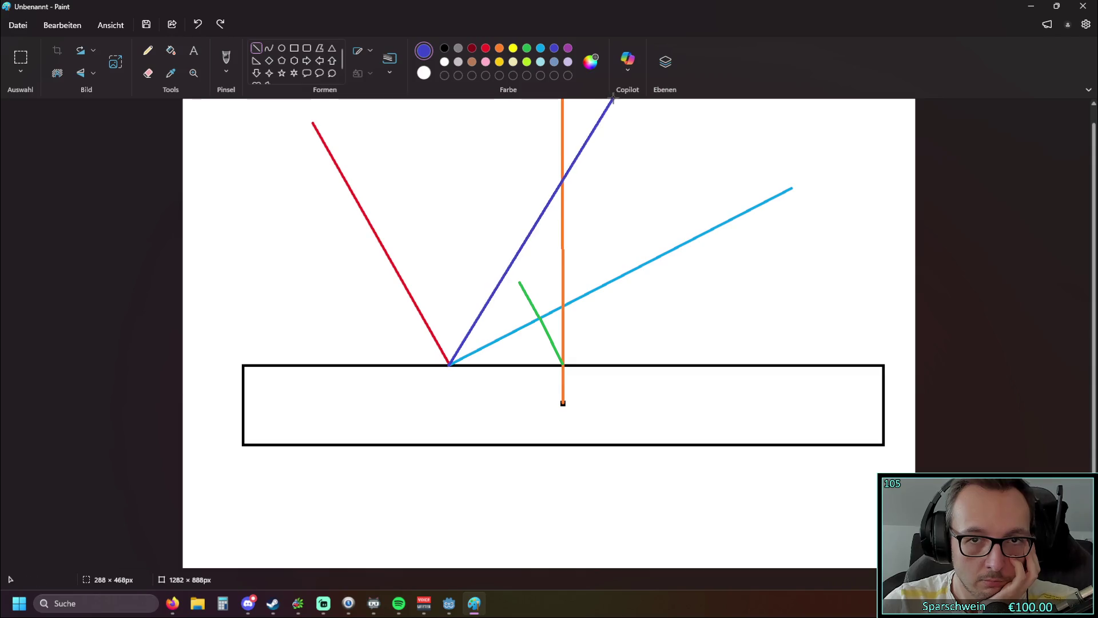
{"action": "left_click", "coordinate": [526, 48]}
{"action": "left_click", "coordinate": [554, 49]}
{"action": "left_click", "coordinate": [256, 48]}
- Extend the green line to the indigo line, then undo that extension and the indigo line
{"action": "left_click", "coordinate": [527, 48]}
{"action": "left_click_drag", "start_coordinate": [519, 284], "coordinate": [510, 269]}
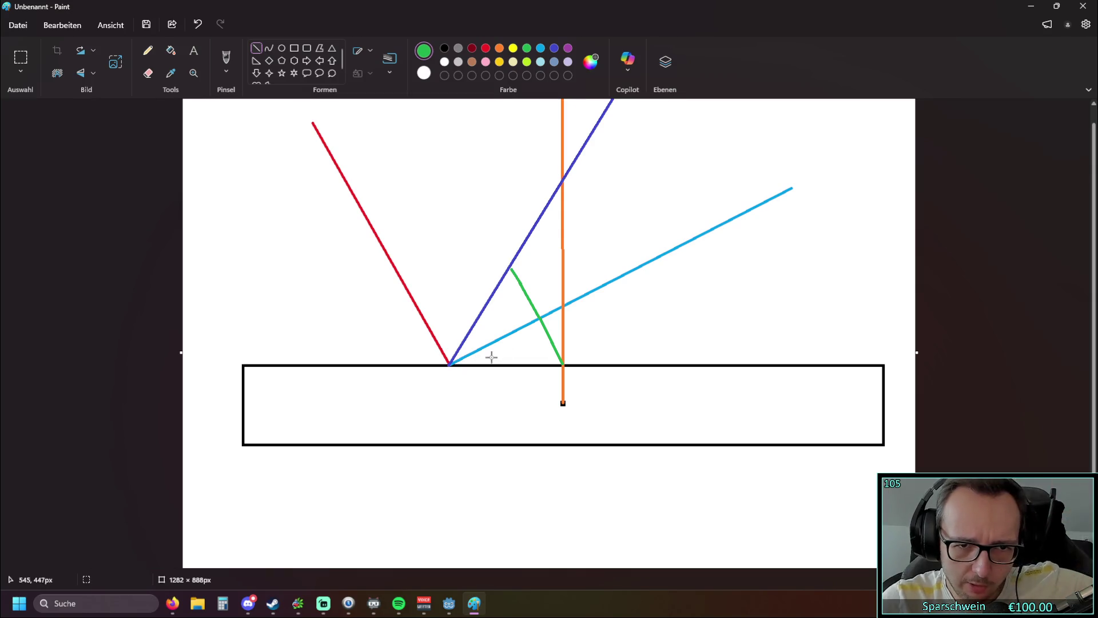
{"action": "left_click", "coordinate": [198, 25]}
{"action": "left_click", "coordinate": [198, 25]}
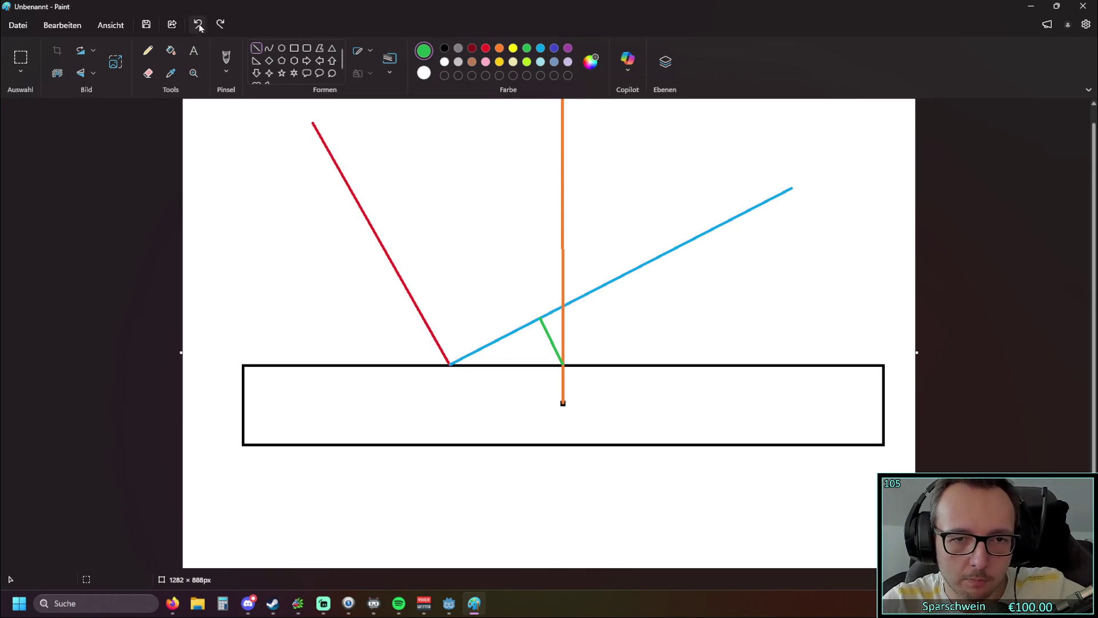
- Undo the green and orange lines, and draw then undo a trial blue line
{"action": "left_click", "coordinate": [198, 24]}
{"action": "left_click", "coordinate": [199, 24]}
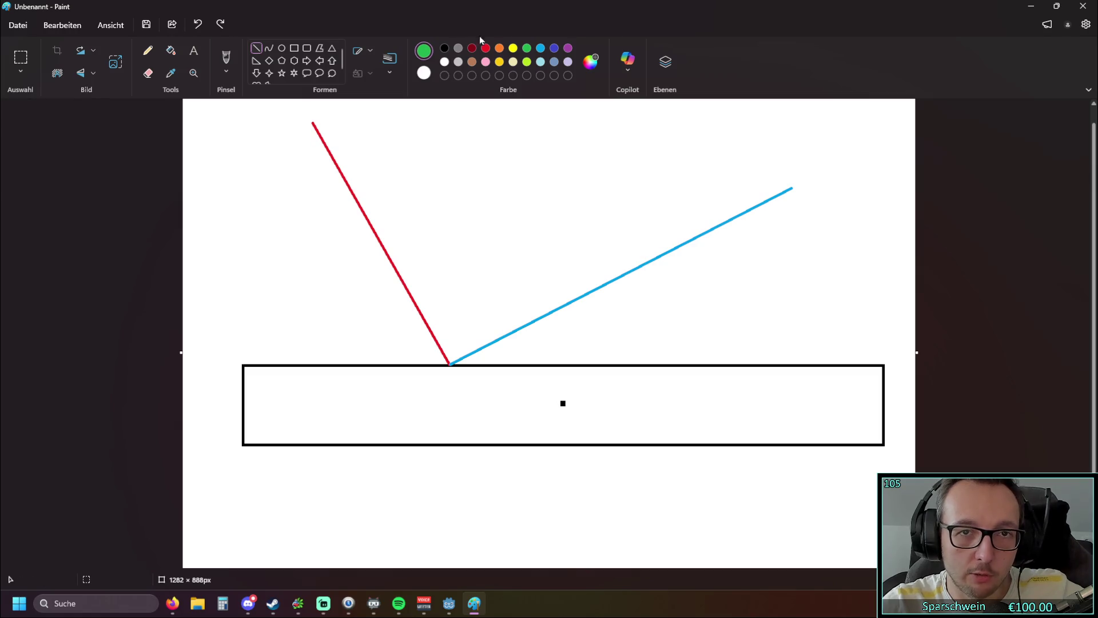
{"action": "left_click", "coordinate": [540, 48]}
{"action": "left_click_drag", "start_coordinate": [450, 364], "coordinate": [606, 102]}
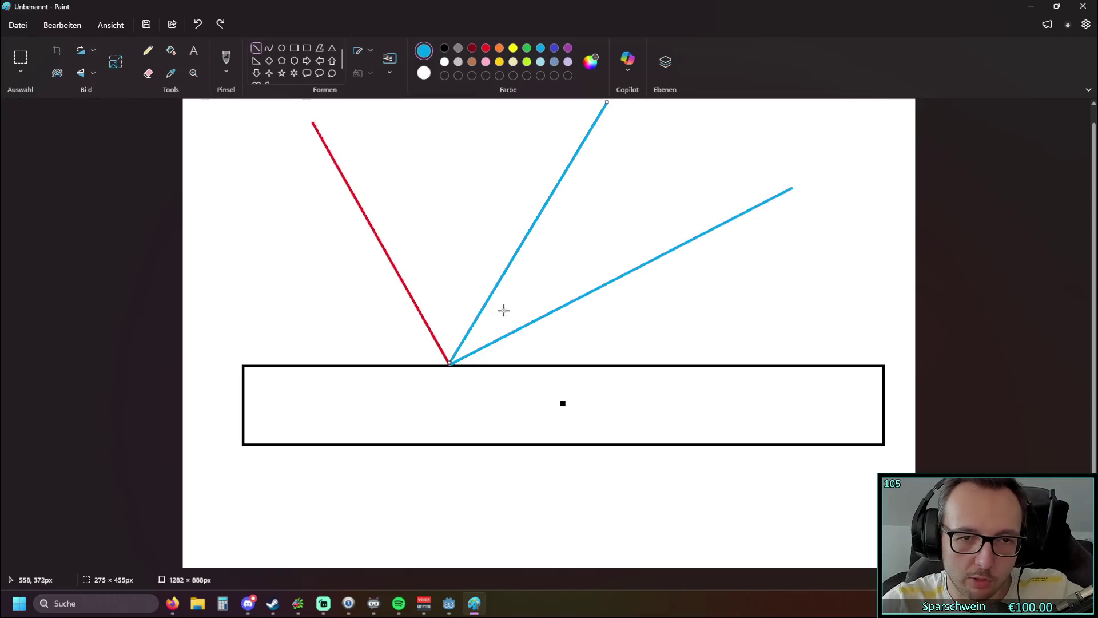
{"action": "left_click", "coordinate": [200, 25]}
- Try and undo a green line, undo the red and blue lines, and minimize Paint
{"action": "left_click", "coordinate": [526, 48]}
{"action": "left_click_drag", "start_coordinate": [449, 363], "coordinate": [558, 102]}
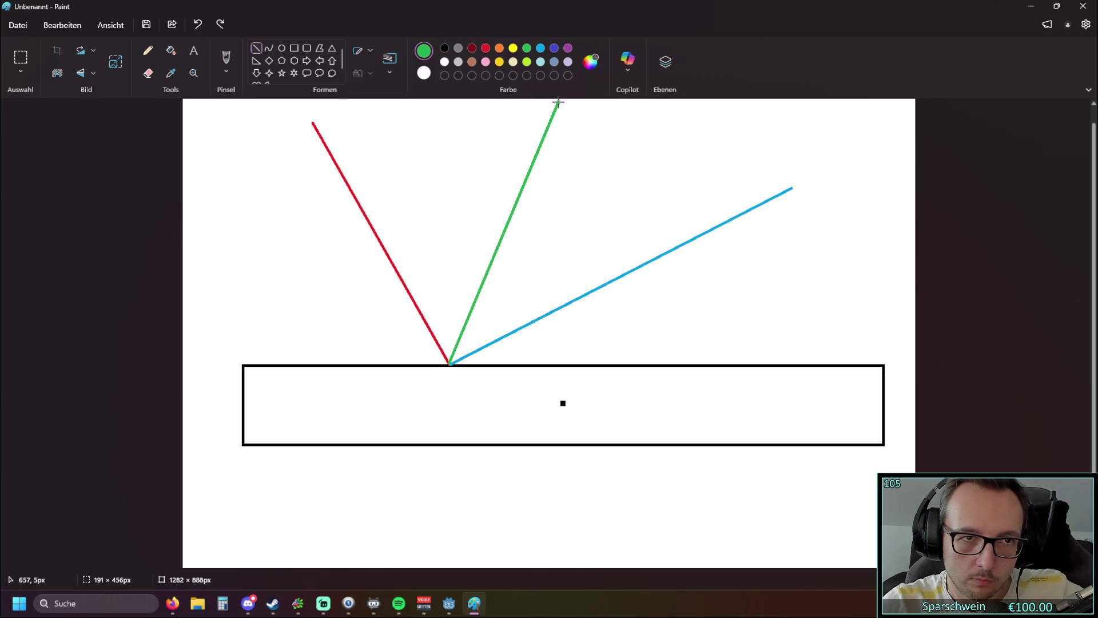
{"action": "left_click", "coordinate": [199, 25]}
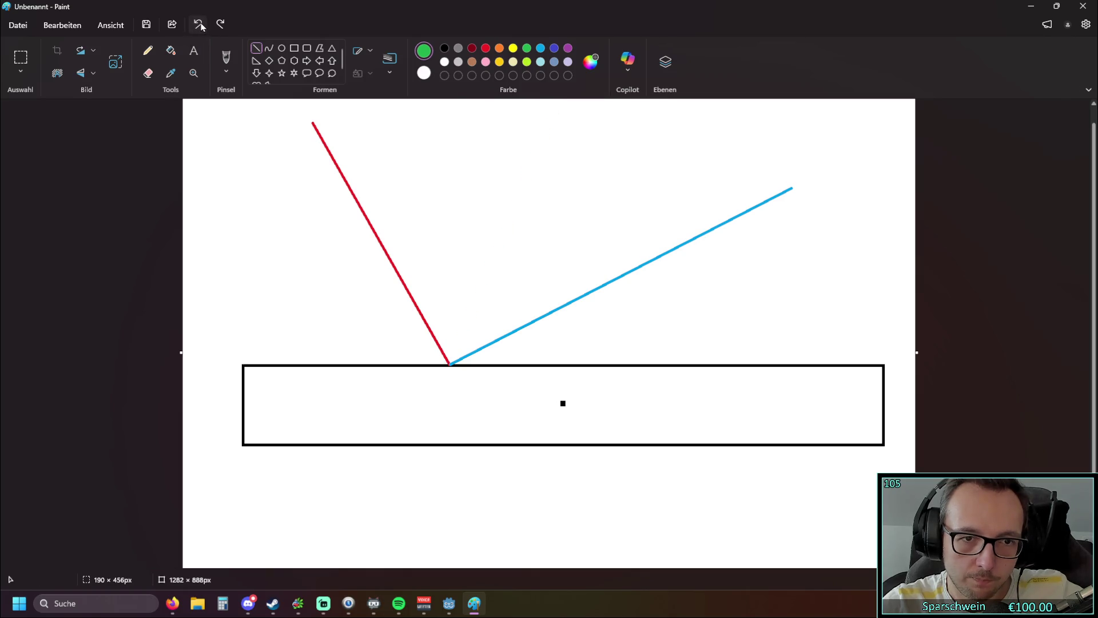
{"action": "double_click", "coordinate": [199, 24]}
{"action": "left_click", "coordinate": [1030, 7]}
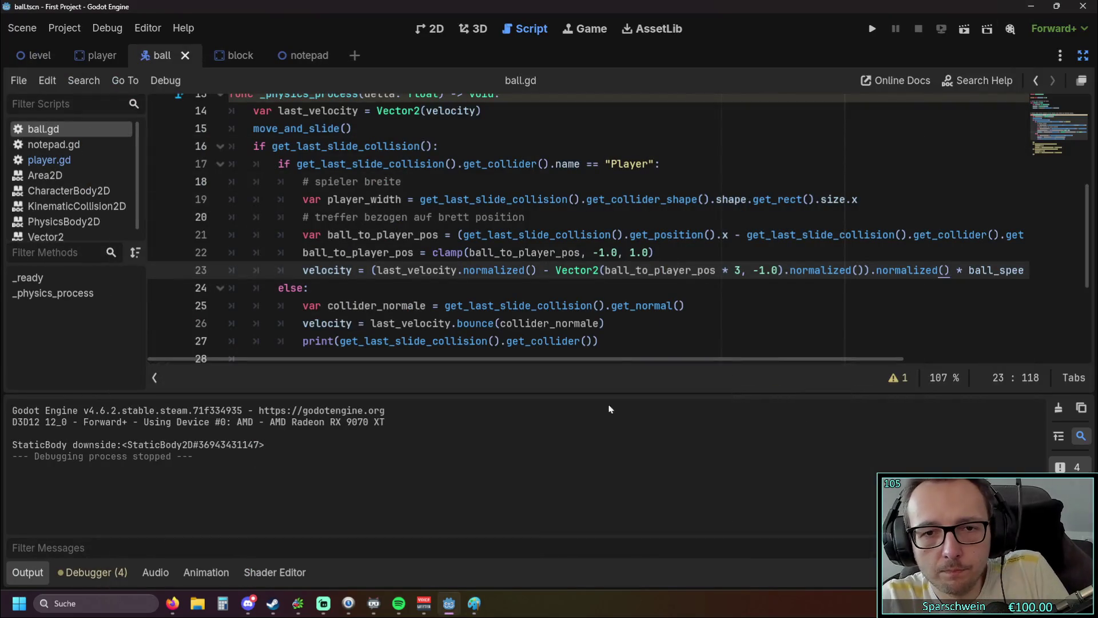
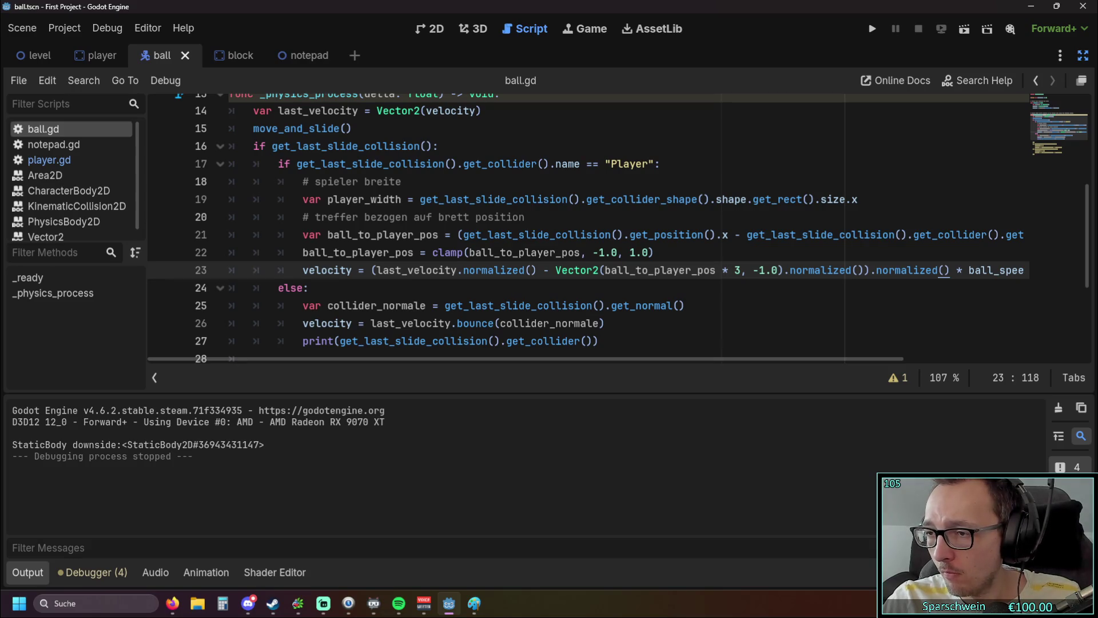
- Compare the browser tutorial's code with the ball script around the Vector2 on line 23
{"action": "key", "text": "alt+Tab"}
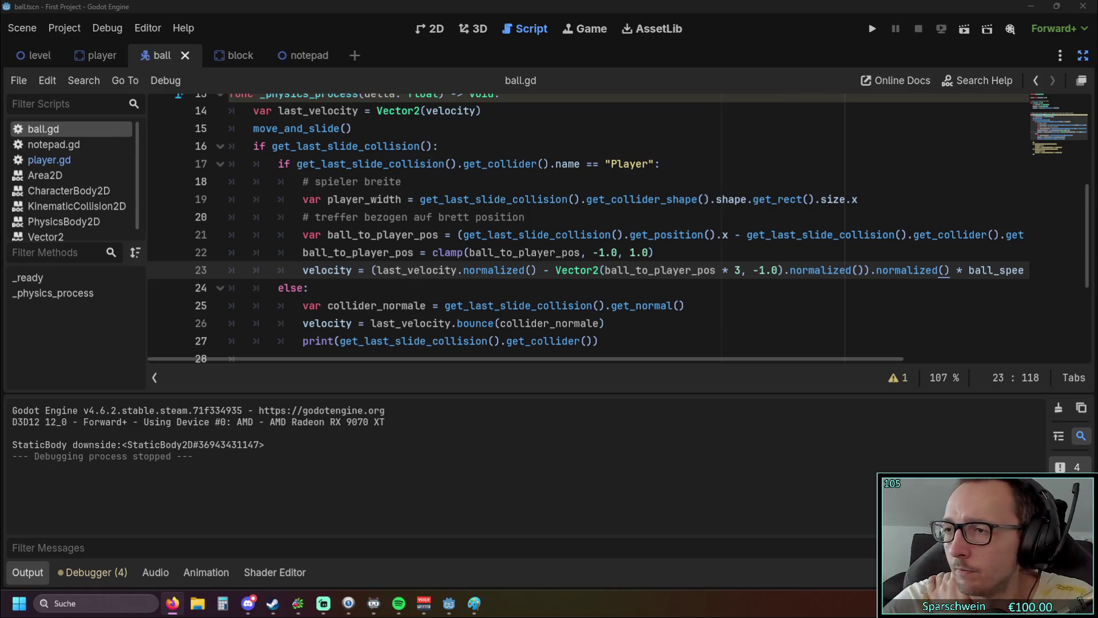
{"action": "scroll", "coordinate": [803, 244], "scroll_direction": "up", "scroll_amount": 4}
{"action": "scroll", "coordinate": [772, 245], "scroll_direction": "down", "scroll_amount": 2}
{"action": "scroll", "coordinate": [772, 245], "scroll_direction": "down", "scroll_amount": 1}
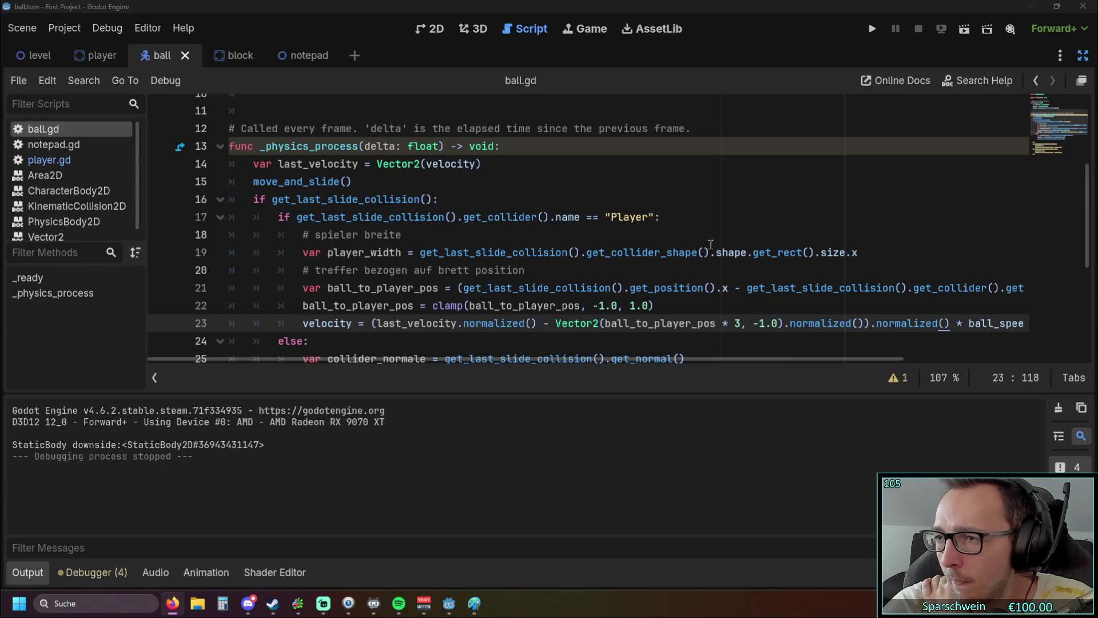
{"action": "scroll", "coordinate": [579, 263], "scroll_direction": "up", "scroll_amount": 2}
{"action": "scroll", "coordinate": [578, 264], "scroll_direction": "down", "scroll_amount": 4}
{"action": "scroll", "coordinate": [578, 263], "scroll_direction": "up", "scroll_amount": 1}
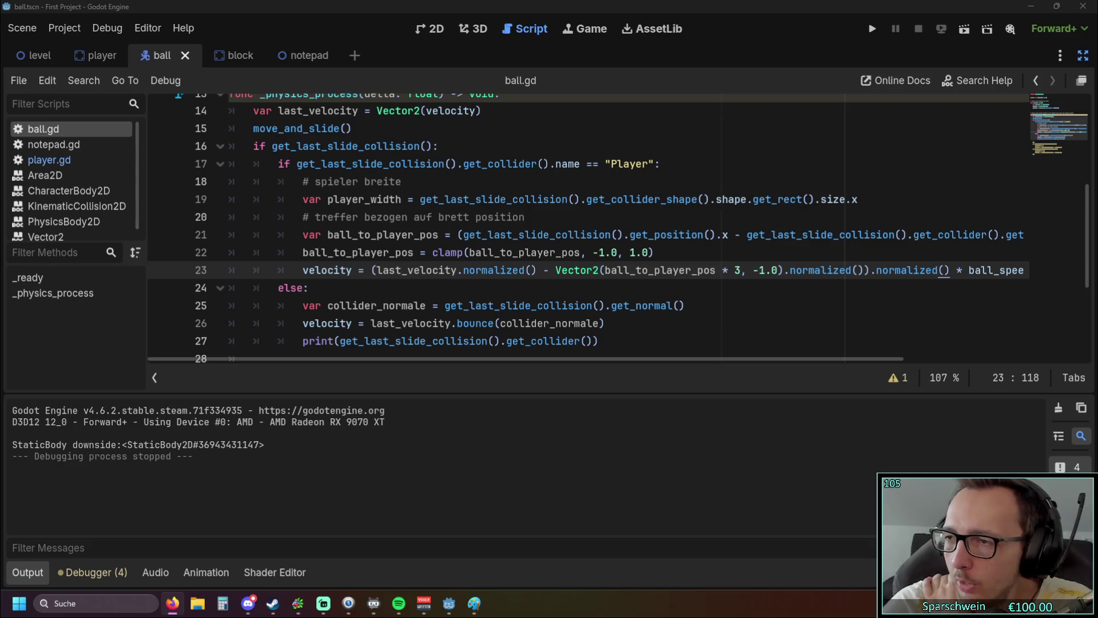
{"action": "left_click", "coordinate": [604, 269]}
{"action": "scroll", "coordinate": [594, 268], "scroll_direction": "down", "scroll_amount": 1}
{"action": "scroll", "coordinate": [595, 269], "scroll_direction": "up", "scroll_amount": 1}
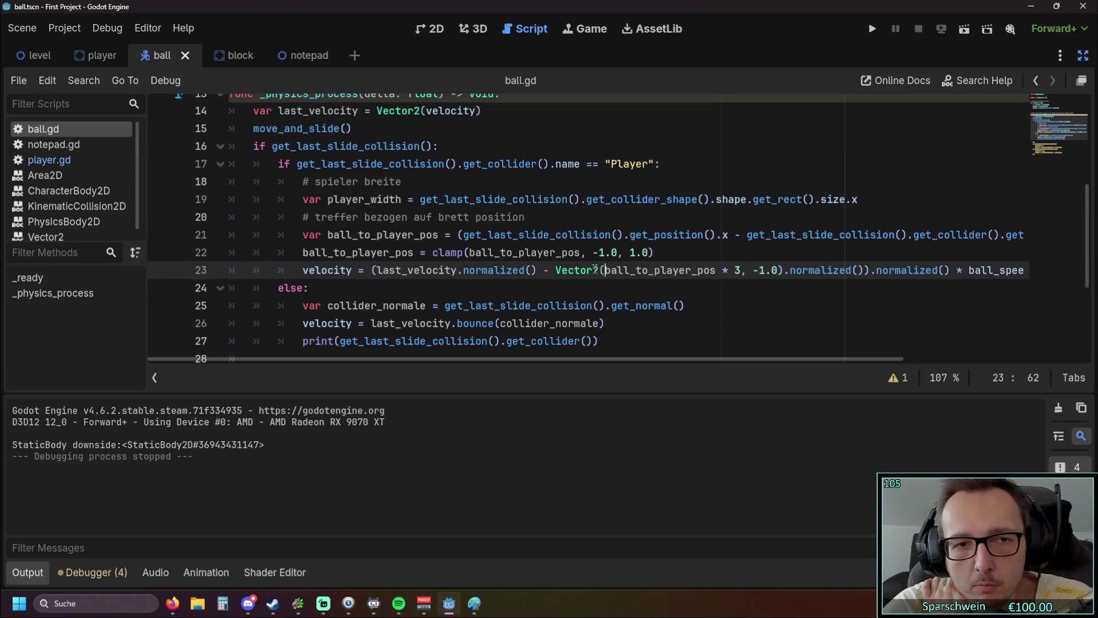
- Consult the tutorial again and review the script near the paddle-width comment
{"action": "key", "text": "alt+Tab"}
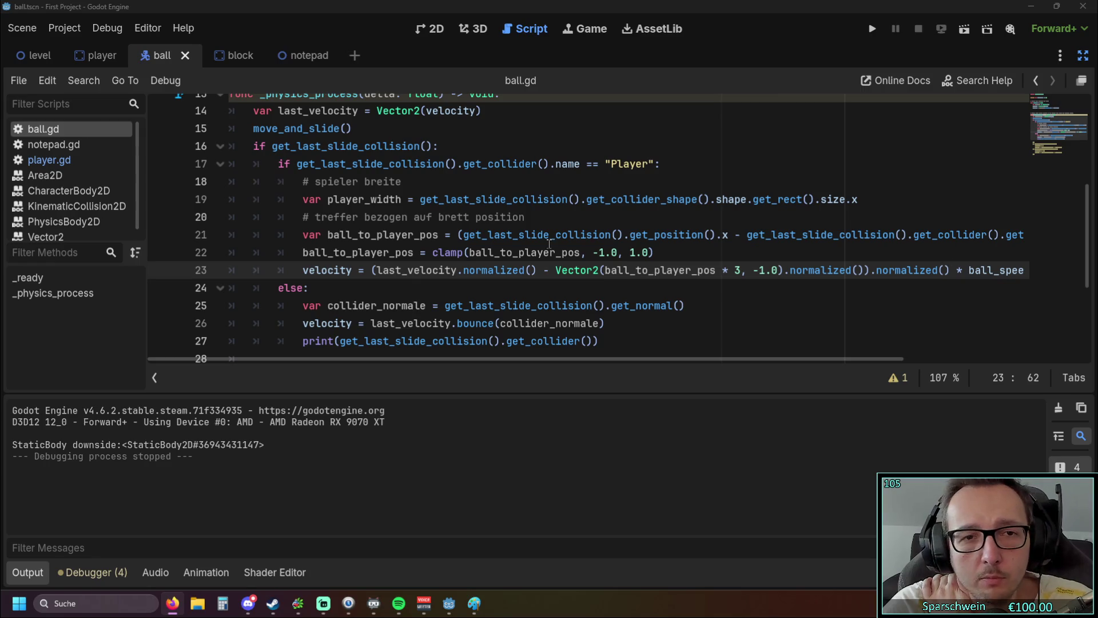
{"action": "scroll", "coordinate": [549, 243], "scroll_direction": "up", "scroll_amount": 1}
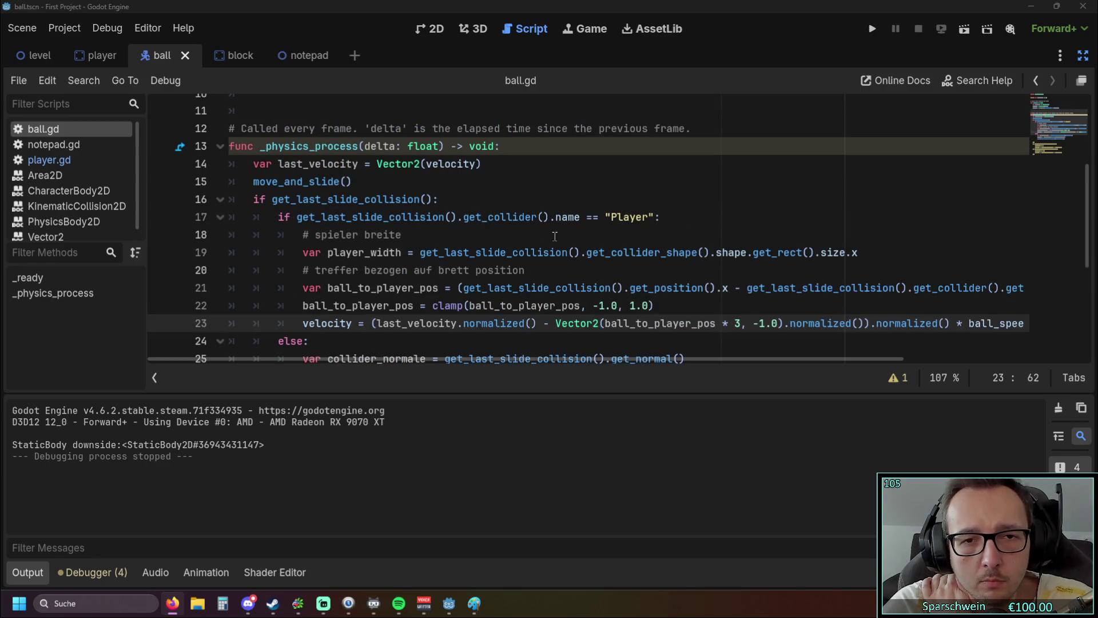
{"action": "left_click", "coordinate": [566, 239]}
{"action": "scroll", "coordinate": [565, 235], "scroll_direction": "down", "scroll_amount": 1}
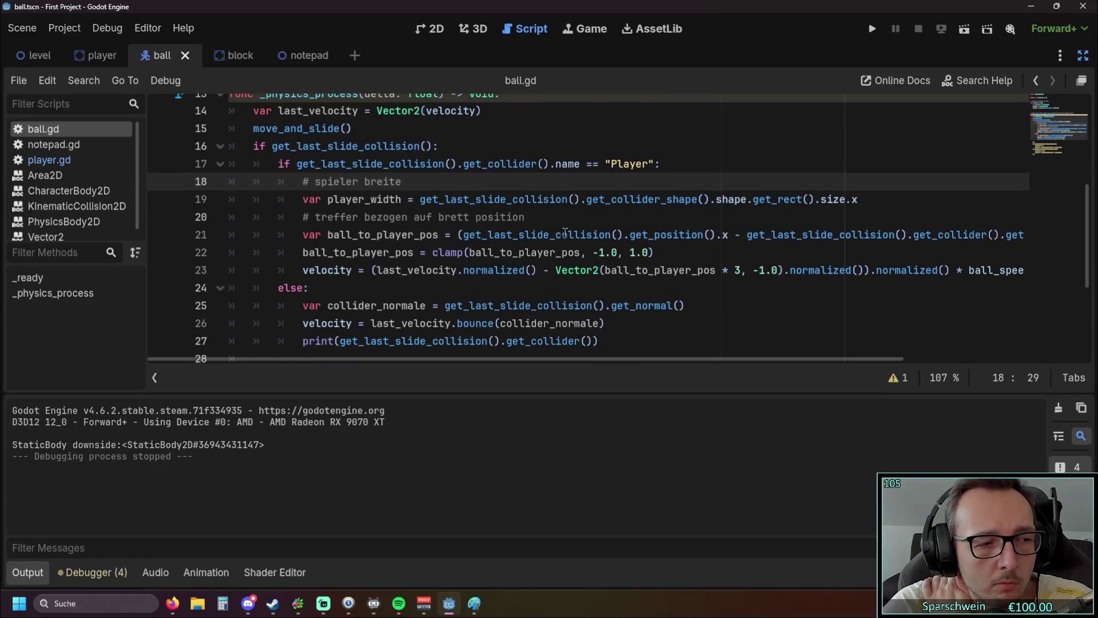
{"action": "scroll", "coordinate": [565, 232], "scroll_direction": "down", "scroll_amount": 1}
{"action": "scroll", "coordinate": [565, 232], "scroll_direction": "down", "scroll_amount": 2}
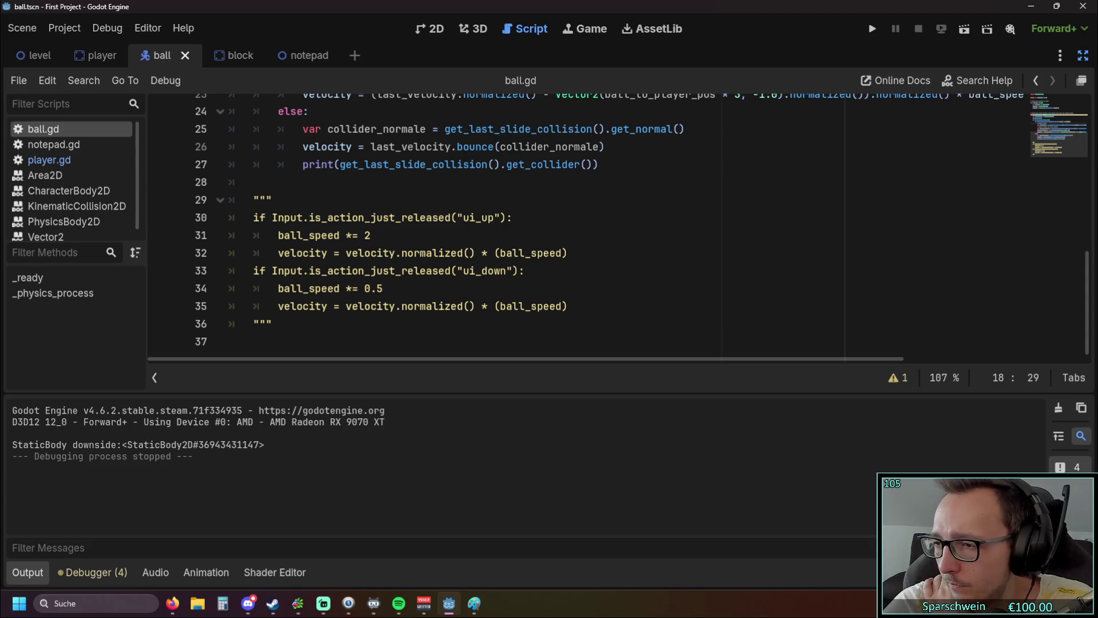
{"action": "key", "text": "alt+Tab"}
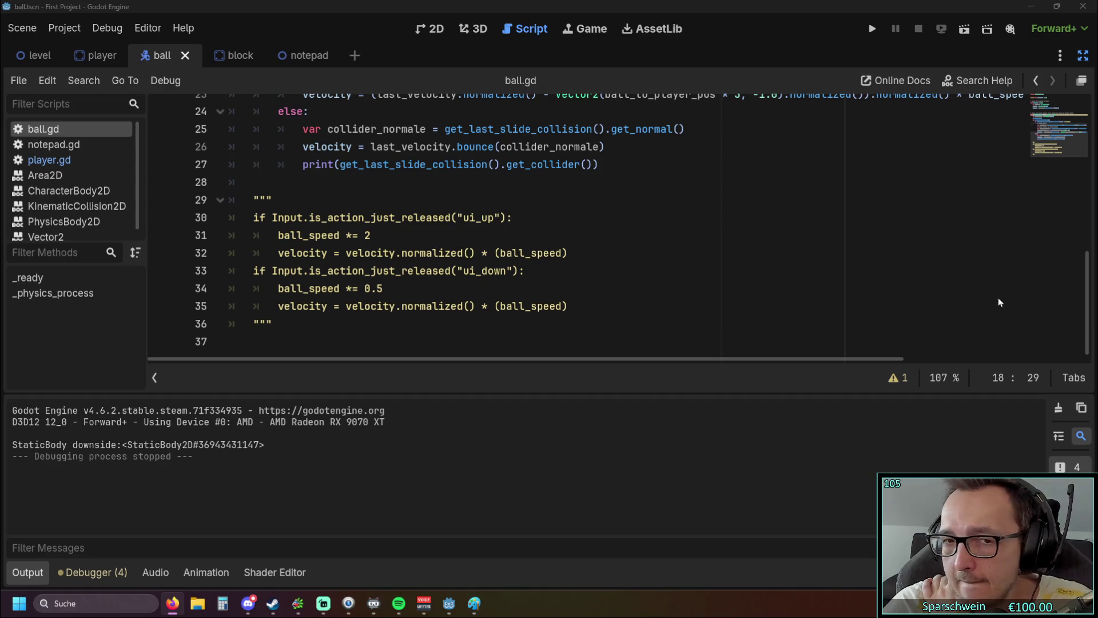
{"action": "scroll", "coordinate": [586, 253], "scroll_direction": "up", "scroll_amount": 4}
{"action": "scroll", "coordinate": [586, 253], "scroll_direction": "down", "scroll_amount": 1}
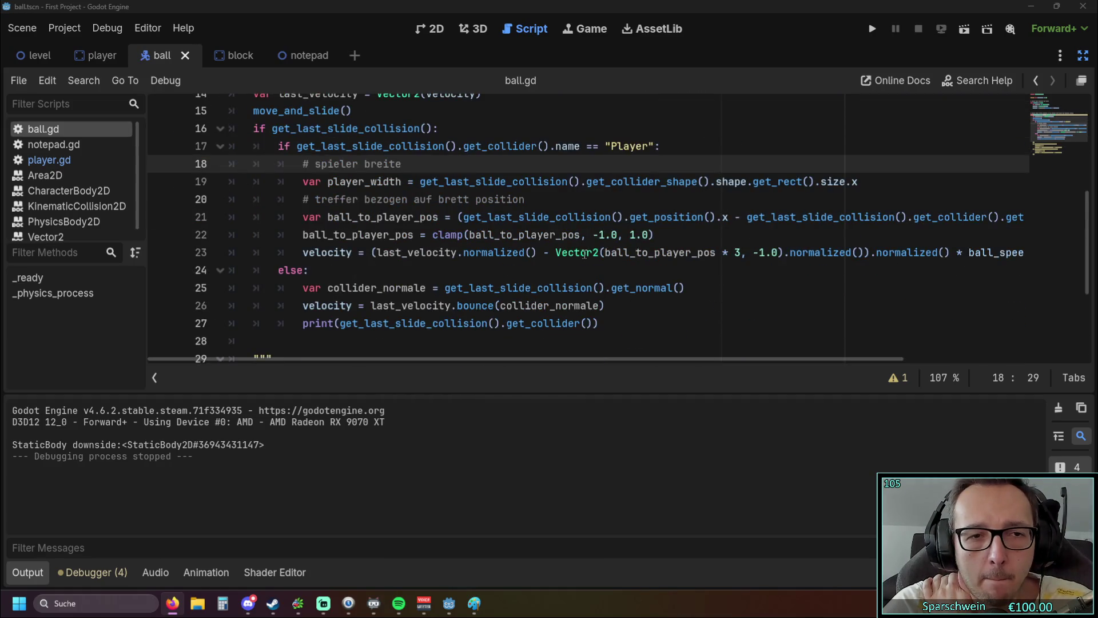
- Start line 18 in the Player branch as var bounce_direction = velocity.bounce(), fixing the name typo
{"action": "left_click", "coordinate": [686, 146]}
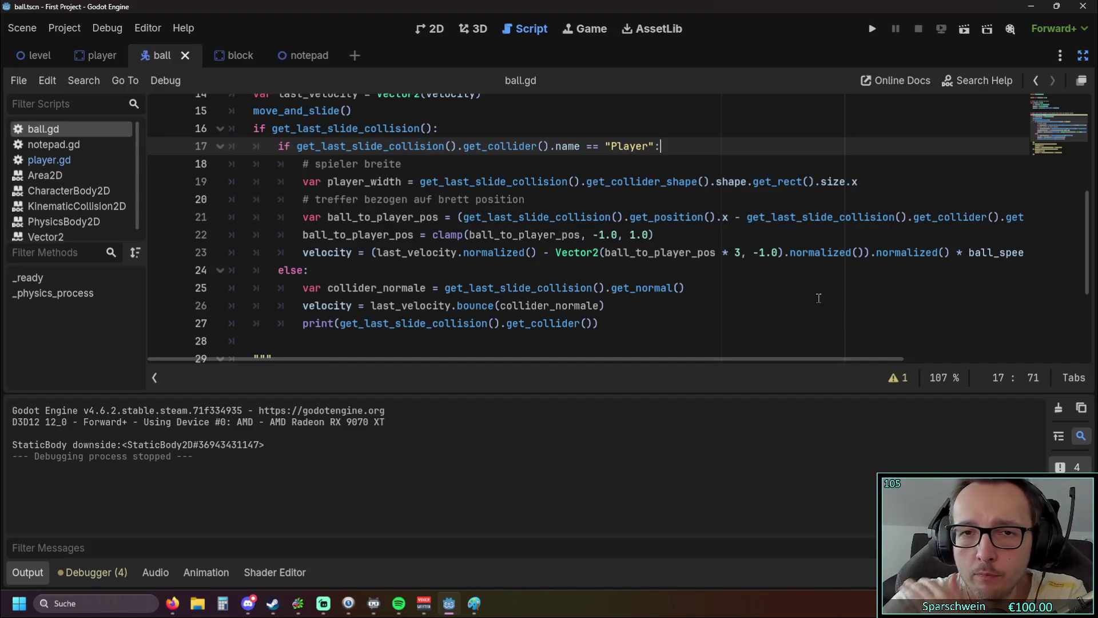
{"action": "key", "text": "Return"}
{"action": "type", "text": "var"}
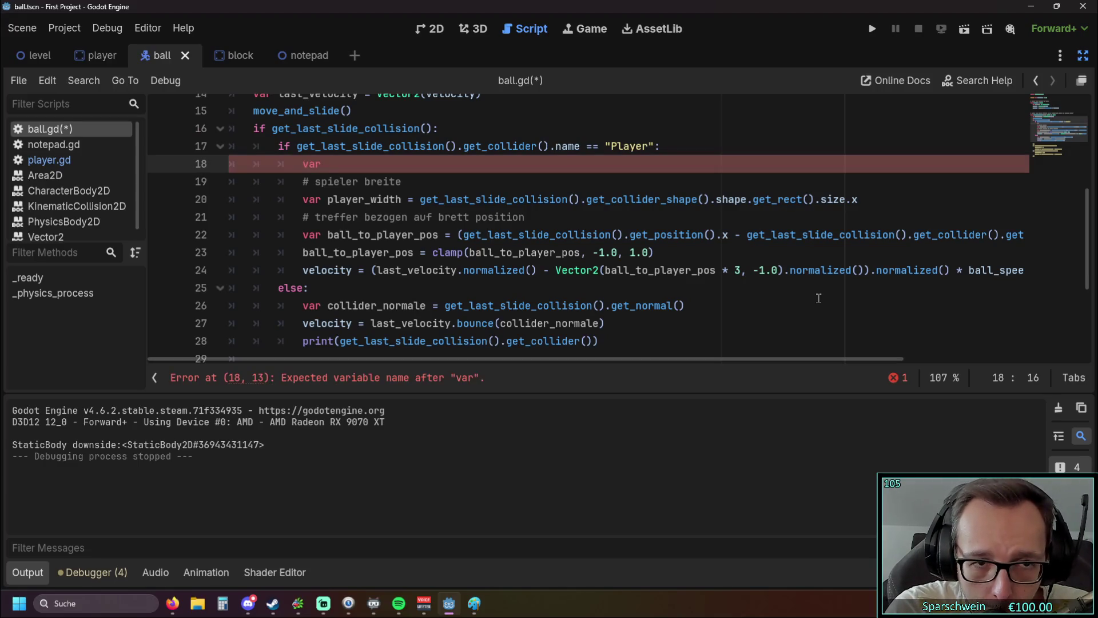
{"action": "type", "text": " brounce"}
{"action": "key", "text": "BackSpace"}
{"action": "key", "text": "BackSpace"}
{"action": "key", "text": "BackSpace"}
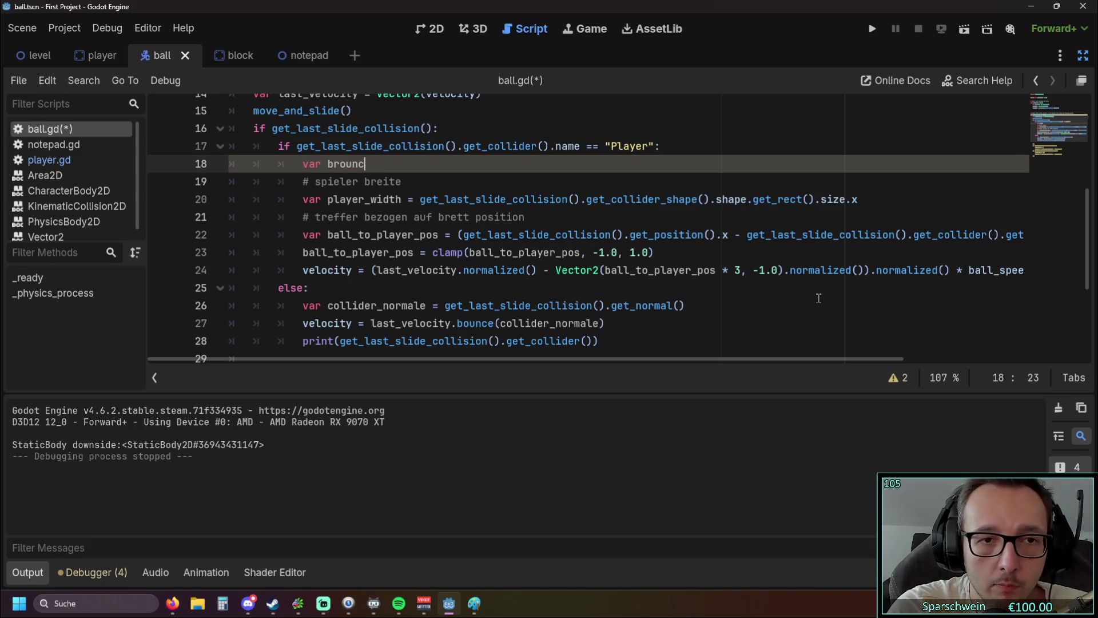
{"action": "type", "text": "r bounce_direc"}
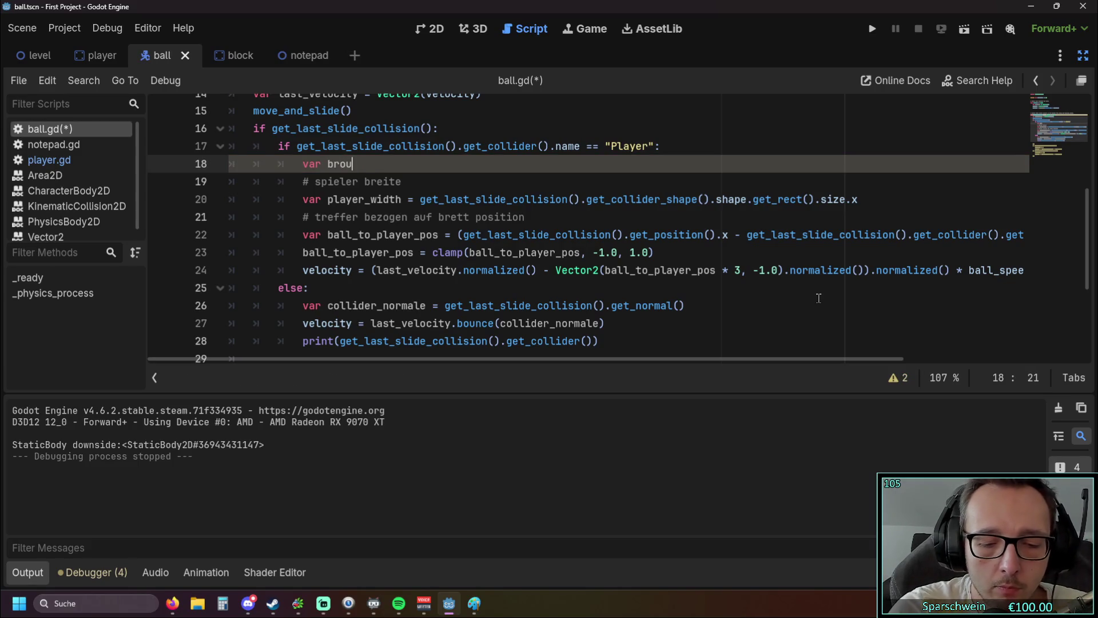
{"action": "type", "text": "tio"}
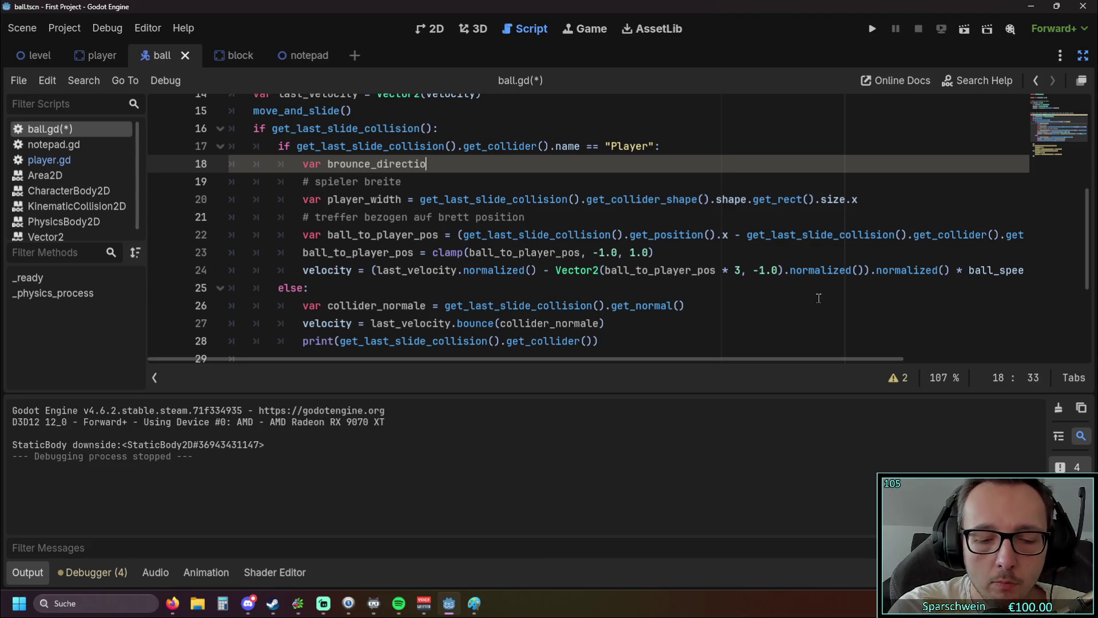
{"action": "type", "text": "n = "}
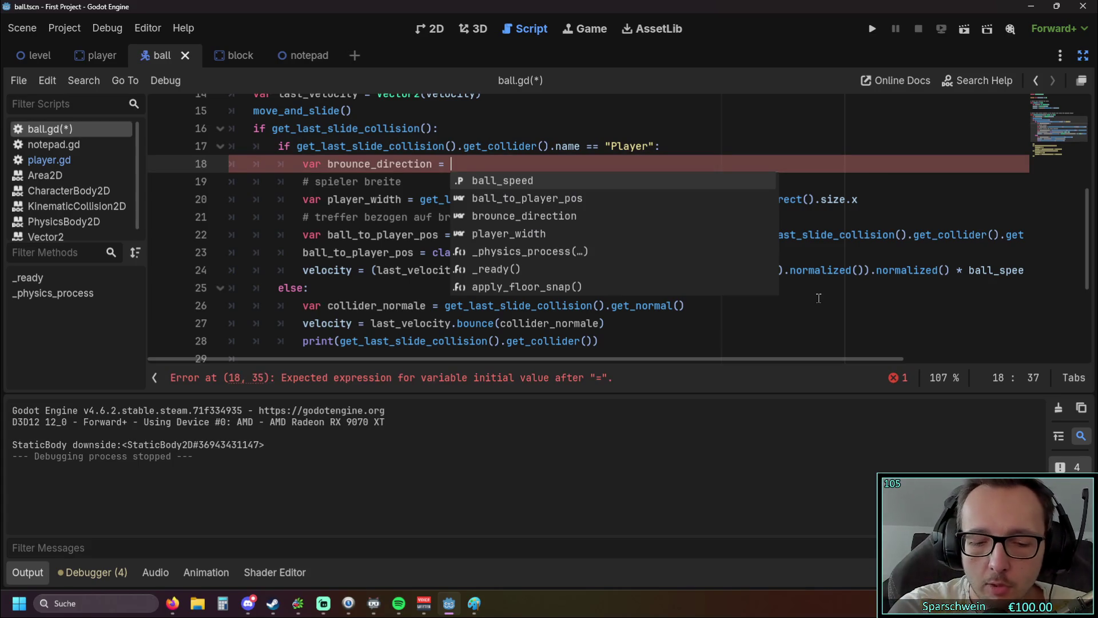
{"action": "type", "text": "move"}
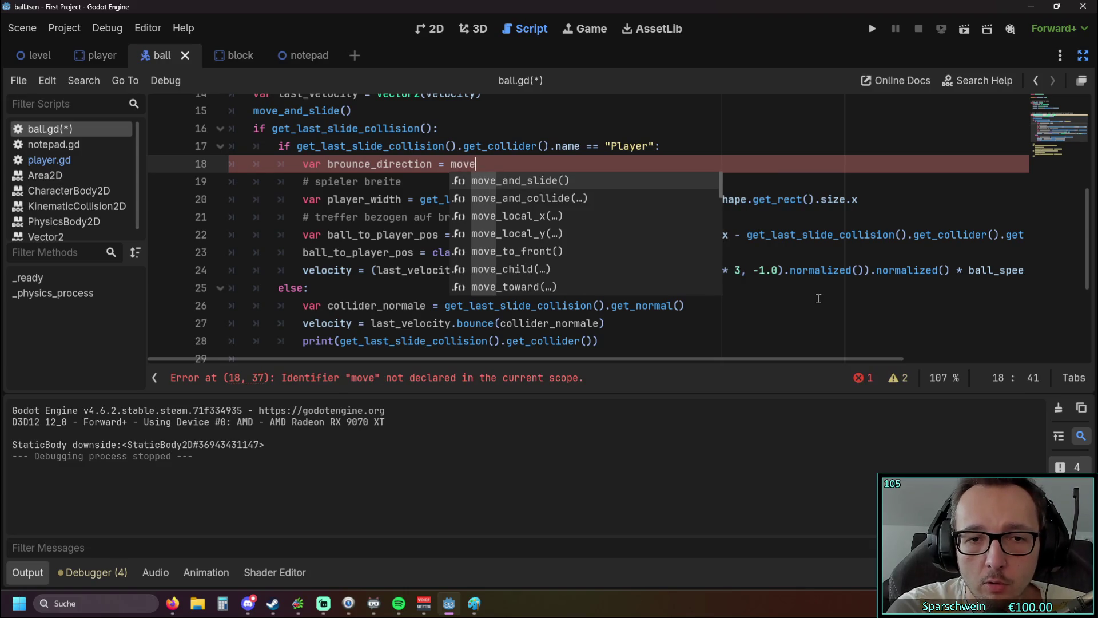
{"action": "type", "text": "_d"}
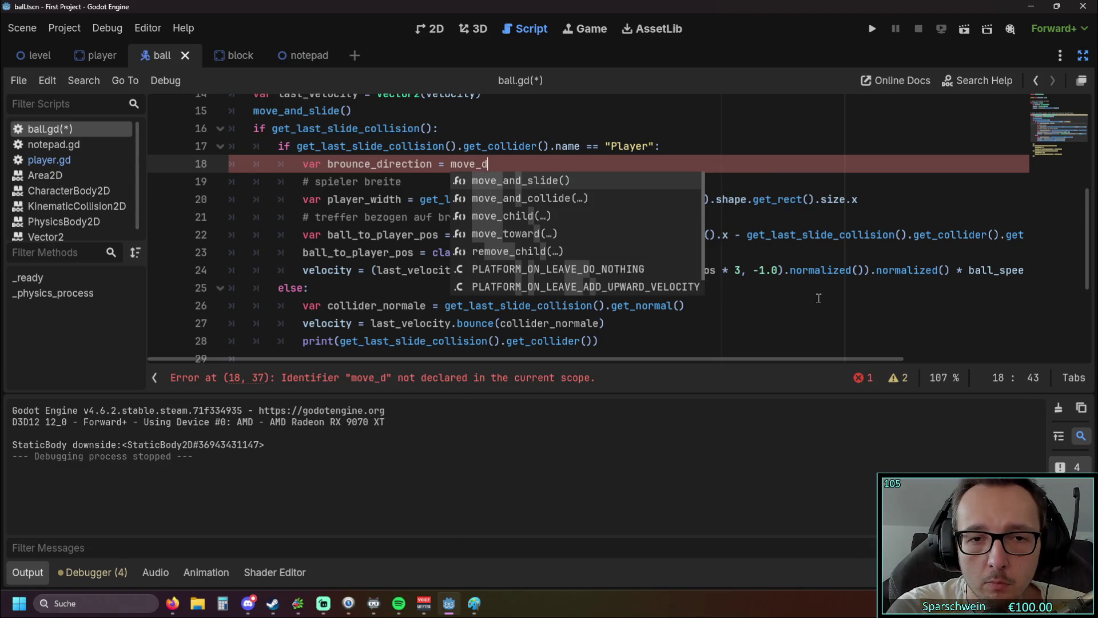
{"action": "key", "text": "BackSpace"}
{"action": "key", "text": "BackSpace"}
{"action": "key", "text": "BackSpace"}
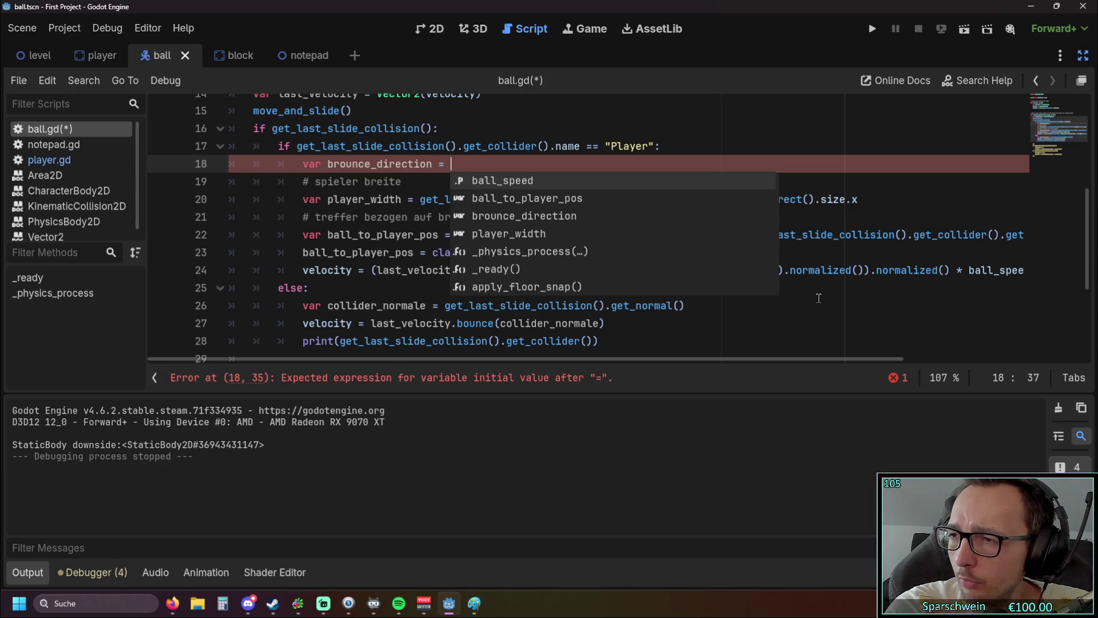
{"action": "type", "text": "ve"}
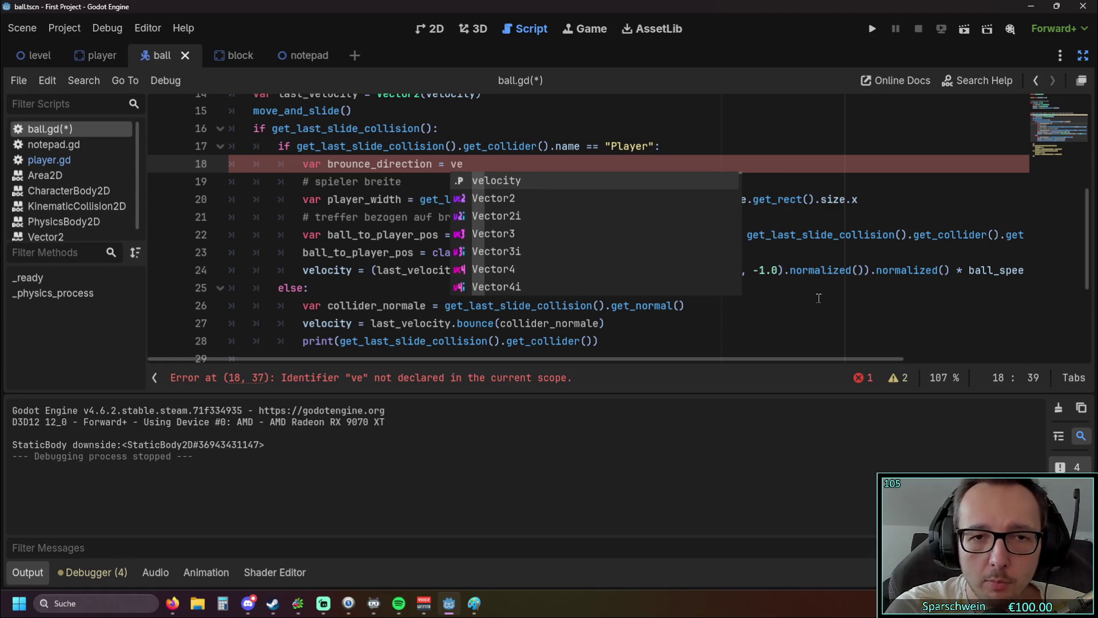
{"action": "key", "text": "Return"}
{"action": "type", "text": ".bounce"}
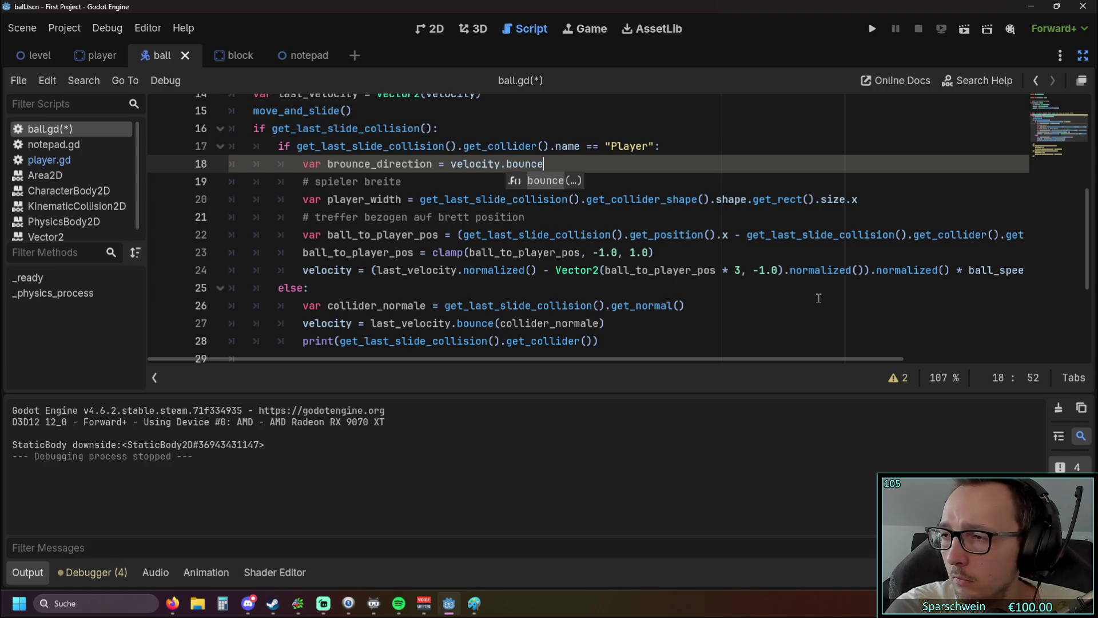
{"action": "type", "text": "()"}
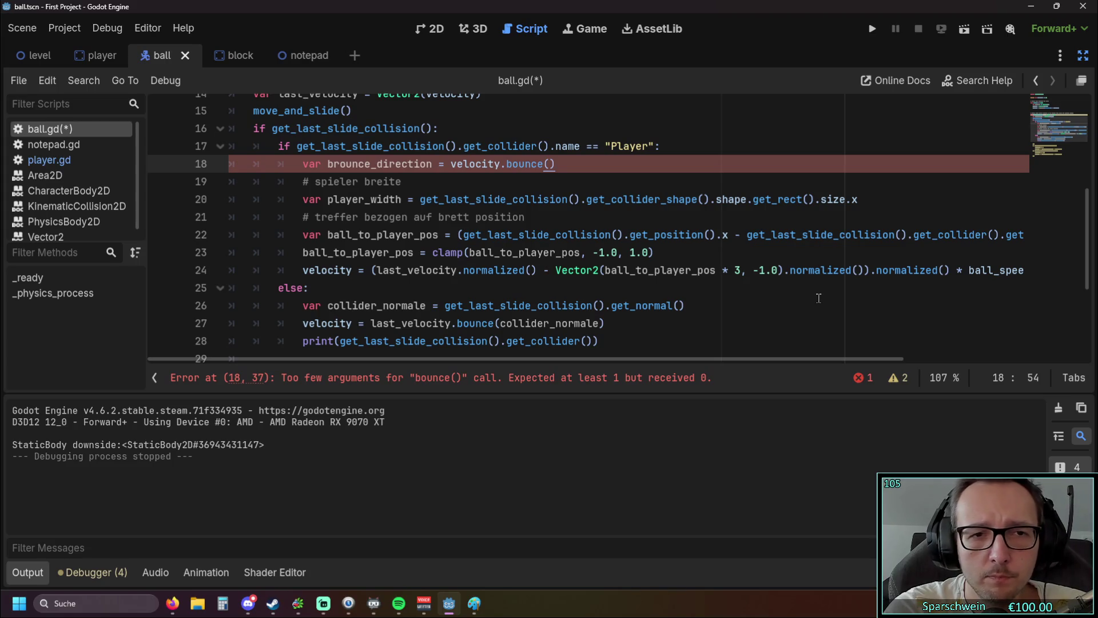
{"action": "left_click", "coordinate": [338, 163]}
{"action": "key", "text": "BackSpace"}
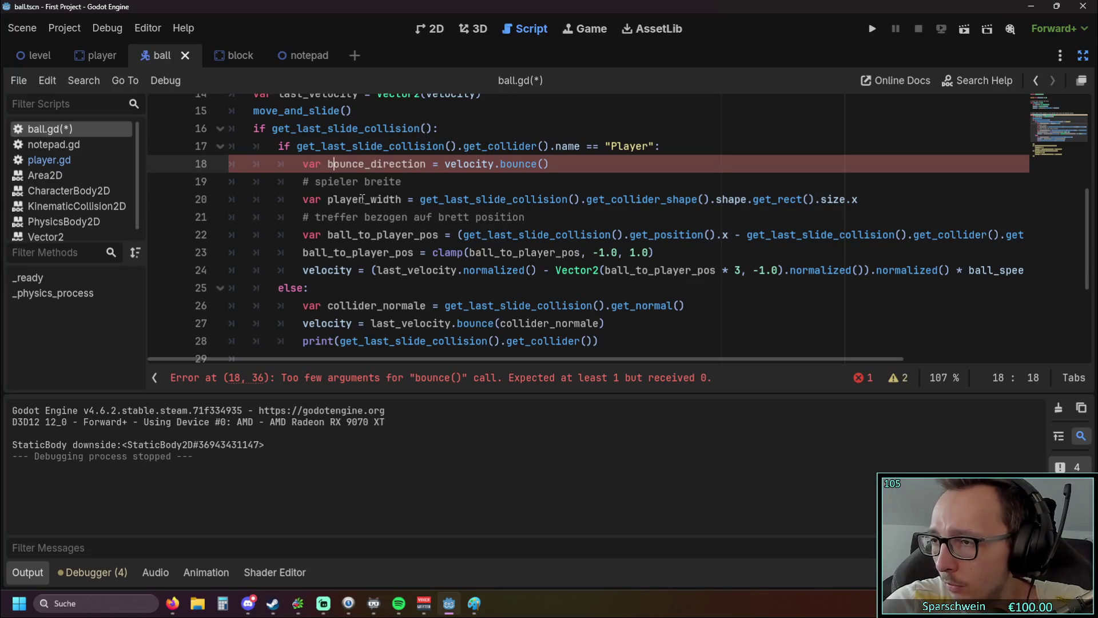
- Fill bounce() with get_last_slide_collision().get_normal() and append .normalized()
{"action": "key", "text": "alt+Tab"}
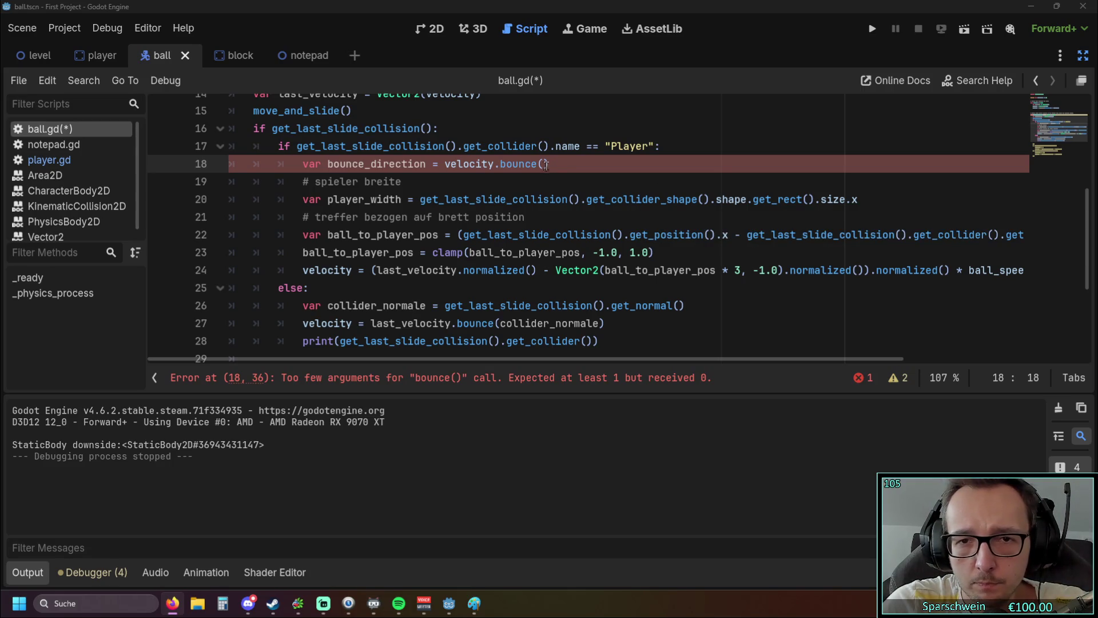
{"action": "left_click_drag", "start_coordinate": [273, 129], "coordinate": [433, 129]}
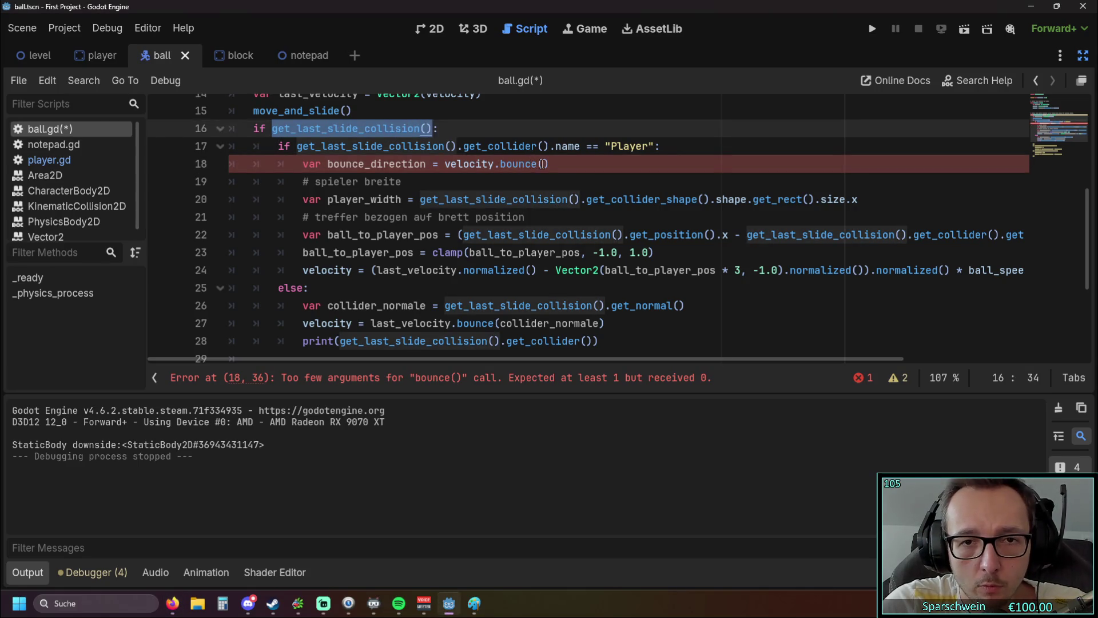
{"action": "left_click", "coordinate": [542, 164]}
{"action": "type", "text": "get_last_slide_collision()"}
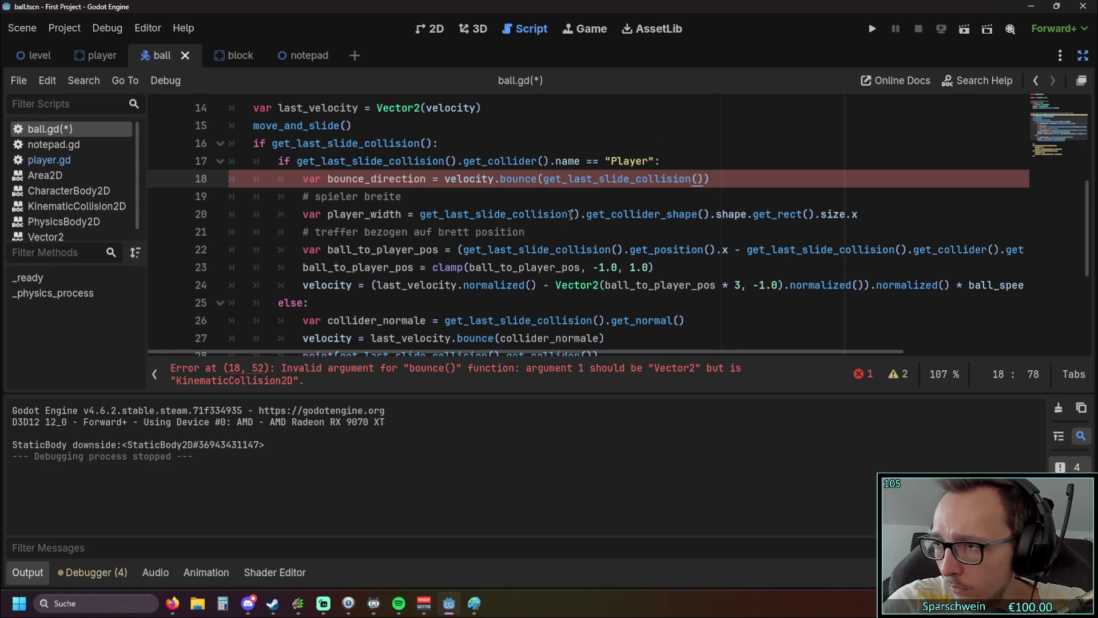
{"action": "type", "text": ".get_n"}
{"action": "key", "text": "Return"}
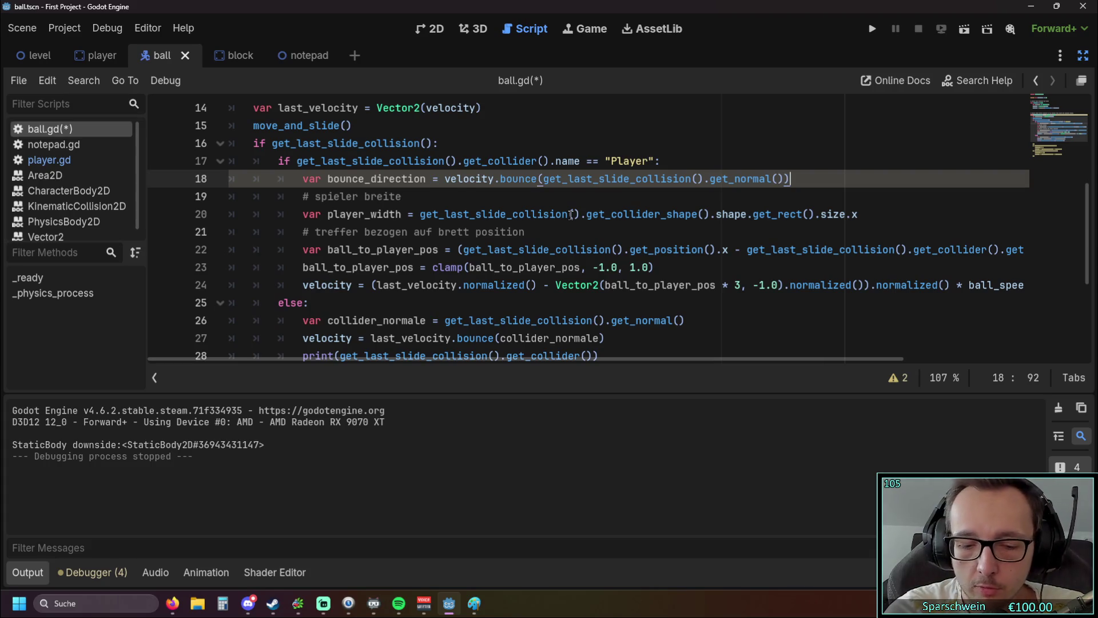
{"action": "type", "text": ").normal"}
{"action": "key", "text": "Return"}
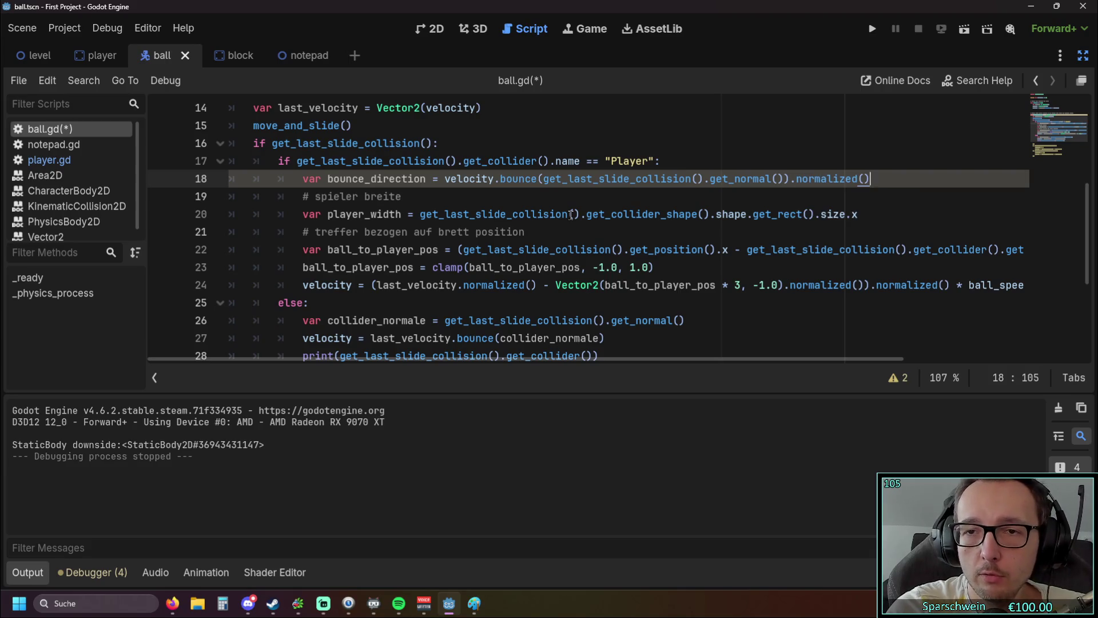
{"action": "left_click", "coordinate": [552, 198]}
{"action": "scroll", "coordinate": [548, 198], "scroll_direction": "down", "scroll_amount": 1}
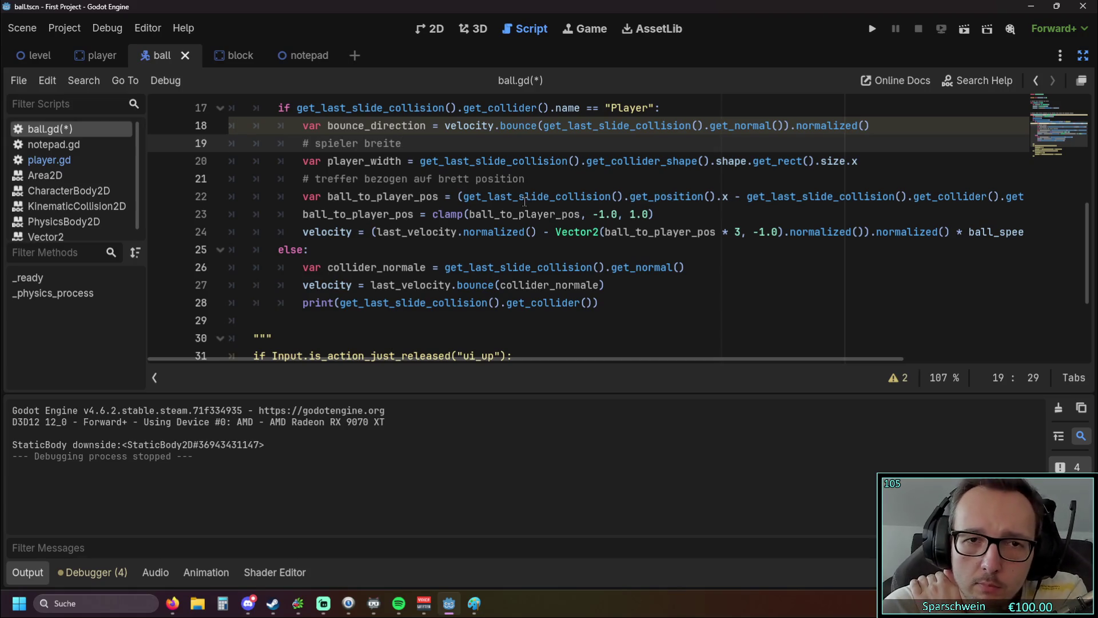
{"action": "mouse_move", "coordinate": [525, 200]}
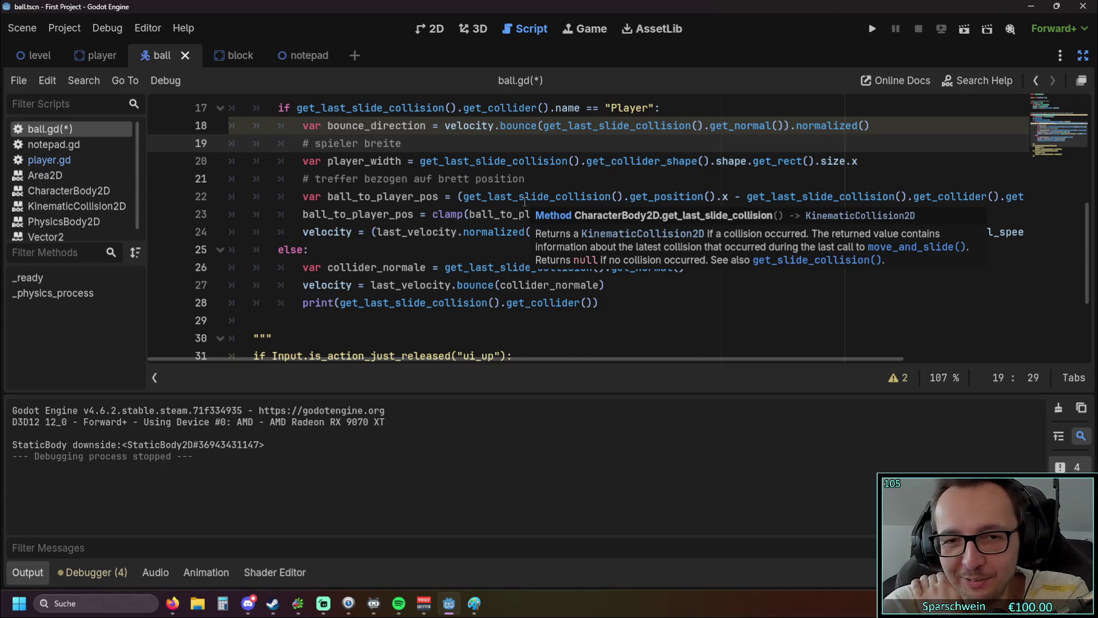
{"action": "left_click", "coordinate": [533, 245]}
{"action": "scroll", "coordinate": [532, 246], "scroll_direction": "up", "scroll_amount": 1}
{"action": "scroll", "coordinate": [532, 246], "scroll_direction": "down", "scroll_amount": 1}
{"action": "mouse_move", "coordinate": [532, 246]}
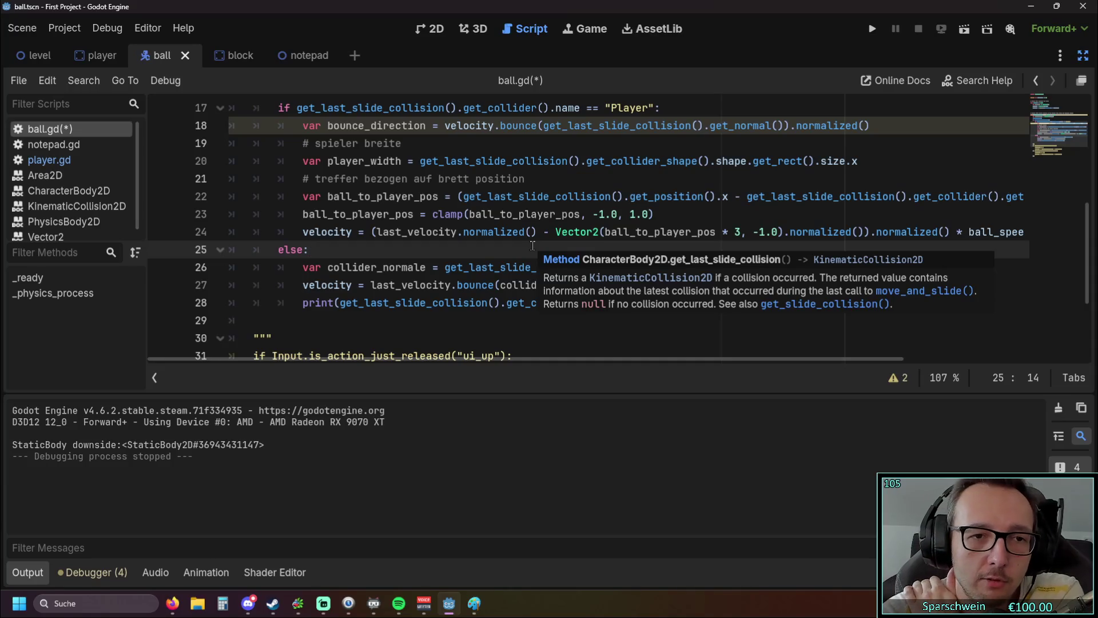
{"action": "scroll", "coordinate": [654, 219], "scroll_direction": "up", "scroll_amount": 1}
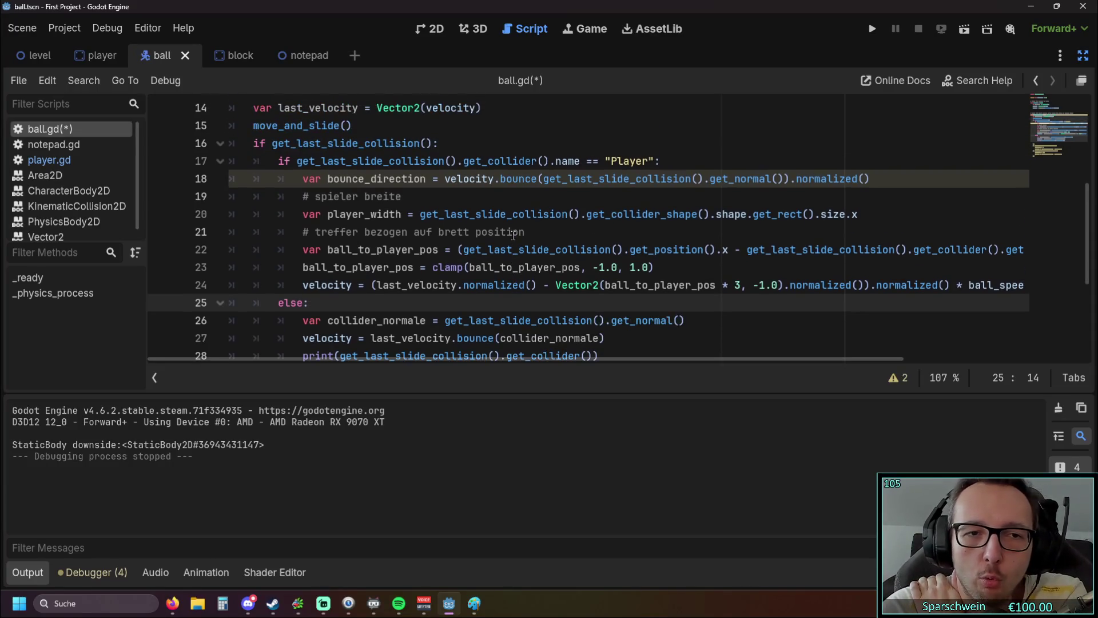
{"action": "left_click", "coordinate": [654, 219]}
{"action": "left_click", "coordinate": [610, 231]}
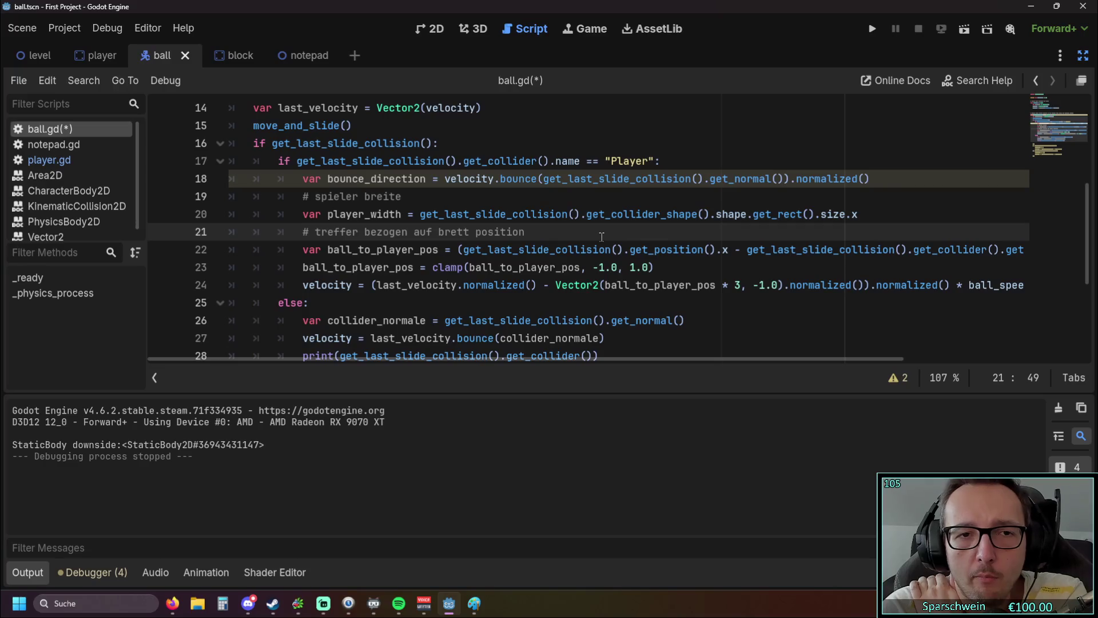
{"action": "left_click", "coordinate": [684, 160]}
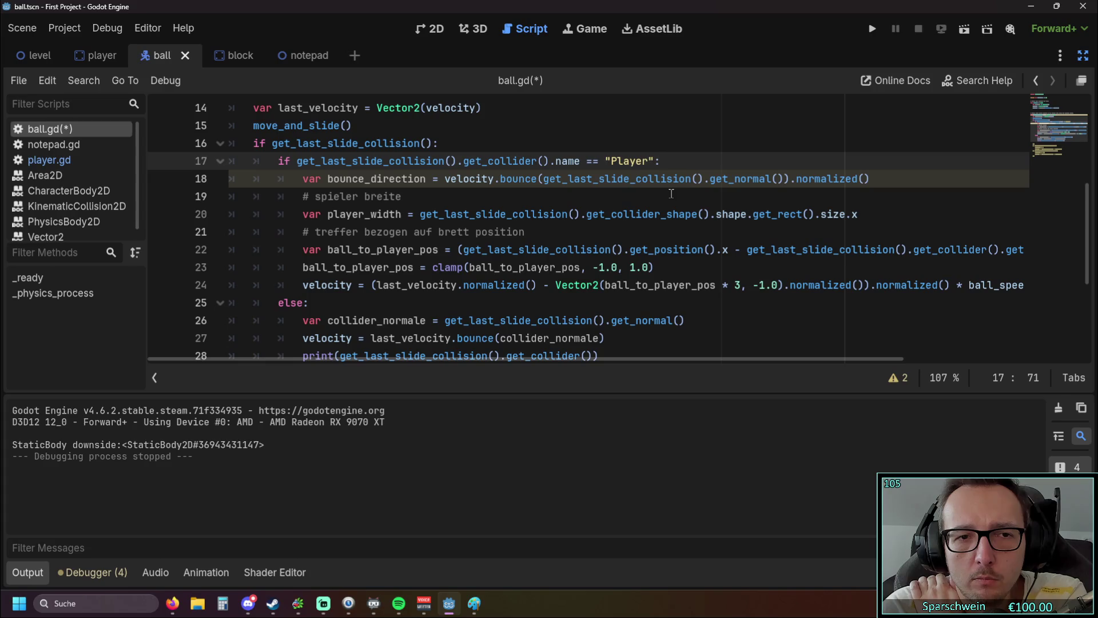
{"action": "scroll", "coordinate": [671, 193], "scroll_direction": "down", "scroll_amount": 1}
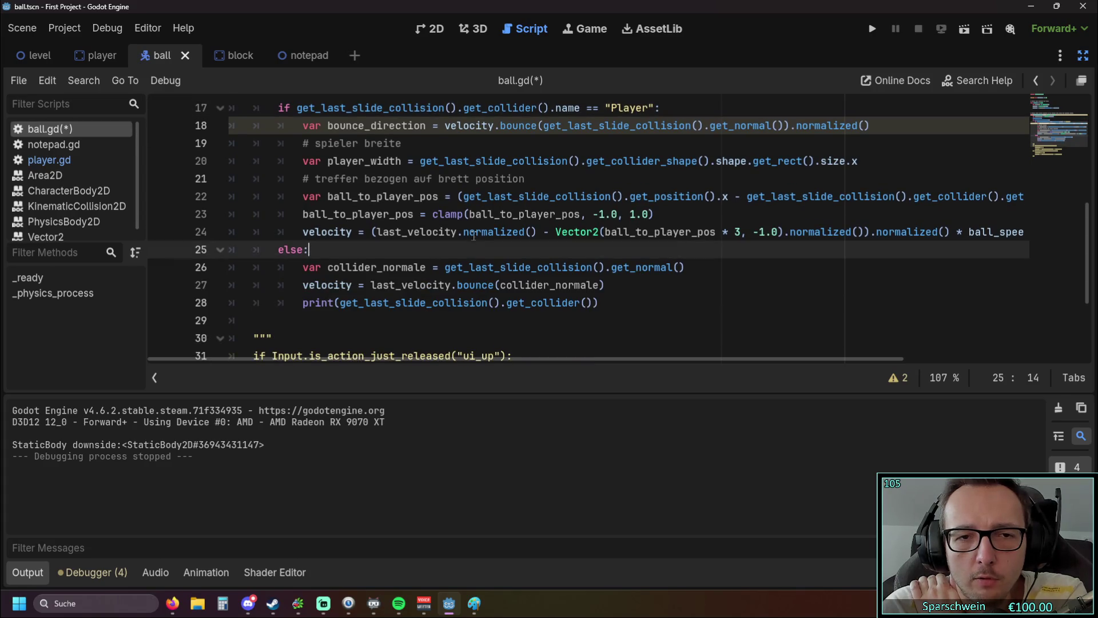
{"action": "left_click", "coordinate": [484, 196]}
{"action": "mouse_move", "coordinate": [483, 196]}
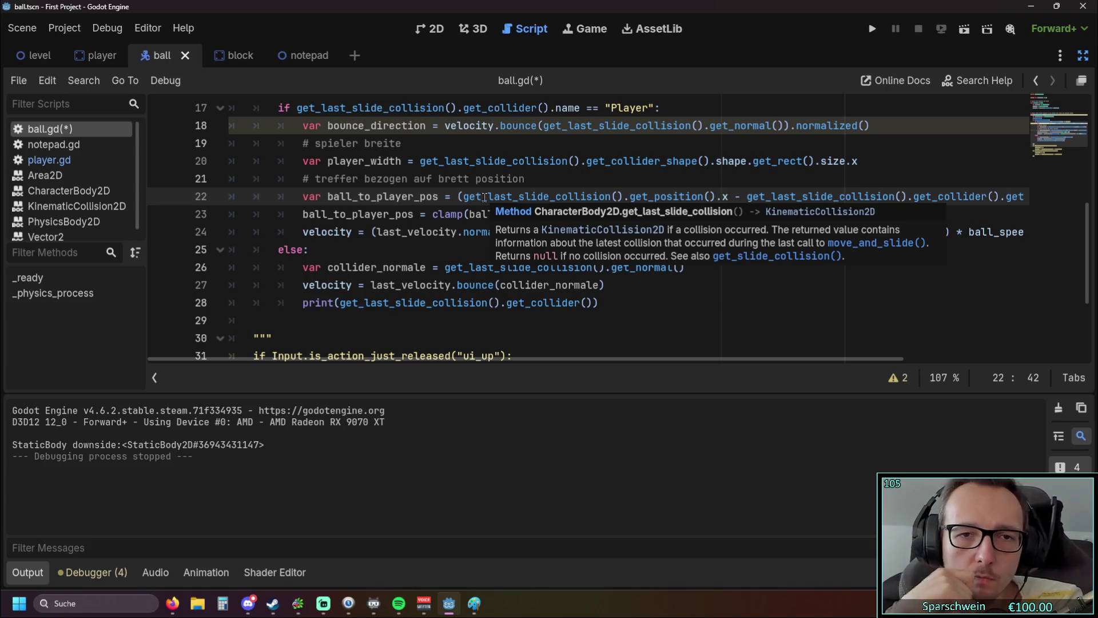
{"action": "left_click", "coordinate": [635, 310]}
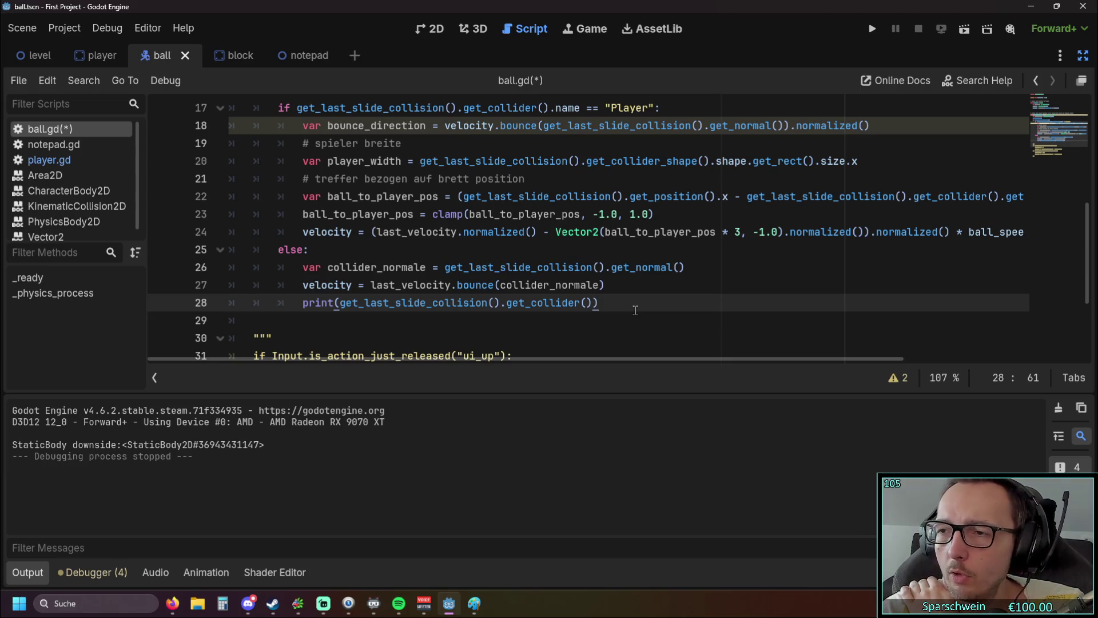
{"action": "key", "text": "alt+Tab"}
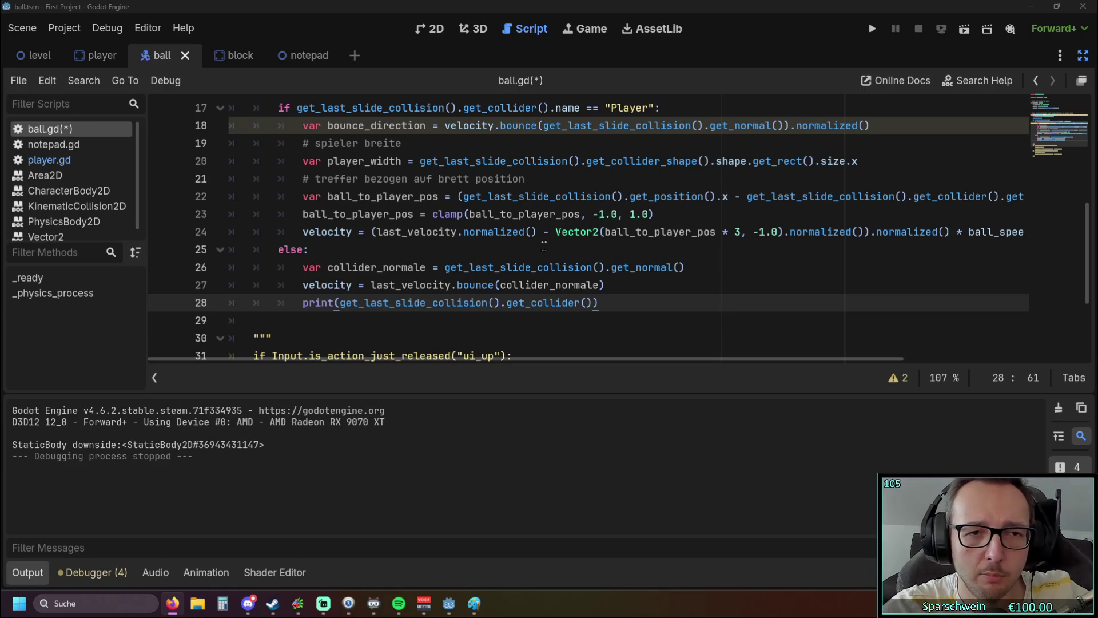
{"action": "scroll", "coordinate": [528, 240], "scroll_direction": "down", "scroll_amount": 1}
{"action": "scroll", "coordinate": [527, 241], "scroll_direction": "up", "scroll_amount": 2}
{"action": "scroll", "coordinate": [527, 240], "scroll_direction": "down", "scroll_amount": 1}
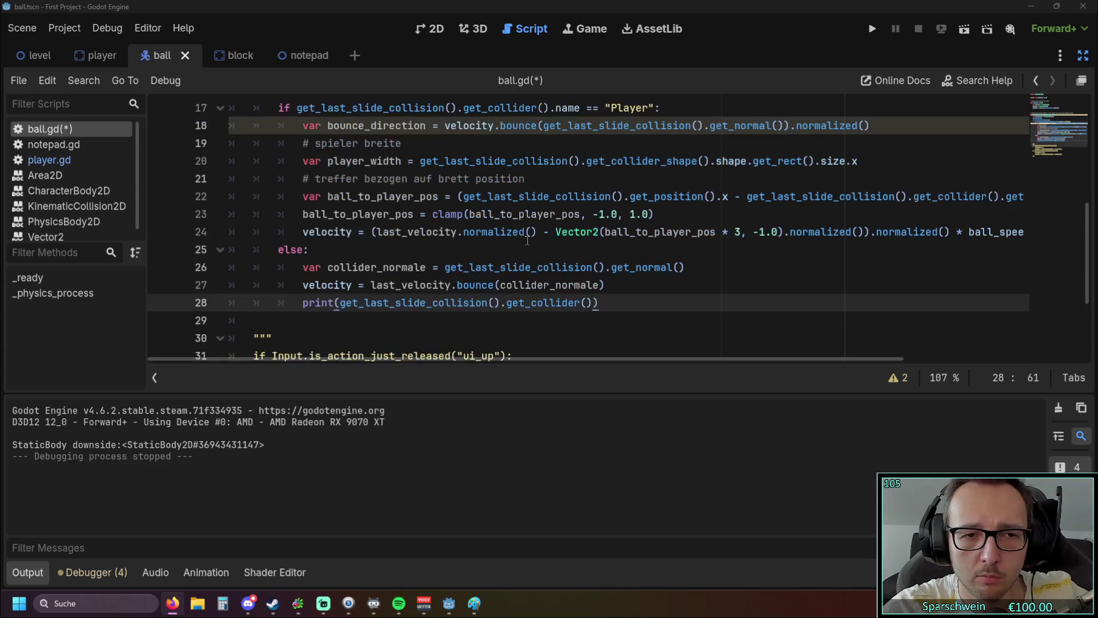
{"action": "left_click_drag", "start_coordinate": [607, 361], "coordinate": [897, 360]}
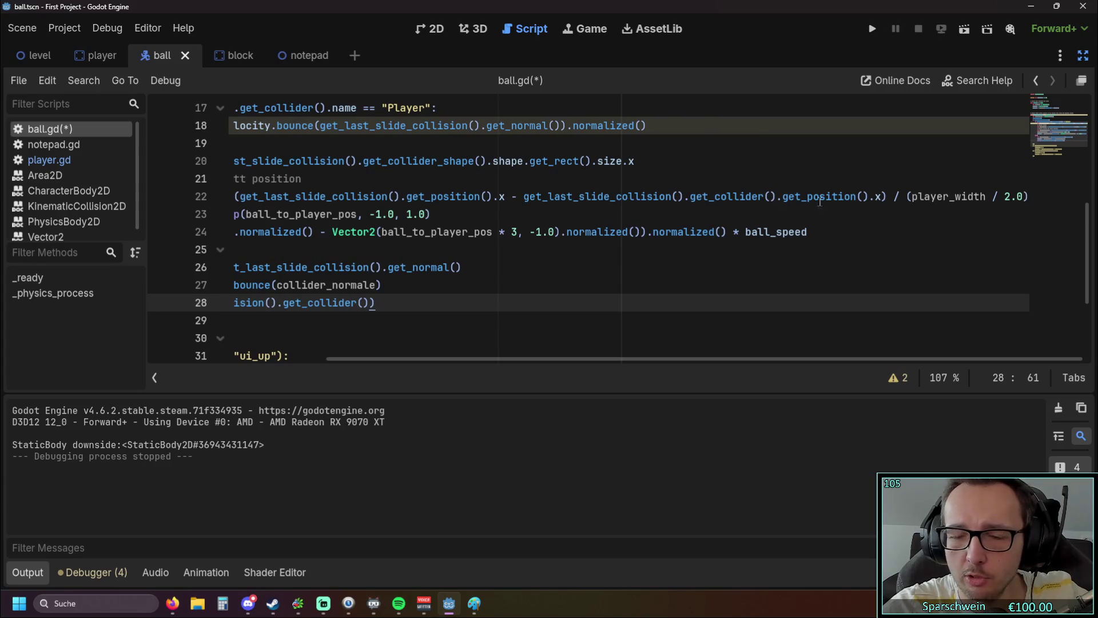
- Below the clamp line, begin var new_direction = (bounce_direction * 0.7)
{"action": "left_click_drag", "start_coordinate": [648, 361], "coordinate": [440, 355]}
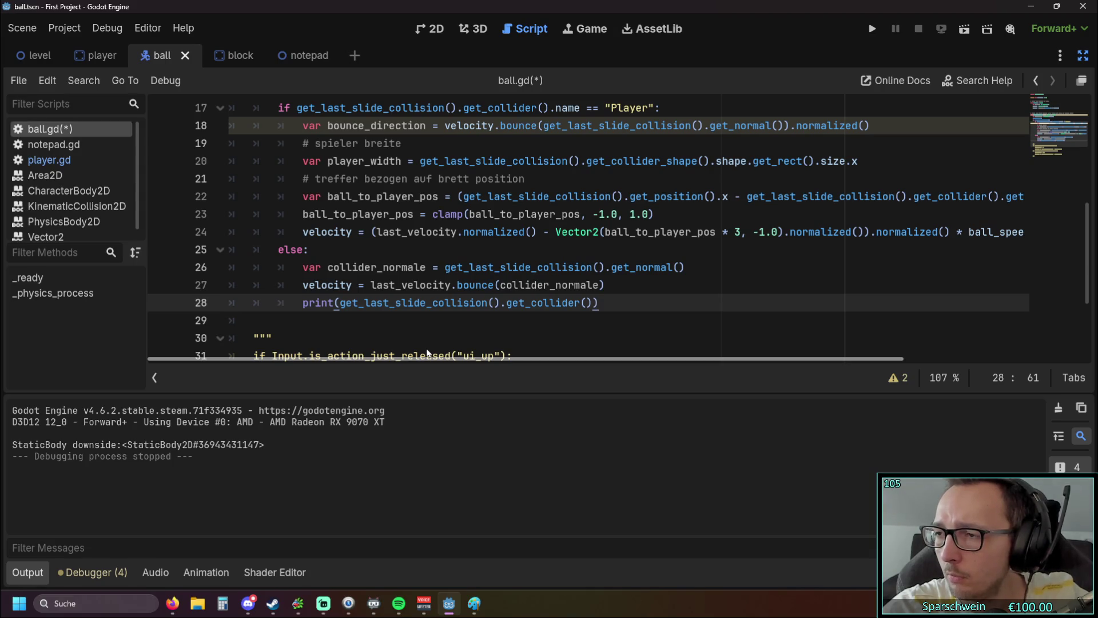
{"action": "left_click_drag", "start_coordinate": [427, 353], "coordinate": [760, 353]}
{"action": "left_click_drag", "start_coordinate": [562, 361], "coordinate": [383, 359]}
{"action": "left_click", "coordinate": [676, 211]}
{"action": "key", "text": "Return"}
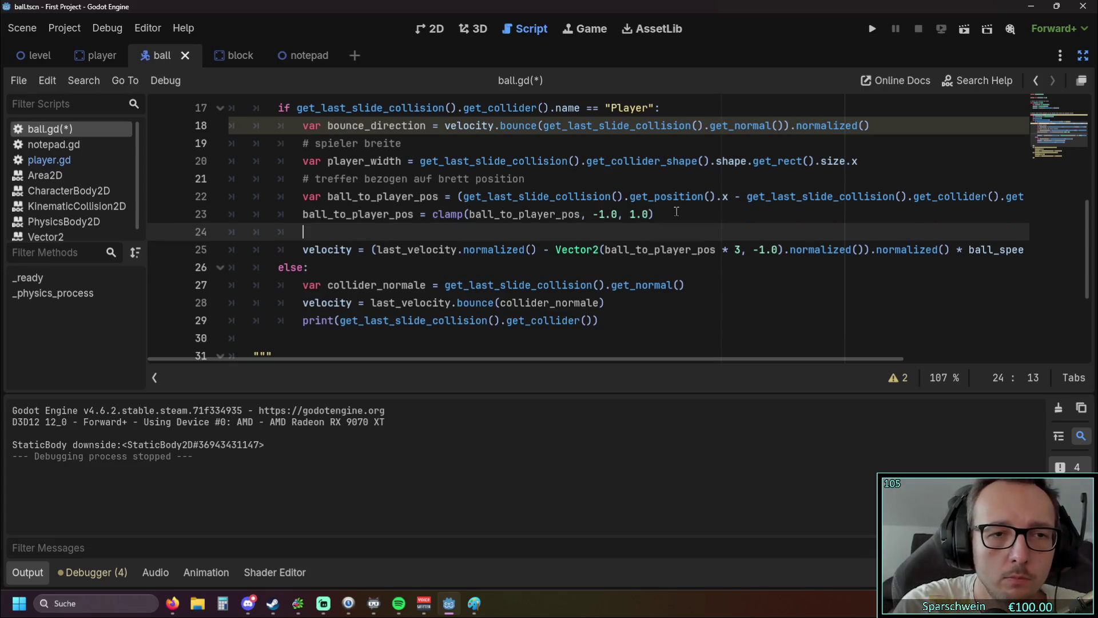
{"action": "type", "text": "var "}
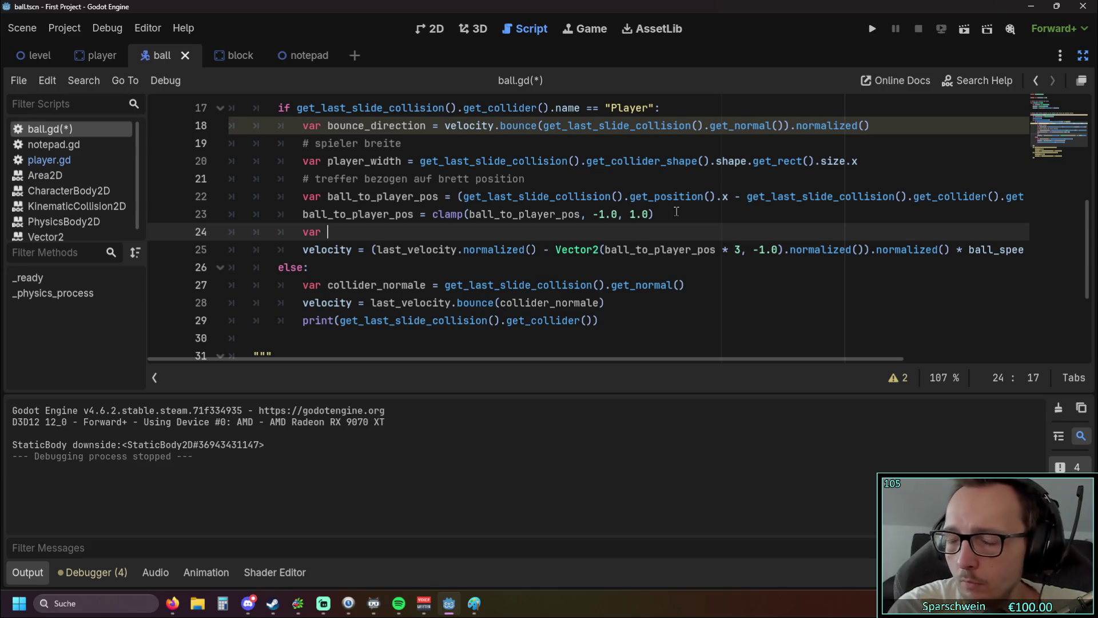
{"action": "type", "text": "new"}
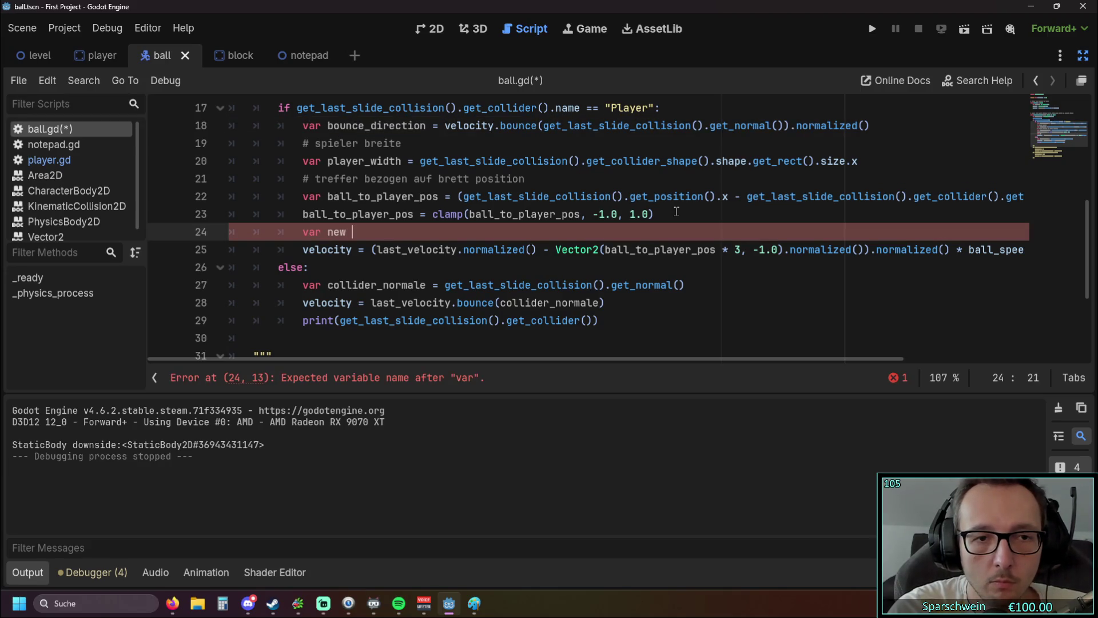
{"action": "type", "text": "_di"}
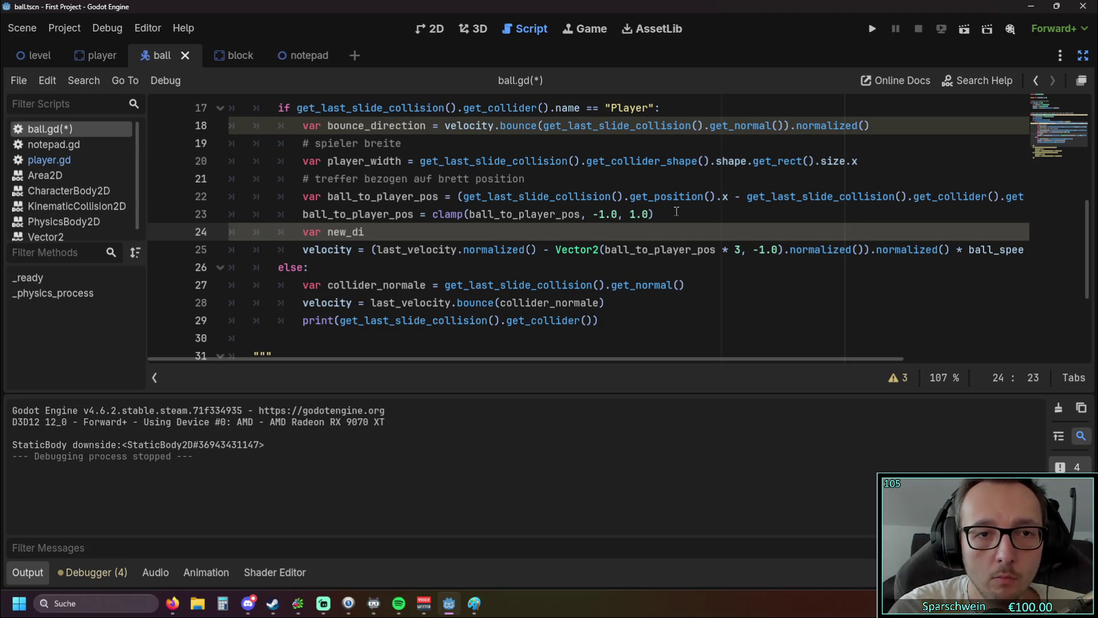
{"action": "type", "text": "rection"}
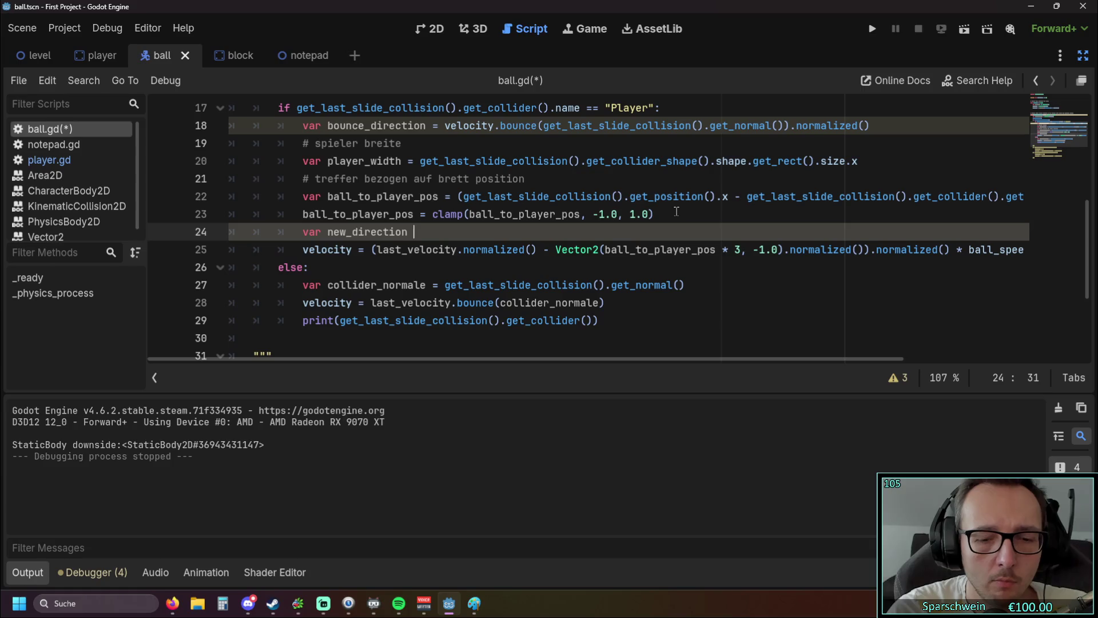
{"action": "type", "text": "= "}
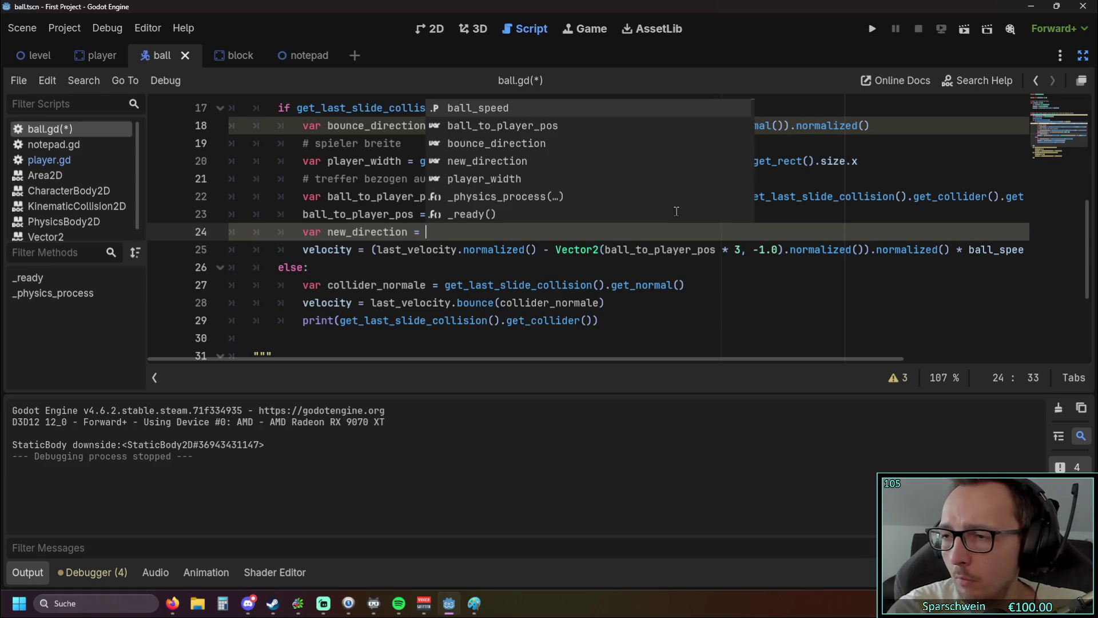
{"action": "type", "text": "("}
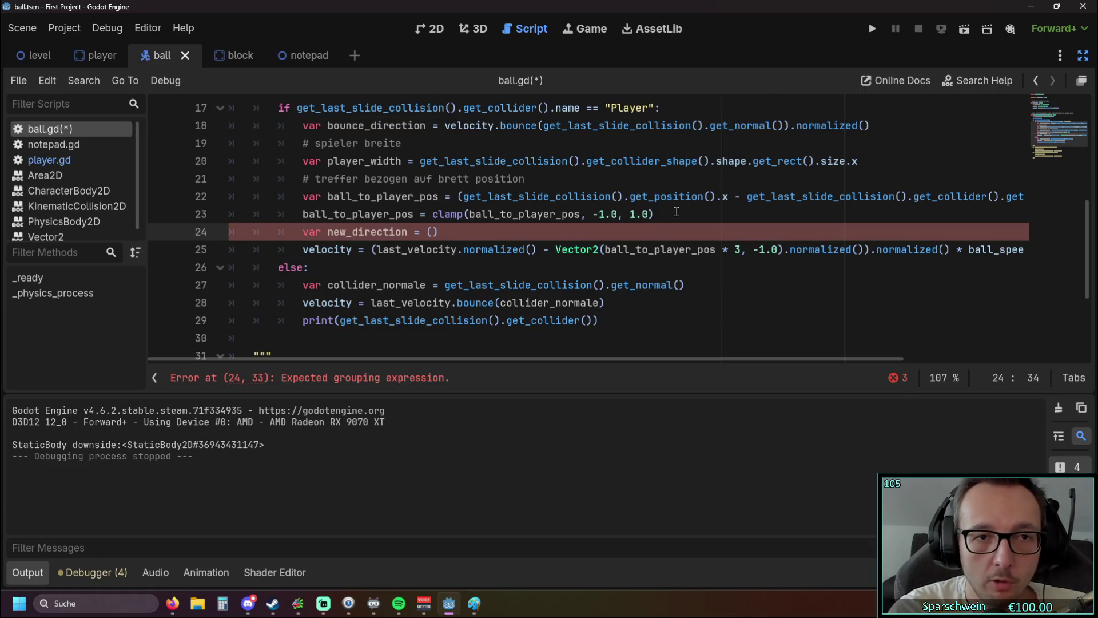
{"action": "type", "text": "bounce"}
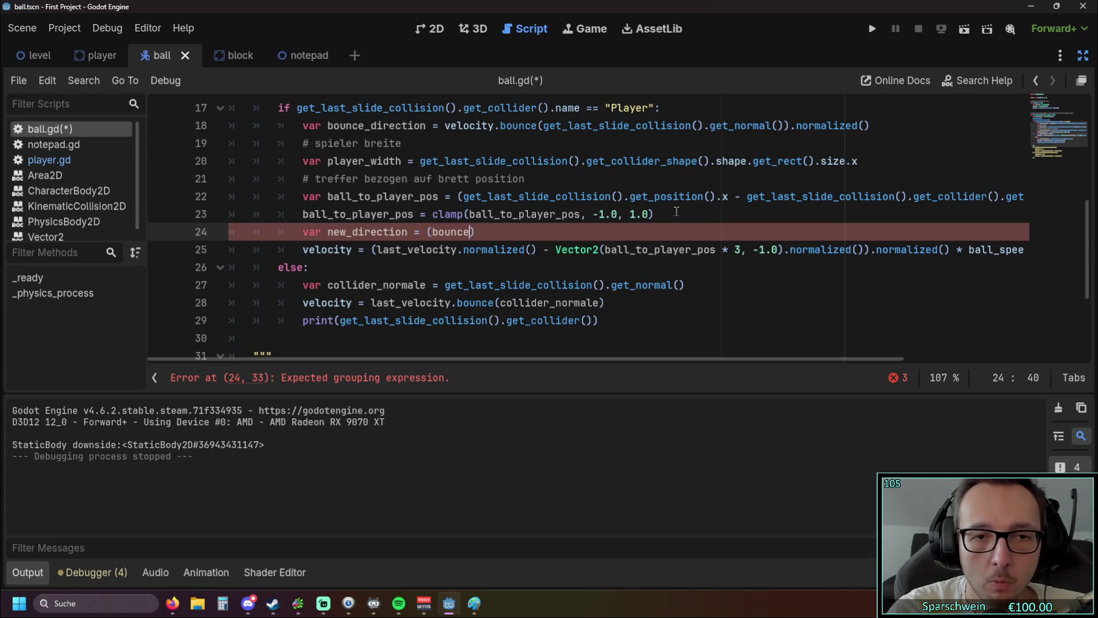
{"action": "key", "text": "Return"}
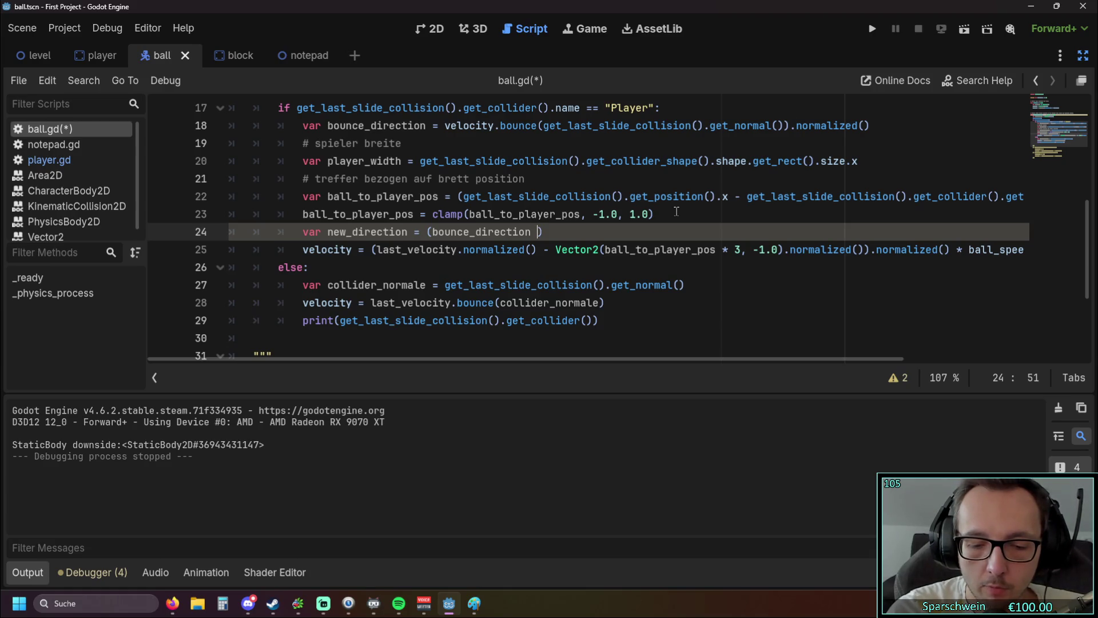
{"action": "type", "text": "* 0"}
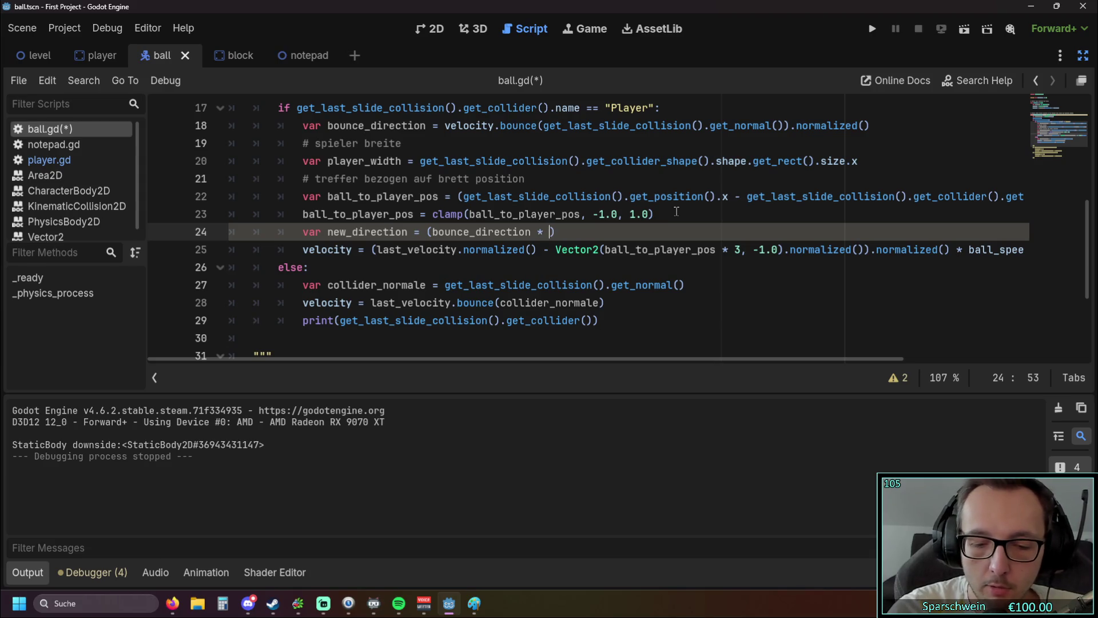
{"action": "type", "text": "."}
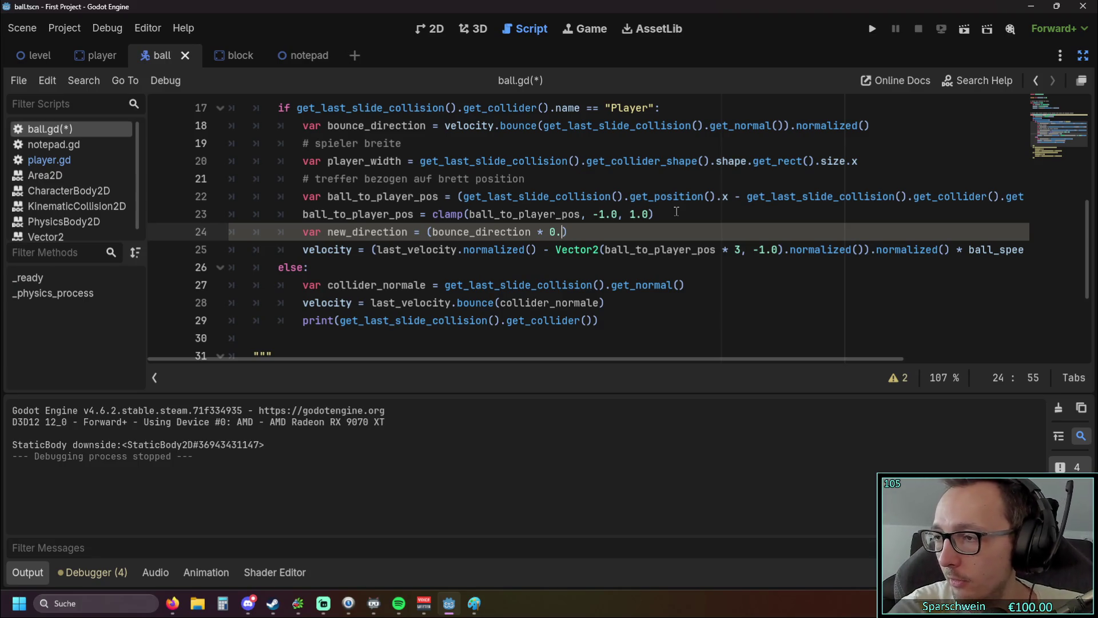
{"action": "type", "text": "7"}
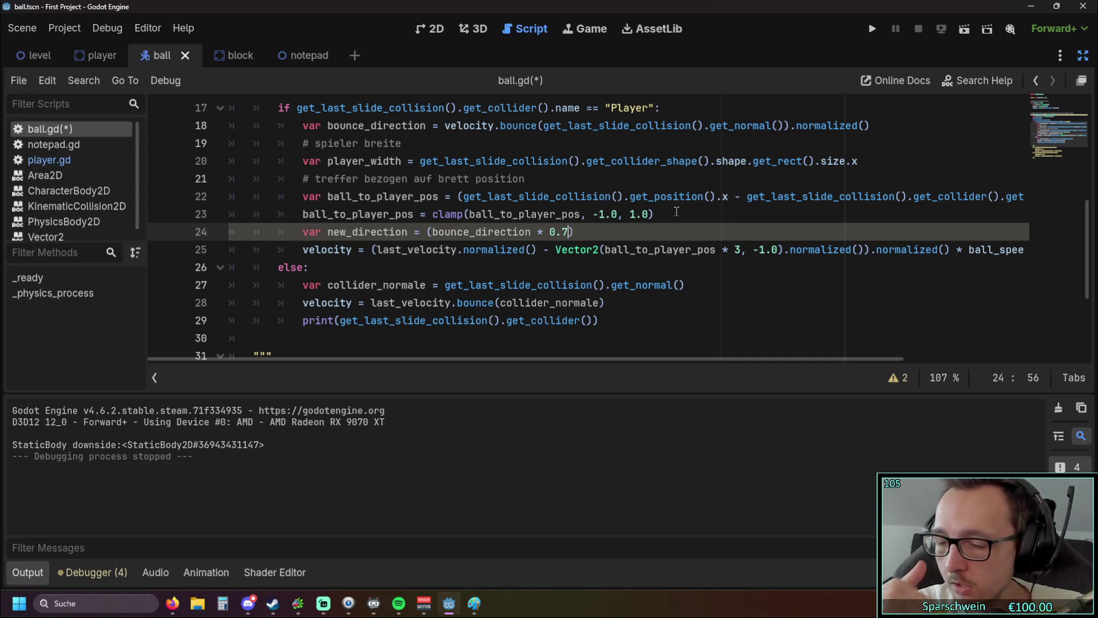
- Finish the blend by adding + (ball_to_player_pos * 0.3)
{"action": "key", "text": "Right"}
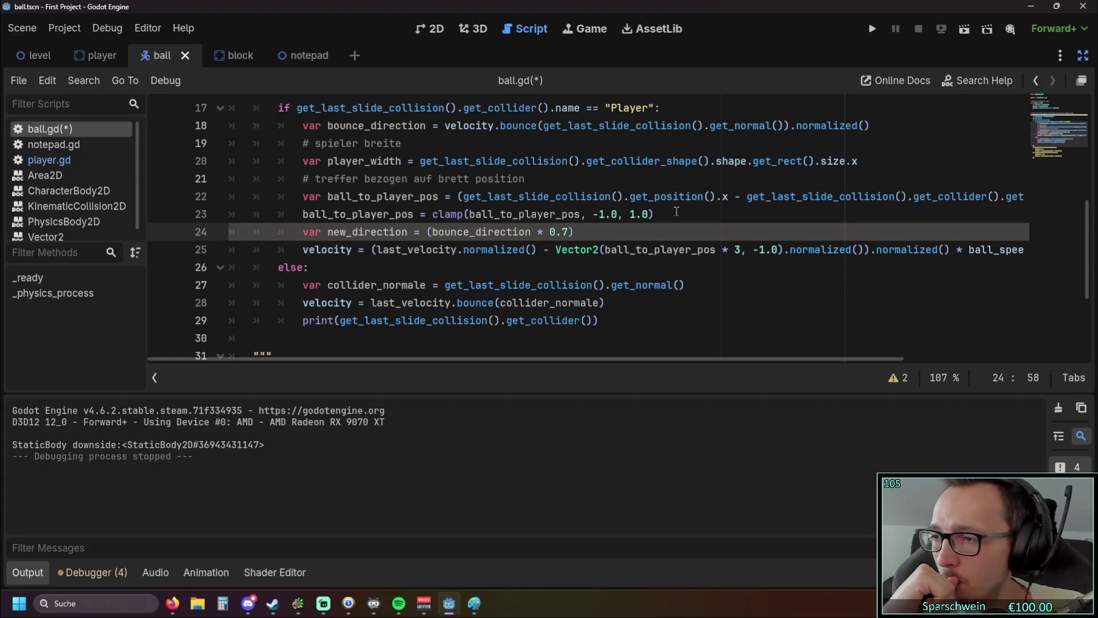
{"action": "type", "text": "(ball"}
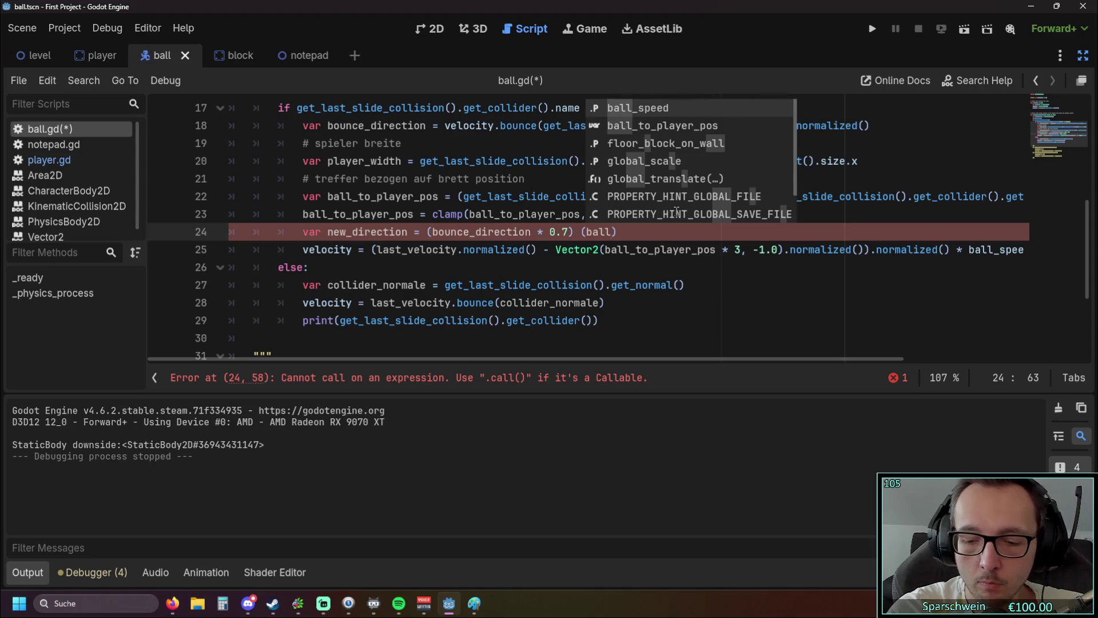
{"action": "key", "text": "Down"}
{"action": "key", "text": "Return"}
{"action": "type", "text": "*0,"}
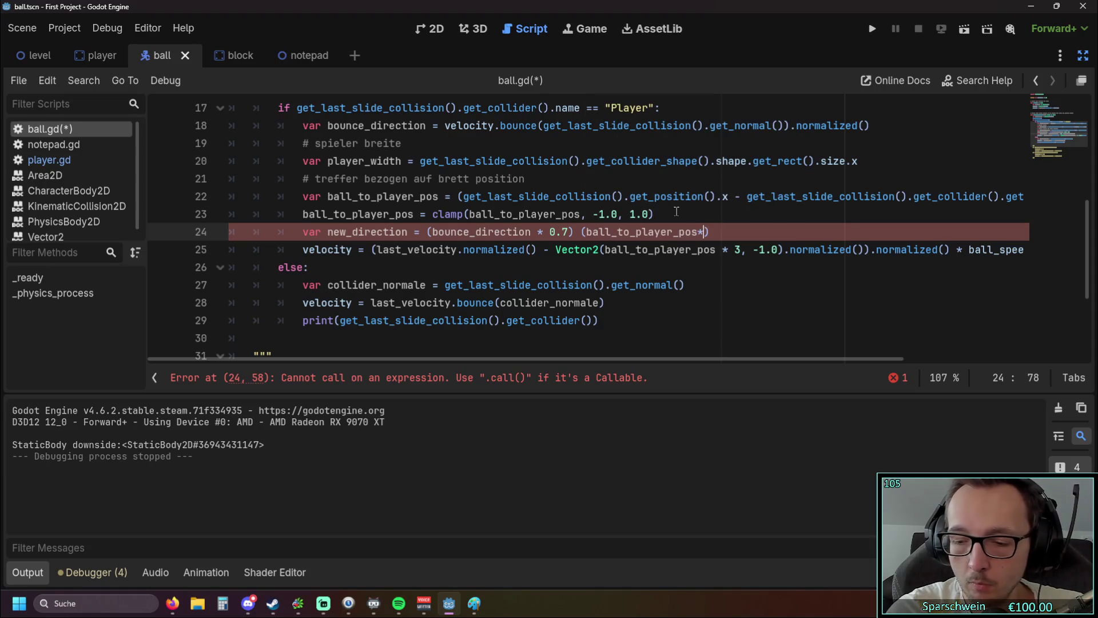
{"action": "key", "text": "BackSpace"}
{"action": "key", "text": "BackSpace"}
{"action": "key", "text": "BackSpace"}
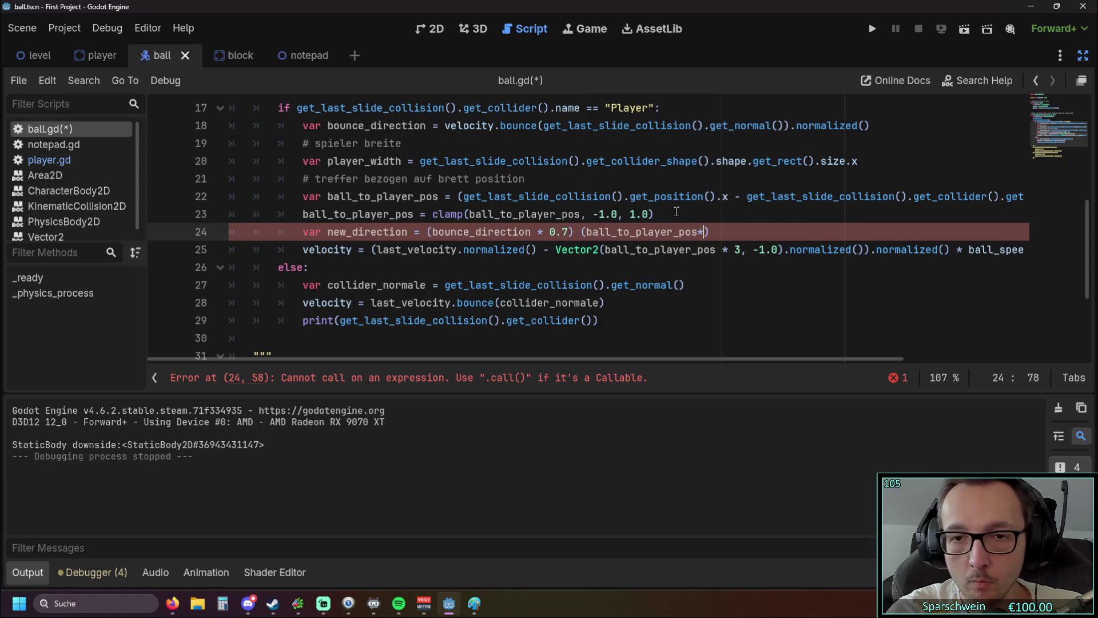
{"action": "type", "text": "* 0.3"}
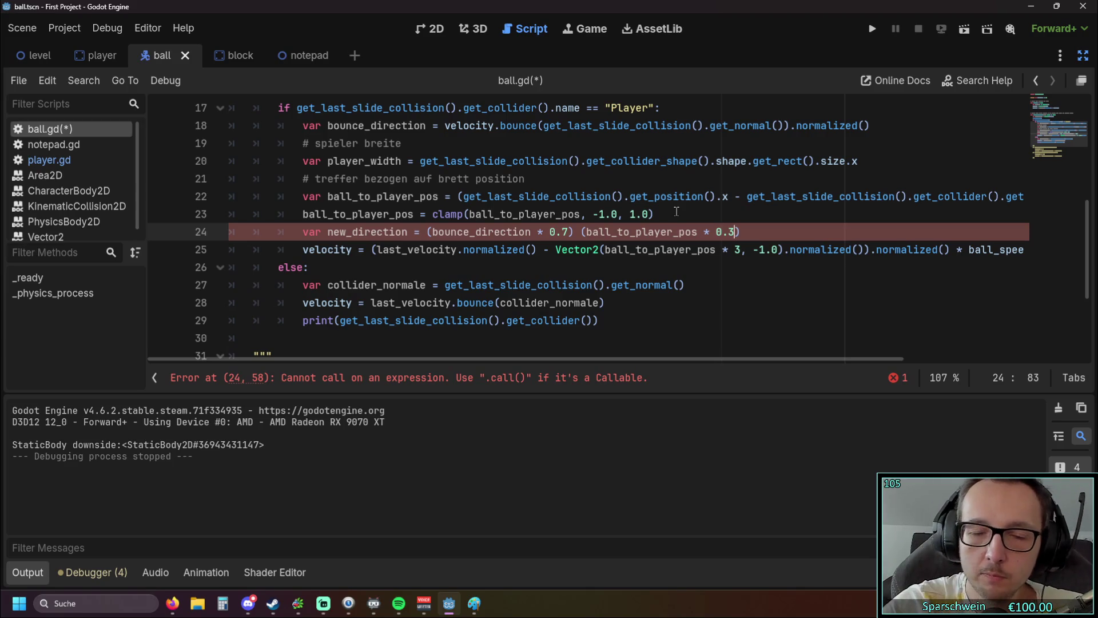
{"action": "left_click", "coordinate": [575, 231]}
{"action": "type", "text": "+"}
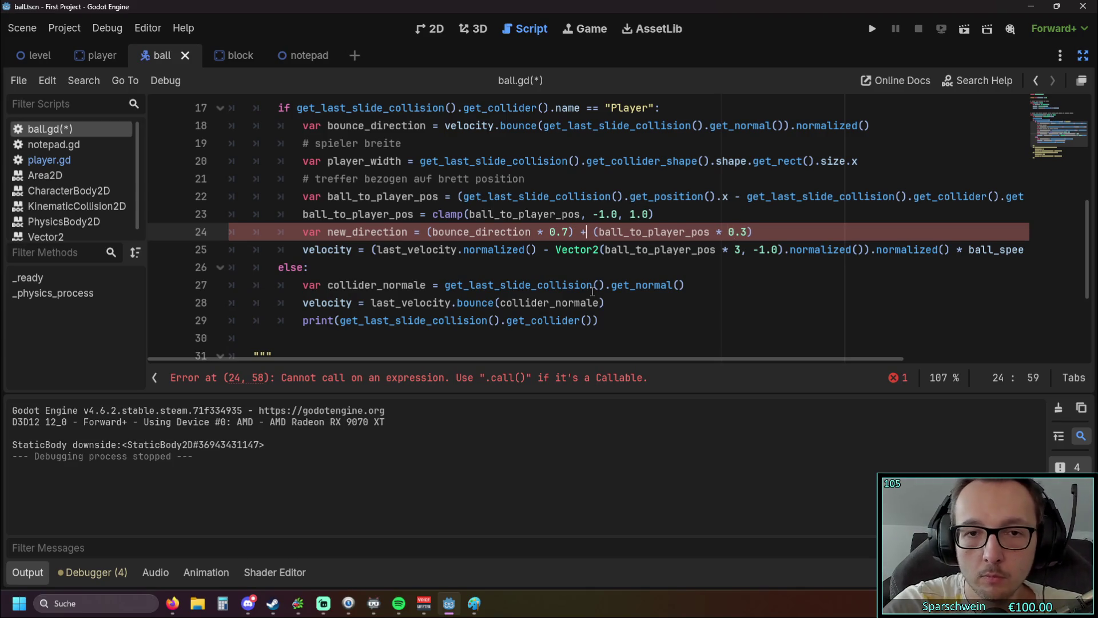
{"action": "left_click", "coordinate": [546, 272]}
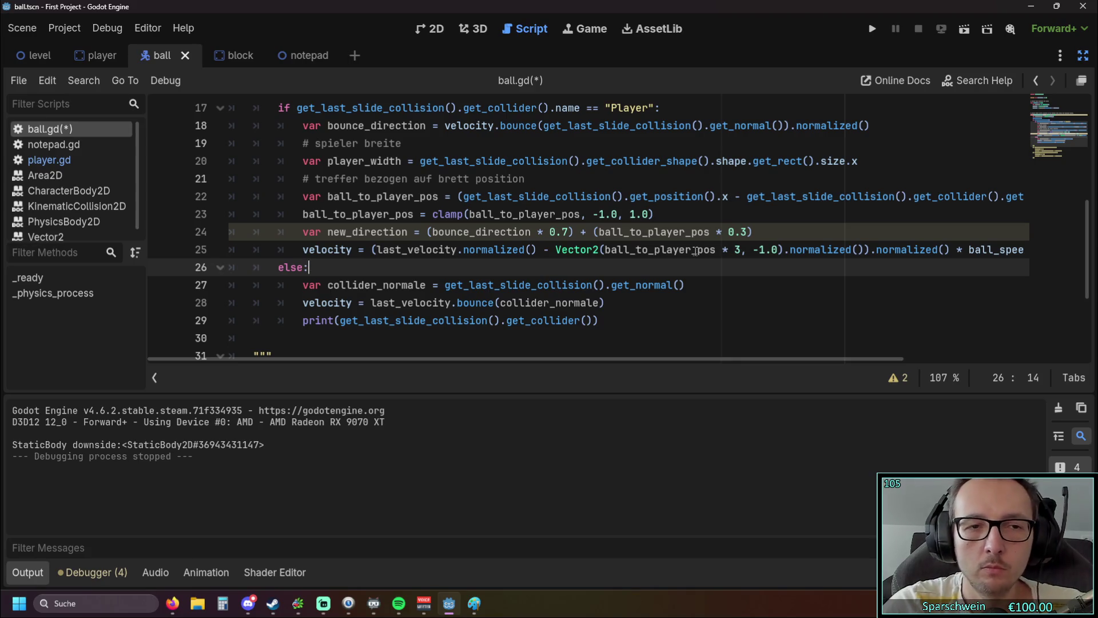
{"action": "mouse_move", "coordinate": [695, 250]}
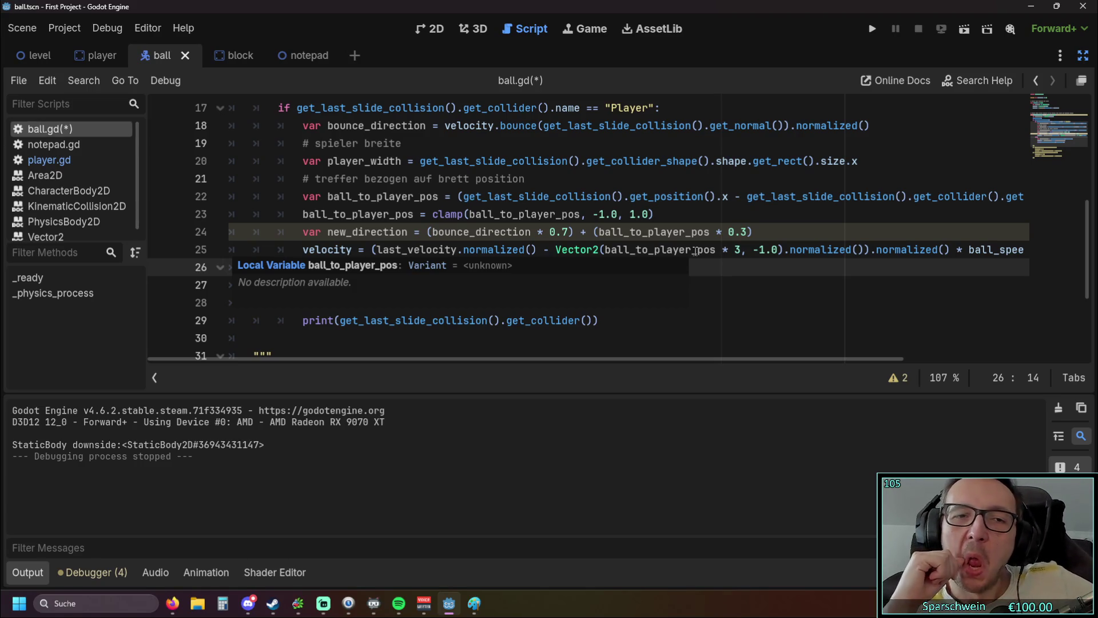
{"action": "left_click", "coordinate": [772, 196]}
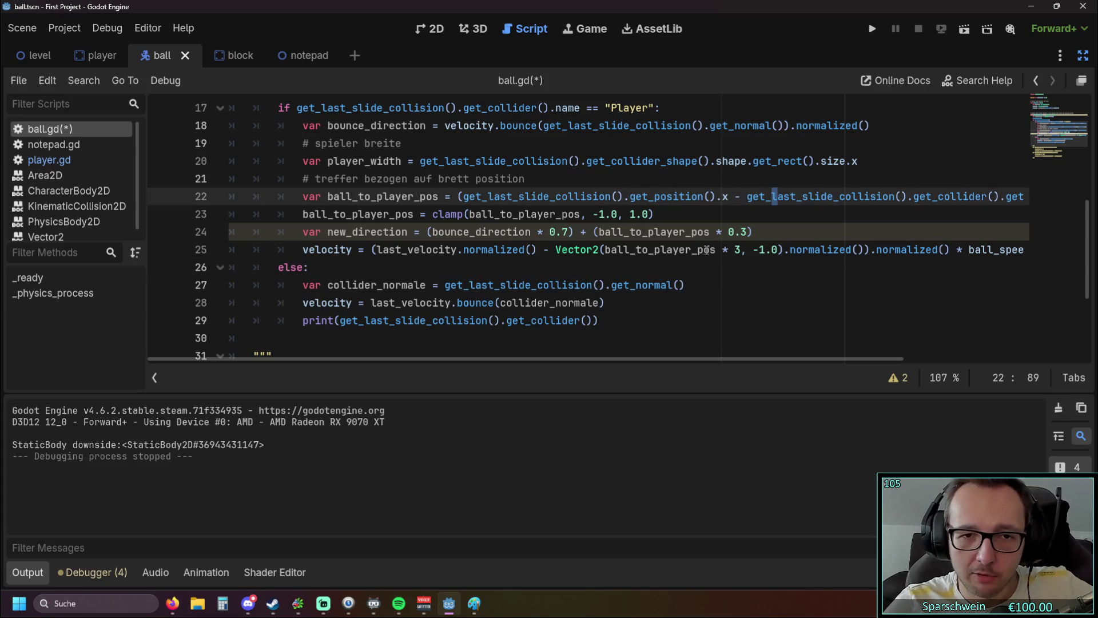
{"action": "left_click", "coordinate": [680, 267]}
{"action": "scroll", "coordinate": [669, 268], "scroll_direction": "down", "scroll_amount": 2}
{"action": "scroll", "coordinate": [640, 270], "scroll_direction": "up", "scroll_amount": 2}
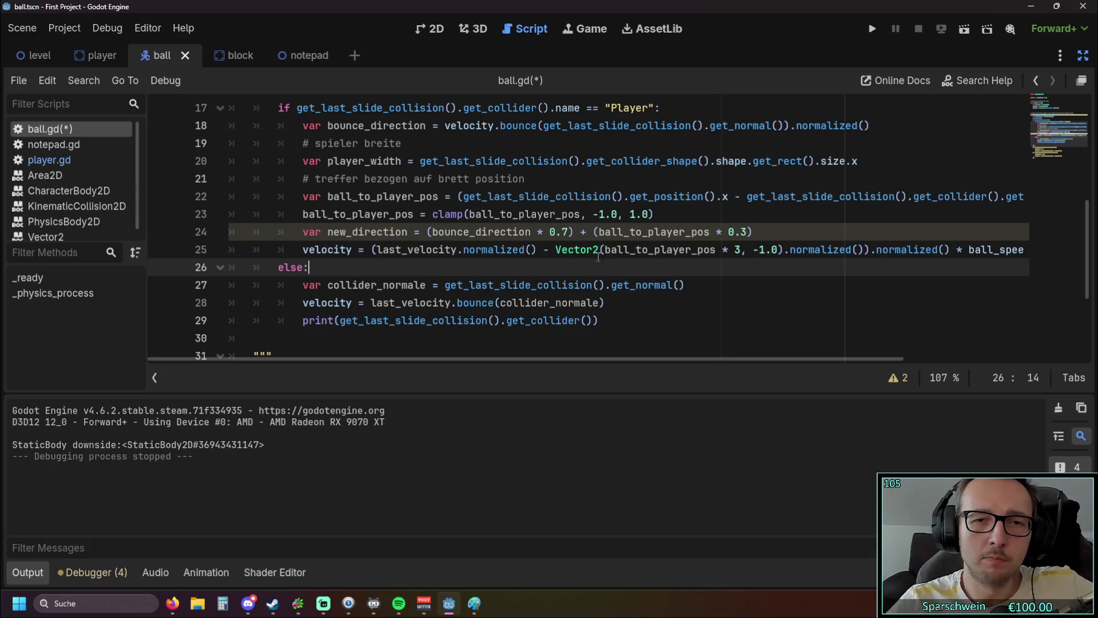
{"action": "left_click_drag", "start_coordinate": [677, 360], "coordinate": [906, 366]}
{"action": "left_click", "coordinate": [1028, 197]}
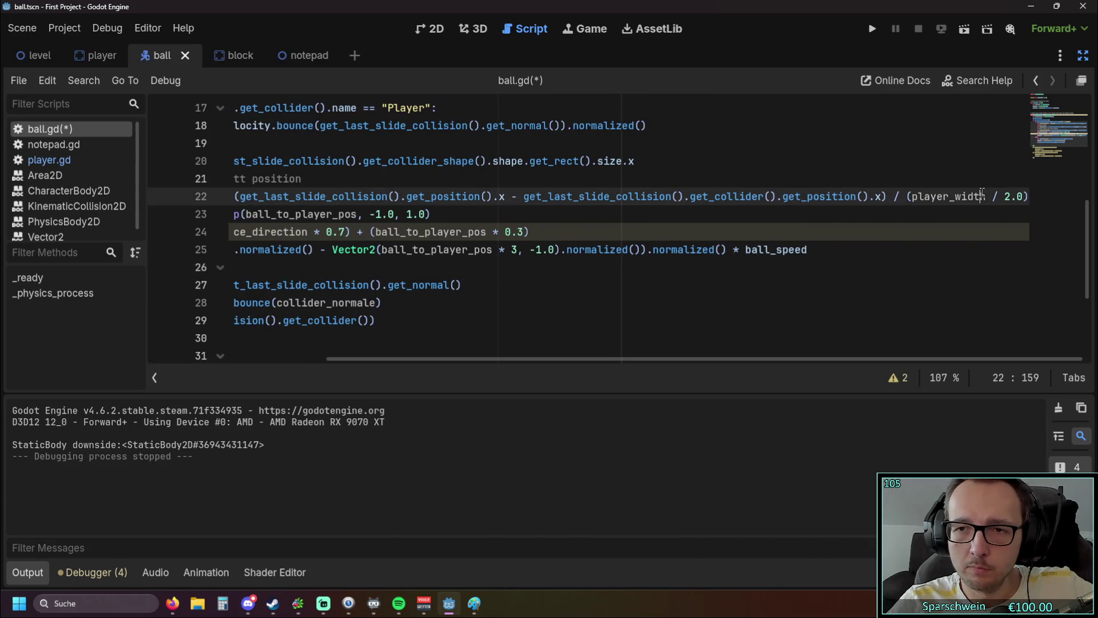
{"action": "left_click_drag", "start_coordinate": [1027, 196], "coordinate": [830, 197]}
{"action": "left_click", "coordinate": [749, 267]}
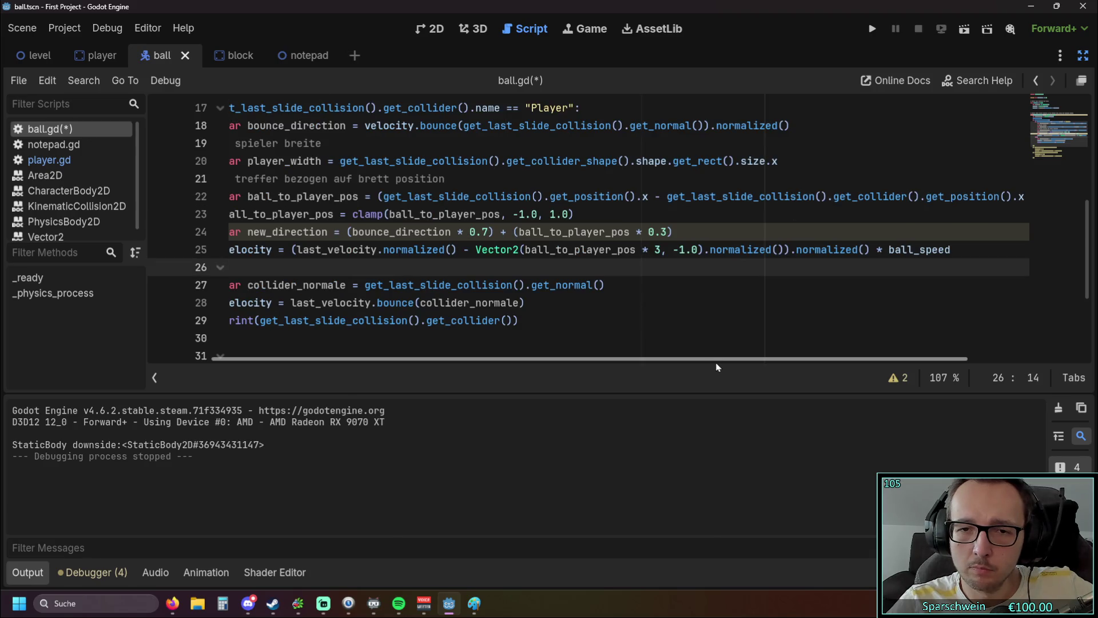
{"action": "left_click_drag", "start_coordinate": [717, 365], "coordinate": [585, 358]}
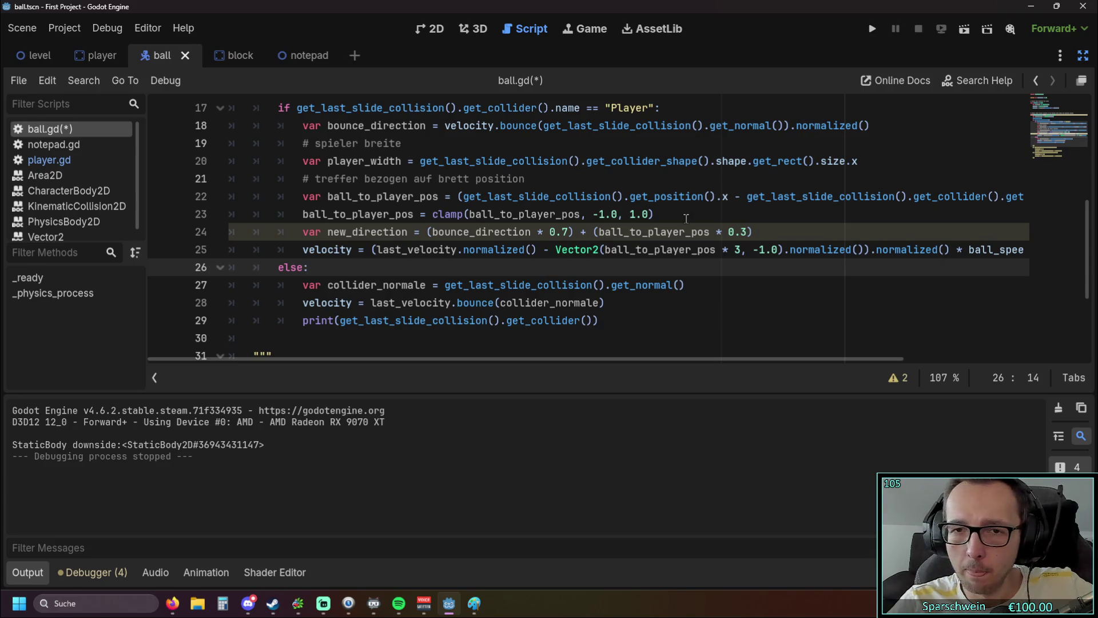
- Strip the last_velocity subtraction, extra parentheses and outer .normalized() from the velocity line 25
{"action": "left_click", "coordinate": [657, 232]}
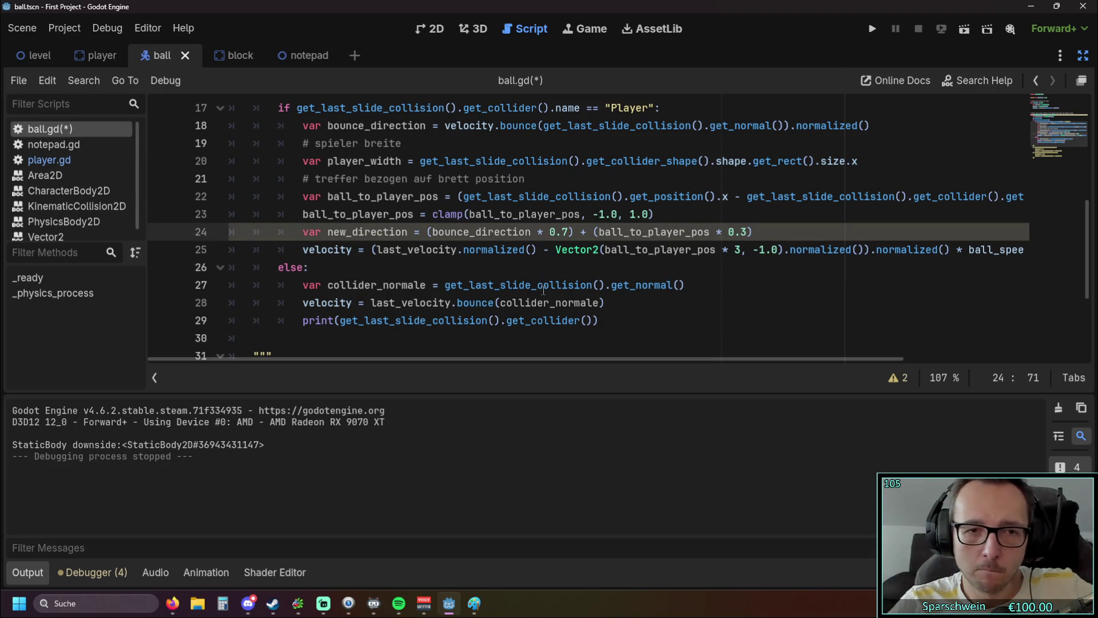
{"action": "mouse_move", "coordinate": [542, 279]}
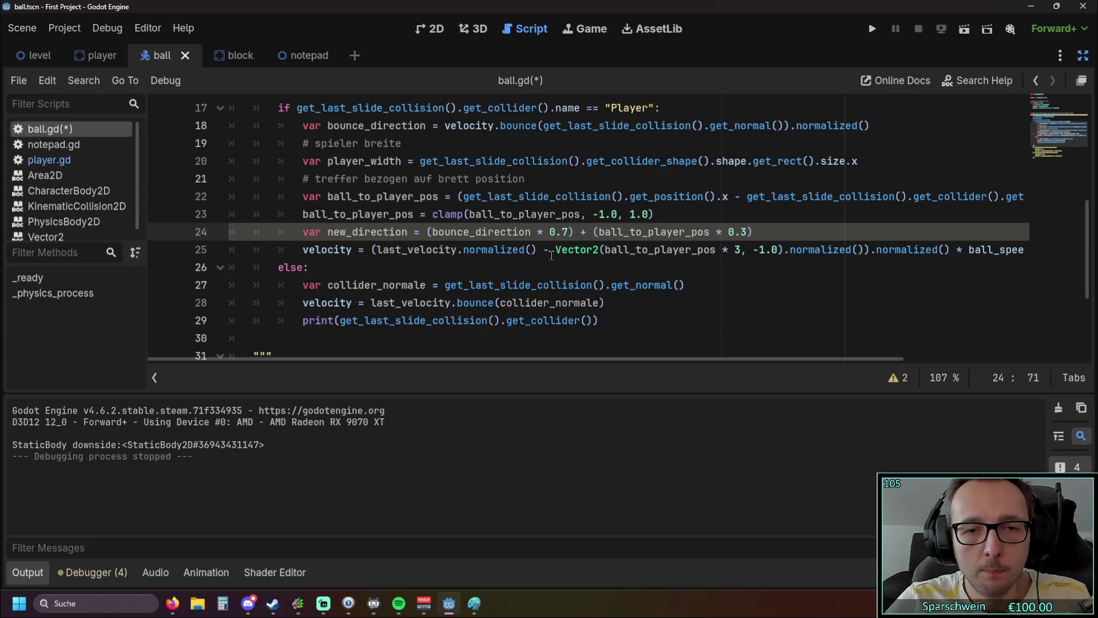
{"action": "left_click_drag", "start_coordinate": [554, 249], "coordinate": [377, 250]}
{"action": "key", "text": "BackSpace"}
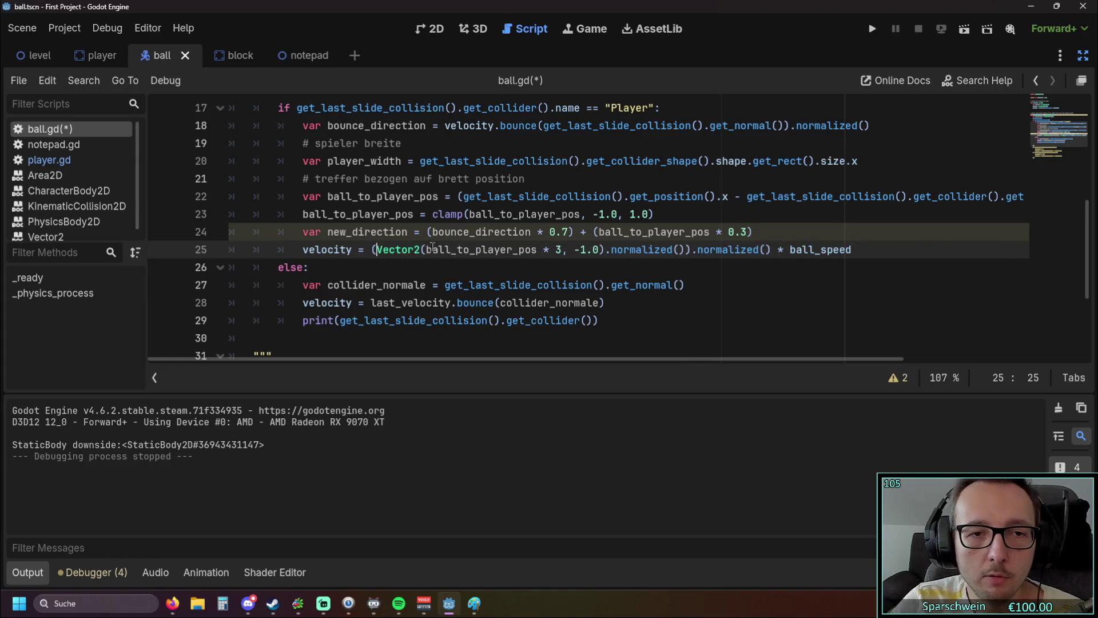
{"action": "key", "text": "BackSpace"}
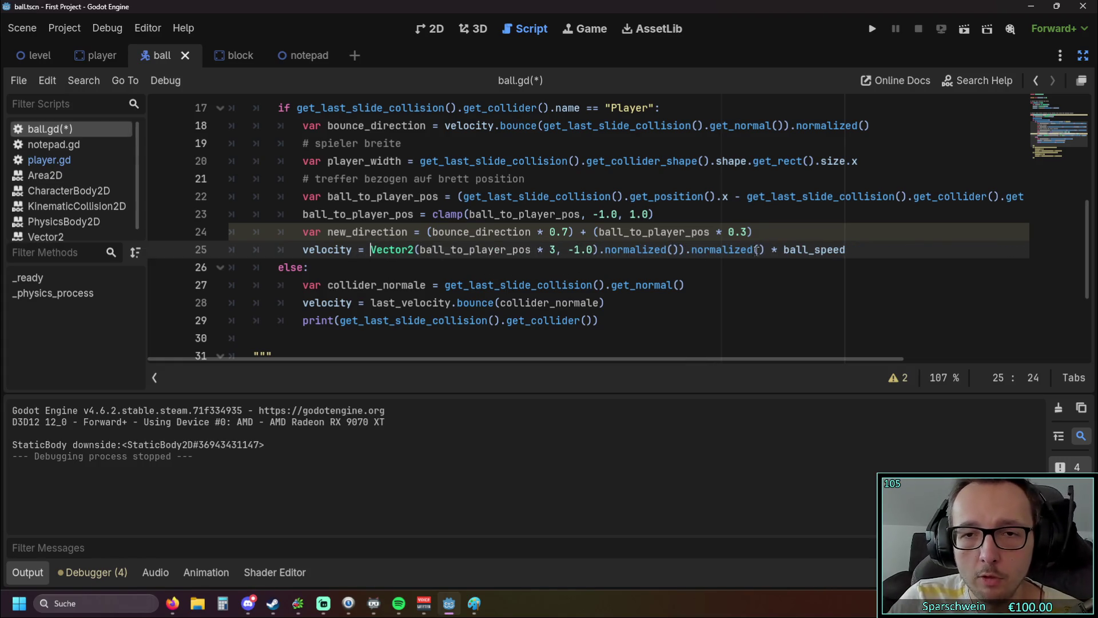
{"action": "left_click_drag", "start_coordinate": [766, 249], "coordinate": [691, 250]}
{"action": "key", "text": "BackSpace"}
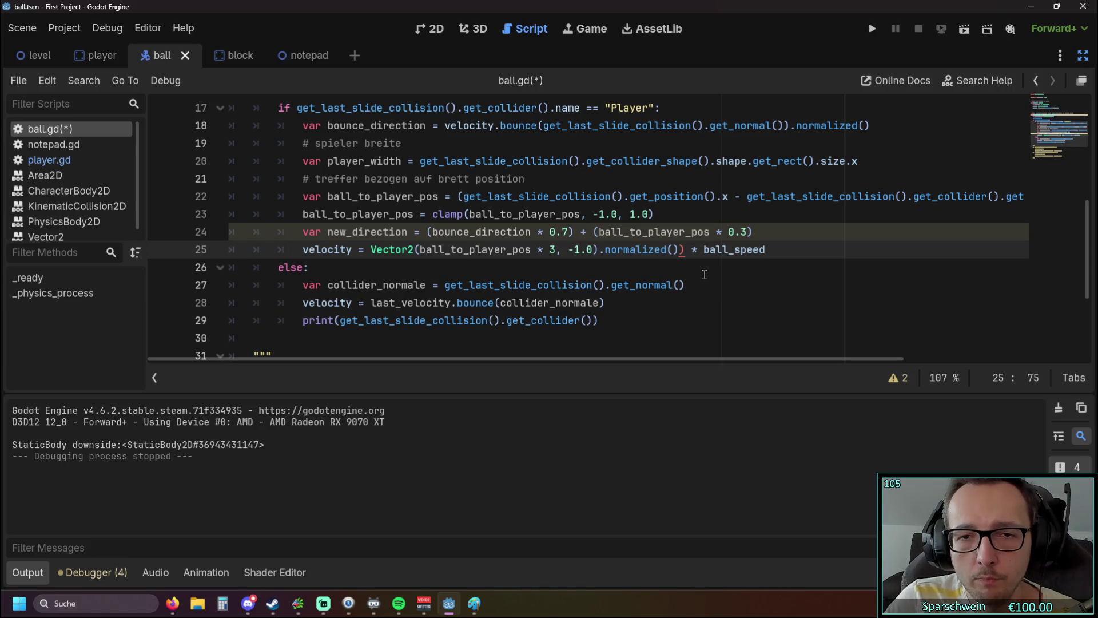
{"action": "key", "text": "BackSpace"}
{"action": "left_click", "coordinate": [717, 284]}
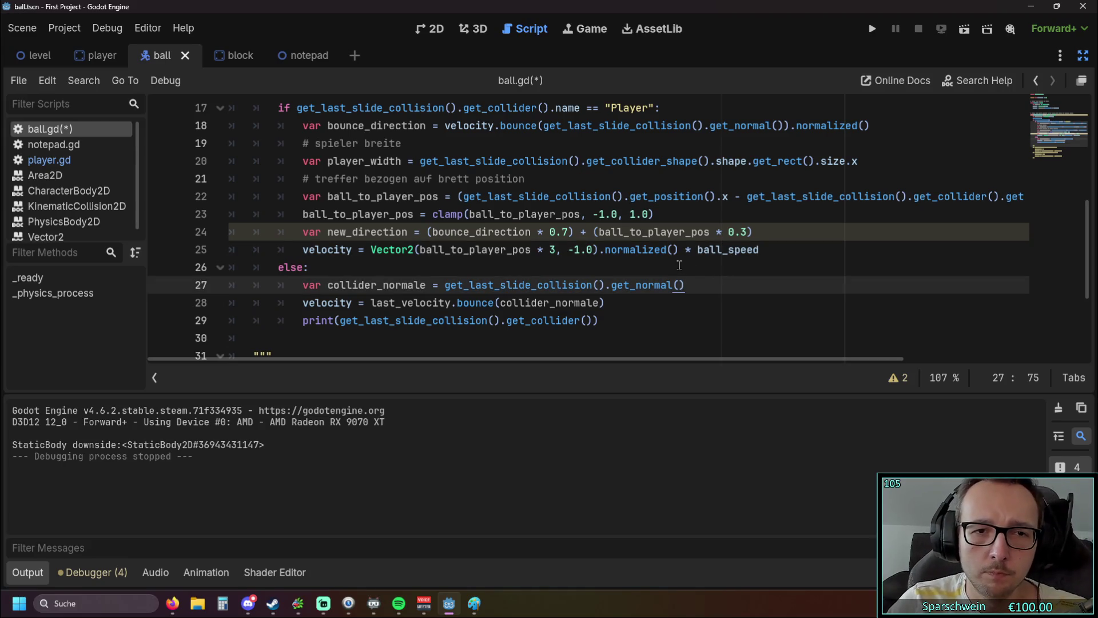
{"action": "left_click_drag", "start_coordinate": [765, 252], "coordinate": [163, 252]}
{"action": "key", "text": "ctrl+c"}
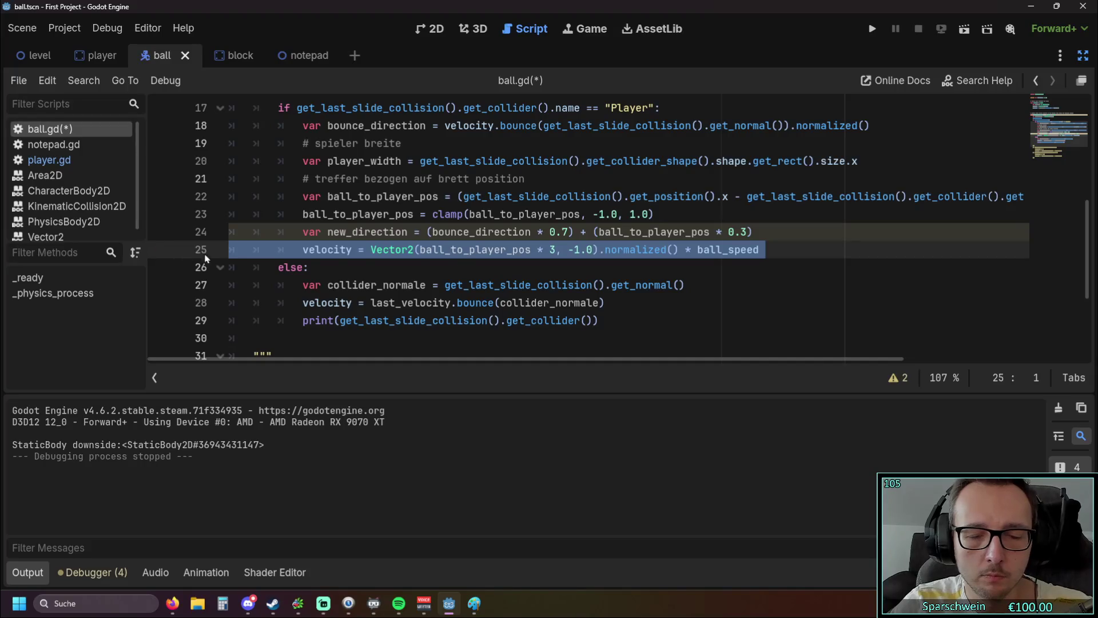
- Move the velocity line above new_direction and correct its indentation
{"action": "key", "text": "BackSpace"}
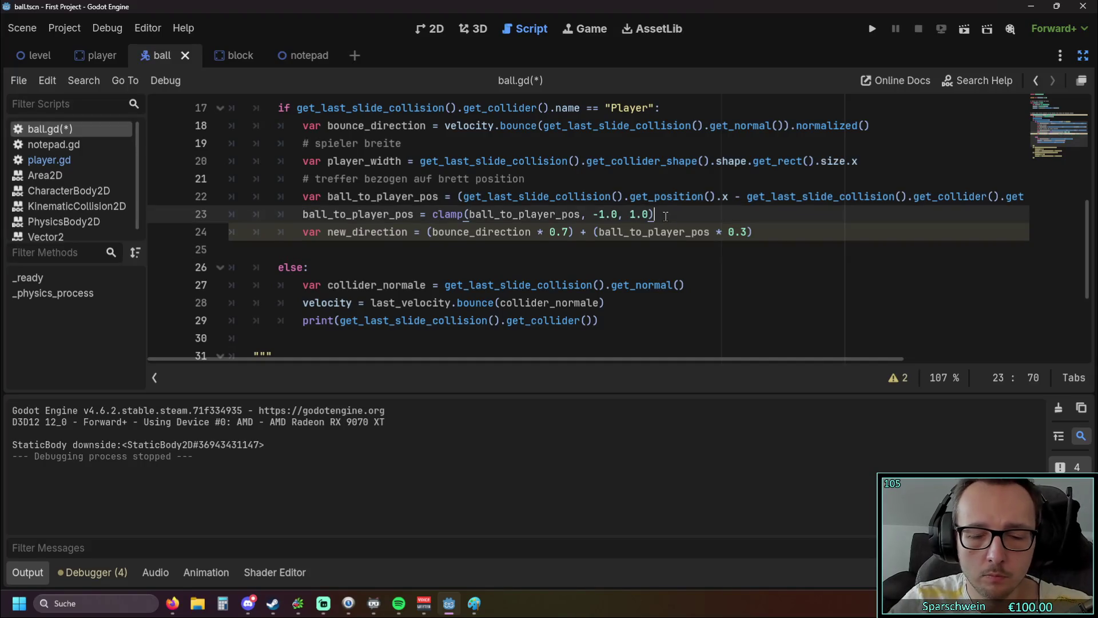
{"action": "key", "text": "Up"}
{"action": "key", "text": "Return"}
{"action": "key", "text": "Up"}
{"action": "key", "text": "ctrl+v"}
{"action": "left_click", "coordinate": [372, 231]}
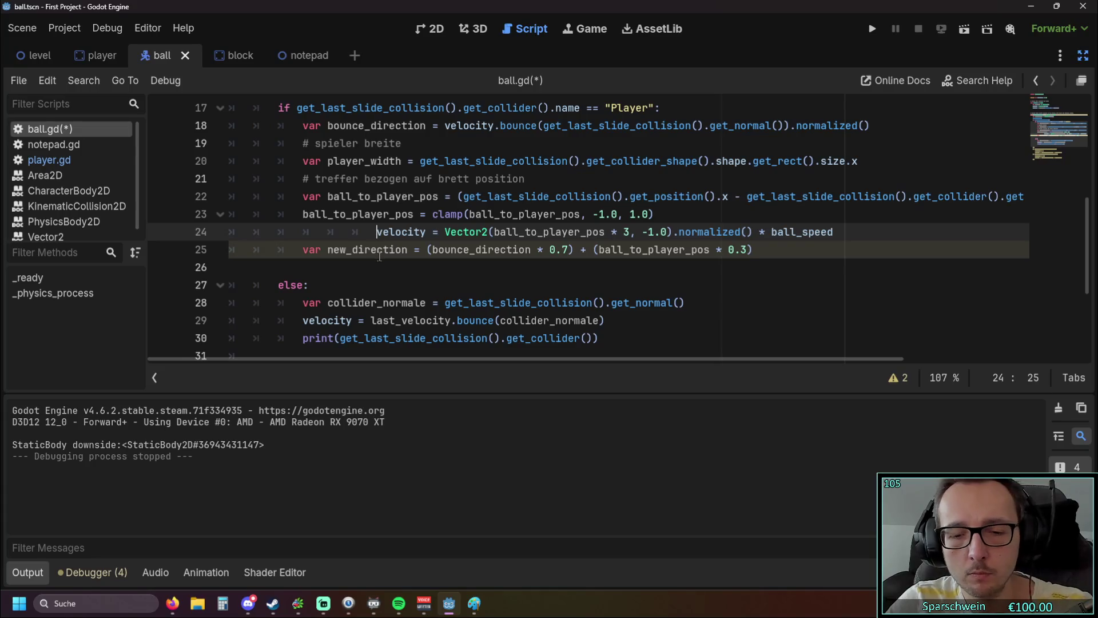
{"action": "key", "text": "BackSpace"}
{"action": "key", "text": "BackSpace"}
{"action": "key", "text": "BackSpace"}
{"action": "left_click", "coordinate": [400, 290]}
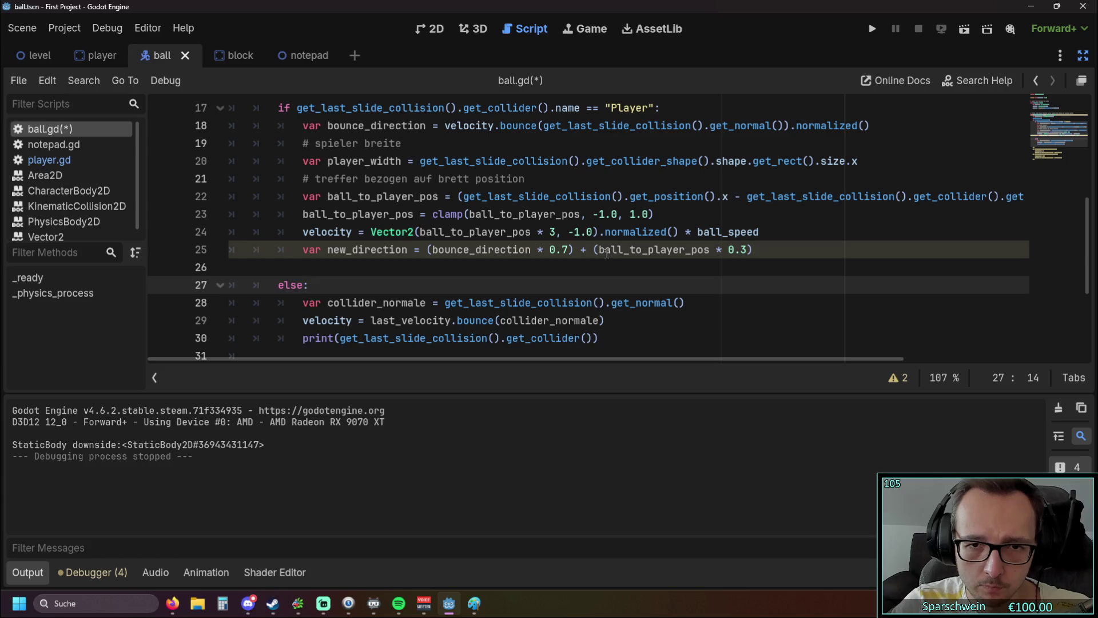
- Replace ball_to_player_pos with velocity in the new_direction blend
{"action": "double_click", "coordinate": [304, 232]}
{"action": "key", "text": "ctrl+c"}
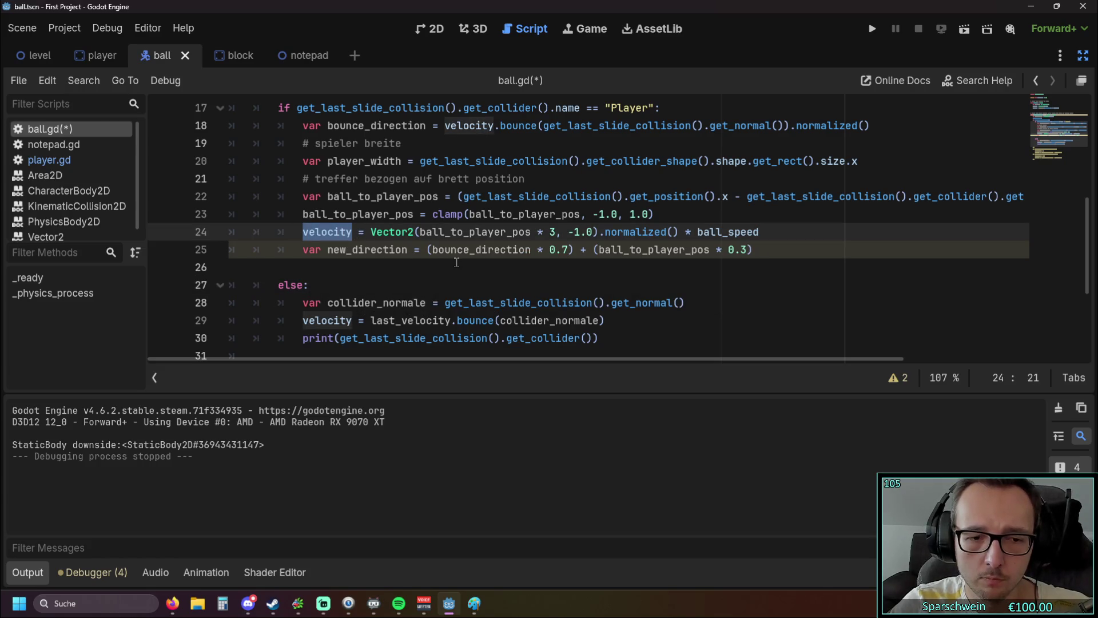
{"action": "left_click", "coordinate": [457, 263]}
{"action": "mouse_move", "coordinate": [597, 250]}
{"action": "left_mouse_down"}
{"action": "mouse_move", "coordinate": [725, 250]}
{"action": "mouse_move", "coordinate": [709, 250]}
{"action": "left_mouse_up"}
{"action": "key", "text": "ctrl+v"}
{"action": "left_click", "coordinate": [679, 274]}
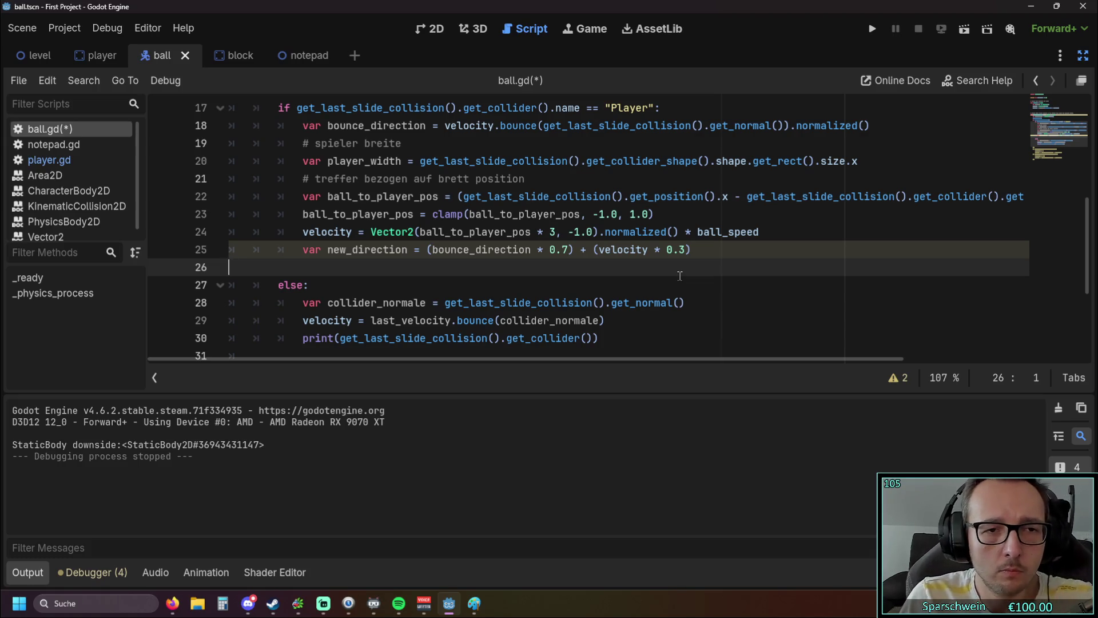
- Add velocity = new_direction * ball_speed below the blend line, then save and run the game
{"action": "key", "text": "Tab"}
{"action": "key", "text": "Tab"}
{"action": "key", "text": "Tab"}
{"action": "type", "text": "velo"}
{"action": "key", "text": "Return"}
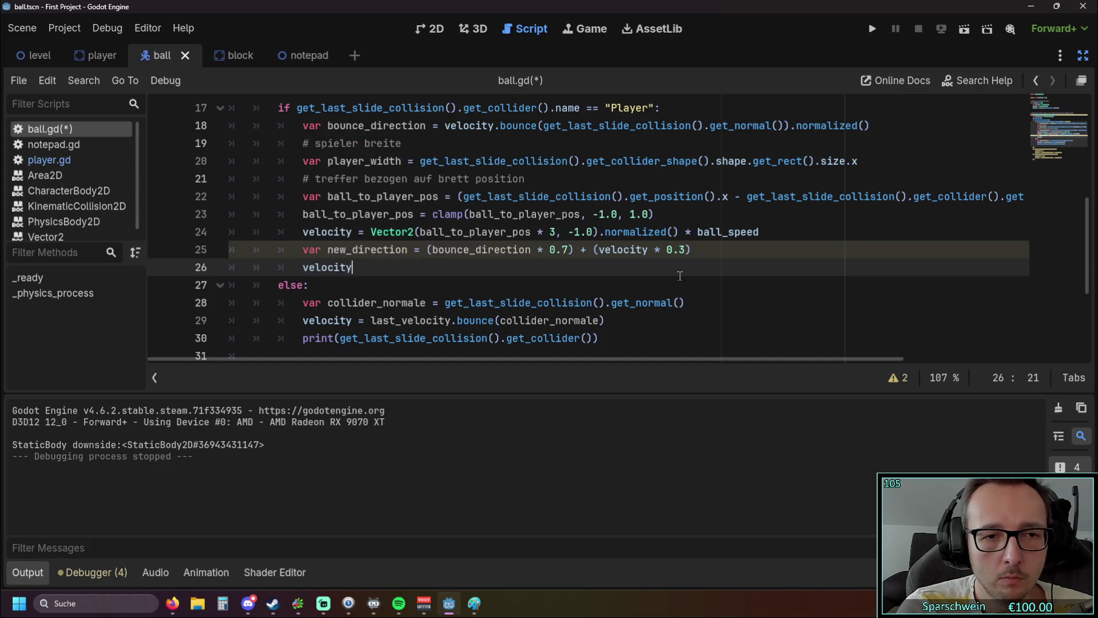
{"action": "type", "text": " ="}
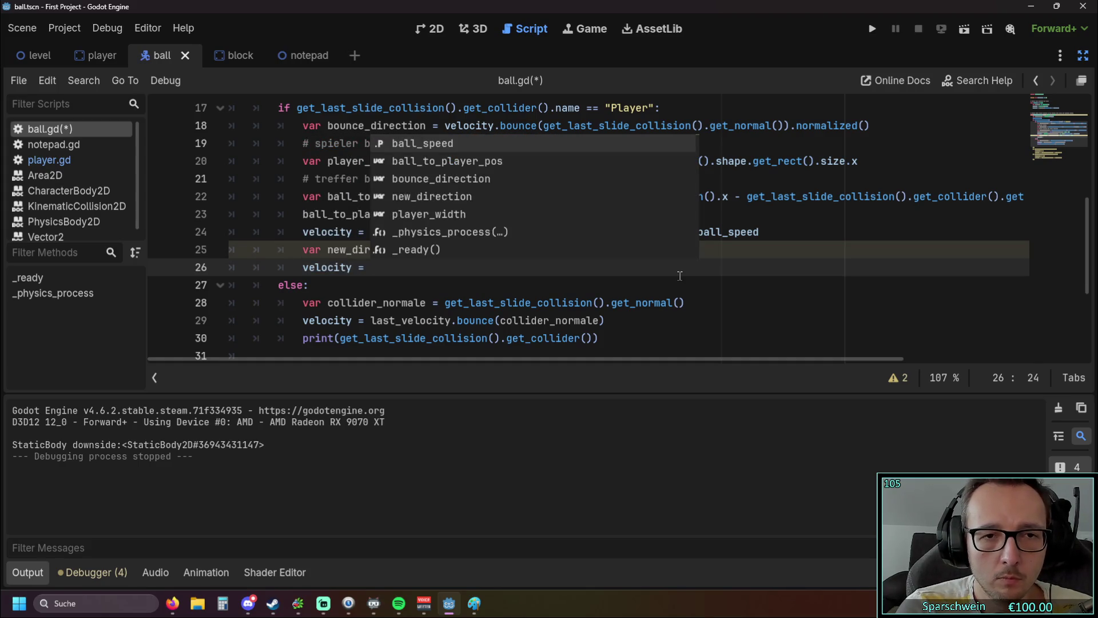
{"action": "key", "text": "Escape"}
{"action": "key", "text": "Up"}
{"action": "key", "text": "End"}
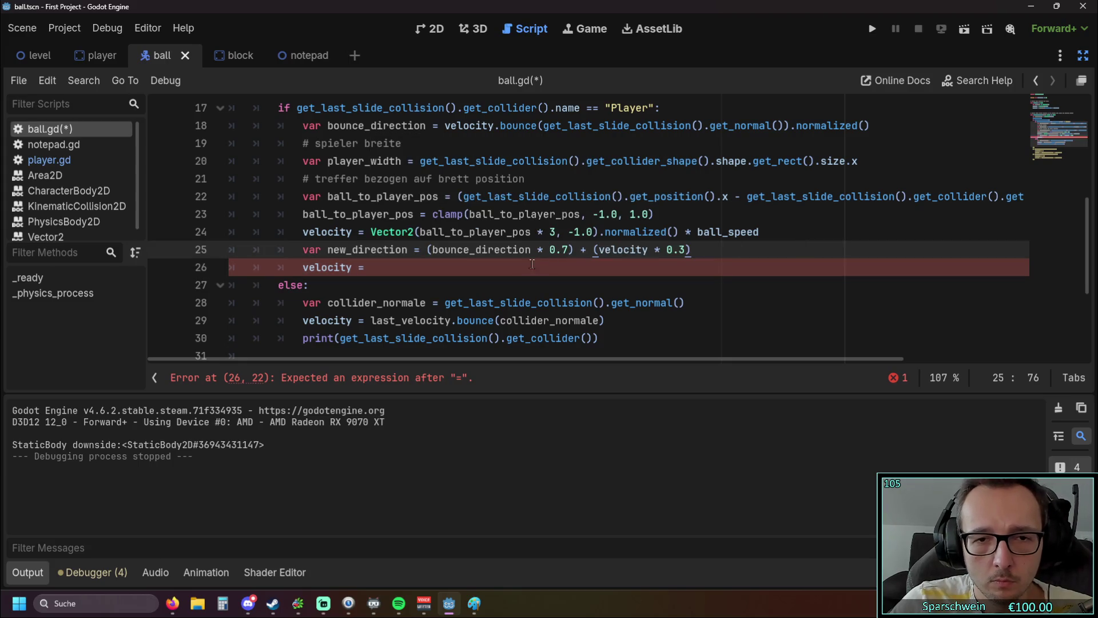
{"action": "left_click", "coordinate": [418, 274]}
{"action": "type", "text": "new"}
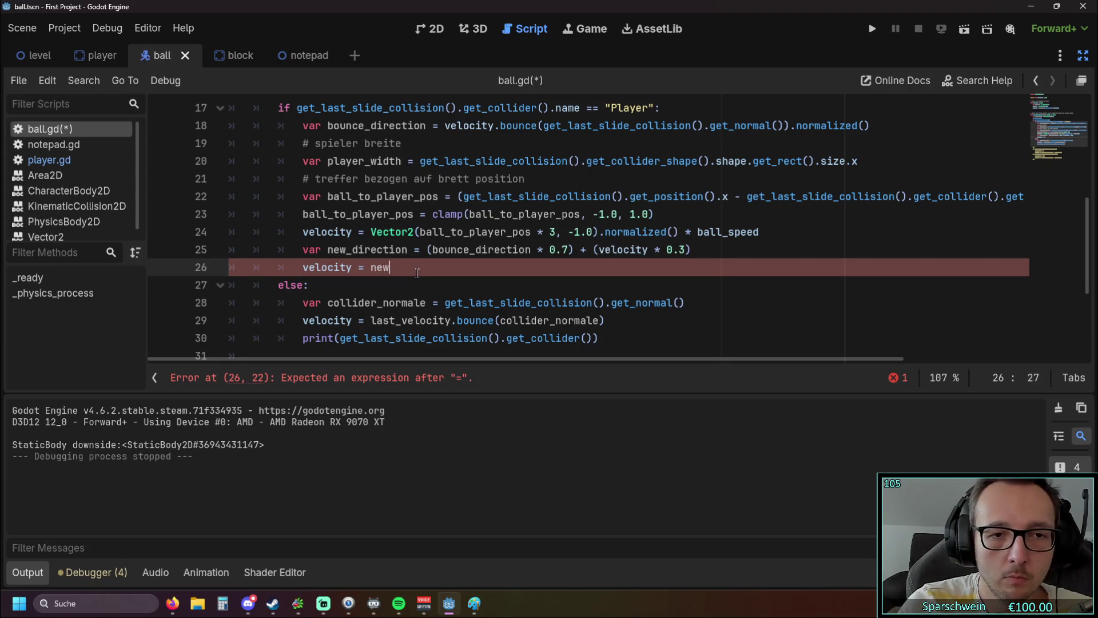
{"action": "key", "text": "Return"}
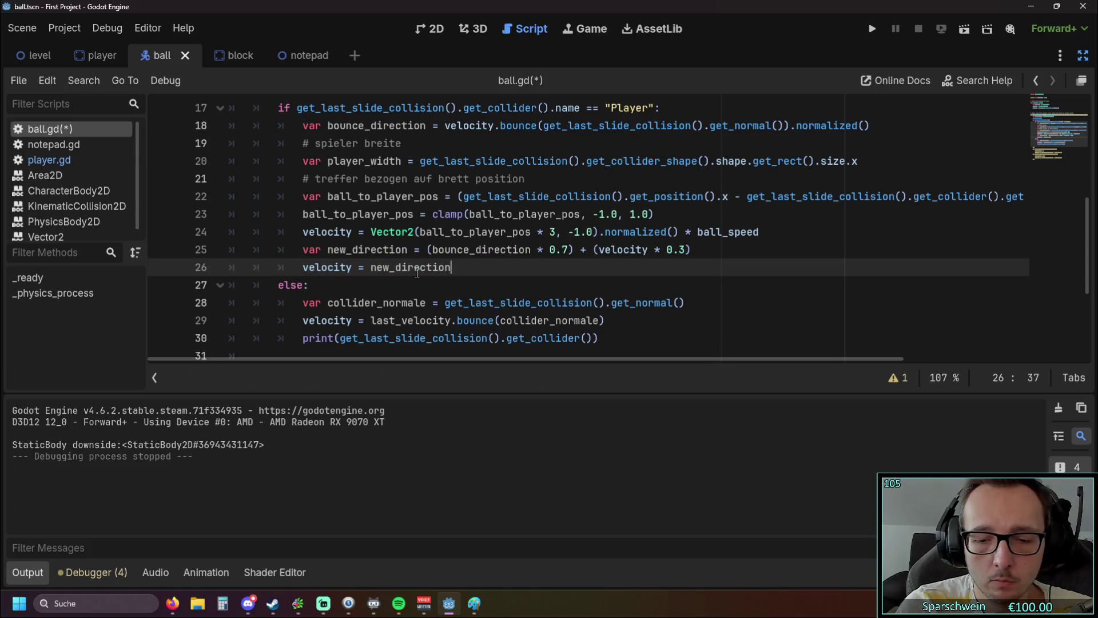
{"action": "type", "text": "* ballspeed"}
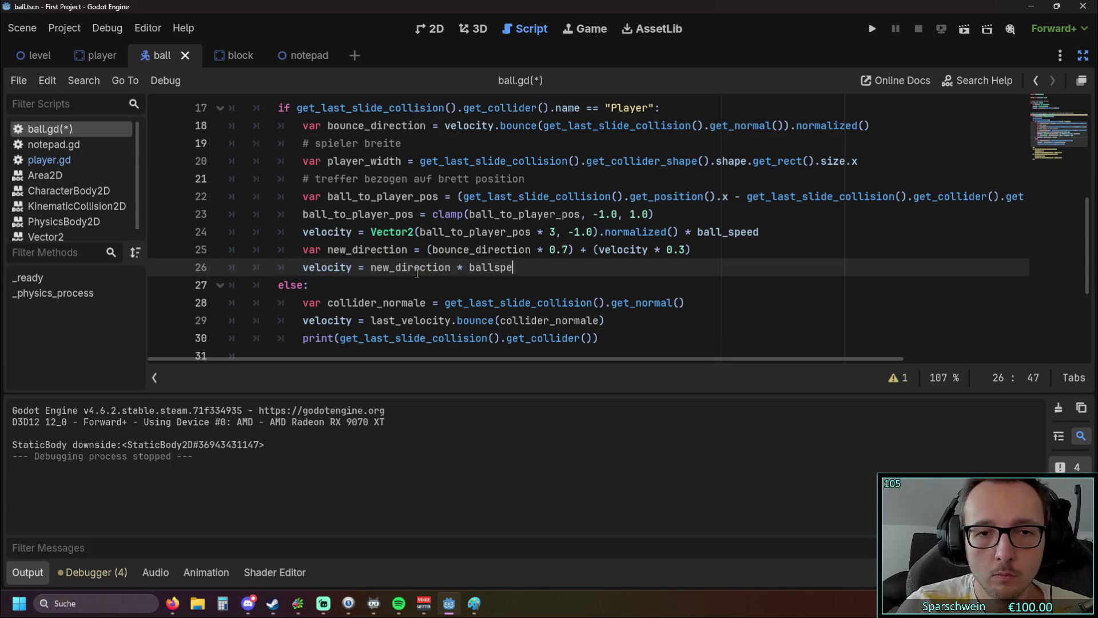
{"action": "key", "text": "Return"}
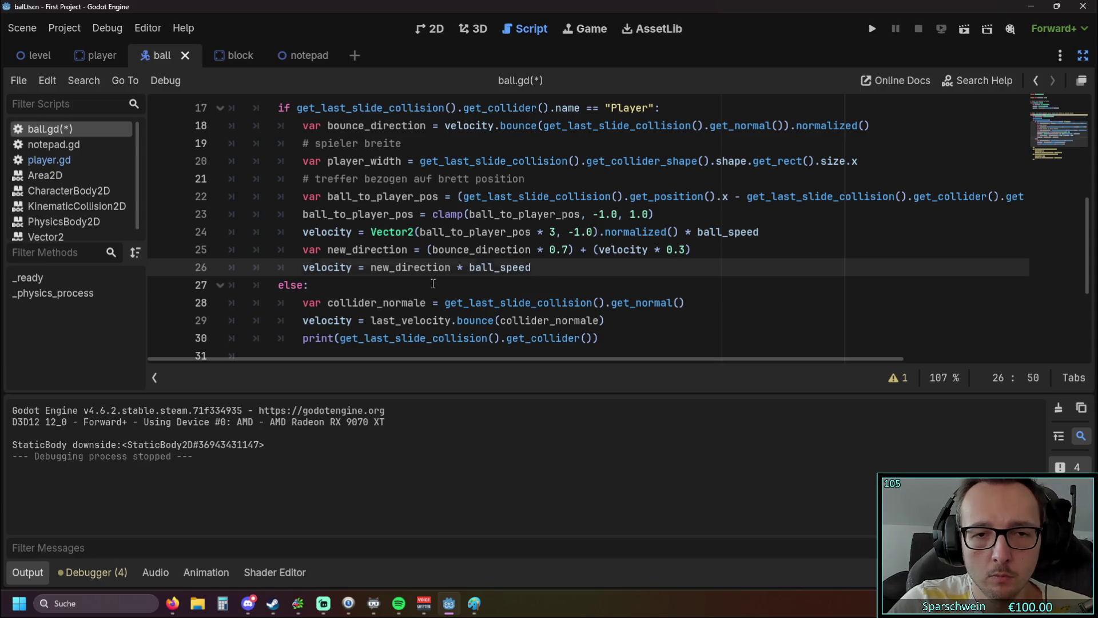
{"action": "left_click", "coordinate": [433, 283]}
{"action": "left_click", "coordinate": [873, 24]}
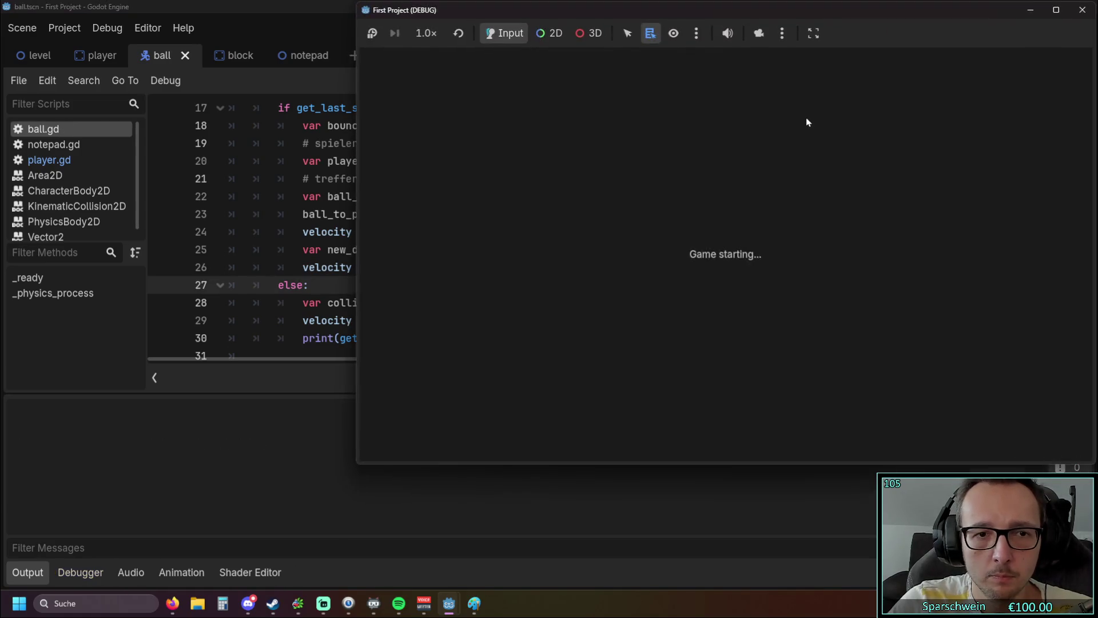
- Steer the paddle right to test the bounce, then close the game window
{"action": "key", "text": "Right"}
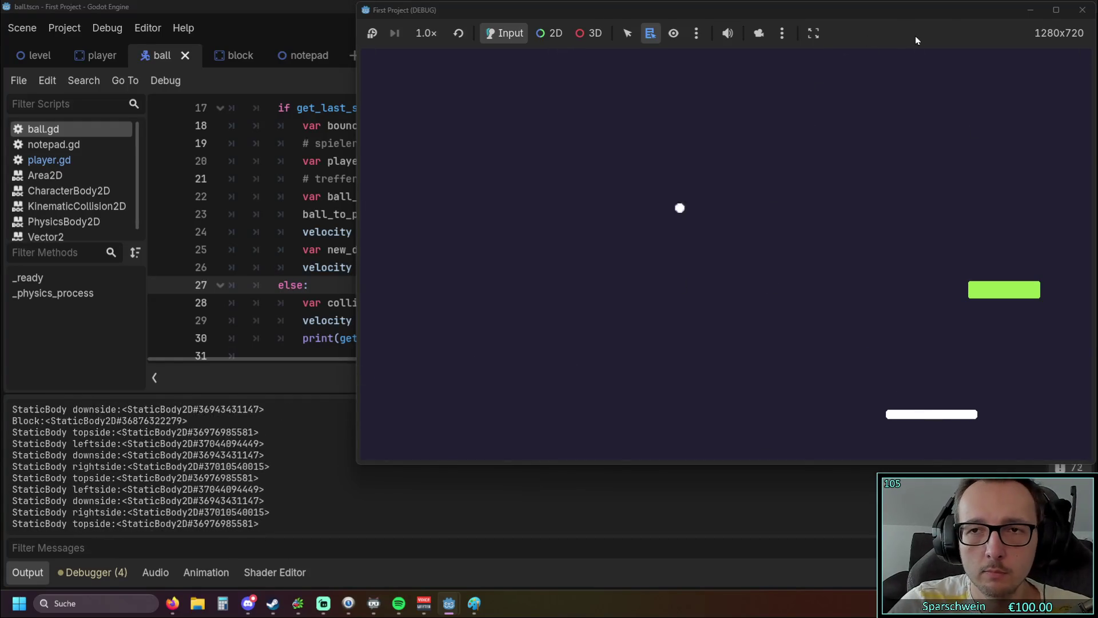
{"action": "left_click", "coordinate": [1075, 16]}
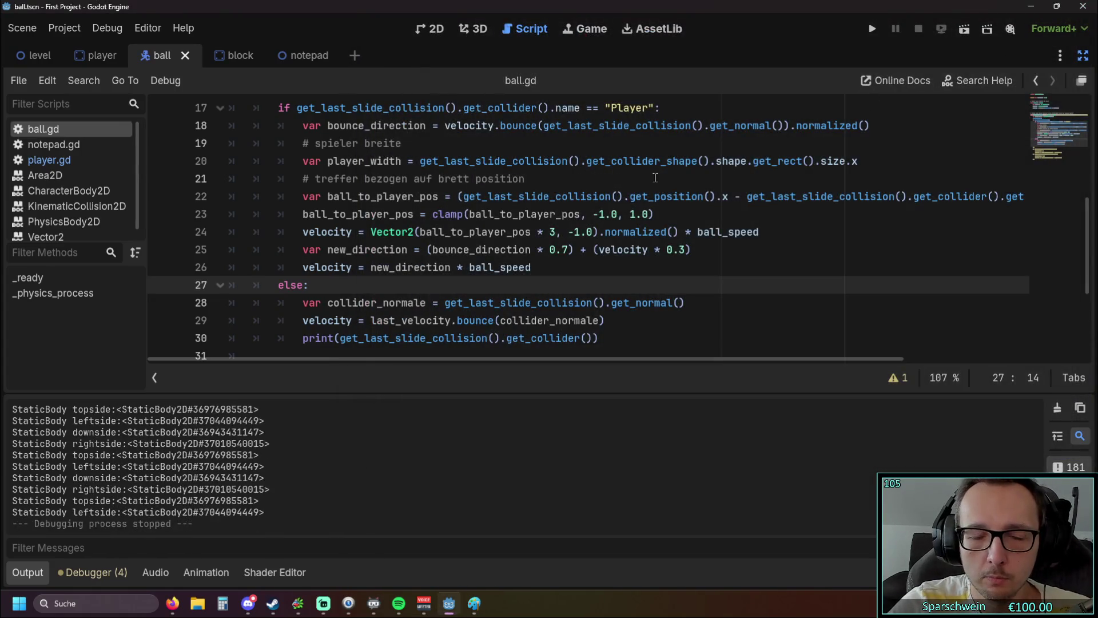
- Remove * ball_speed from the final velocity line and playtest the paddle bounce
{"action": "left_click", "coordinate": [543, 271]}
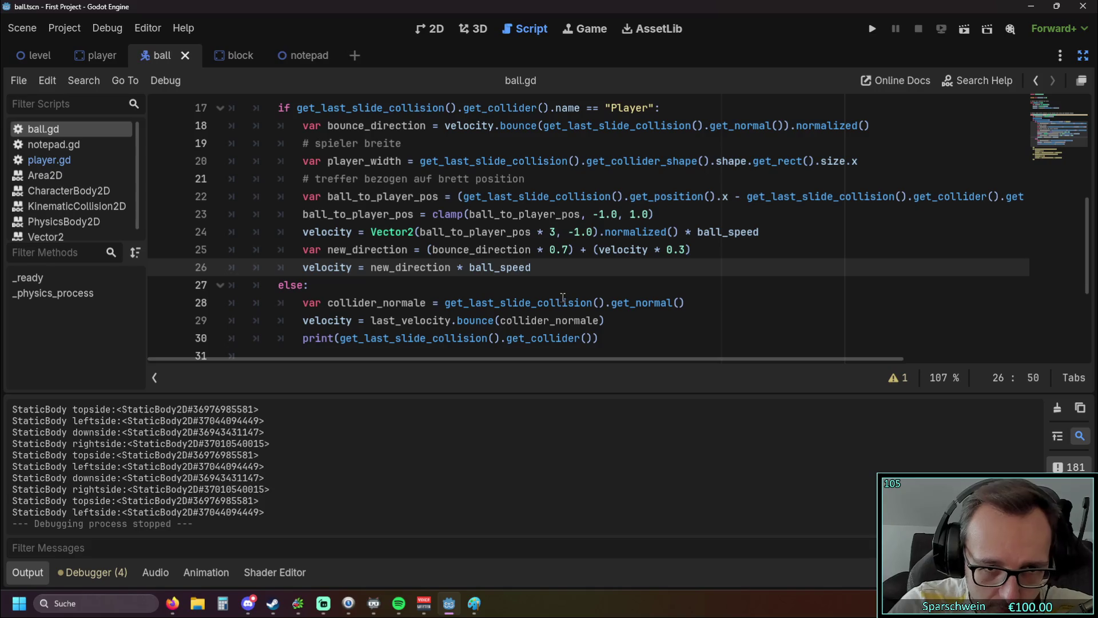
{"action": "key", "text": "shift+Left"}
{"action": "key", "text": "shift+Left"}
{"action": "left_click", "coordinate": [446, 268], "text": "shift"}
{"action": "key", "text": "BackSpace"}
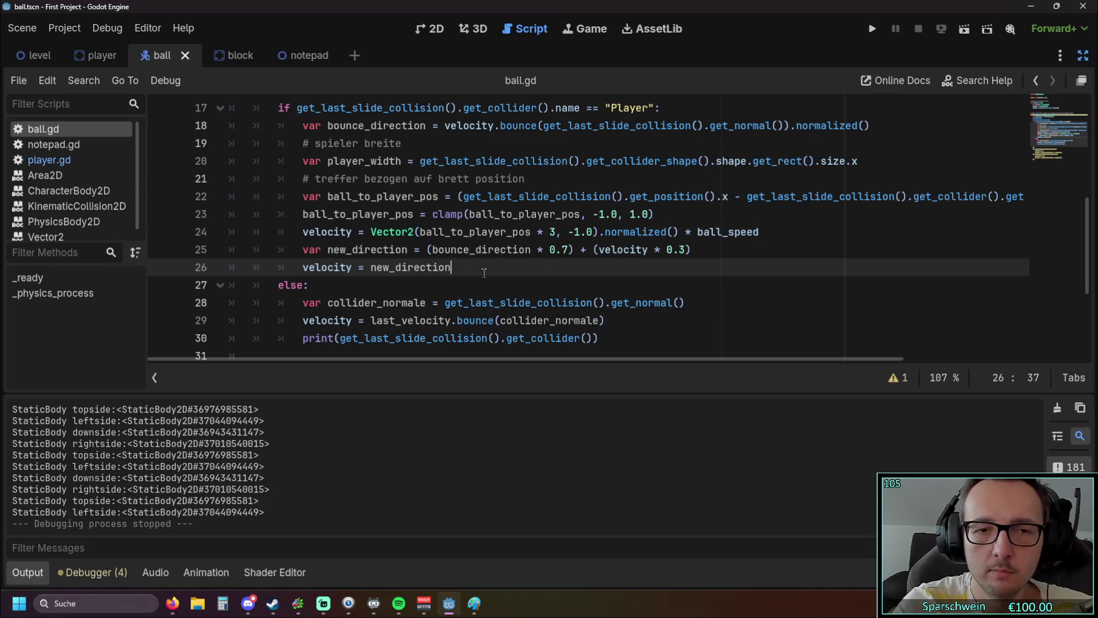
{"action": "left_click", "coordinate": [872, 28]}
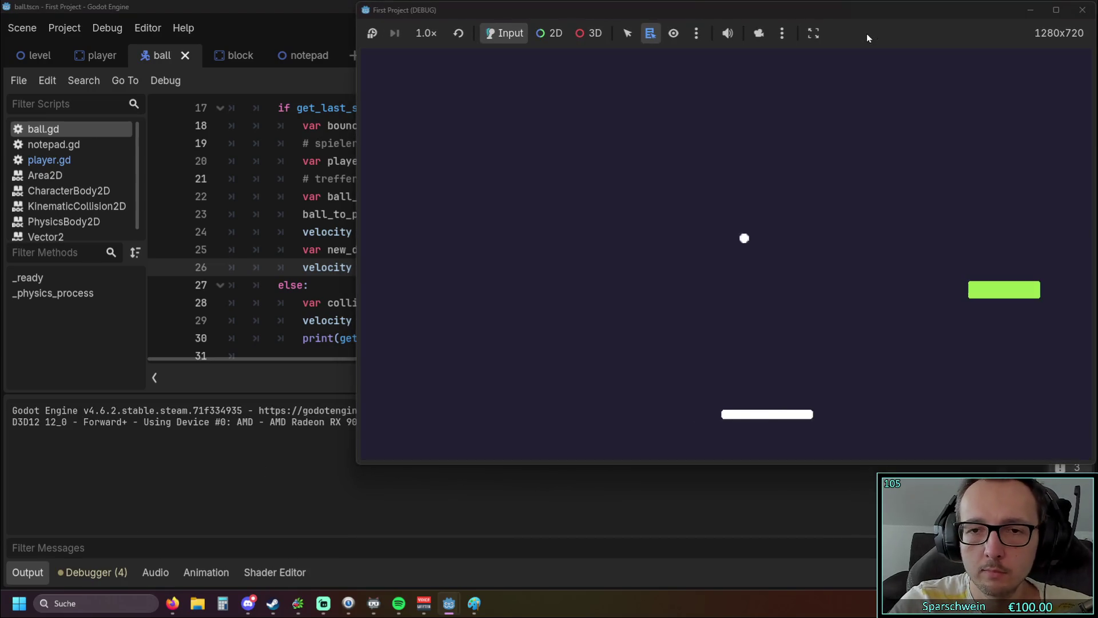
{"action": "key", "text": "Right"}
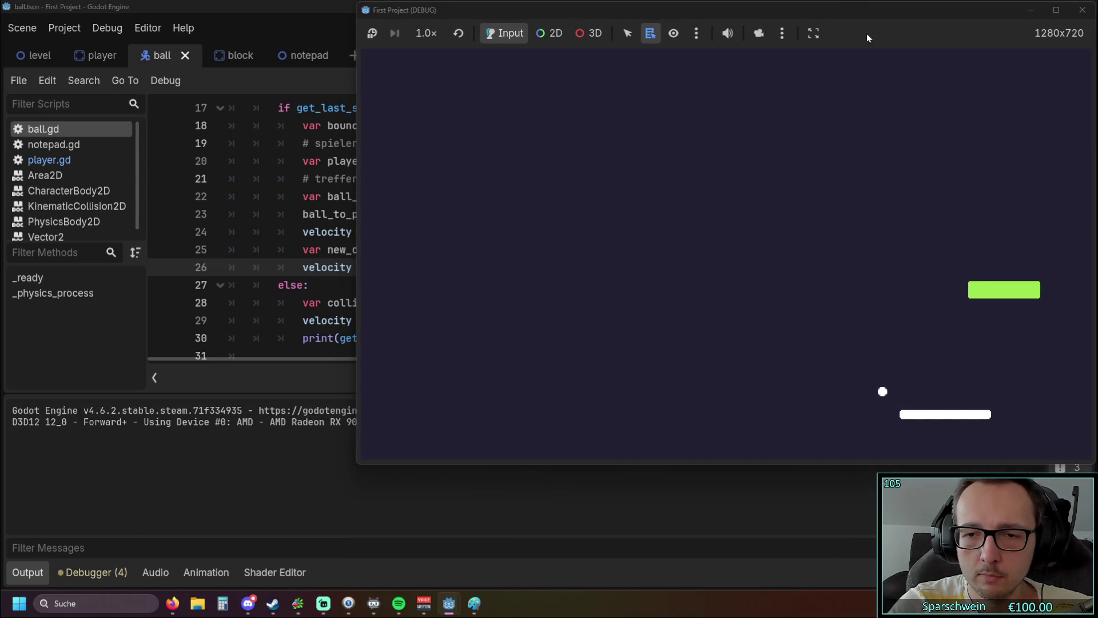
{"action": "key", "text": "Left"}
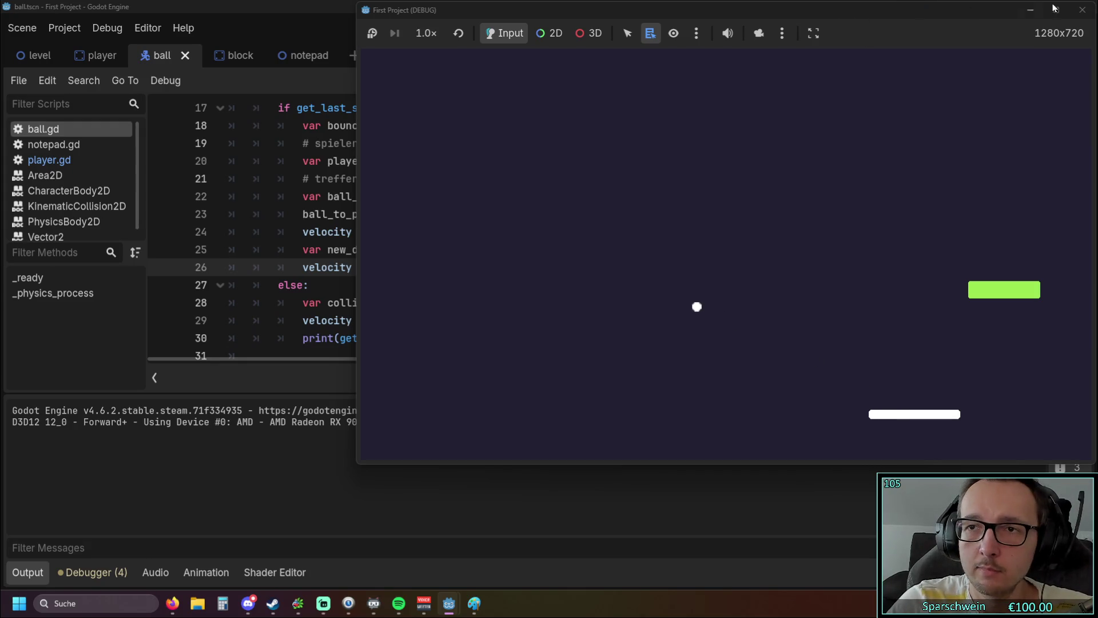
{"action": "left_click", "coordinate": [1081, 10]}
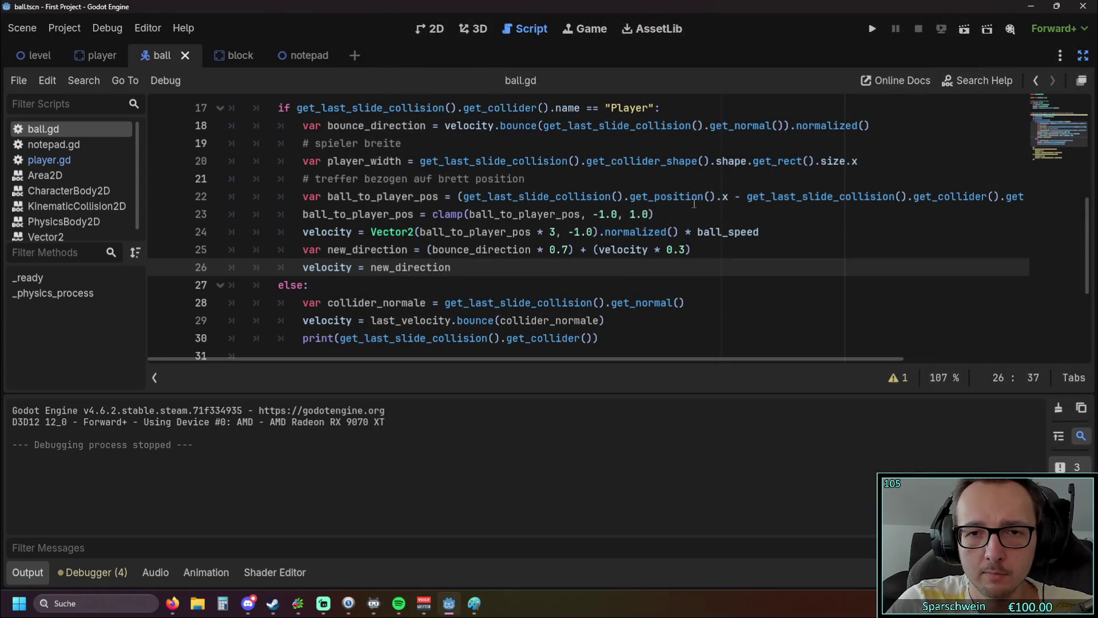
- Move the ball_speed multiplier from line 24 to the end of line 26, then run the game
{"action": "left_click_drag", "start_coordinate": [772, 234], "coordinate": [686, 232]}
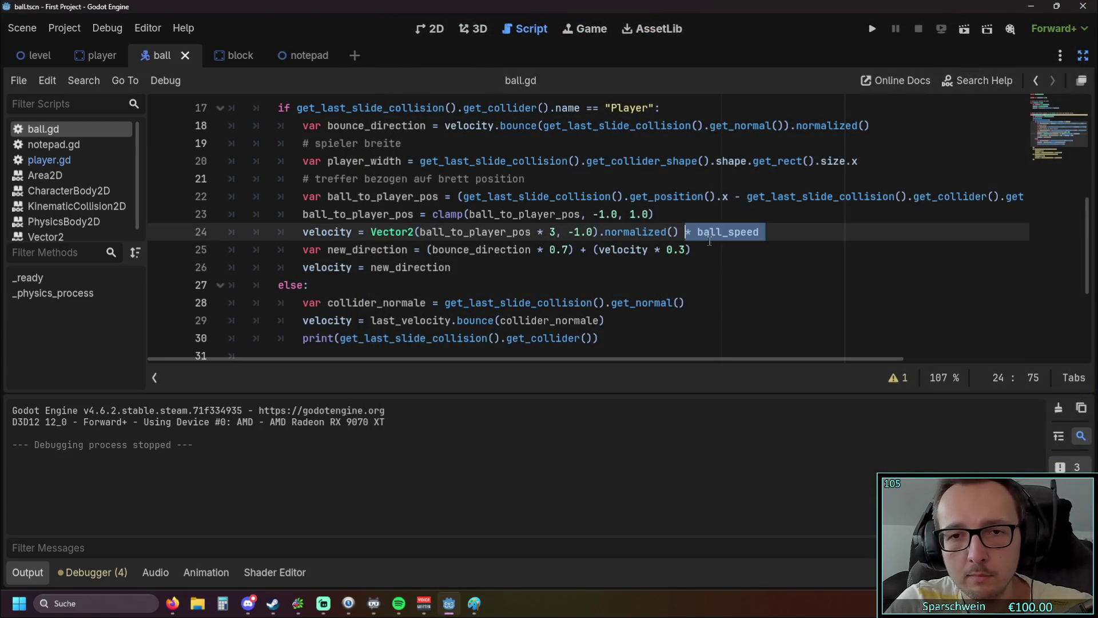
{"action": "key", "text": "BackSpace"}
{"action": "key", "text": "BackSpace"}
{"action": "left_click", "coordinate": [478, 264]}
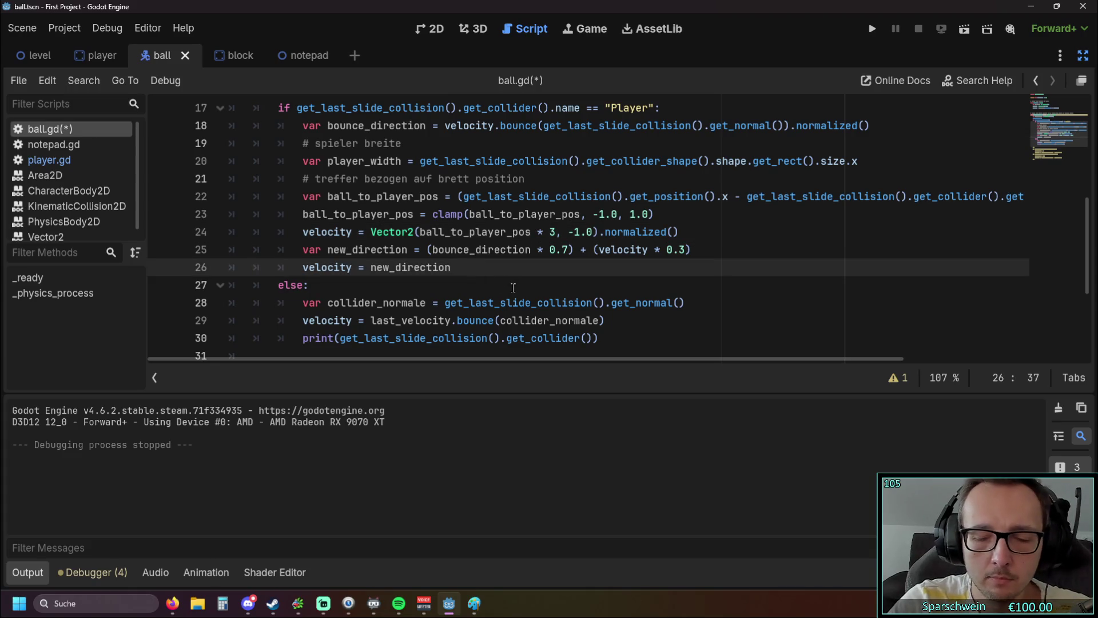
{"action": "type", "text": " * bal"}
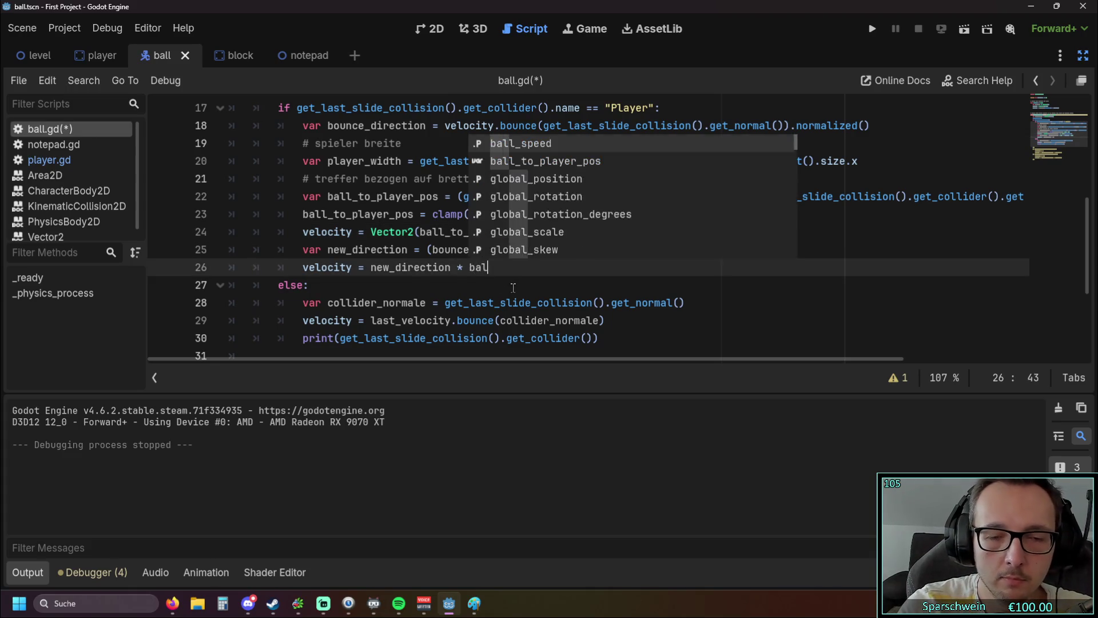
{"action": "key", "text": "Return"}
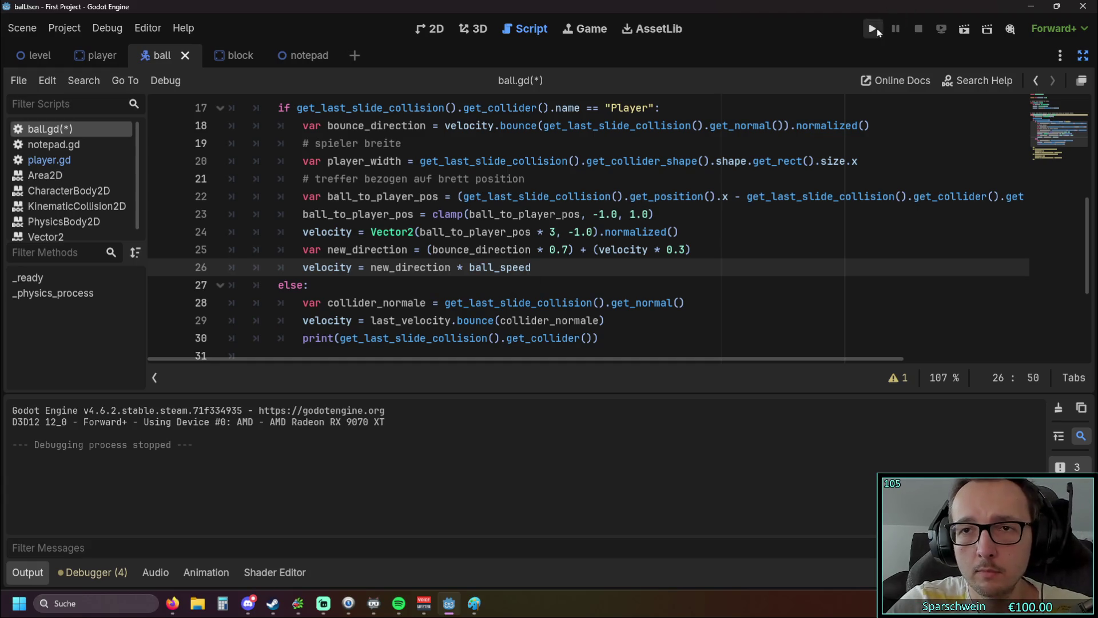
{"action": "left_click", "coordinate": [873, 29]}
- Play two test runs, moving the paddle left and right, closing the game window each time
{"action": "key", "text": "Right"}
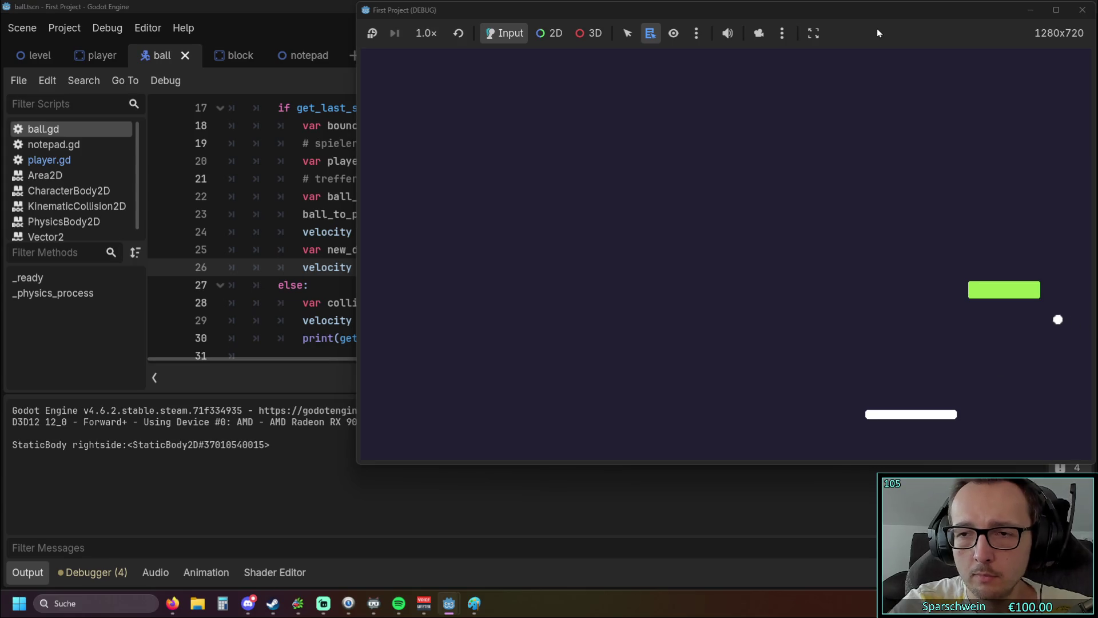
{"action": "key", "text": "Left"}
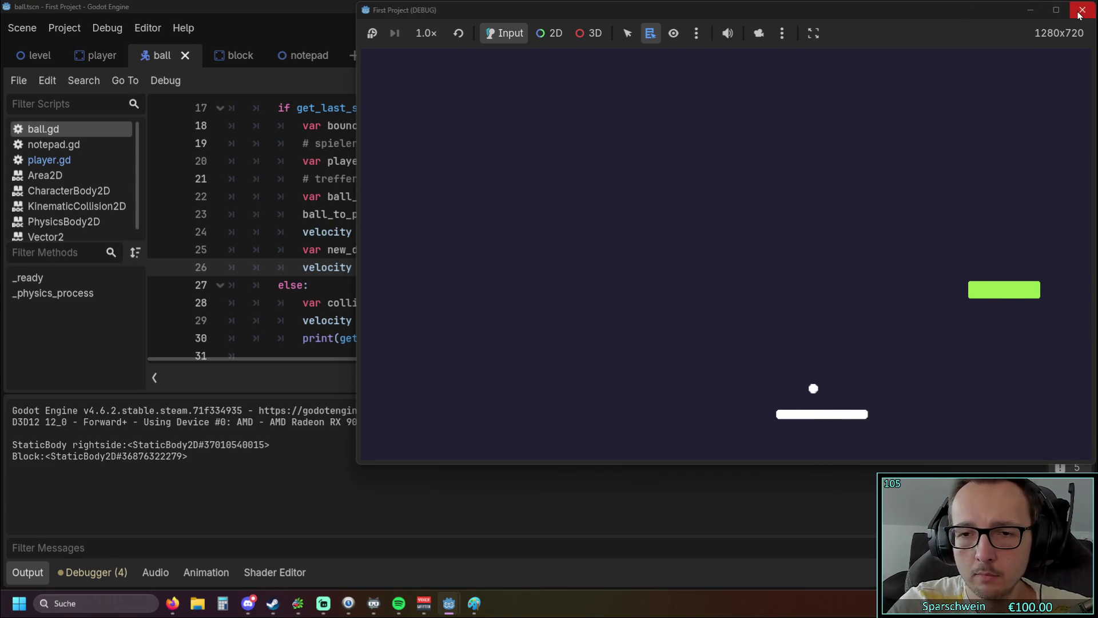
{"action": "left_click", "coordinate": [1080, 11]}
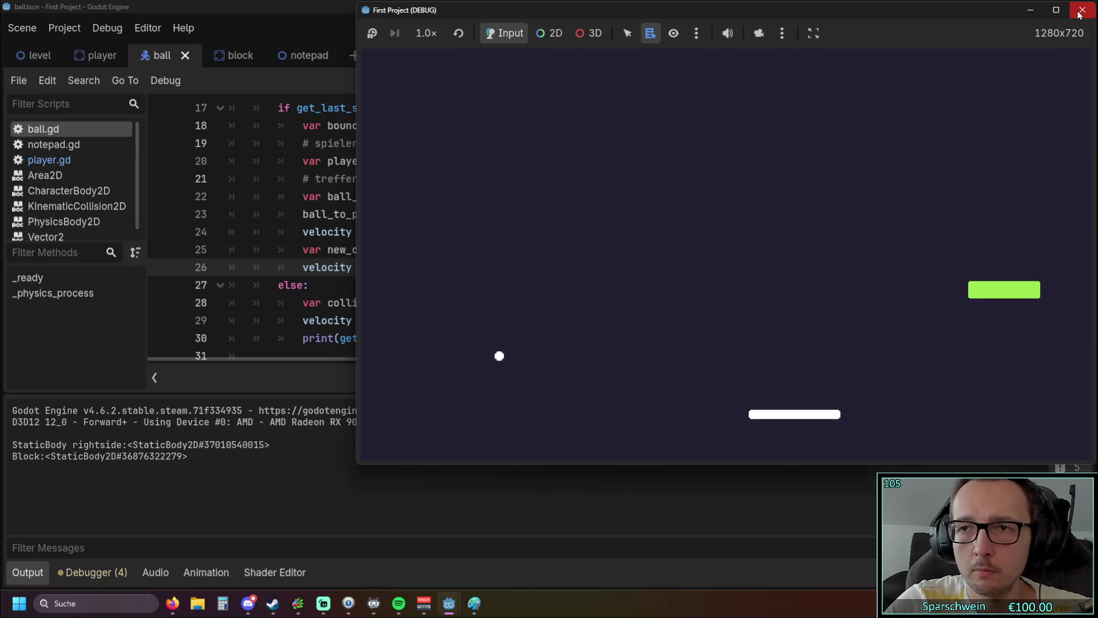
{"action": "left_click", "coordinate": [872, 28]}
{"action": "key", "text": "Right"}
{"action": "key", "text": "Right"}
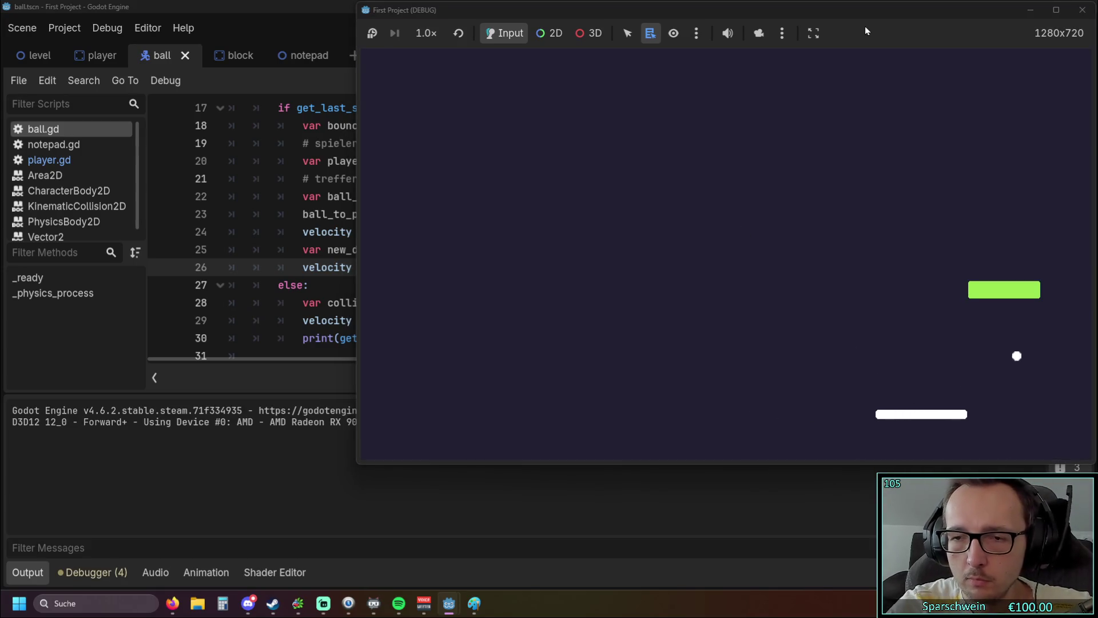
{"action": "left_click", "coordinate": [1082, 10]}
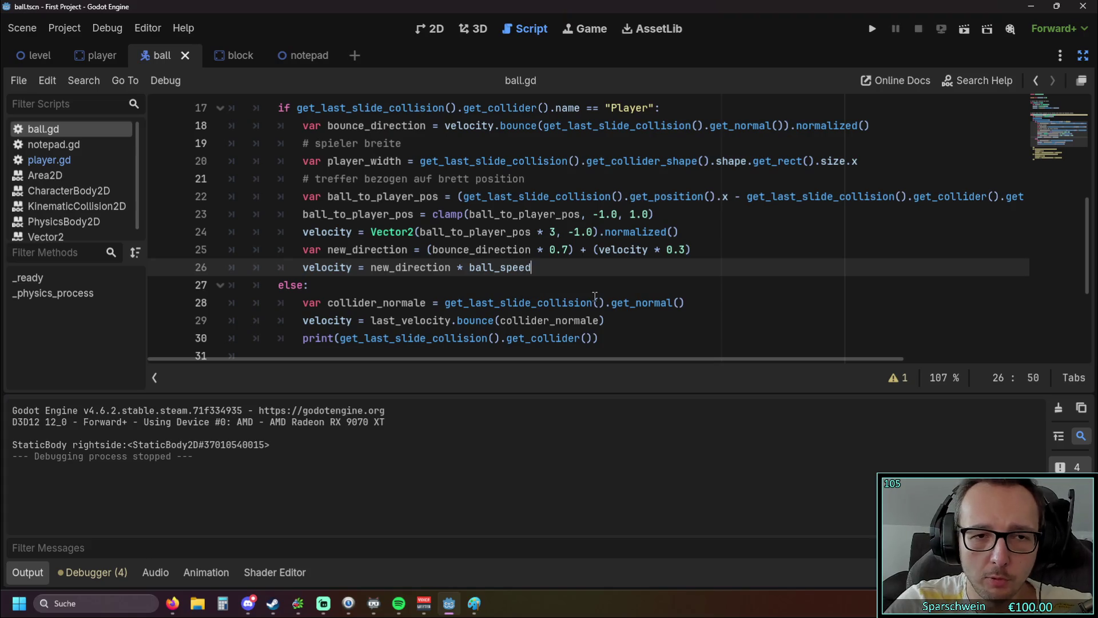
- Copy .normalized() from line 24 after new_direction on line 26, then run the game
{"action": "mouse_move", "coordinate": [595, 297]}
{"action": "scroll", "coordinate": [526, 248], "scroll_direction": "up", "scroll_amount": 1}
{"action": "scroll", "coordinate": [540, 240], "scroll_direction": "down", "scroll_amount": 1}
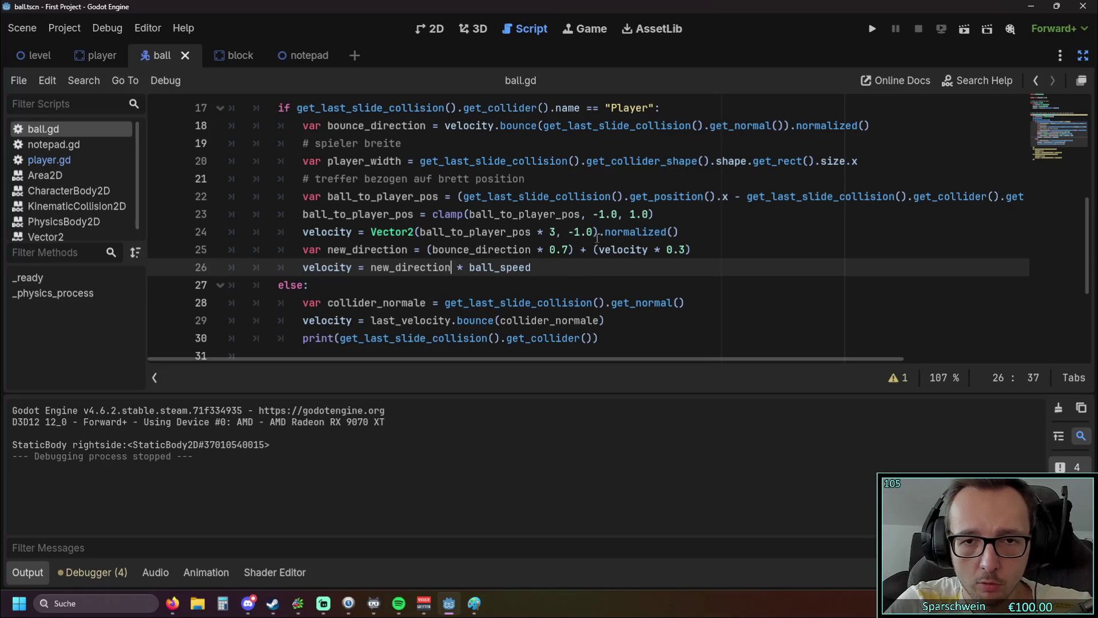
{"action": "left_click_drag", "start_coordinate": [598, 232], "coordinate": [679, 231]}
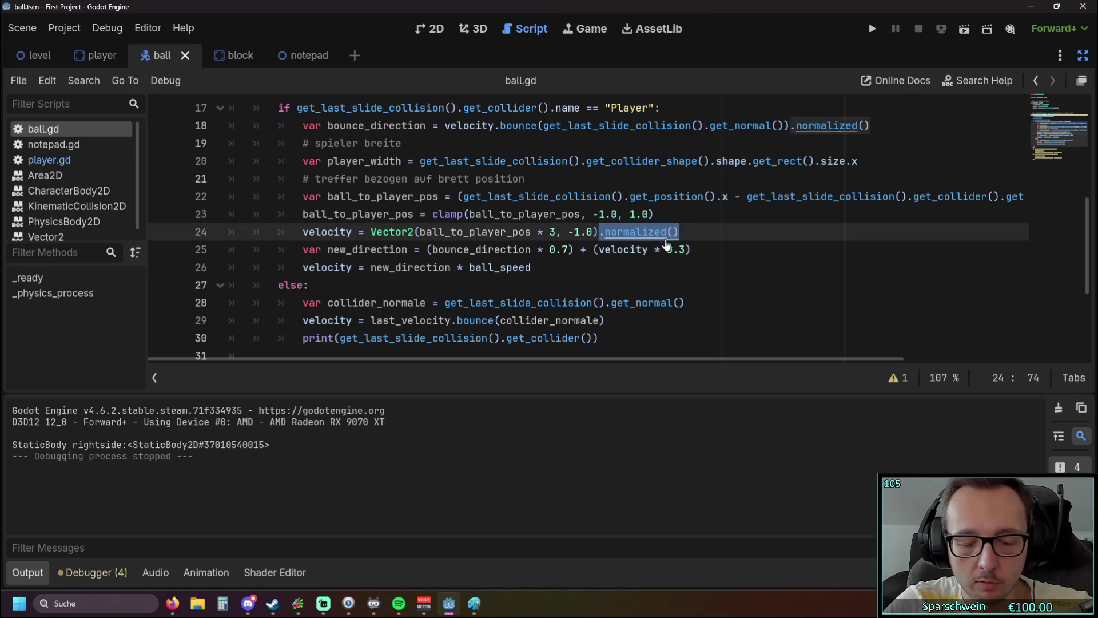
{"action": "key", "text": "ctrl+c"}
{"action": "left_click", "coordinate": [455, 267]}
{"action": "key", "text": "ctrl+v"}
{"action": "left_click", "coordinate": [578, 298]}
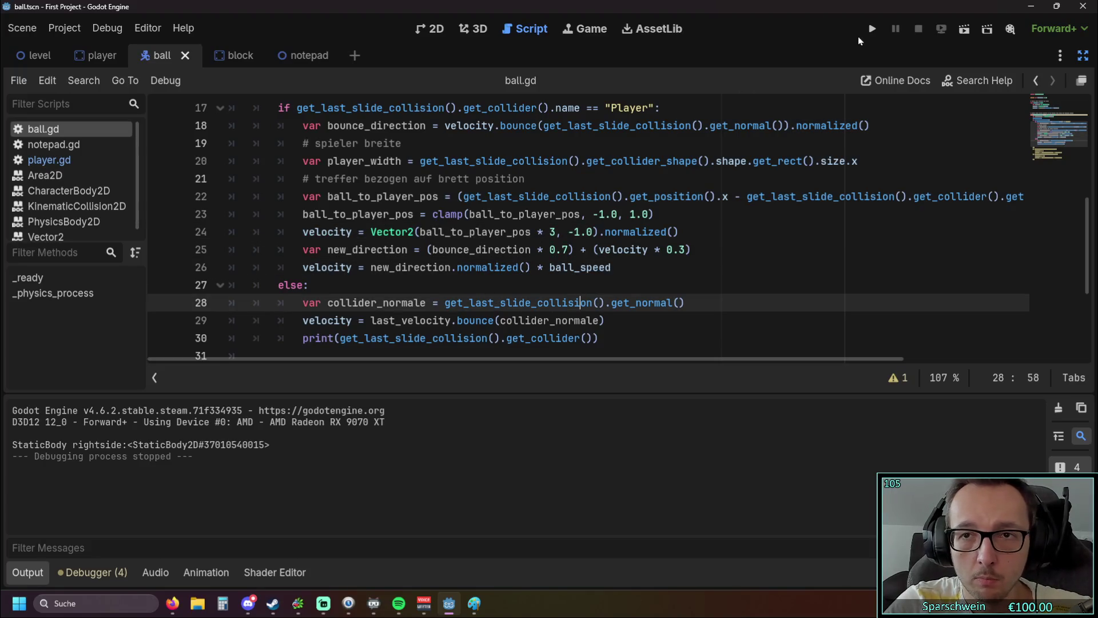
{"action": "left_click", "coordinate": [871, 29]}
- Steer the paddle left and right with the arrow keys to keep the ball in play
{"action": "key", "text": "Right"}
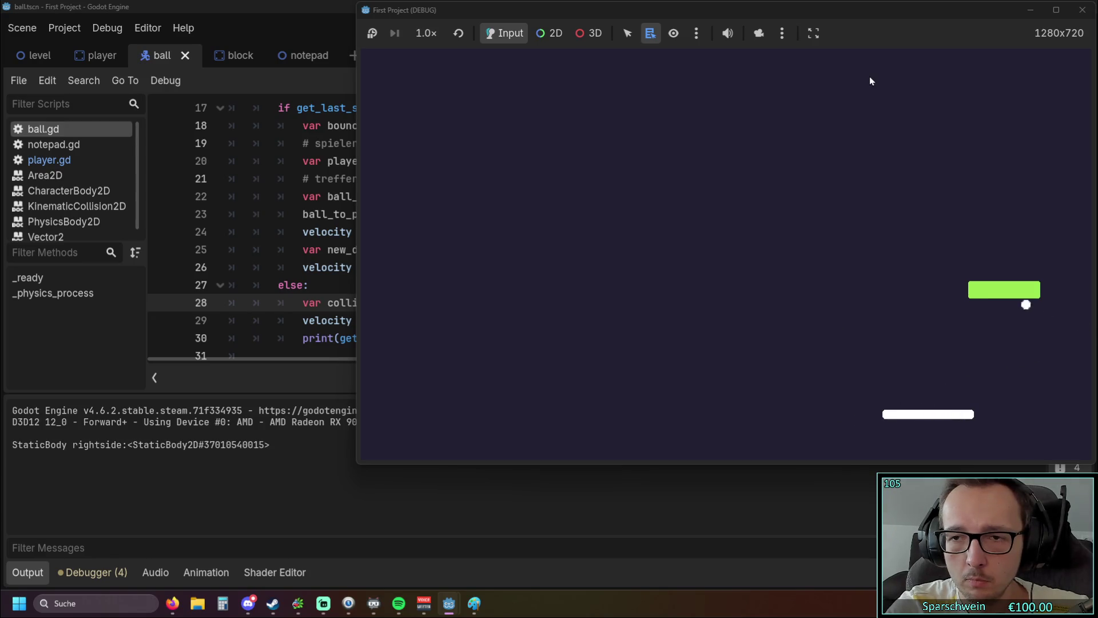
{"action": "key", "text": "Left"}
{"action": "key", "text": "Left"}
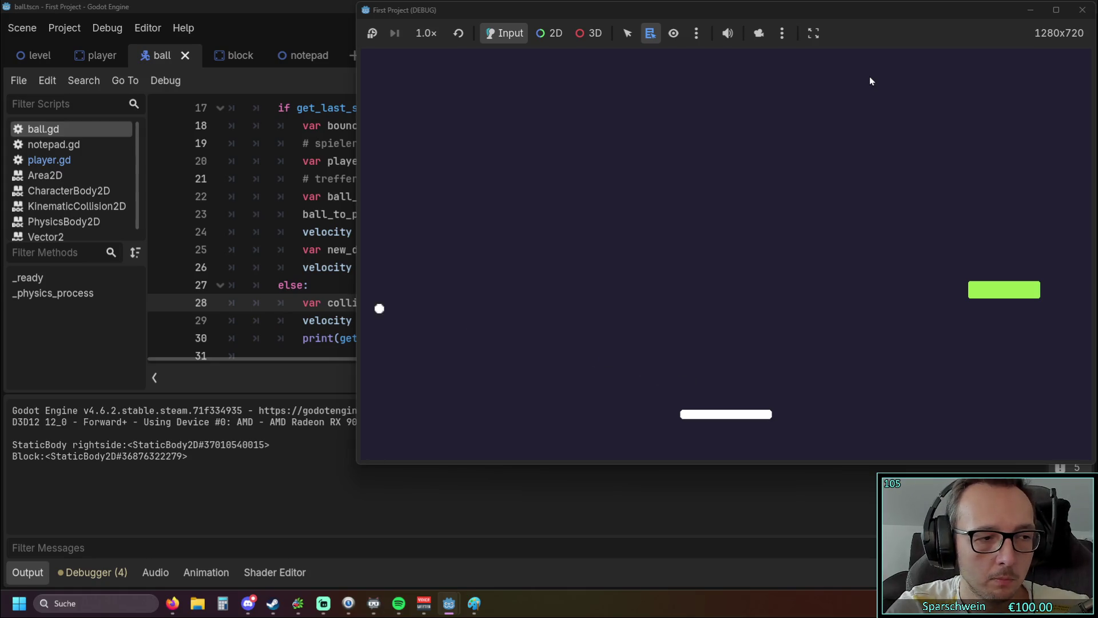
{"action": "key", "text": "Right"}
{"action": "key", "text": "Right"}
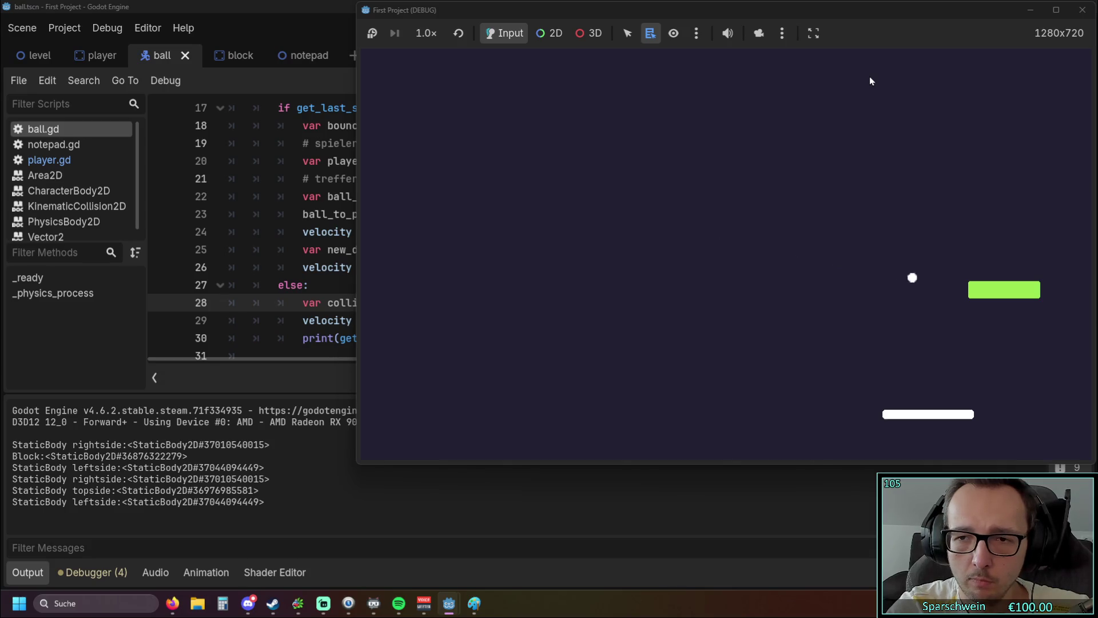
{"action": "key", "text": "Left"}
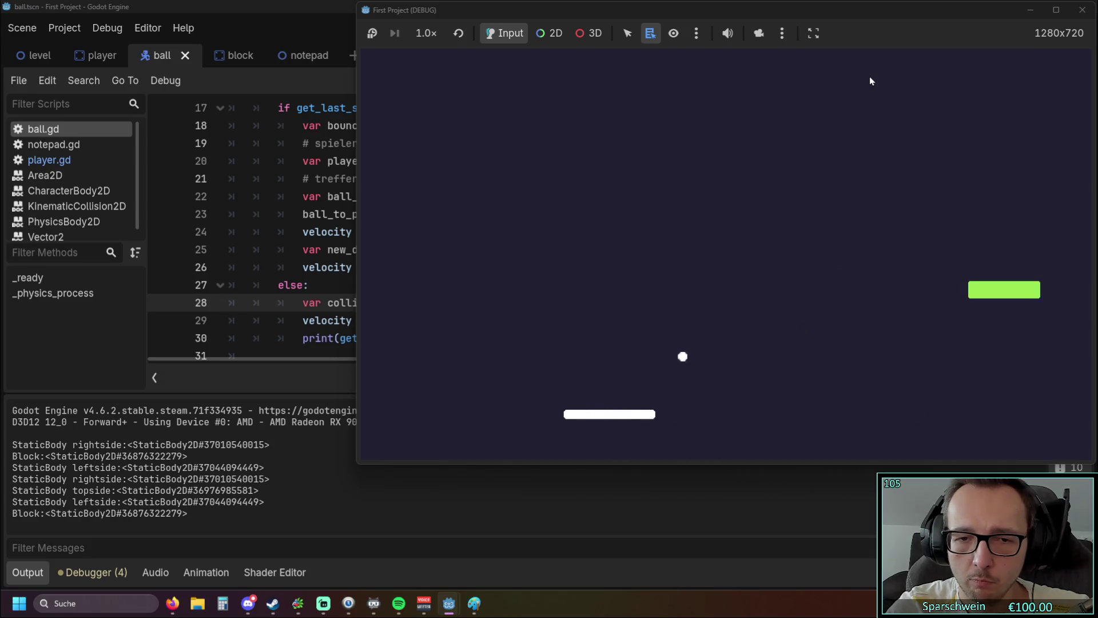
{"action": "key", "text": "Left"}
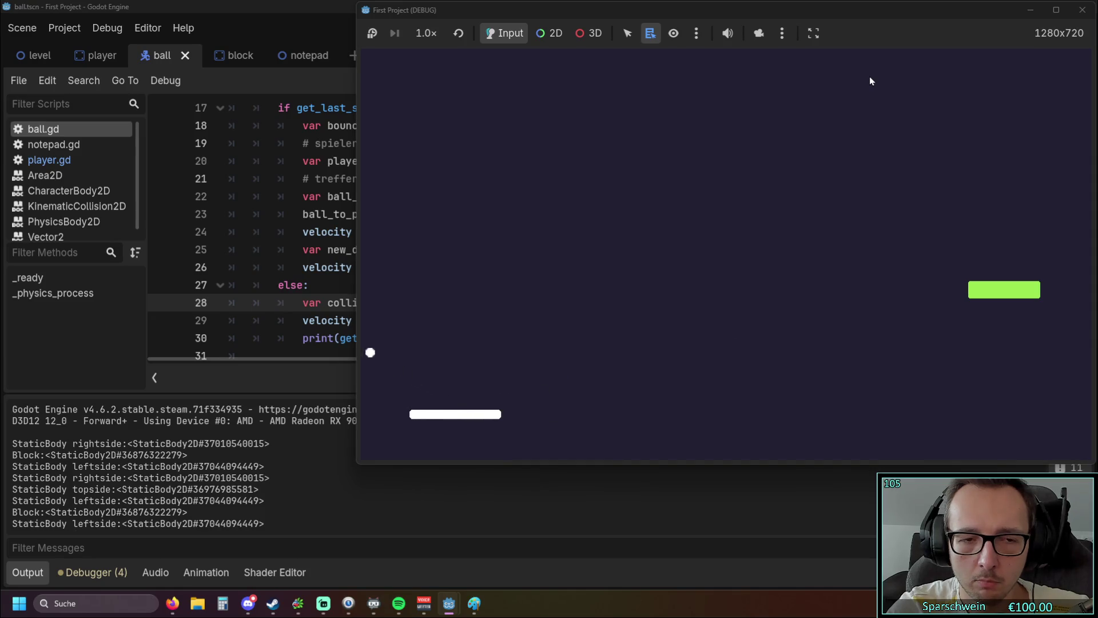
{"action": "key", "text": "Right"}
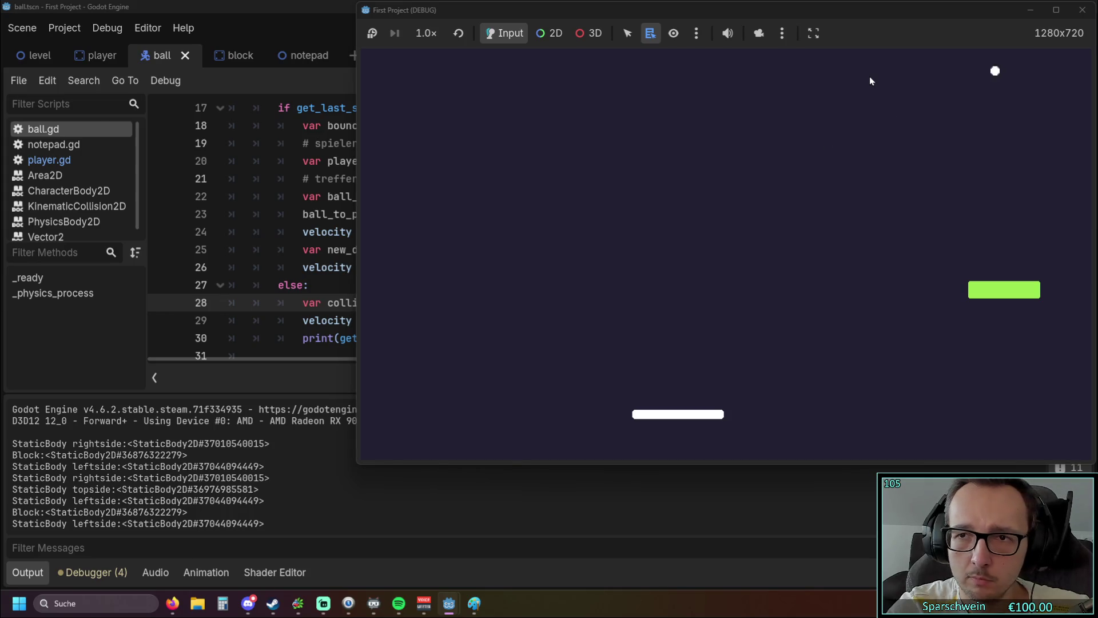
{"action": "key", "text": "Left"}
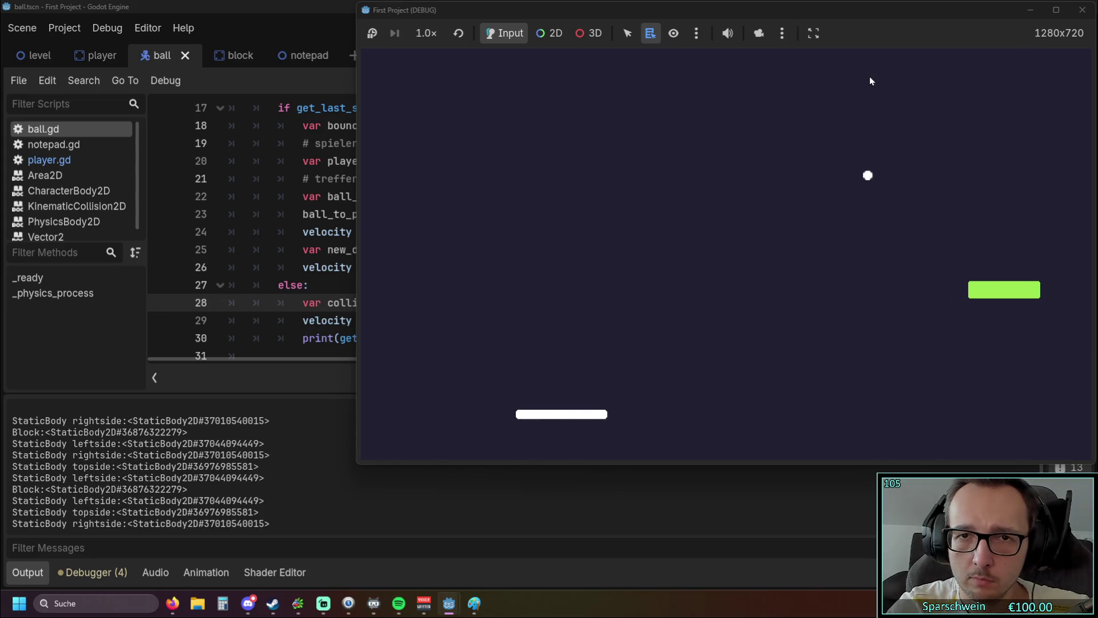
{"action": "key", "text": "Left"}
{"action": "key", "text": "Left"}
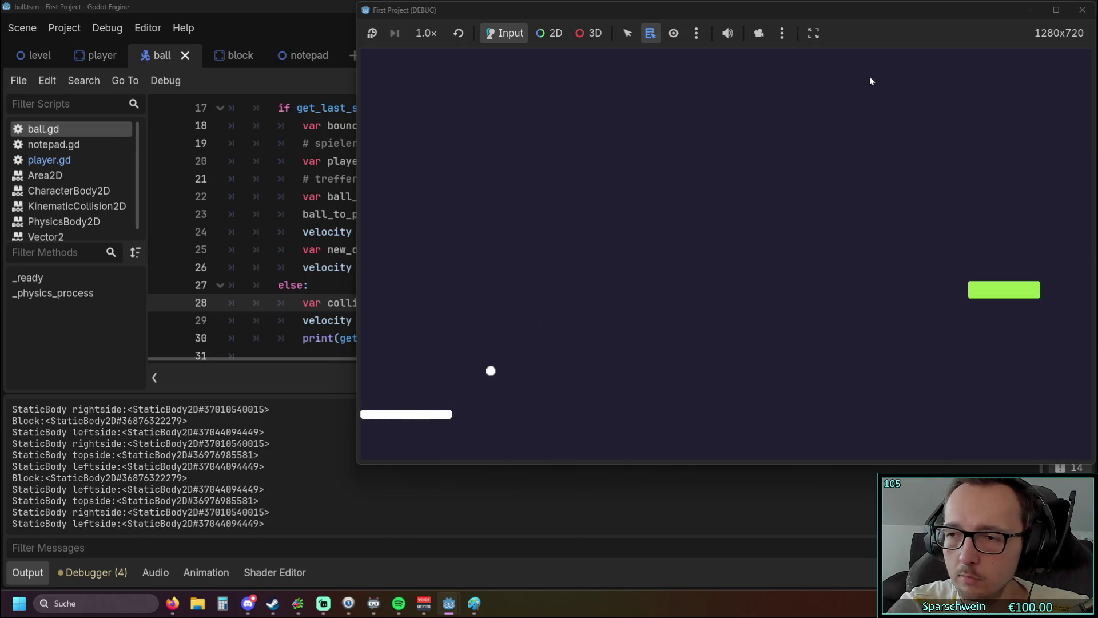
{"action": "key", "text": "Right"}
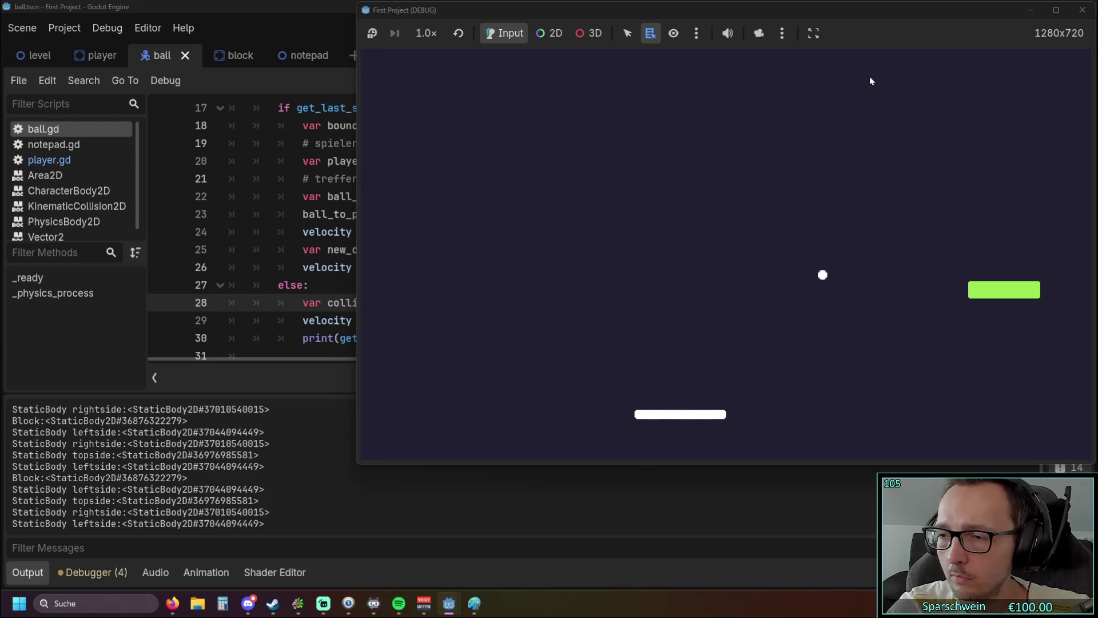
{"action": "key", "text": "Right"}
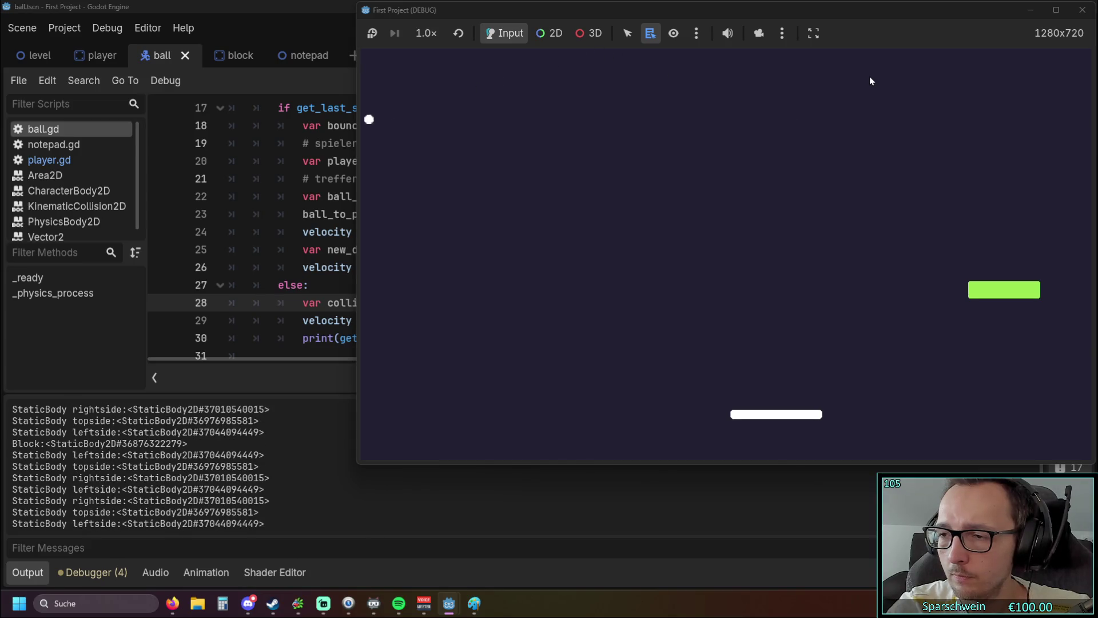
{"action": "key", "text": "Right"}
{"action": "key", "text": "Right"}
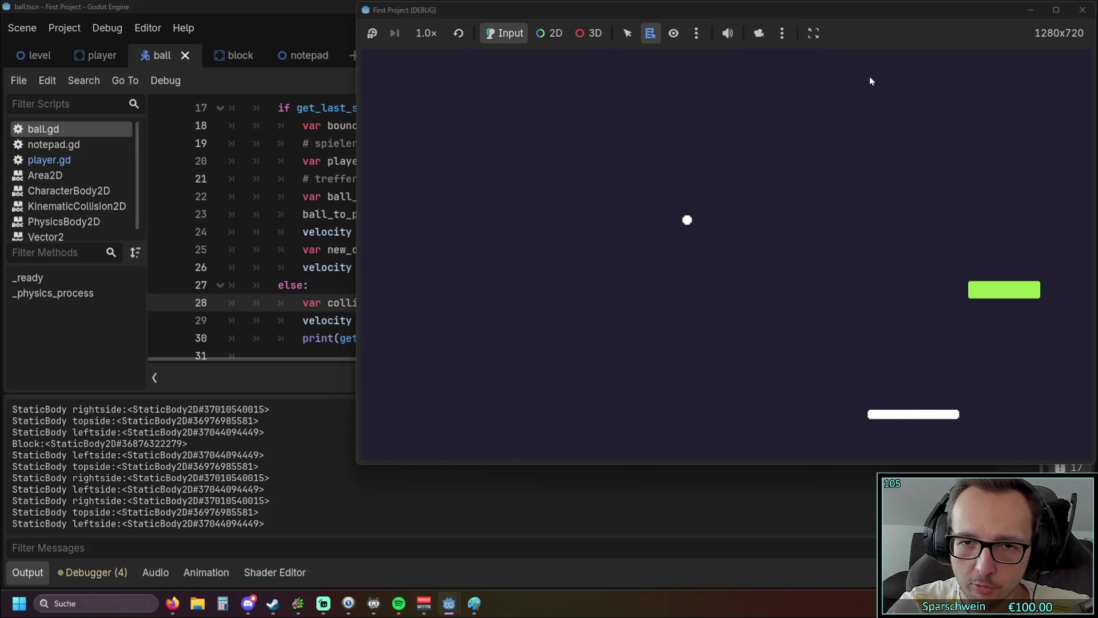
{"action": "key", "text": "Left"}
{"action": "key", "text": "Right"}
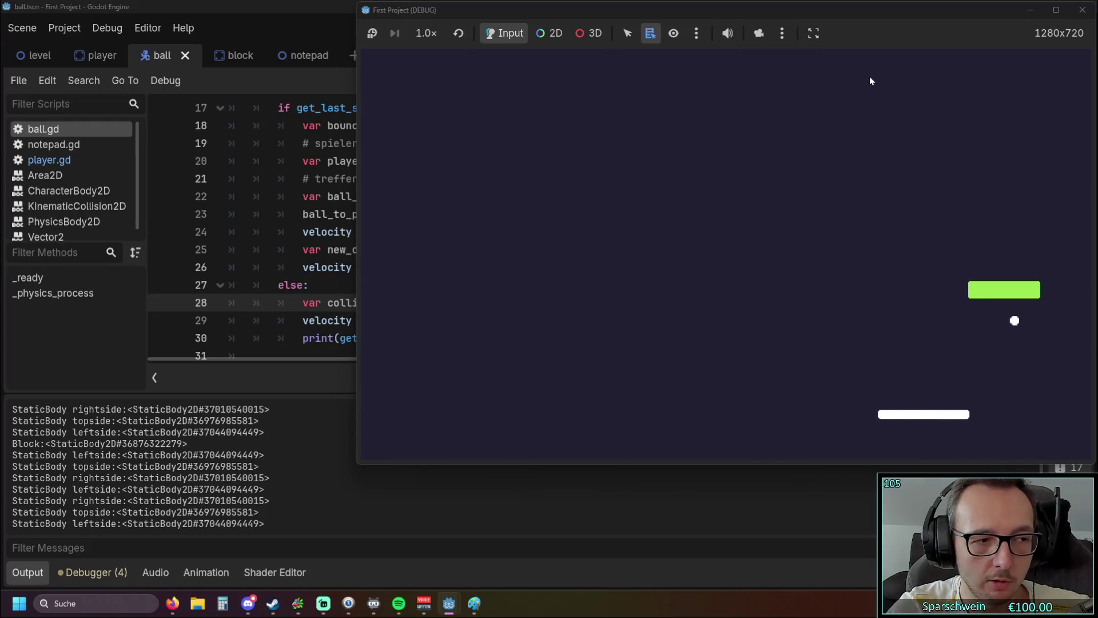
{"action": "key", "text": "Left"}
{"action": "key", "text": "Left"}
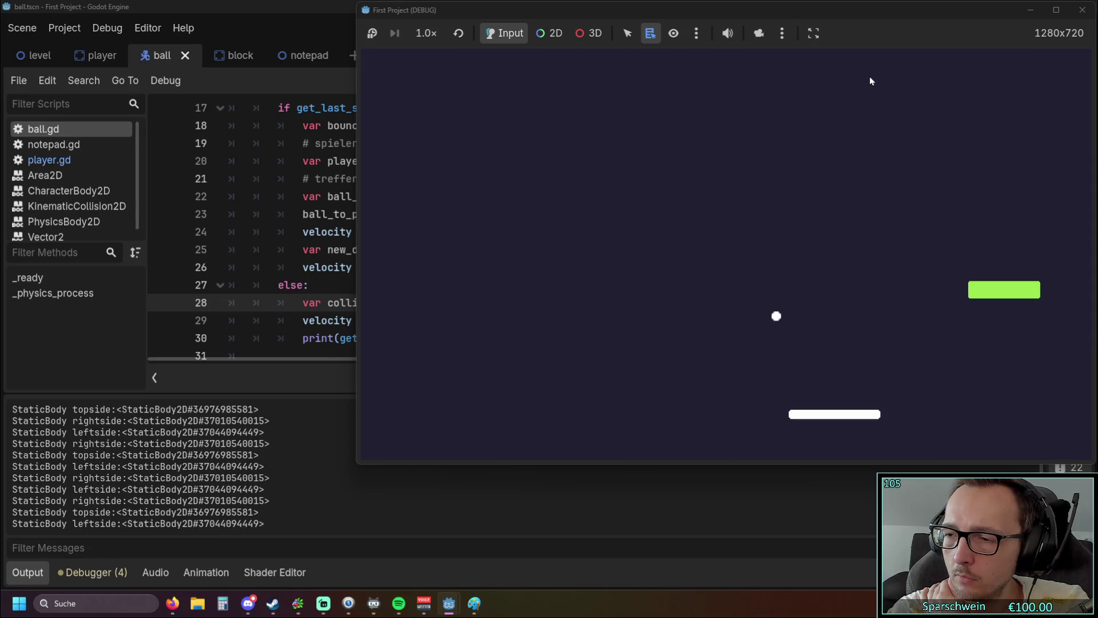
{"action": "key", "text": "Right"}
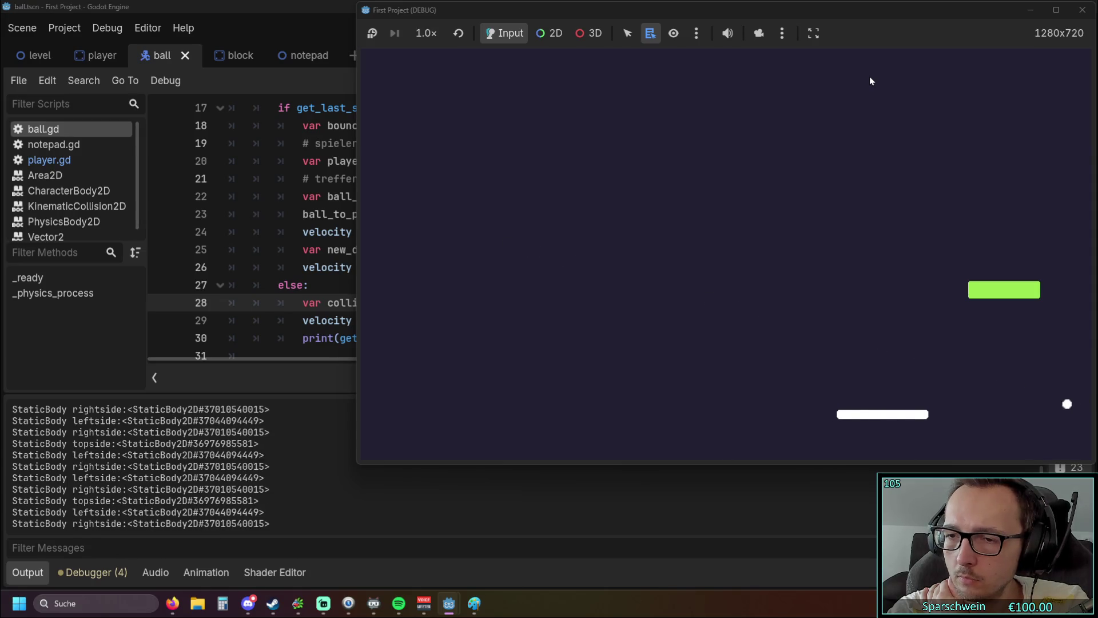
{"action": "key", "text": "Left"}
{"action": "key", "text": "Left"}
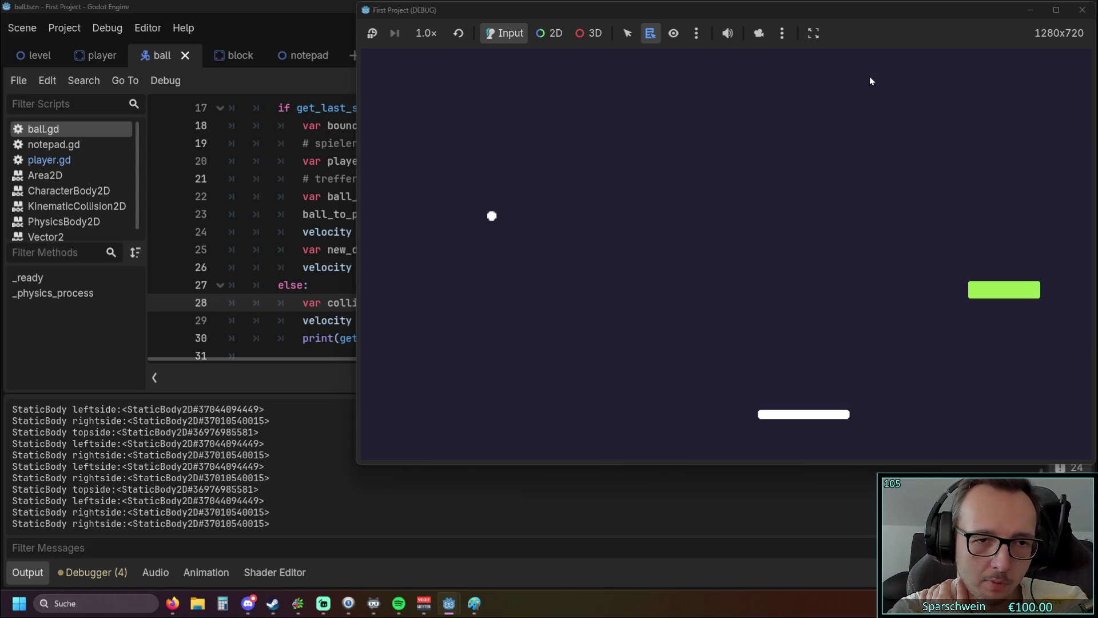
{"action": "key", "text": "Right"}
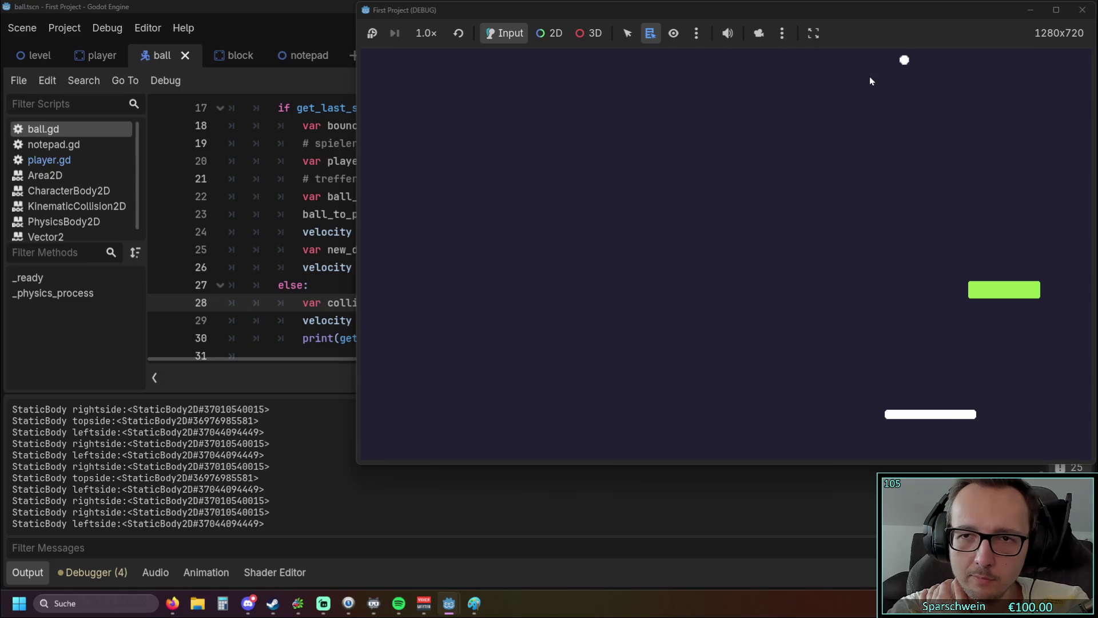
{"action": "key", "text": "Left"}
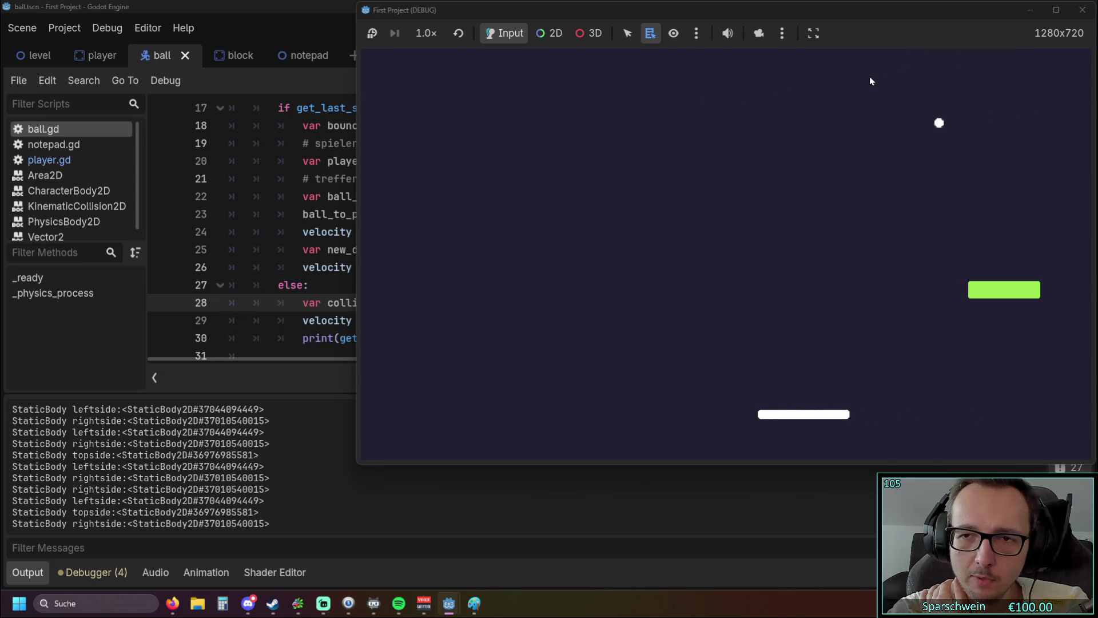
{"action": "key", "text": "Left"}
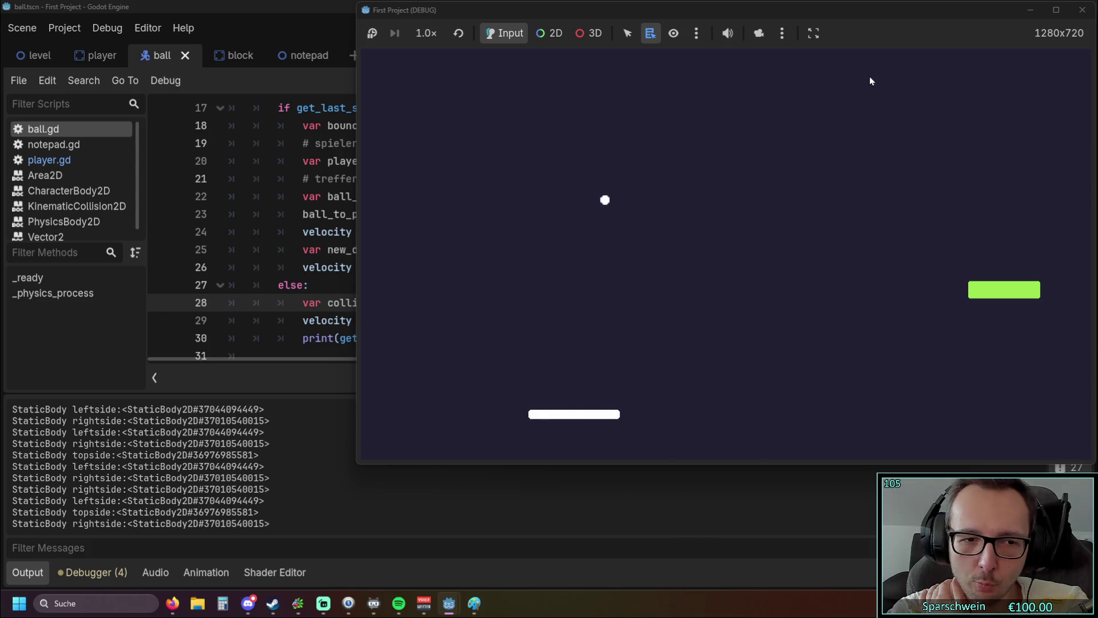
{"action": "key", "text": "Right"}
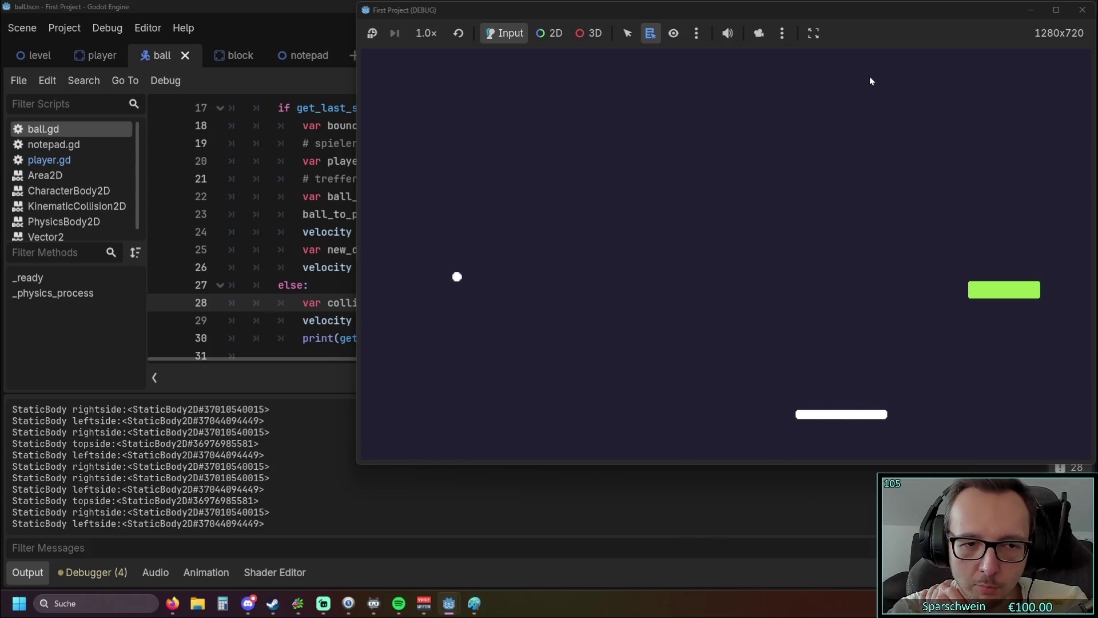
{"action": "key", "text": "Right"}
{"action": "key", "text": "Right"}
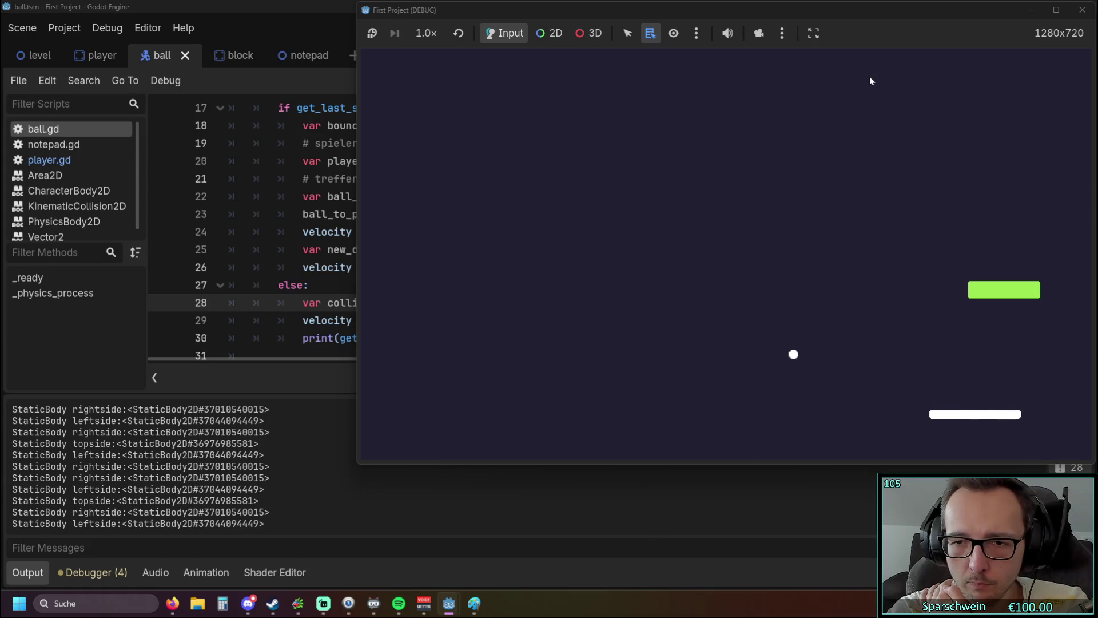
{"action": "key", "text": "Right"}
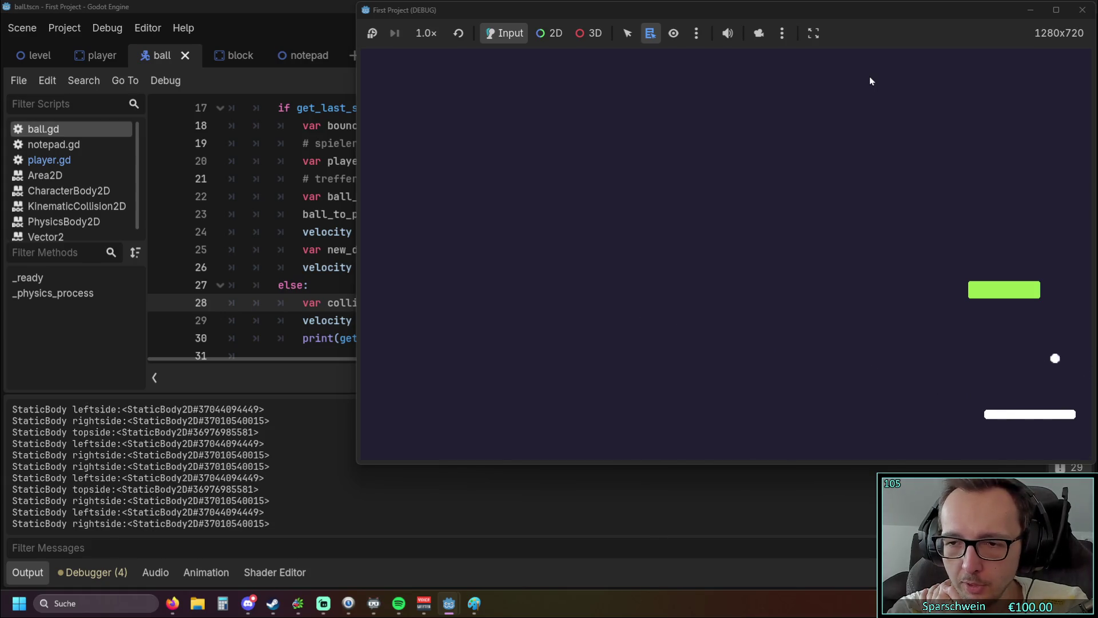
{"action": "key", "text": "Left"}
{"action": "key", "text": "Left"}
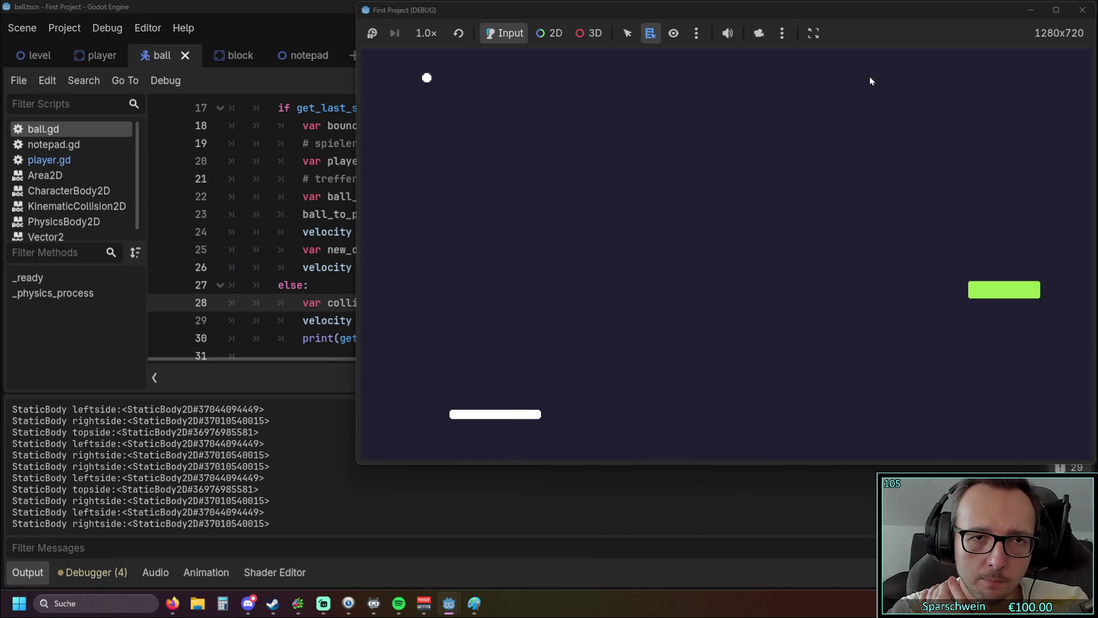
{"action": "key", "text": "Right"}
{"action": "key", "text": "Right"}
{"action": "key", "text": "Right"}
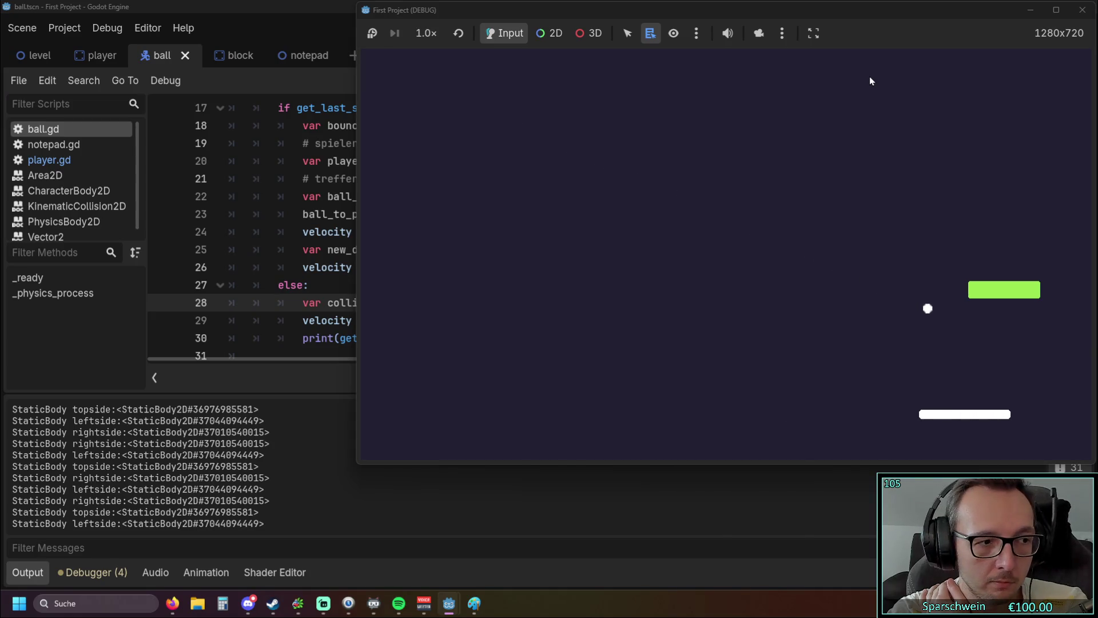
{"action": "key", "text": "Left"}
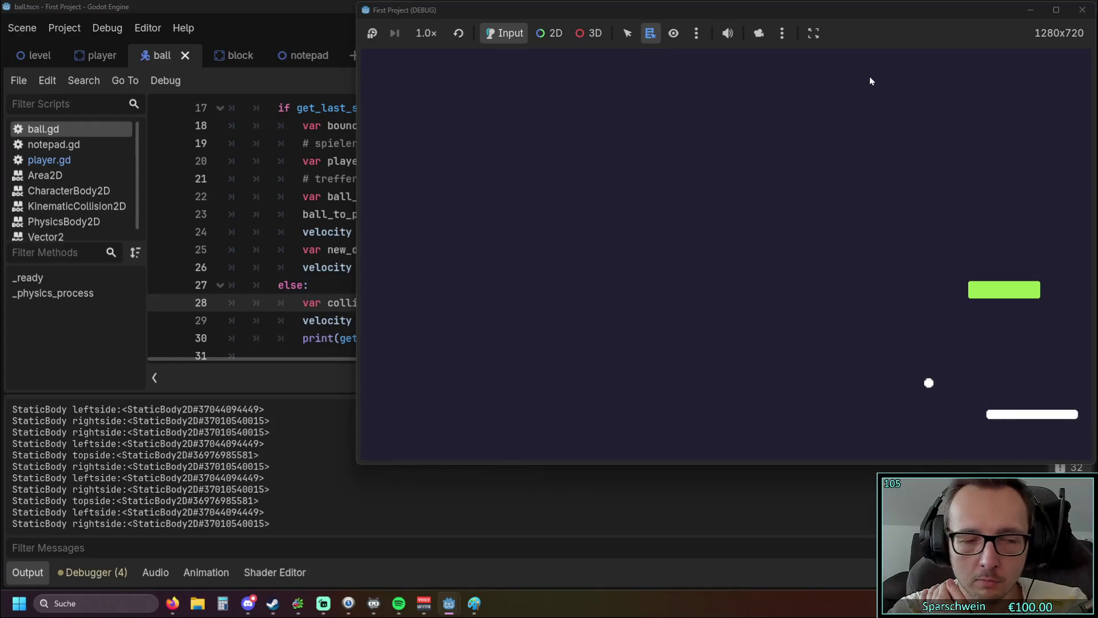
{"action": "key", "text": "Left"}
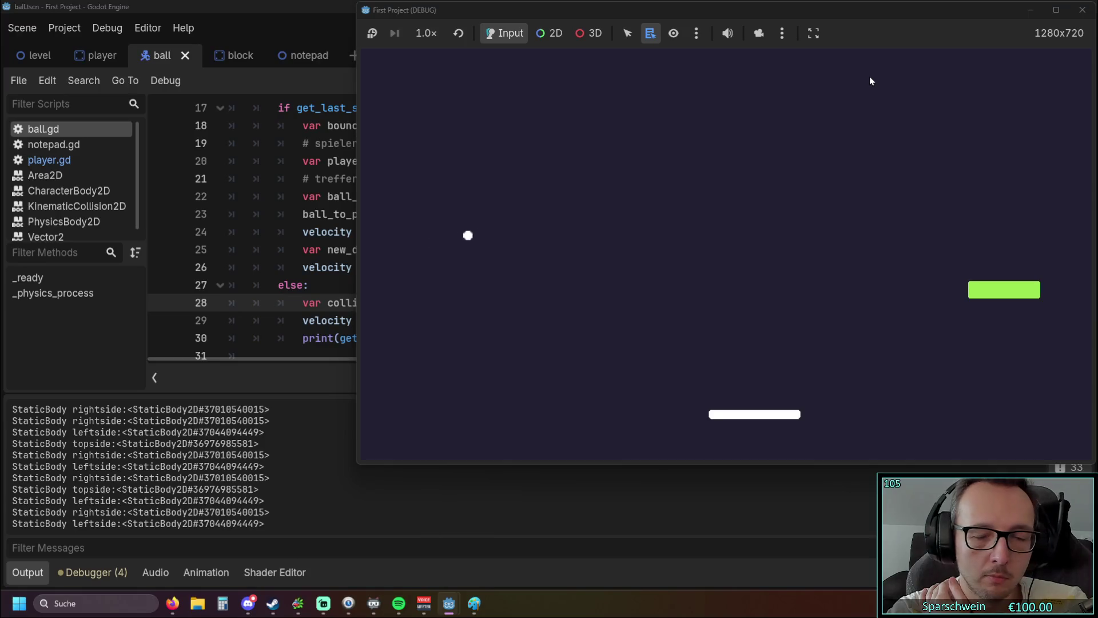
- Stop the running game and return to the bounce-blending line 25 in ball.gd
{"action": "left_click", "coordinate": [1082, 9]}
{"action": "left_click", "coordinate": [457, 249]}
{"action": "scroll", "coordinate": [475, 280], "scroll_direction": "up", "scroll_amount": 1}
{"action": "scroll", "coordinate": [476, 280], "scroll_direction": "down", "scroll_amount": 1}
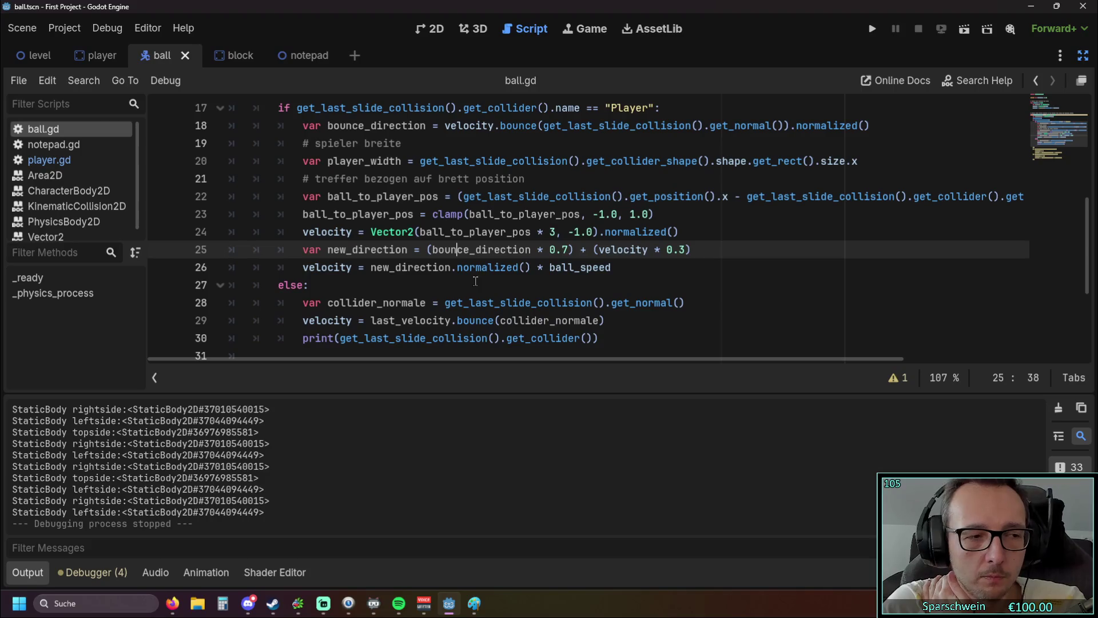
- Highlight the bounce direction calculation on line 18 of ball.gd
{"action": "scroll", "coordinate": [424, 279], "scroll_direction": "up", "scroll_amount": 1}
{"action": "scroll", "coordinate": [371, 171], "scroll_direction": "down", "scroll_amount": 1}
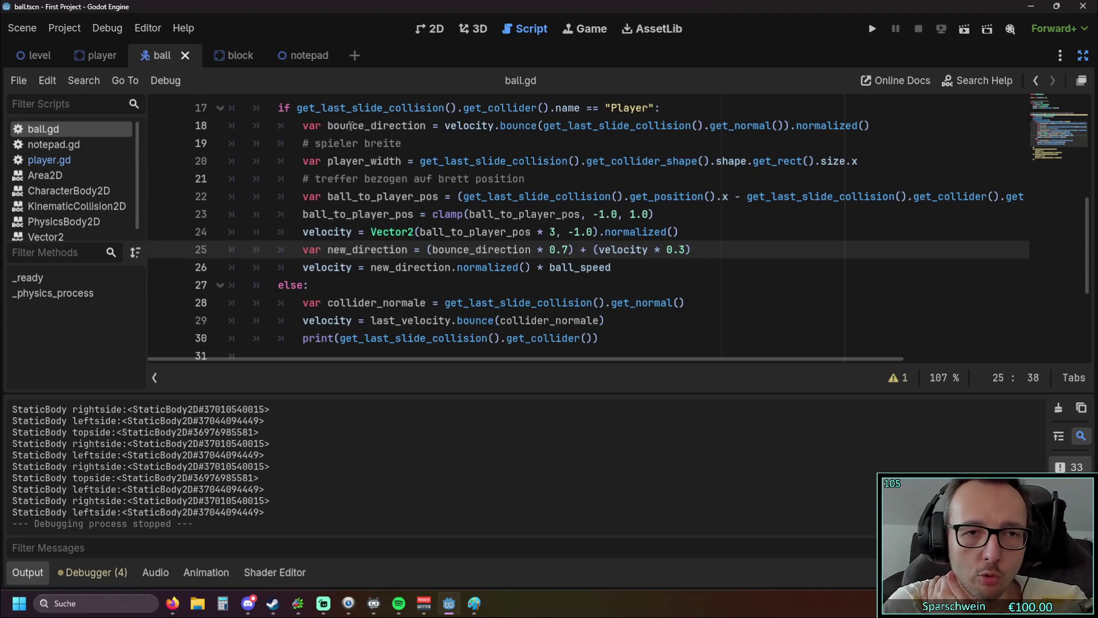
{"action": "double_click", "coordinate": [451, 126]}
{"action": "left_click_drag", "start_coordinate": [604, 127], "coordinate": [669, 127]}
{"action": "left_click", "coordinate": [715, 131]}
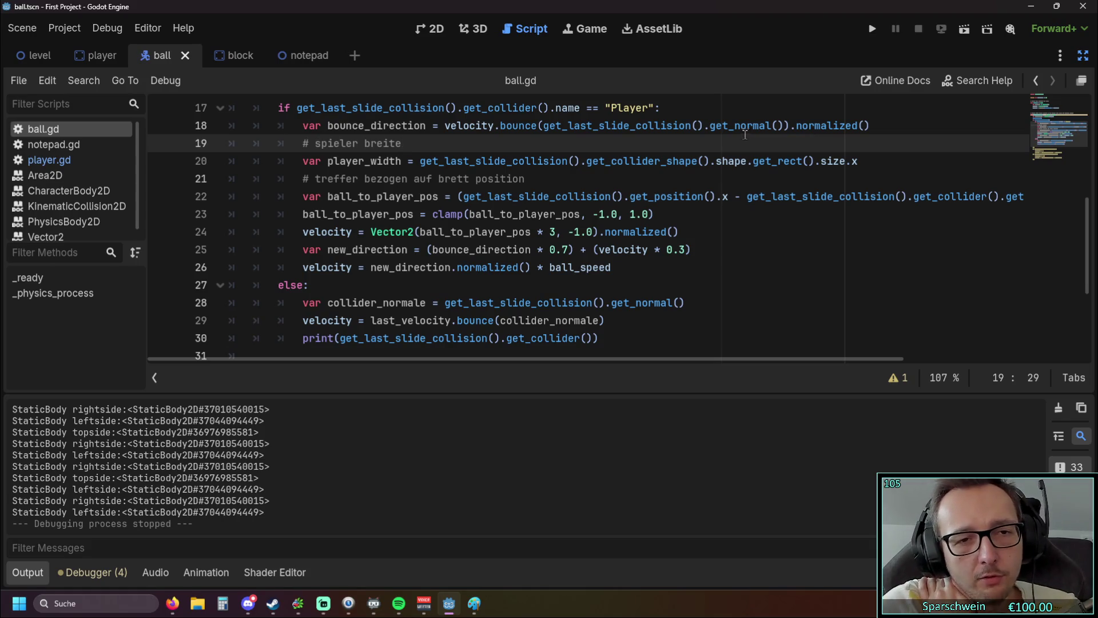
- Highlight the bounce_direction and velocity terms on line 25 and the paddle-position direction lines
{"action": "left_click", "coordinate": [444, 254]}
{"action": "left_click", "coordinate": [588, 261]}
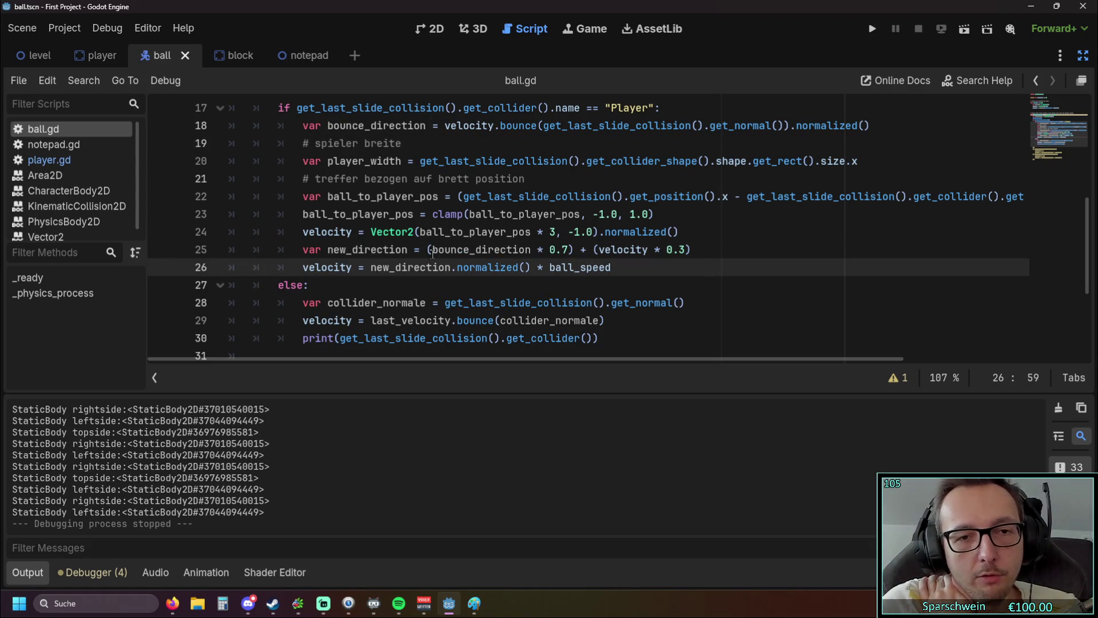
{"action": "left_click_drag", "start_coordinate": [436, 252], "coordinate": [572, 251]}
{"action": "left_click", "coordinate": [640, 280]}
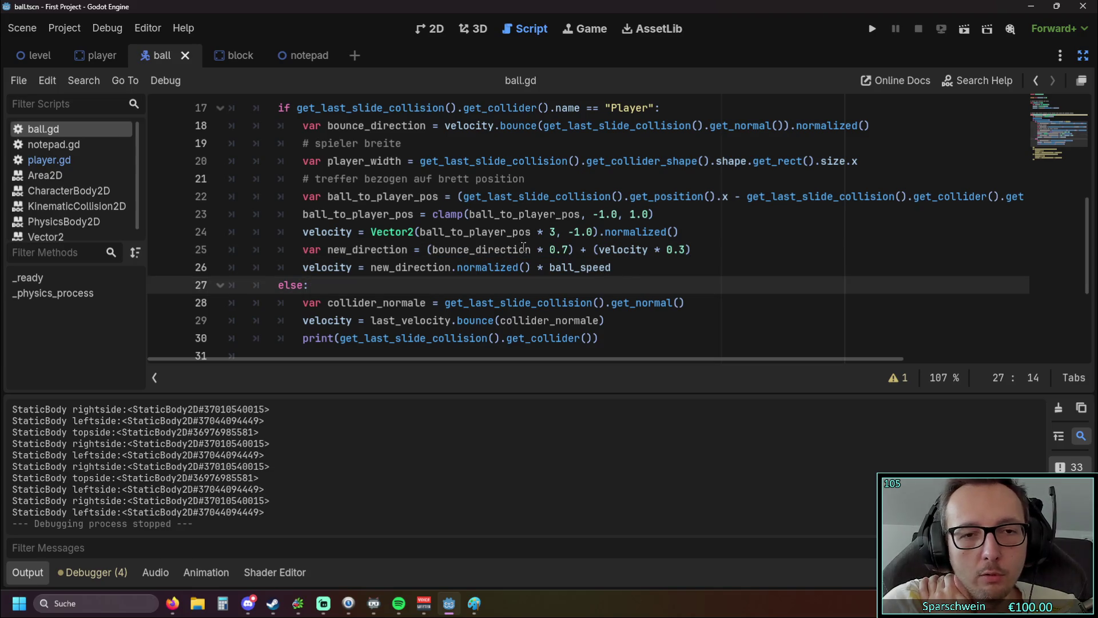
{"action": "double_click", "coordinate": [442, 249]}
{"action": "left_click", "coordinate": [629, 266]}
{"action": "left_click_drag", "start_coordinate": [593, 249], "coordinate": [692, 249]}
{"action": "left_click", "coordinate": [706, 259]}
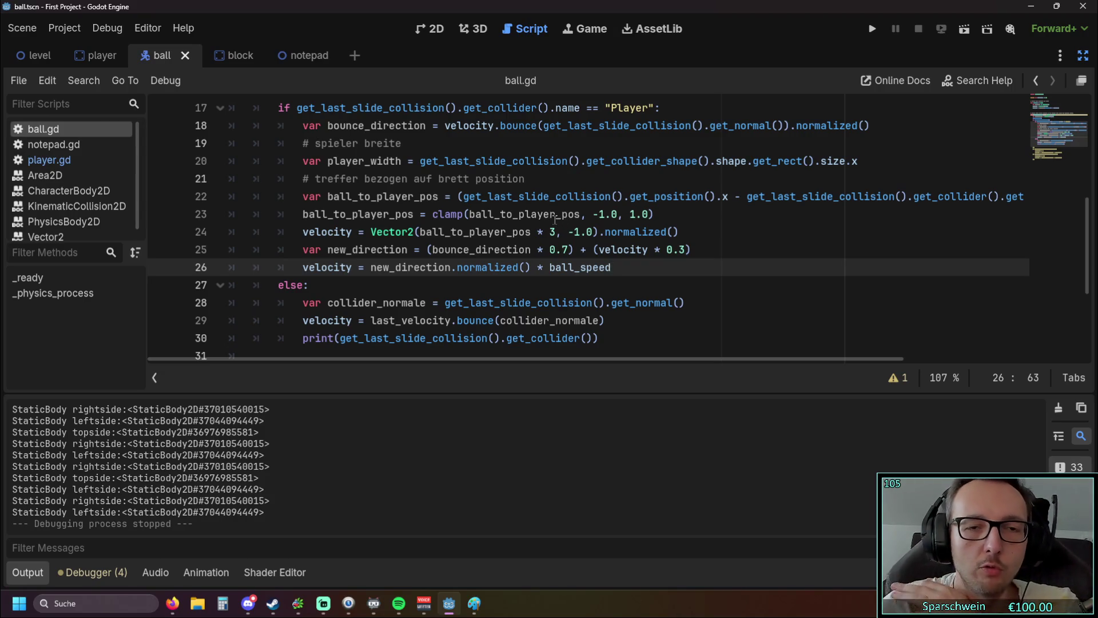
{"action": "mouse_move", "coordinate": [676, 231]}
{"action": "left_mouse_down"}
{"action": "mouse_move", "coordinate": [323, 214]}
{"action": "mouse_move", "coordinate": [303, 198]}
{"action": "left_mouse_up"}
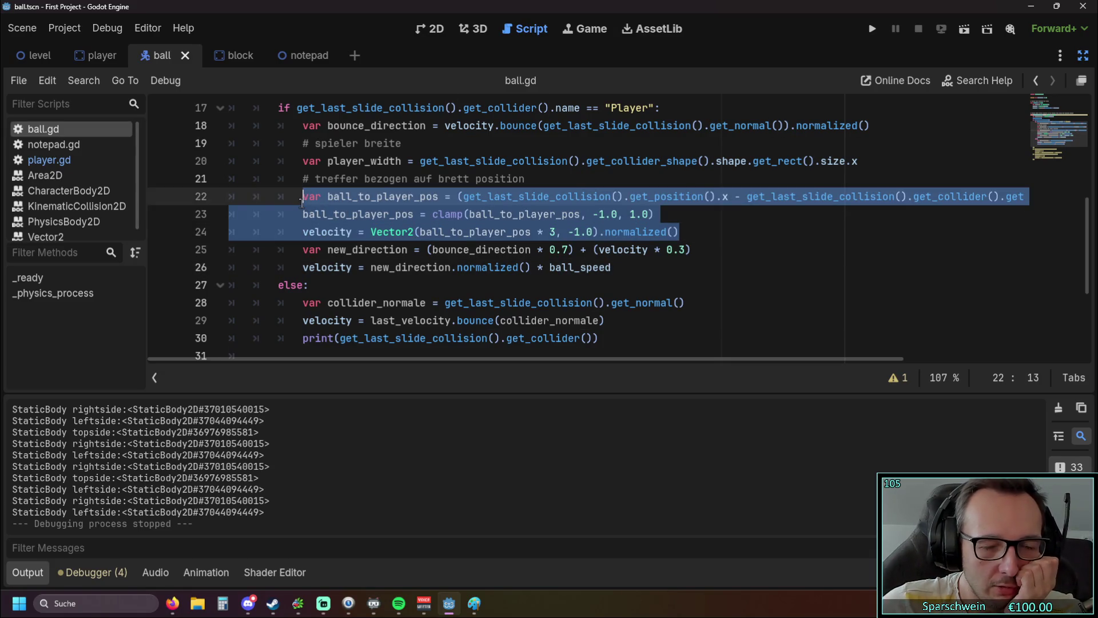
{"action": "left_click", "coordinate": [496, 256]}
- Swap the line 25 blend weights to 0.3 for bounce_direction and 0.7 for velocity
{"action": "double_click", "coordinate": [551, 250]}
{"action": "key", "text": "Down"}
{"action": "key", "text": "Down"}
{"action": "double_click", "coordinate": [563, 250]}
{"action": "left_click", "coordinate": [632, 281]}
{"action": "left_click", "coordinate": [338, 125]}
{"action": "left_click", "coordinate": [555, 142]}
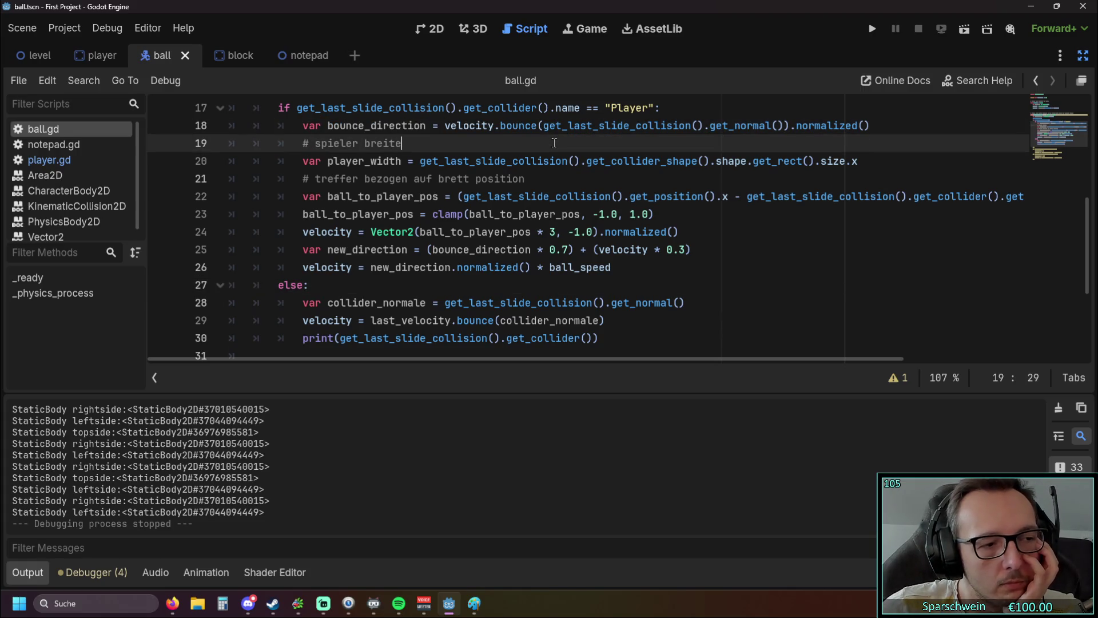
{"action": "double_click", "coordinate": [568, 251]}
{"action": "double_click", "coordinate": [678, 249]}
{"action": "type", "text": "7"}
{"action": "left_click", "coordinate": [718, 265]}
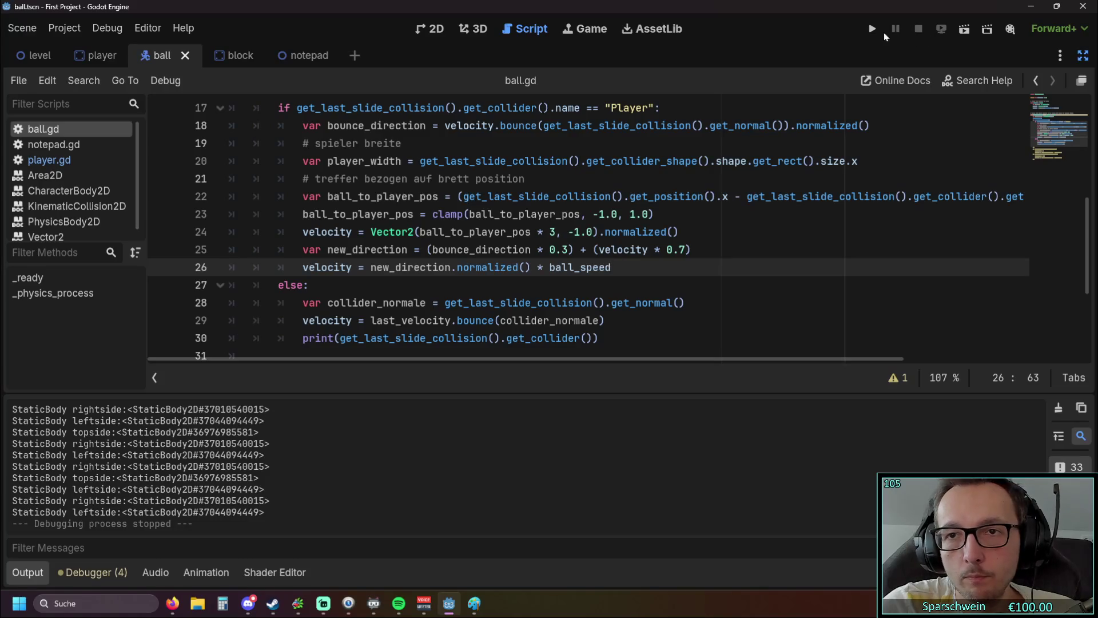
- Run the game briefly to test the 0.3/0.7 bounce mix, then stop it
{"action": "left_click", "coordinate": [869, 29]}
{"action": "key", "text": "Right"}
{"action": "key", "text": "Left"}
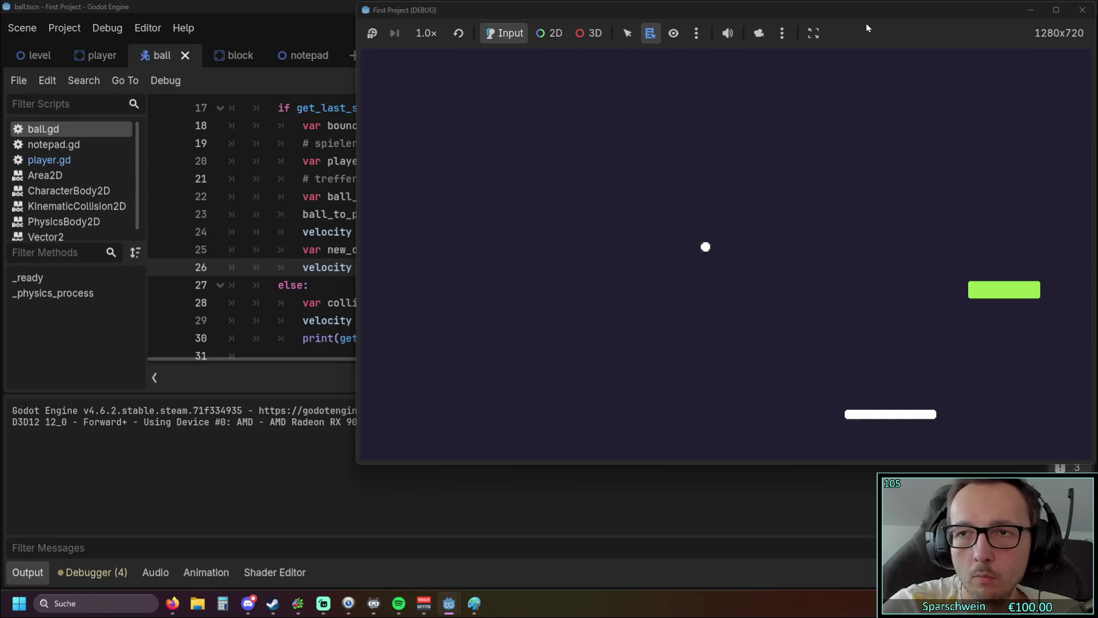
{"action": "left_click", "coordinate": [1082, 9]}
- Set both bounce_direction and velocity weights to 0.5 and relaunch the game
{"action": "double_click", "coordinate": [567, 249]}
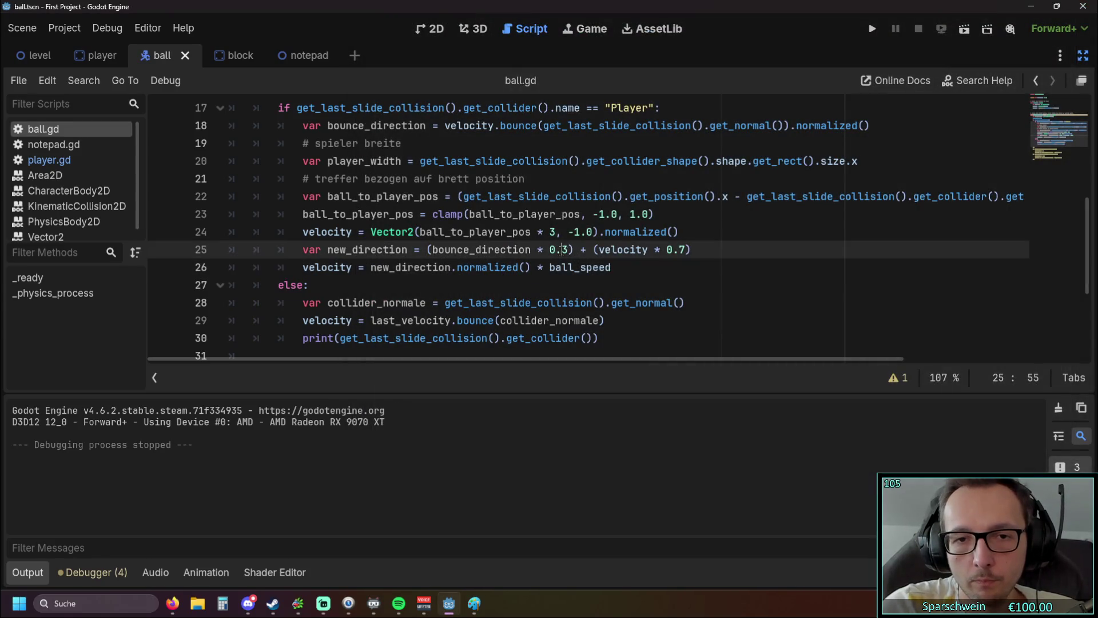
{"action": "type", "text": "5"}
{"action": "left_click", "coordinate": [682, 249]}
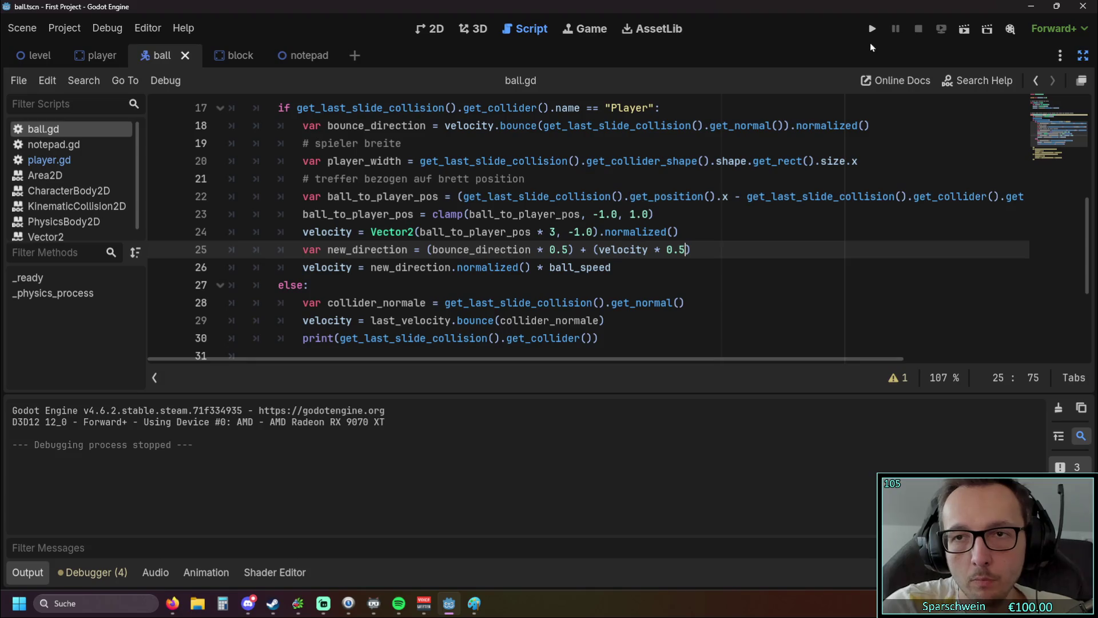
{"action": "left_click", "coordinate": [871, 28]}
- Play the even 0.5/0.5 bounce build with the arrow keys, then stop the game
{"action": "key", "text": "Right"}
{"action": "key", "text": "Right"}
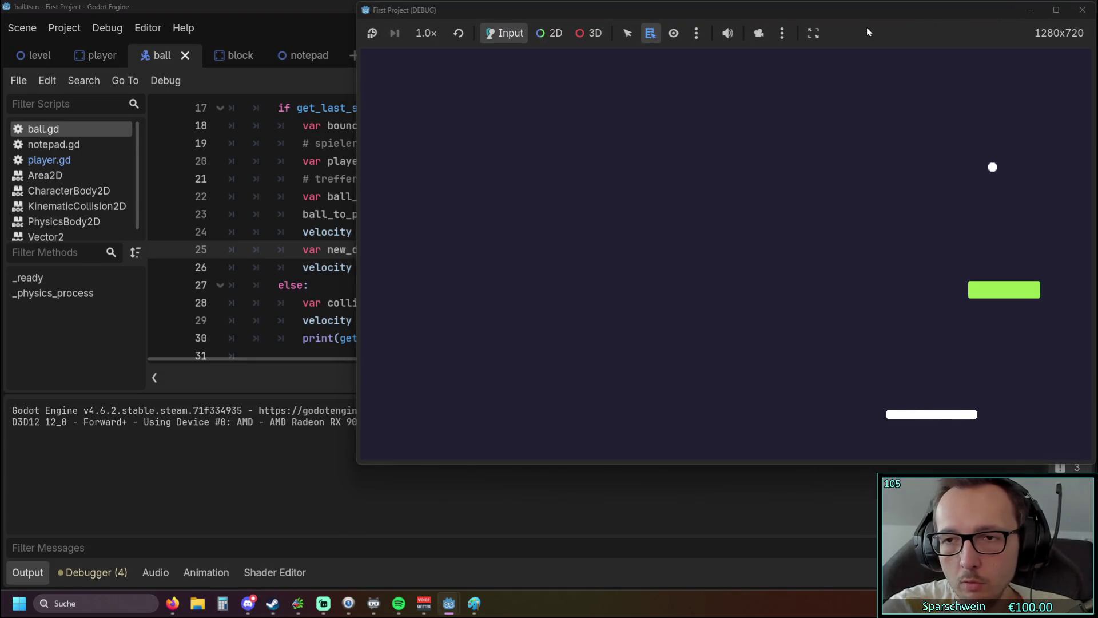
{"action": "key", "text": "Right"}
{"action": "key", "text": "Right"}
{"action": "key", "text": "Left"}
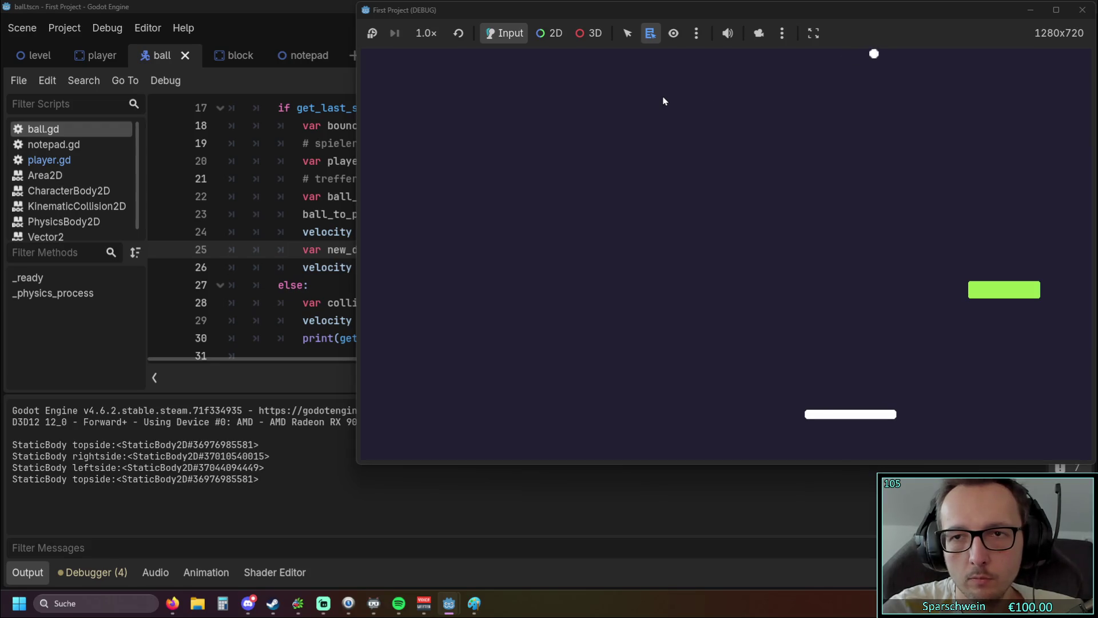
{"action": "key", "text": "Left"}
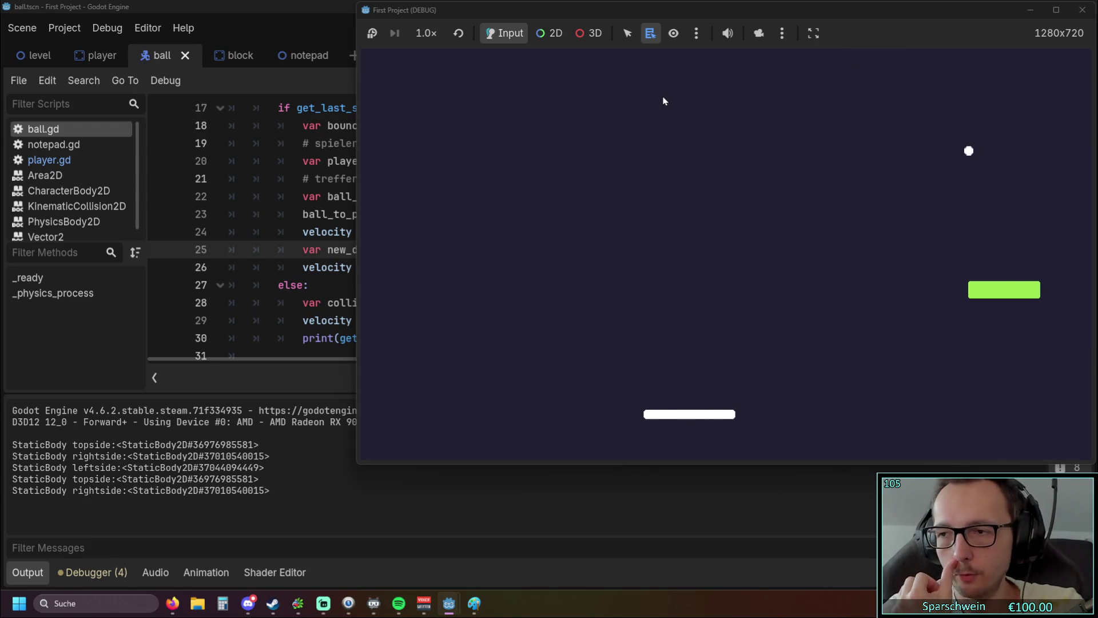
{"action": "key", "text": "Left"}
{"action": "key", "text": "Left"}
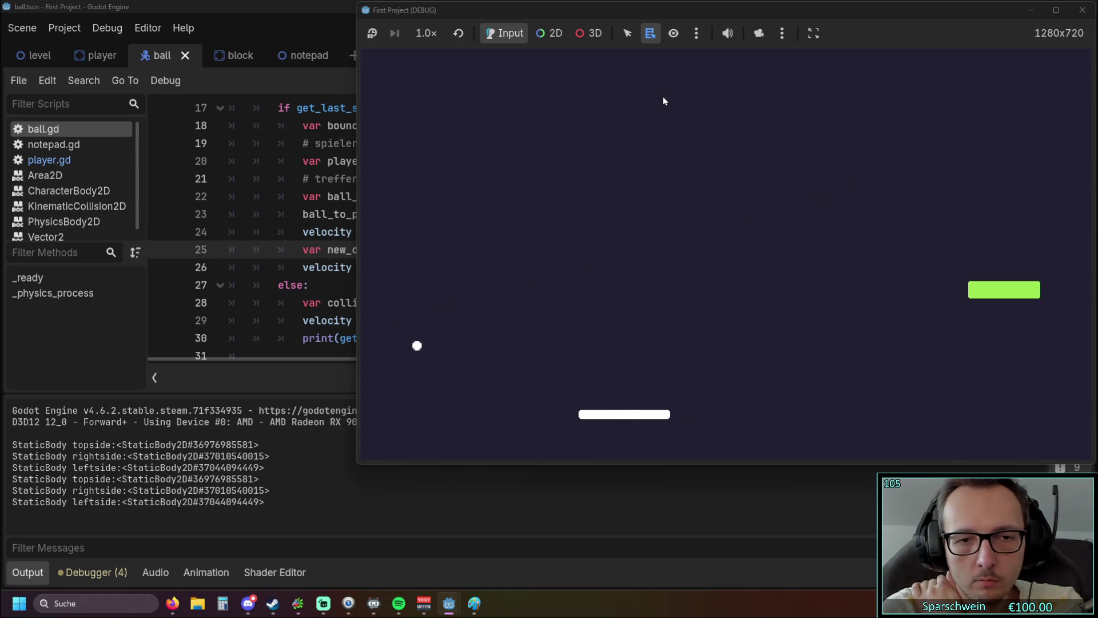
{"action": "key", "text": "Right"}
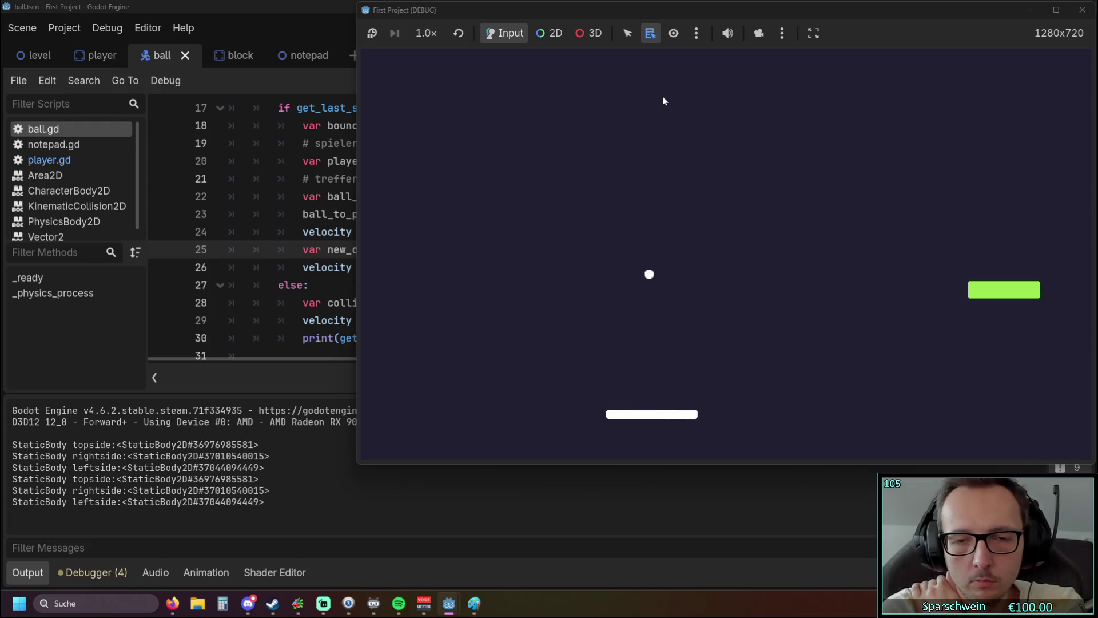
{"action": "key", "text": "Right"}
{"action": "key", "text": "Right"}
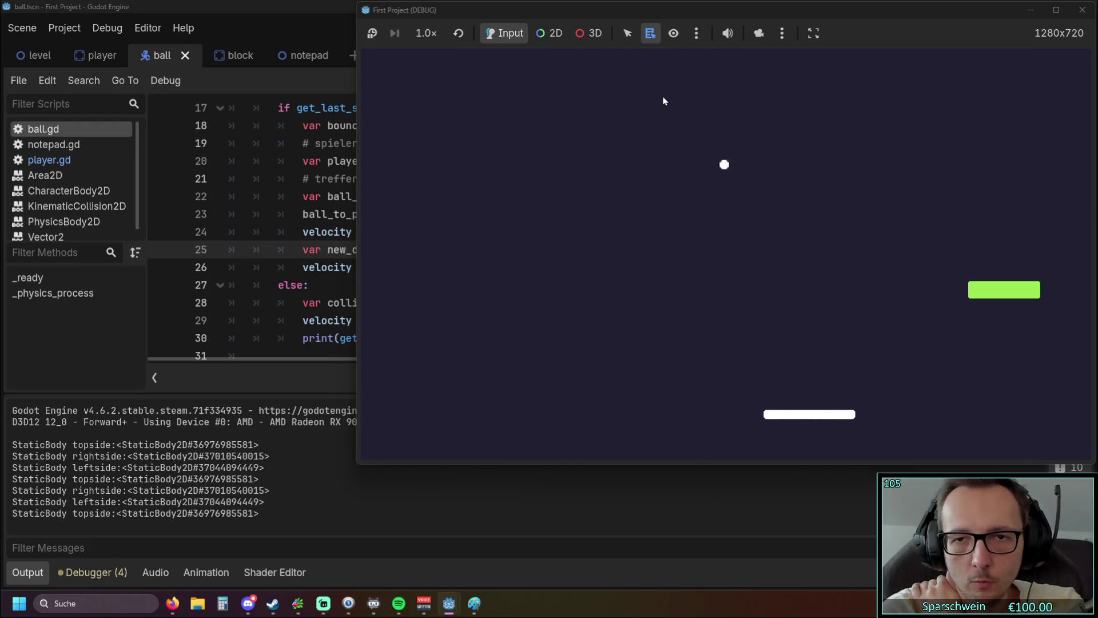
{"action": "key", "text": "Left"}
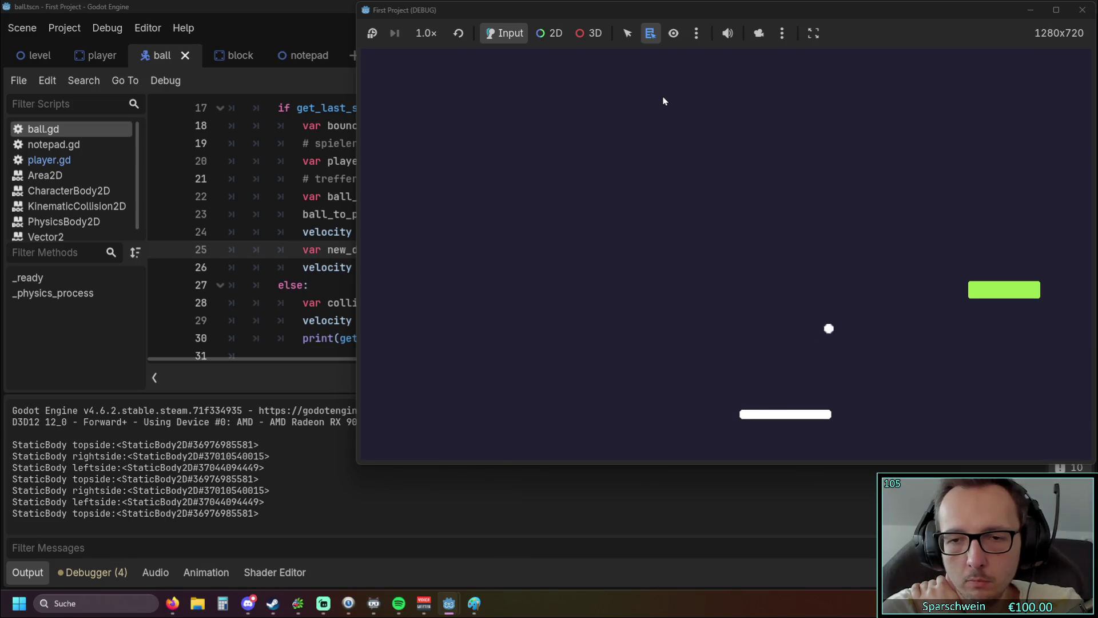
{"action": "key", "text": "Right"}
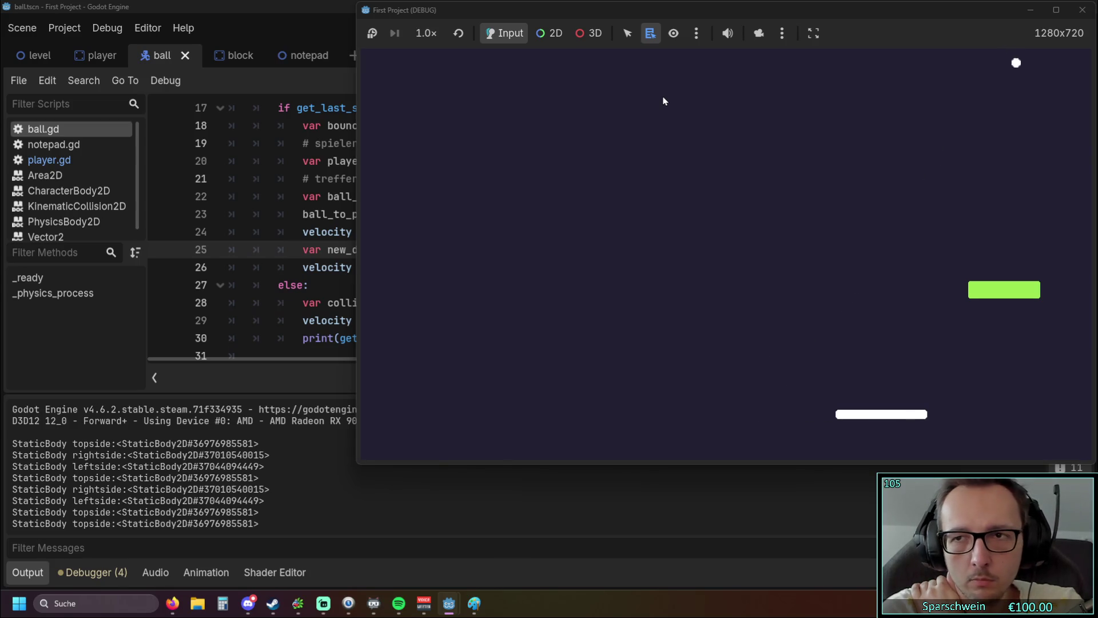
{"action": "key", "text": "Left"}
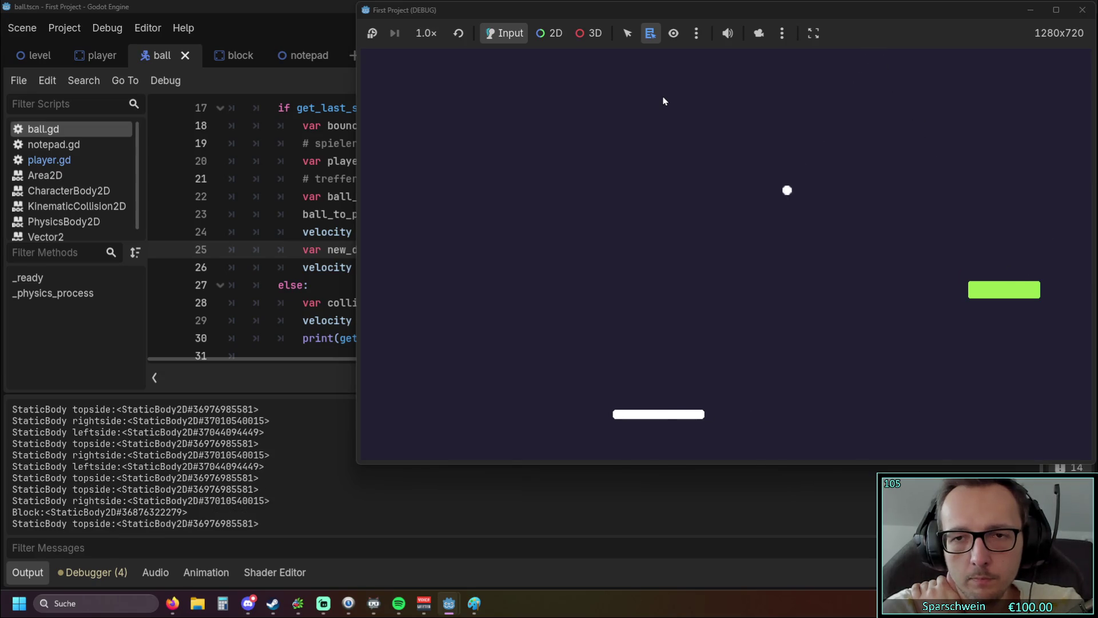
{"action": "key", "text": "Left"}
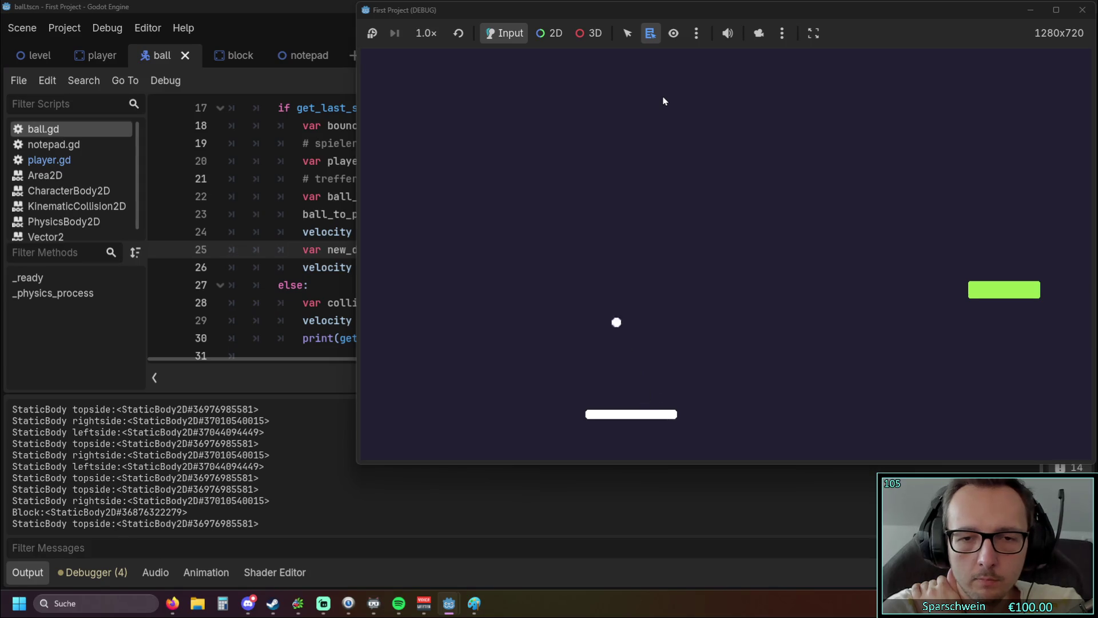
{"action": "key", "text": "Left"}
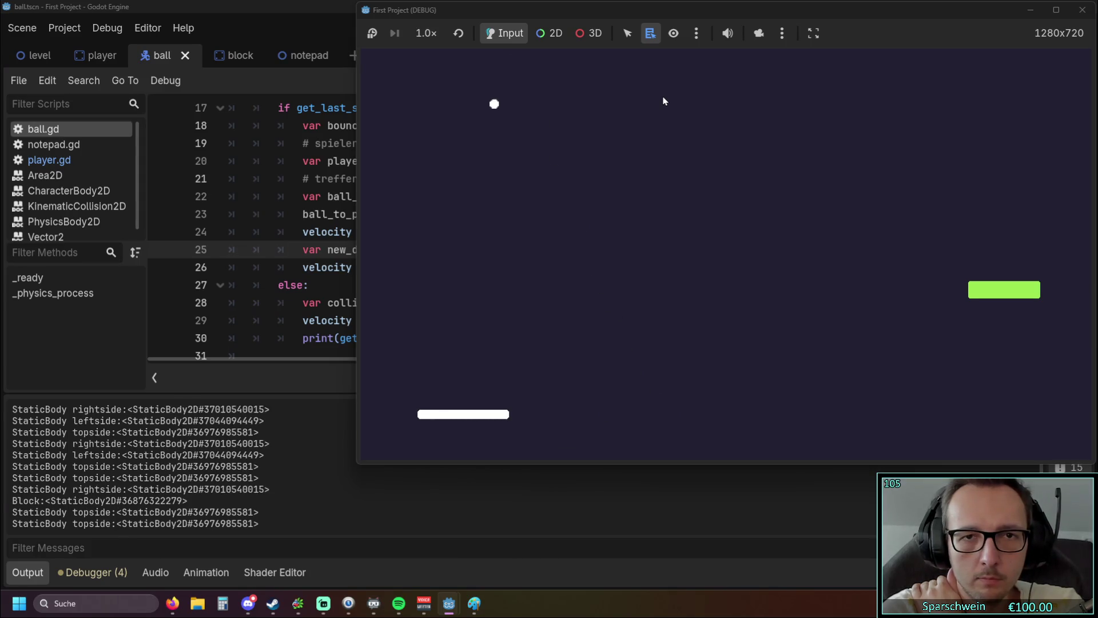
{"action": "key", "text": "Left"}
{"action": "key", "text": "Left"}
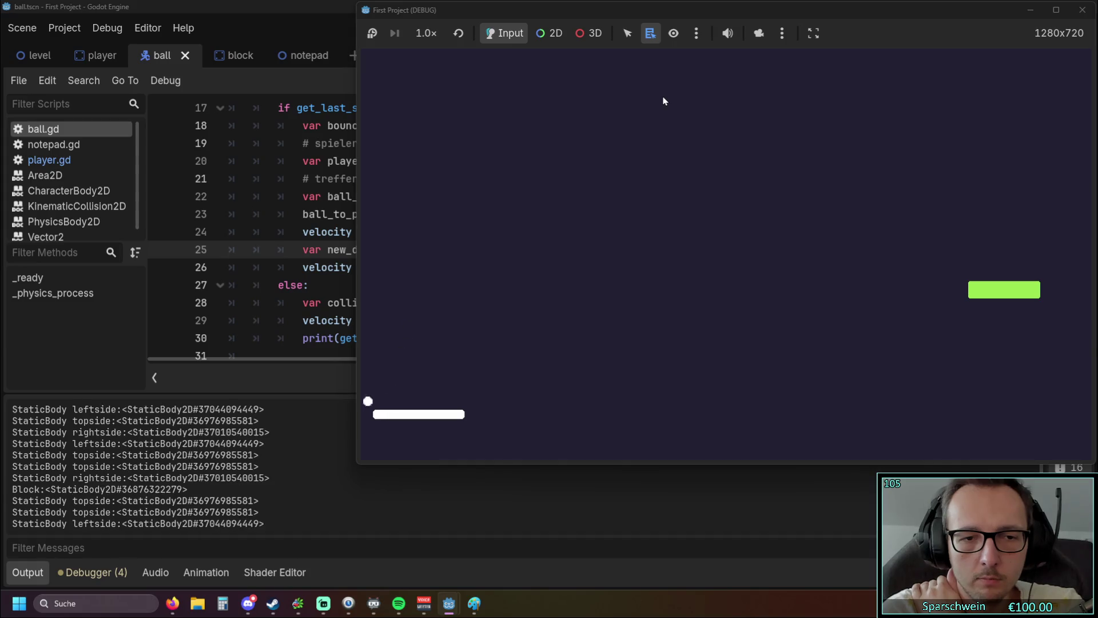
{"action": "key", "text": "Right"}
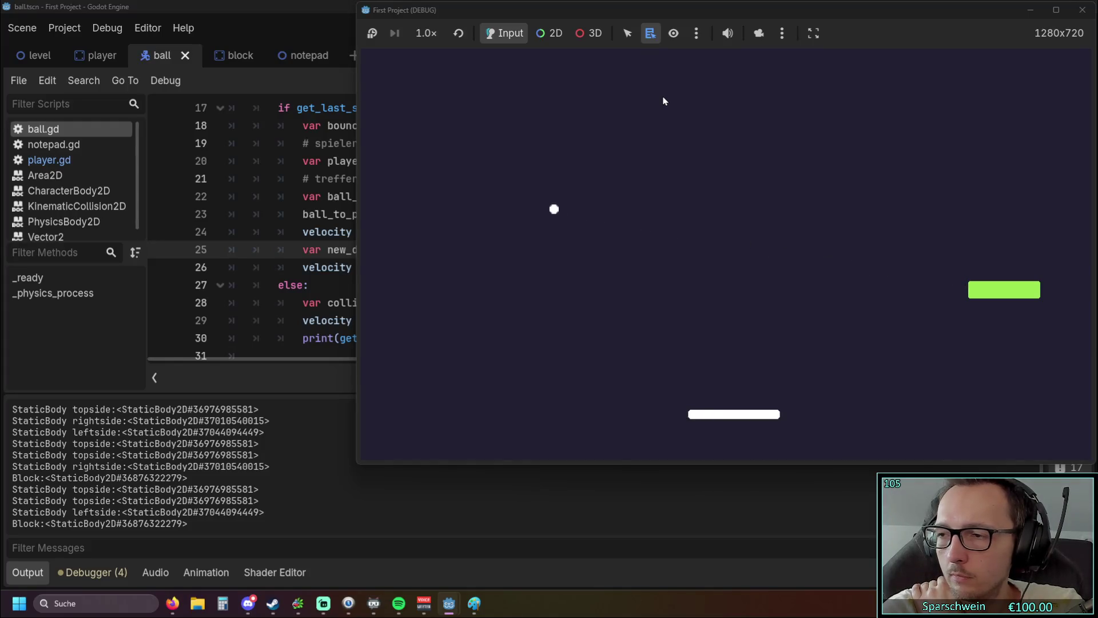
{"action": "key", "text": "Right"}
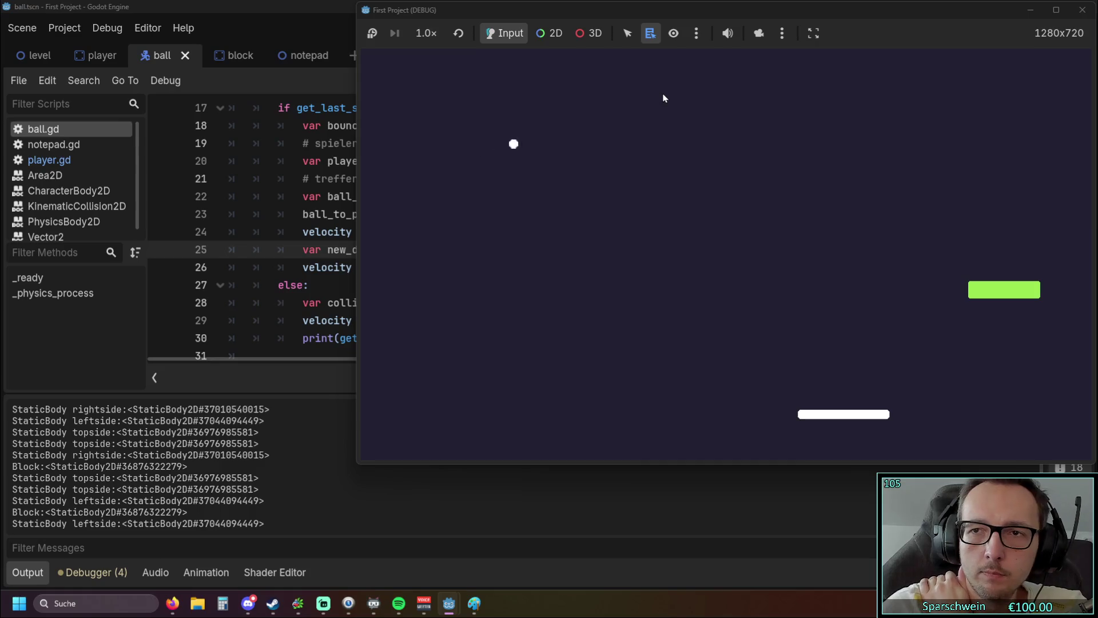
{"action": "left_click", "coordinate": [1081, 10]}
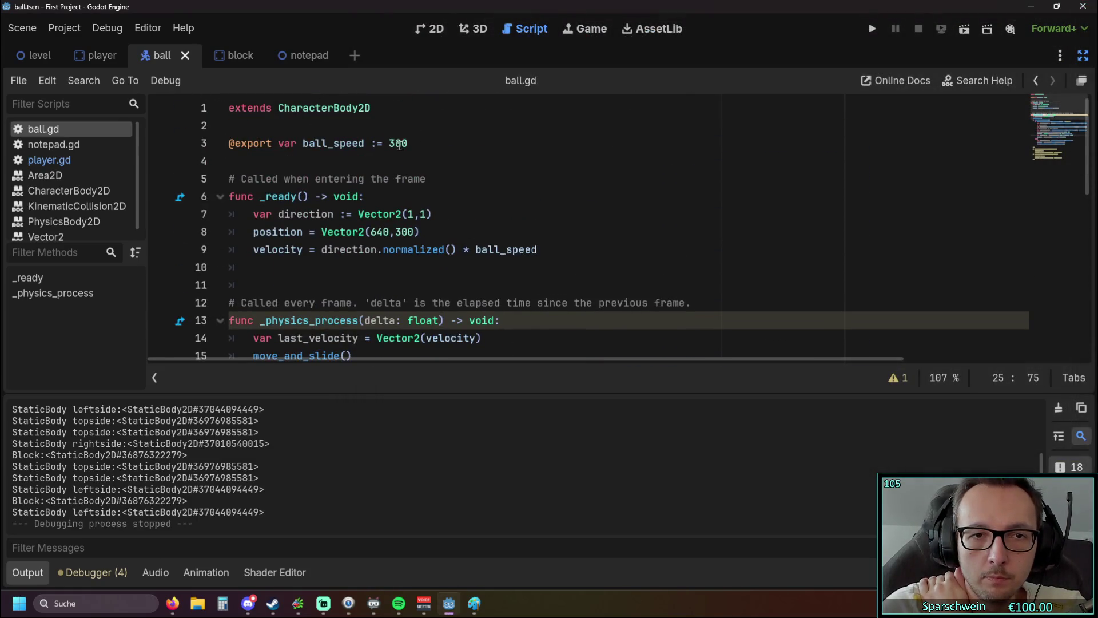
- Change ball_speed on line 3 of ball.gd from 300 to 600
{"action": "double_click", "coordinate": [400, 145]}
{"action": "type", "text": "60"}
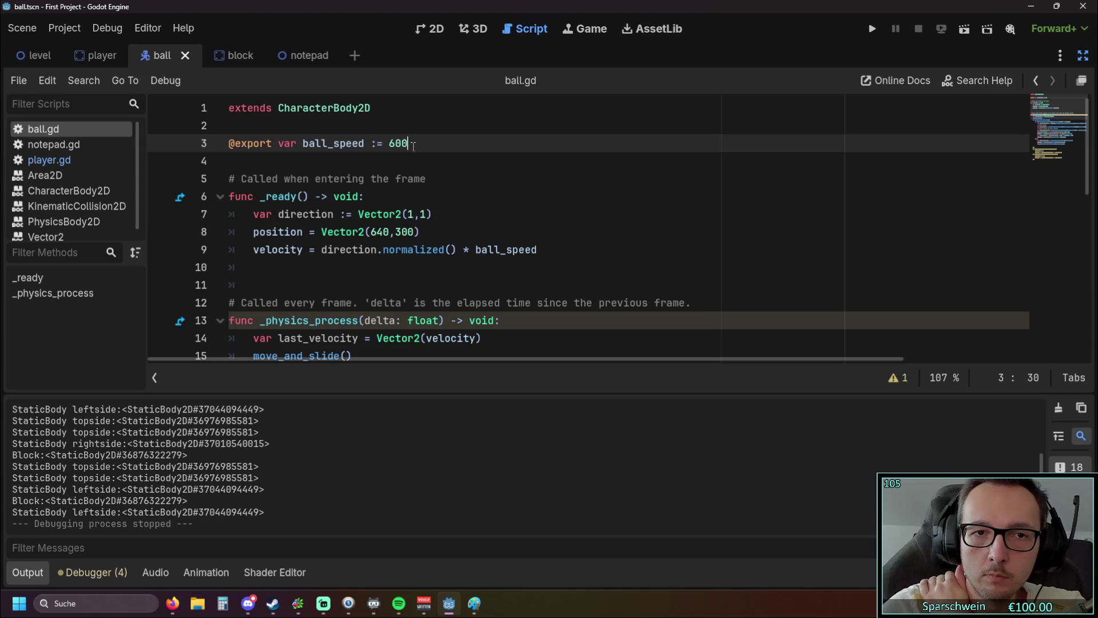
{"action": "key", "text": "Down"}
{"action": "key", "text": "Down"}
{"action": "key", "text": "Down"}
{"action": "key", "text": "End"}
- Run the game at ball speed 600, steer the paddle briefly, then stop it
{"action": "left_click", "coordinate": [878, 32]}
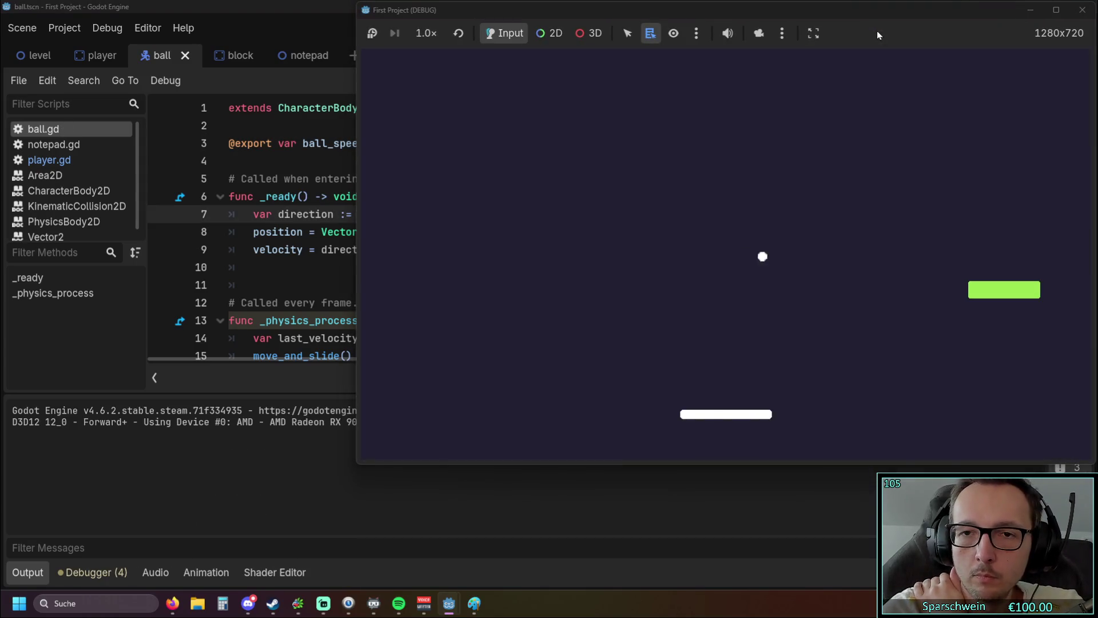
{"action": "key", "text": "Left"}
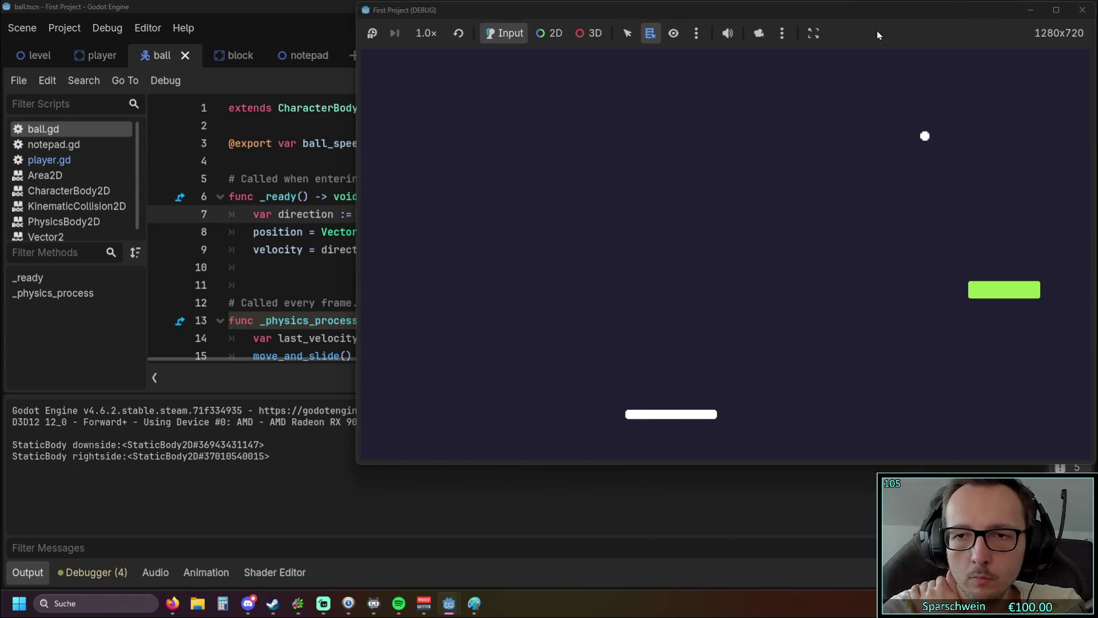
{"action": "key", "text": "Right"}
{"action": "key", "text": "Left"}
{"action": "key", "text": "Right"}
{"action": "key", "text": "Left"}
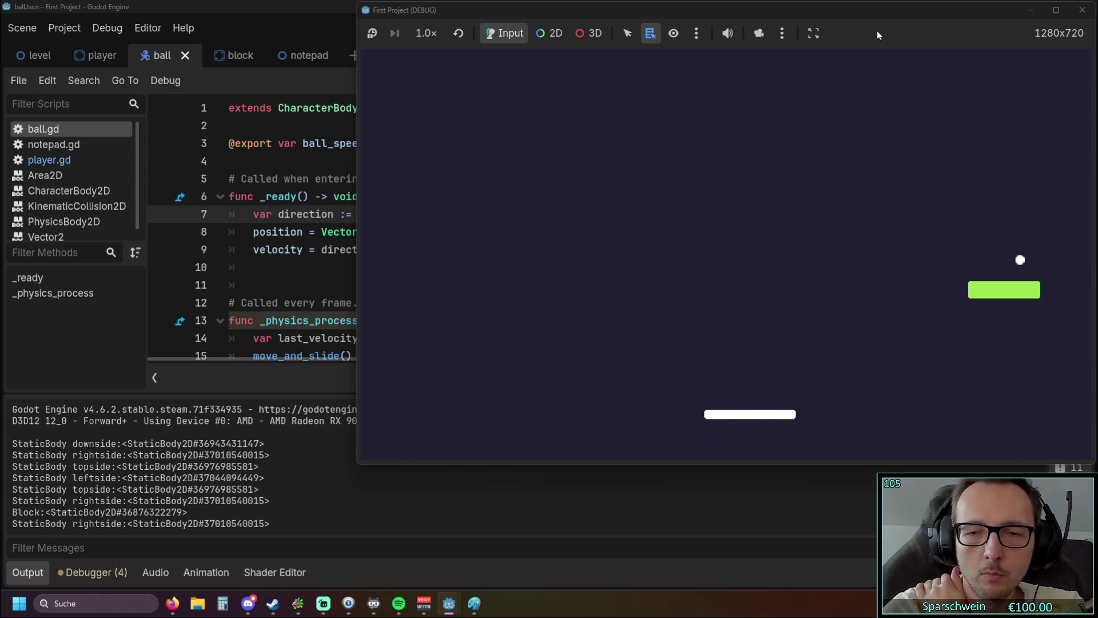
{"action": "left_click", "coordinate": [1080, 10]}
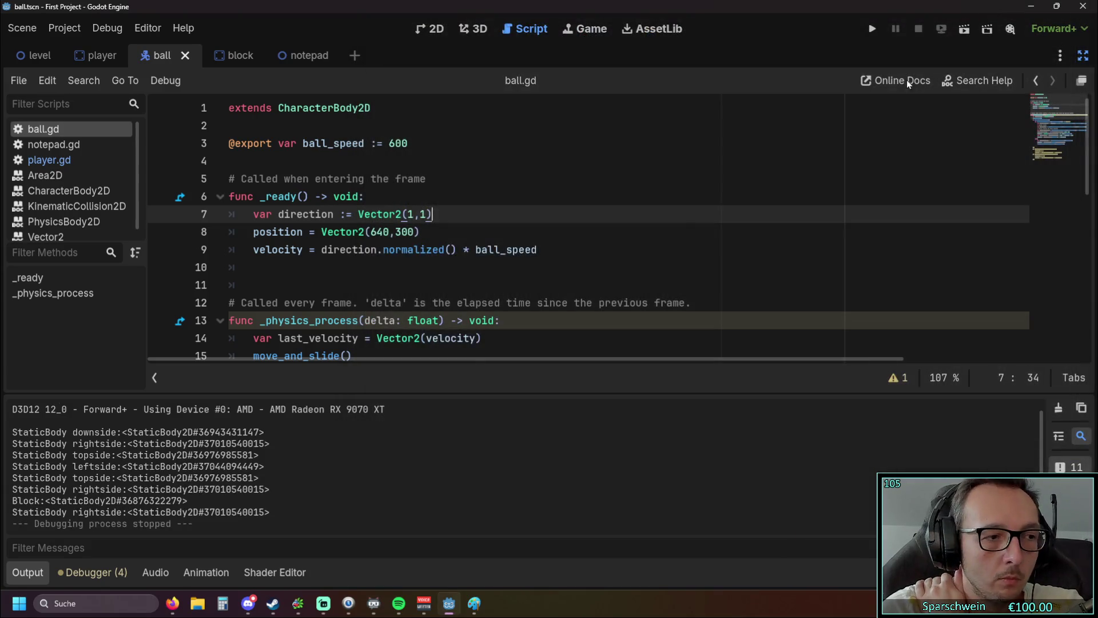
{"action": "scroll", "coordinate": [567, 271], "scroll_direction": "down", "scroll_amount": 5}
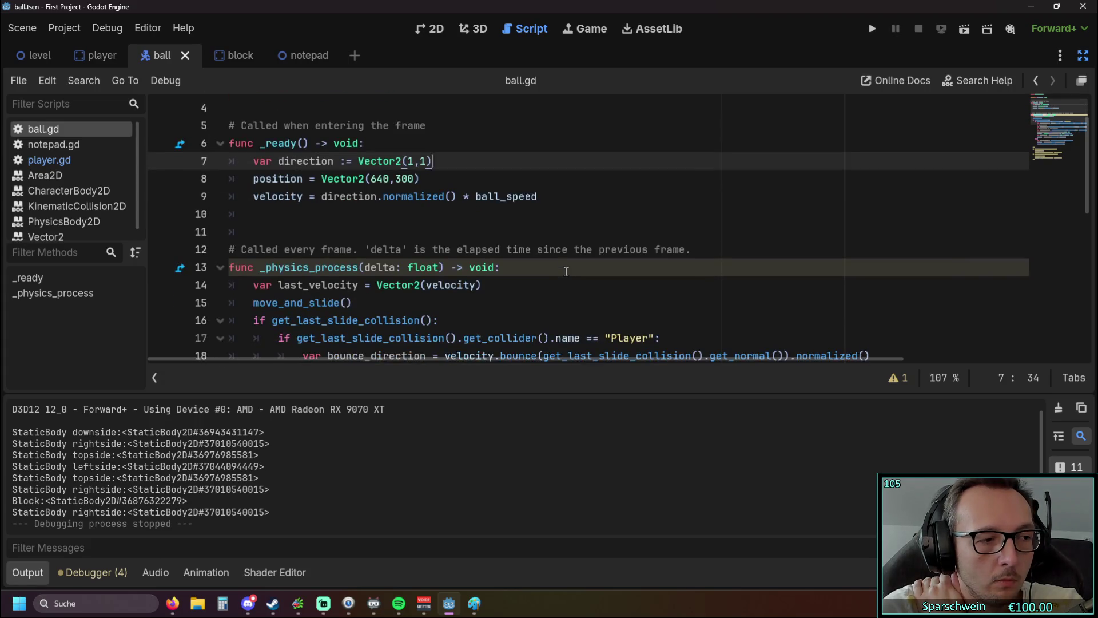
{"action": "scroll", "coordinate": [557, 279], "scroll_direction": "down", "scroll_amount": 1}
{"action": "scroll", "coordinate": [557, 279], "scroll_direction": "up", "scroll_amount": 1}
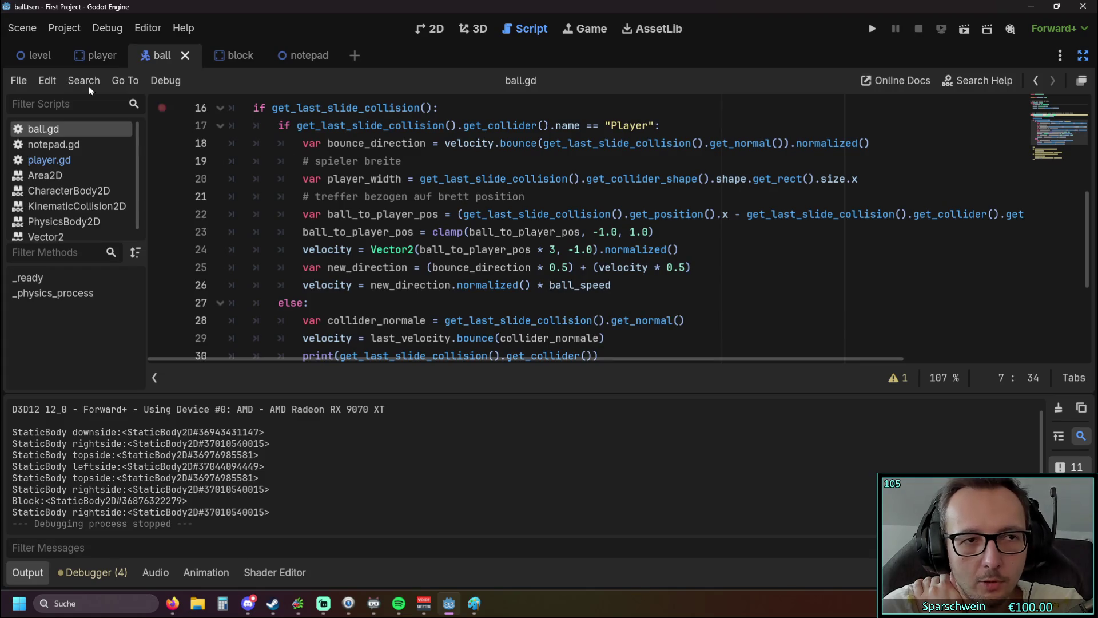
{"action": "scroll", "coordinate": [265, 218], "scroll_direction": "up", "scroll_amount": 1}
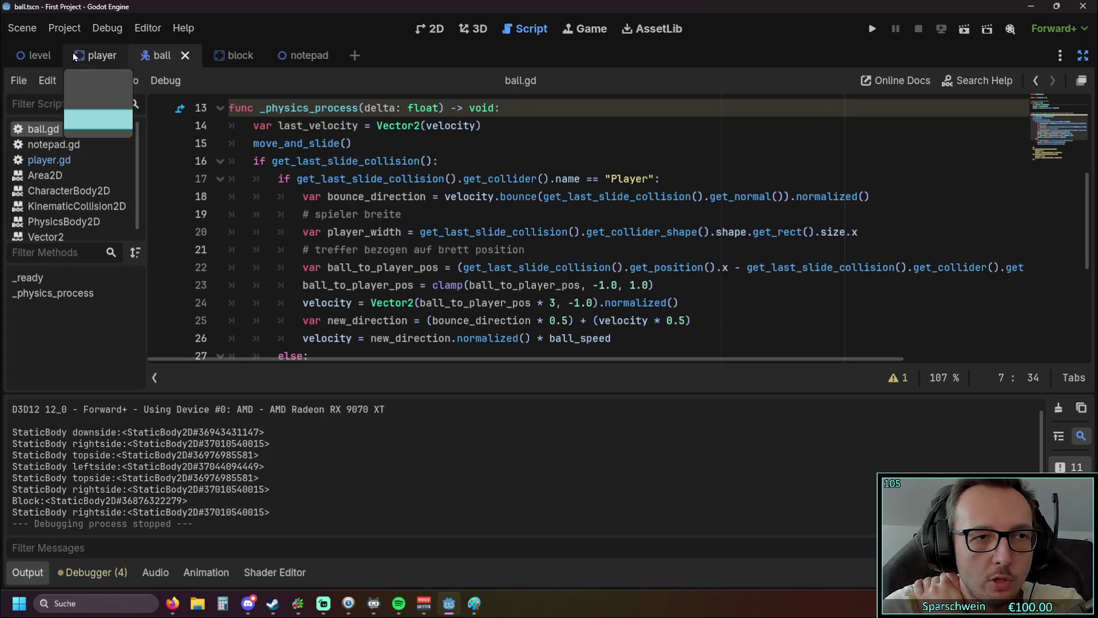
{"action": "left_click", "coordinate": [103, 57]}
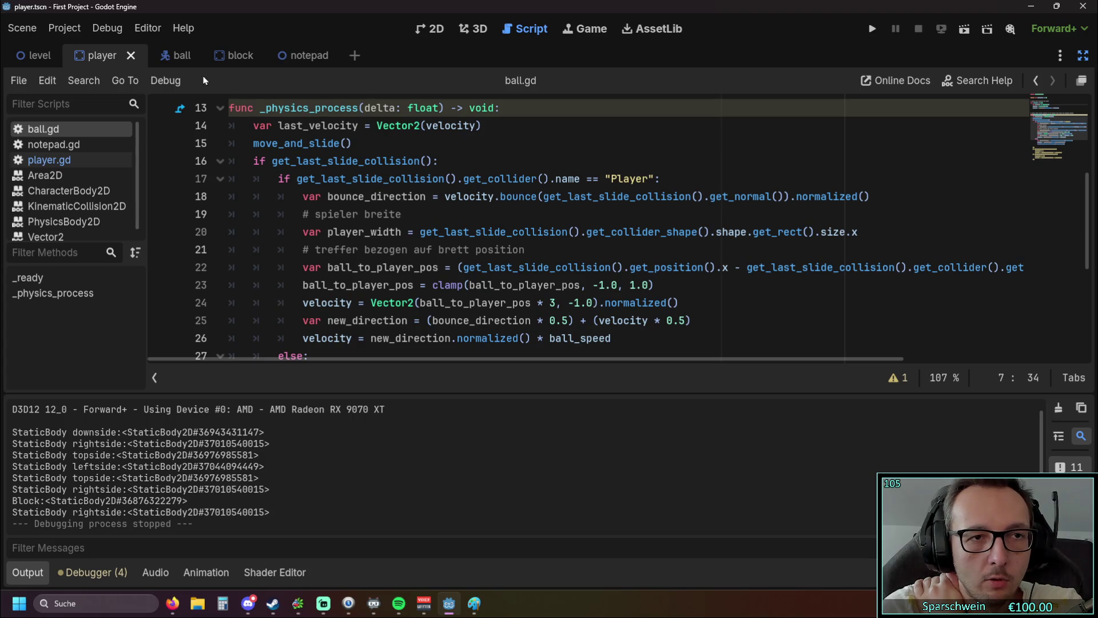
{"action": "left_click", "coordinate": [181, 56]}
{"action": "left_click", "coordinate": [584, 29]}
{"action": "left_click", "coordinate": [534, 30]}
{"action": "scroll", "coordinate": [515, 127], "scroll_direction": "up", "scroll_amount": 3}
{"action": "scroll", "coordinate": [523, 149], "scroll_direction": "down", "scroll_amount": 7}
{"action": "scroll", "coordinate": [531, 175], "scroll_direction": "up", "scroll_amount": 2}
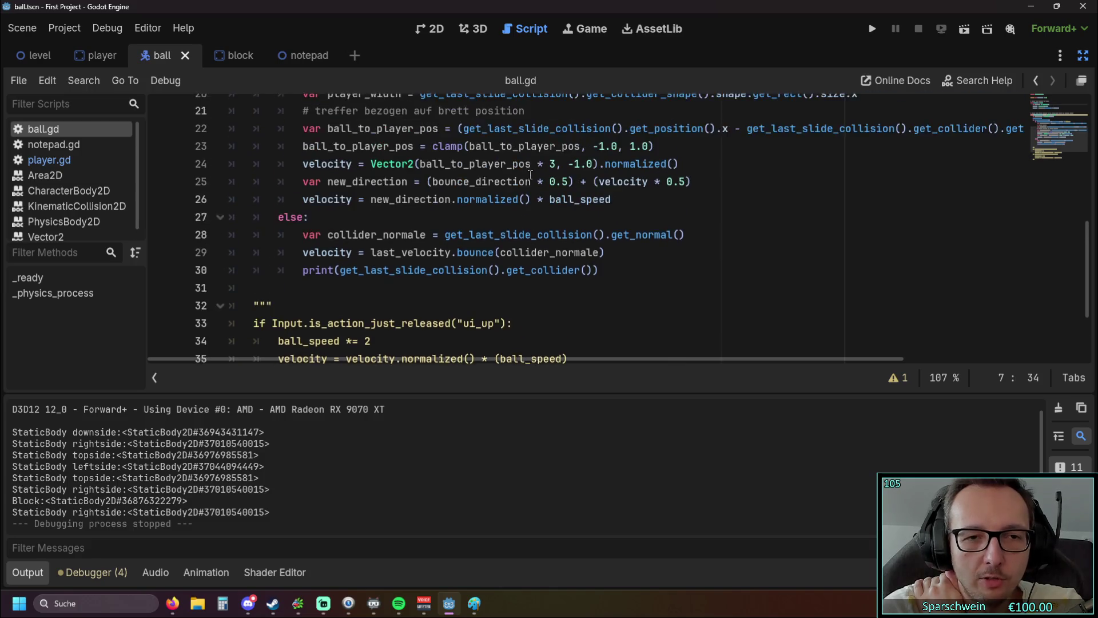
{"action": "scroll", "coordinate": [531, 174], "scroll_direction": "up", "scroll_amount": 2}
{"action": "left_click", "coordinate": [354, 164]}
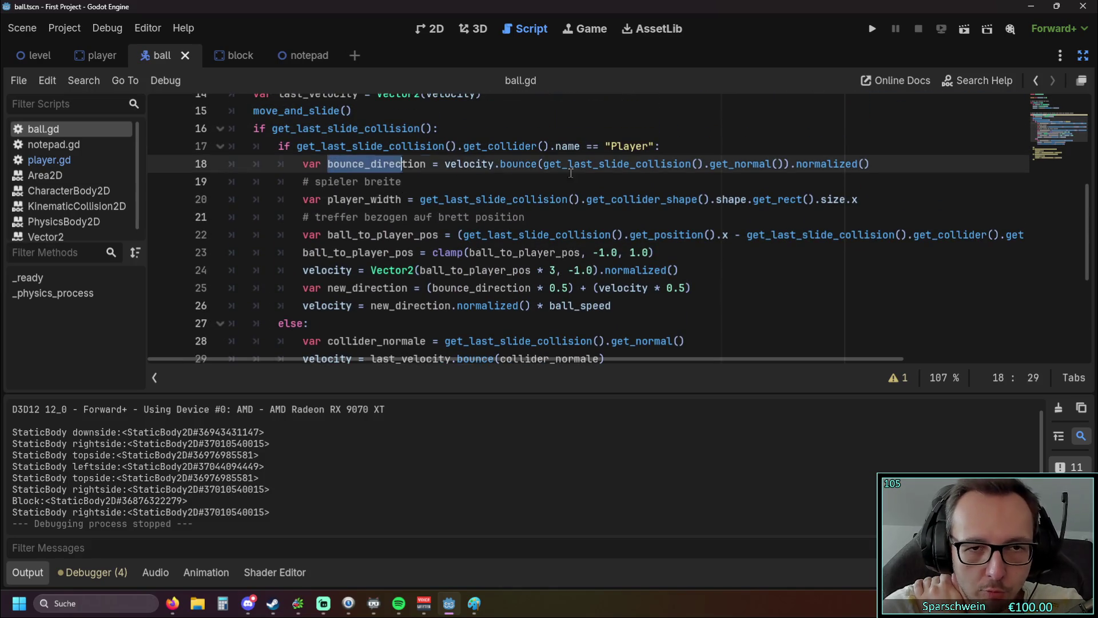
{"action": "left_click", "coordinate": [633, 224]}
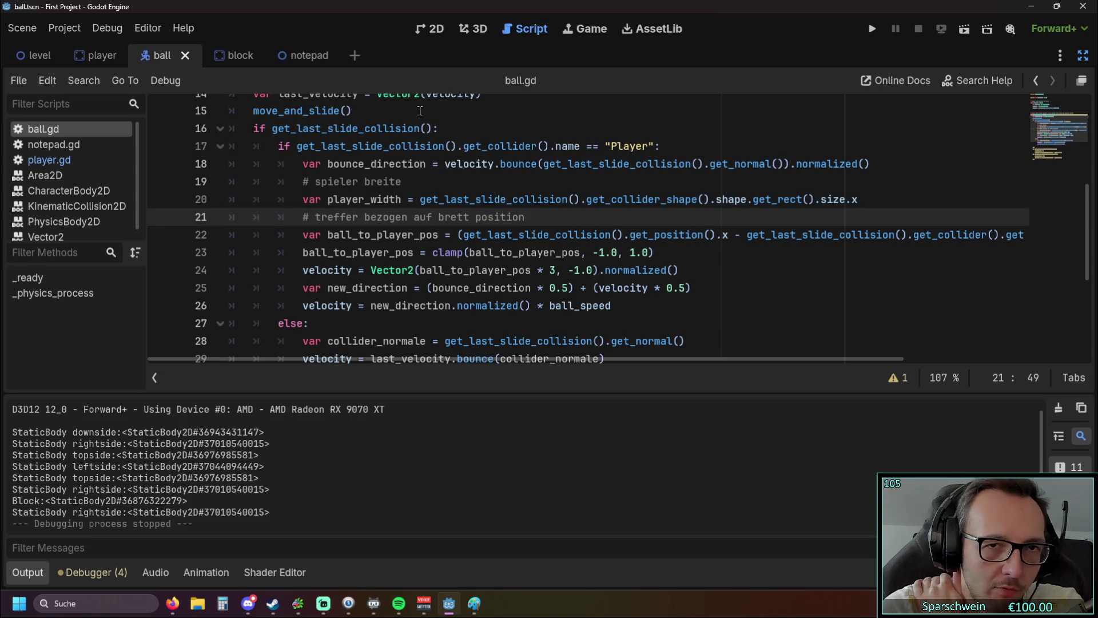
{"action": "left_click", "coordinate": [480, 29]}
{"action": "left_click", "coordinate": [434, 29]}
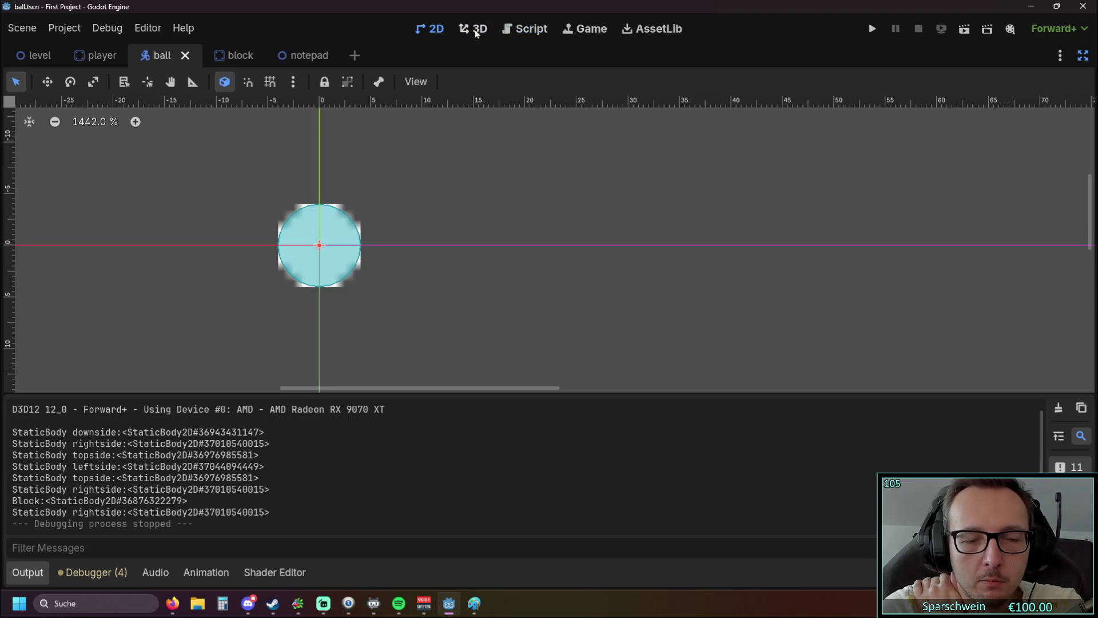
{"action": "left_click", "coordinate": [525, 29]}
{"action": "scroll", "coordinate": [510, 162], "scroll_direction": "up", "scroll_amount": 1}
{"action": "scroll", "coordinate": [510, 162], "scroll_direction": "up", "scroll_amount": 4}
{"action": "scroll", "coordinate": [511, 162], "scroll_direction": "down", "scroll_amount": 4}
{"action": "scroll", "coordinate": [511, 161], "scroll_direction": "down", "scroll_amount": 5}
{"action": "scroll", "coordinate": [511, 162], "scroll_direction": "up", "scroll_amount": 4}
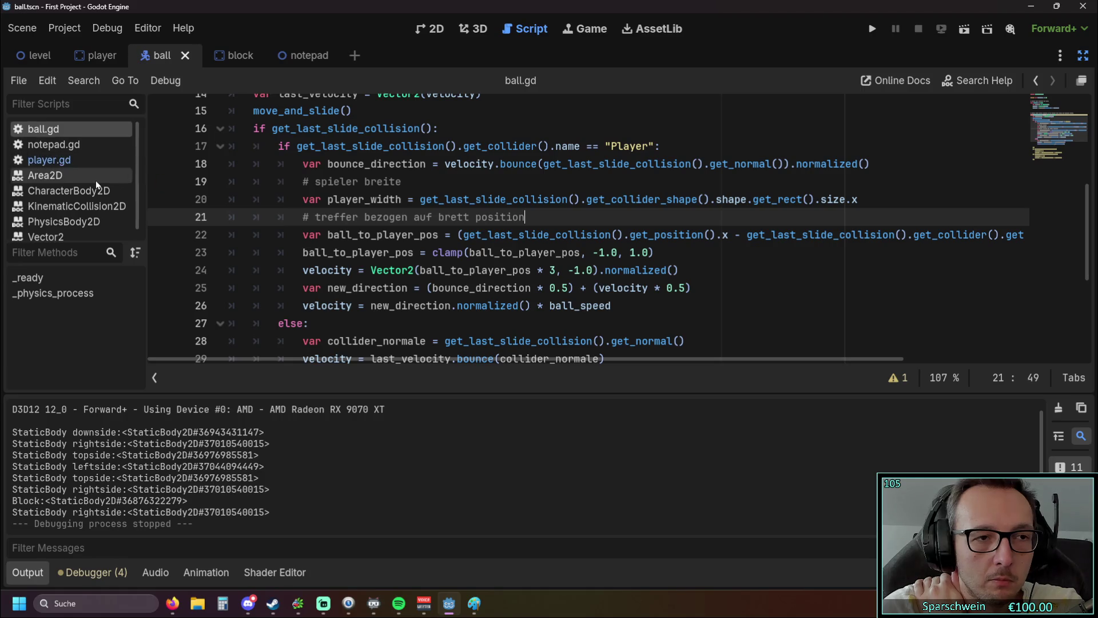
{"action": "left_click", "coordinate": [74, 160]}
{"action": "scroll", "coordinate": [362, 187], "scroll_direction": "up", "scroll_amount": 10}
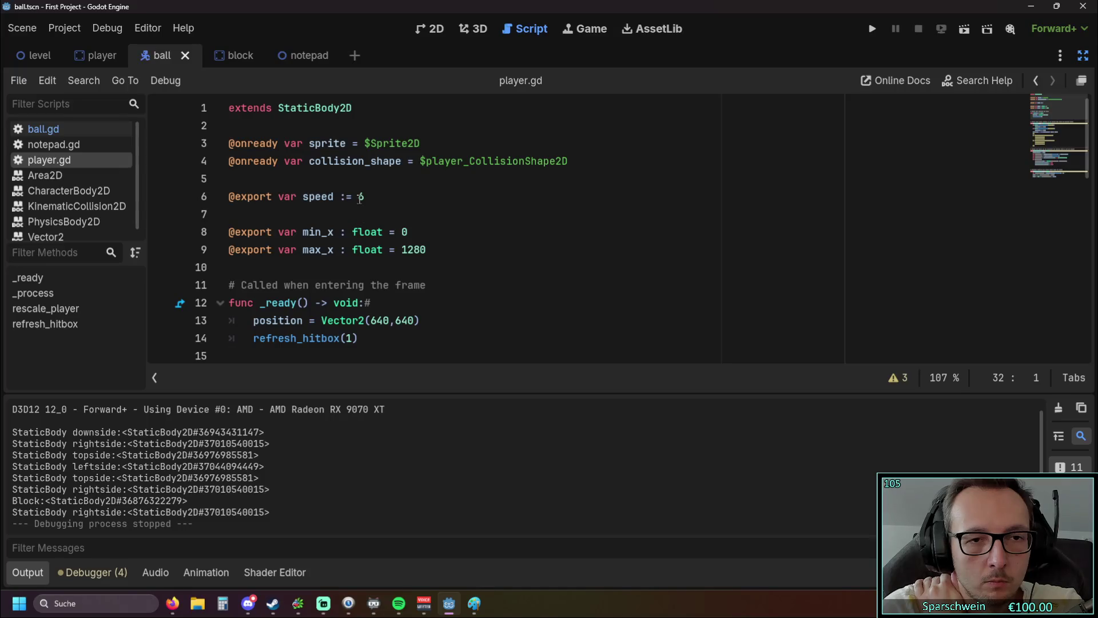
{"action": "double_click", "coordinate": [360, 197]}
{"action": "type", "text": "15"}
{"action": "left_click", "coordinate": [871, 29]}
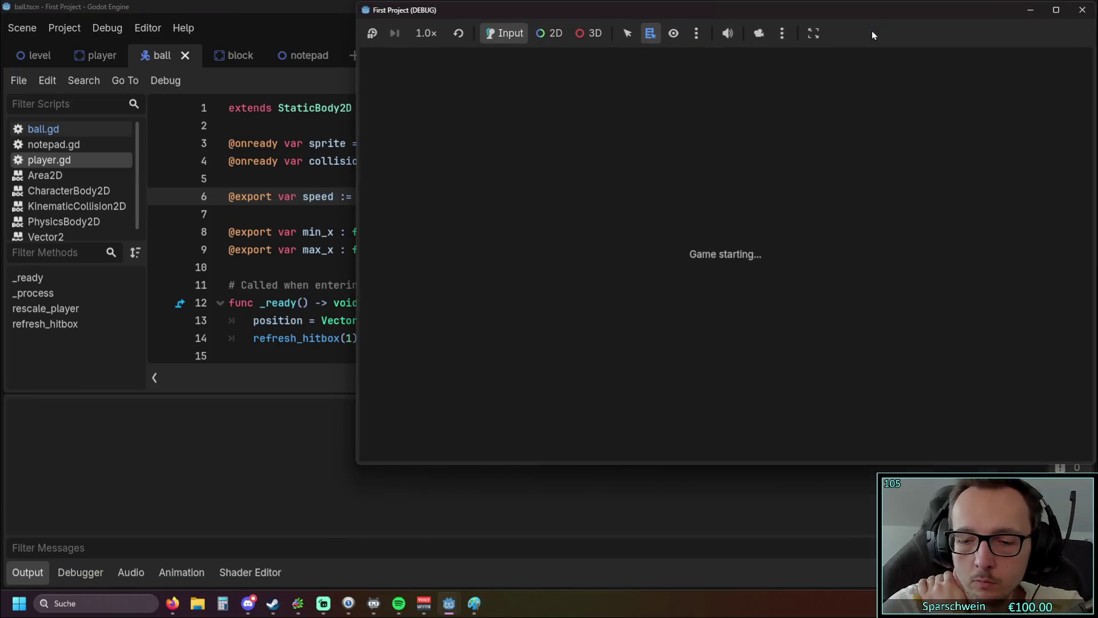
{"action": "key", "text": "Left"}
{"action": "key", "text": "Right"}
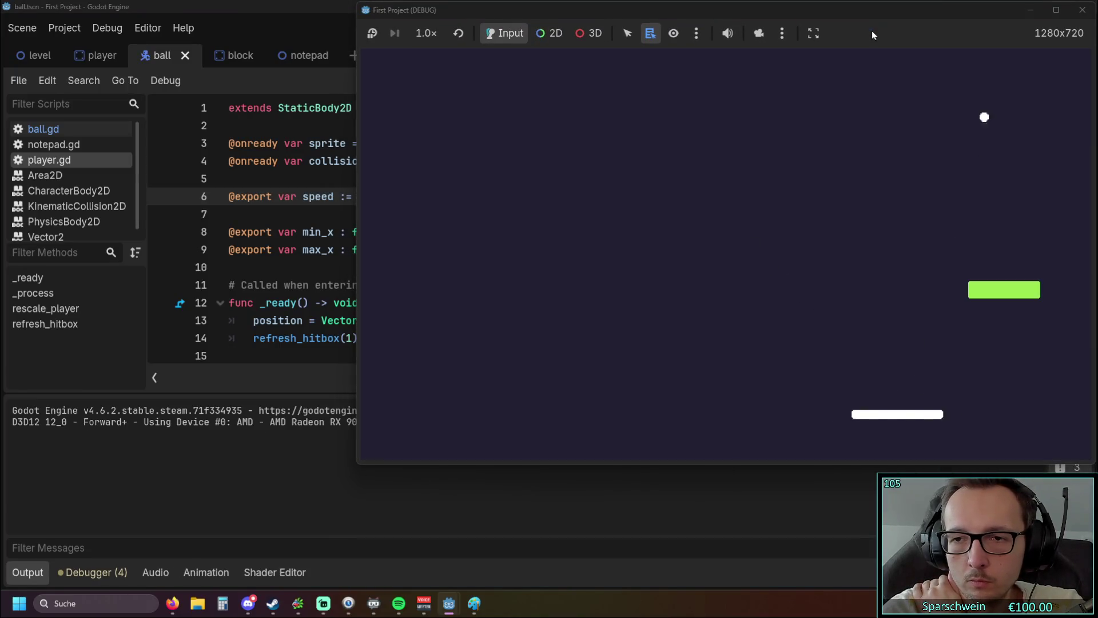
{"action": "key", "text": "Left"}
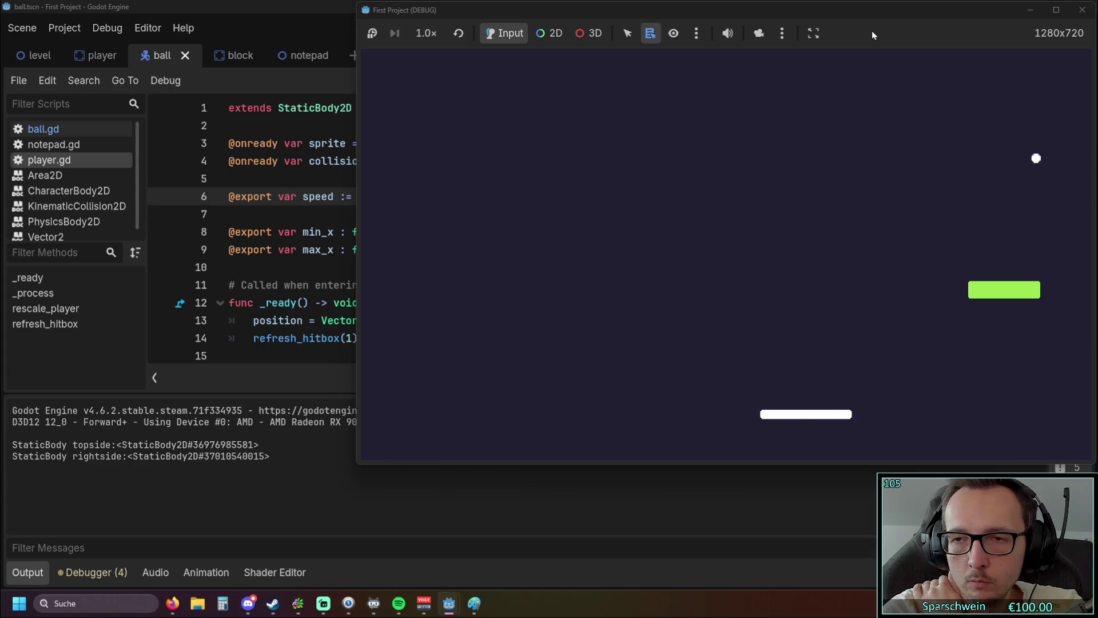
{"action": "key", "text": "Right"}
{"action": "key", "text": "Left"}
{"action": "key", "text": "Right"}
{"action": "key", "text": "Left"}
{"action": "key", "text": "Right"}
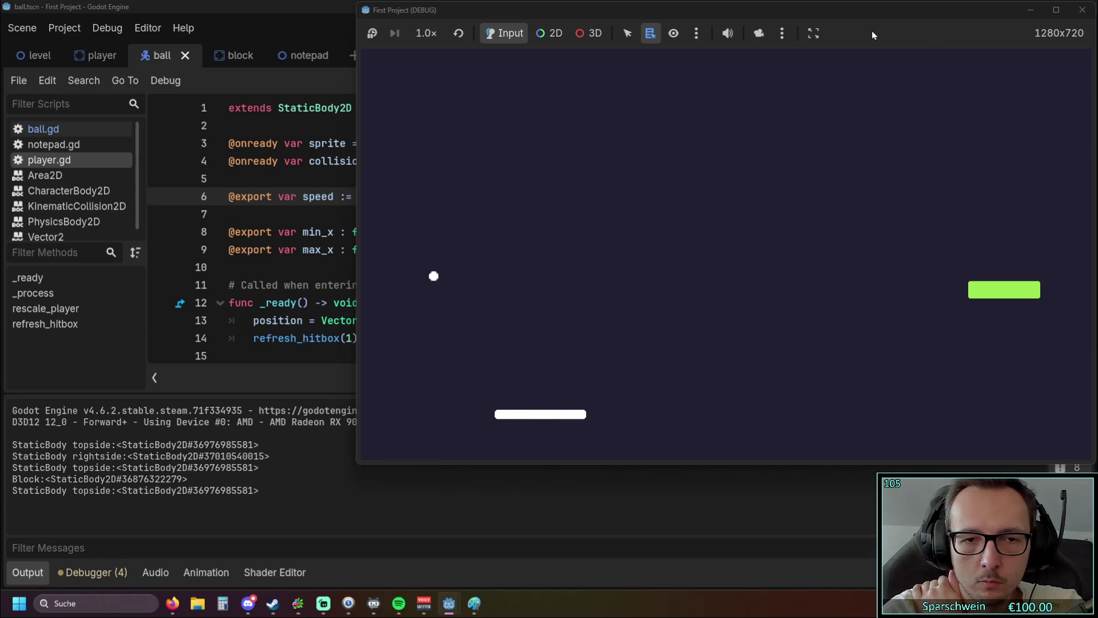
{"action": "key", "text": "Left"}
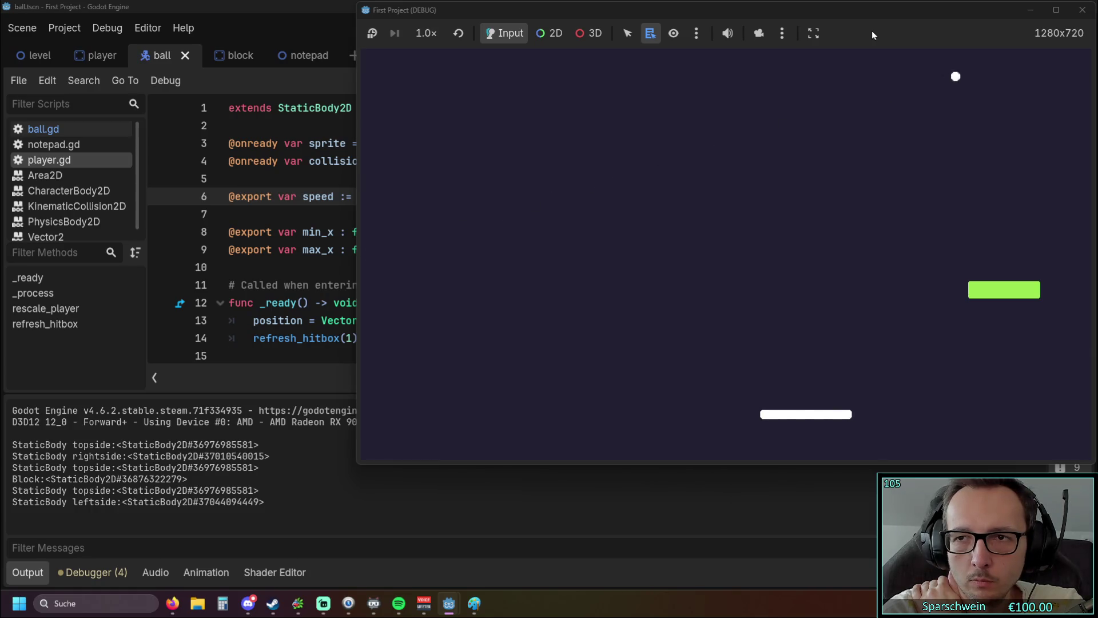
{"action": "key", "text": "Left"}
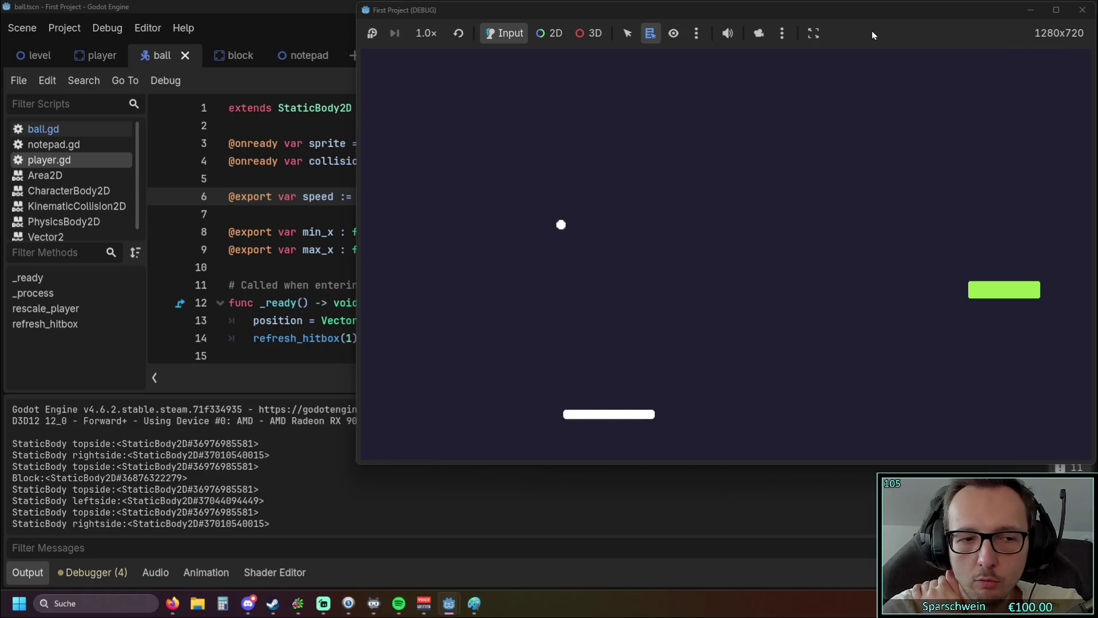
{"action": "key", "text": "Right"}
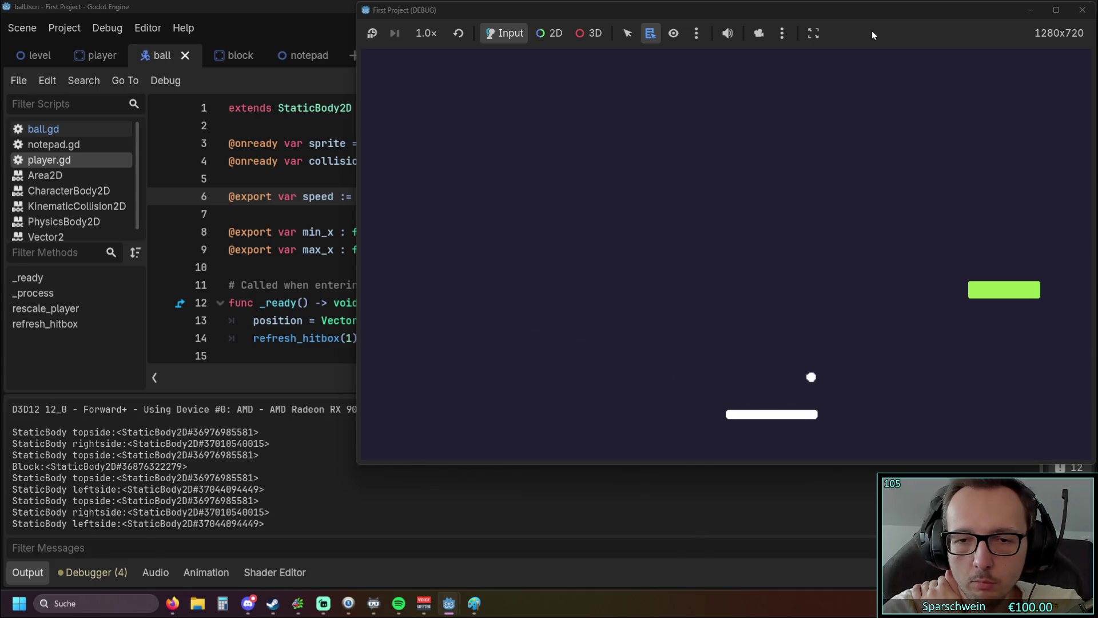
{"action": "key", "text": "Left"}
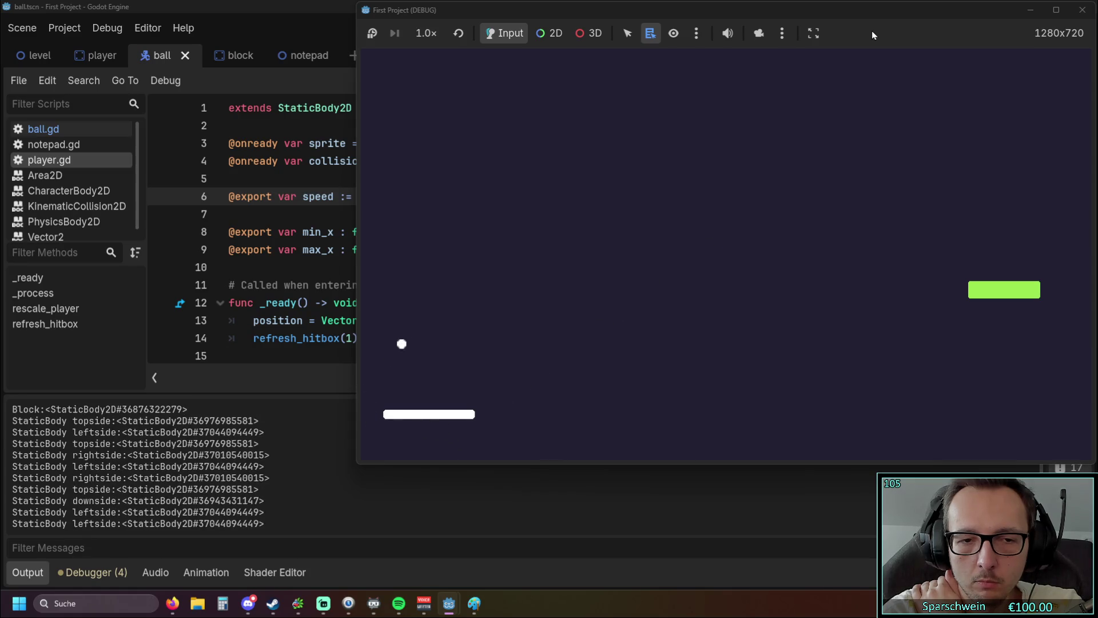
{"action": "key", "text": "Right"}
{"action": "key", "text": "Left"}
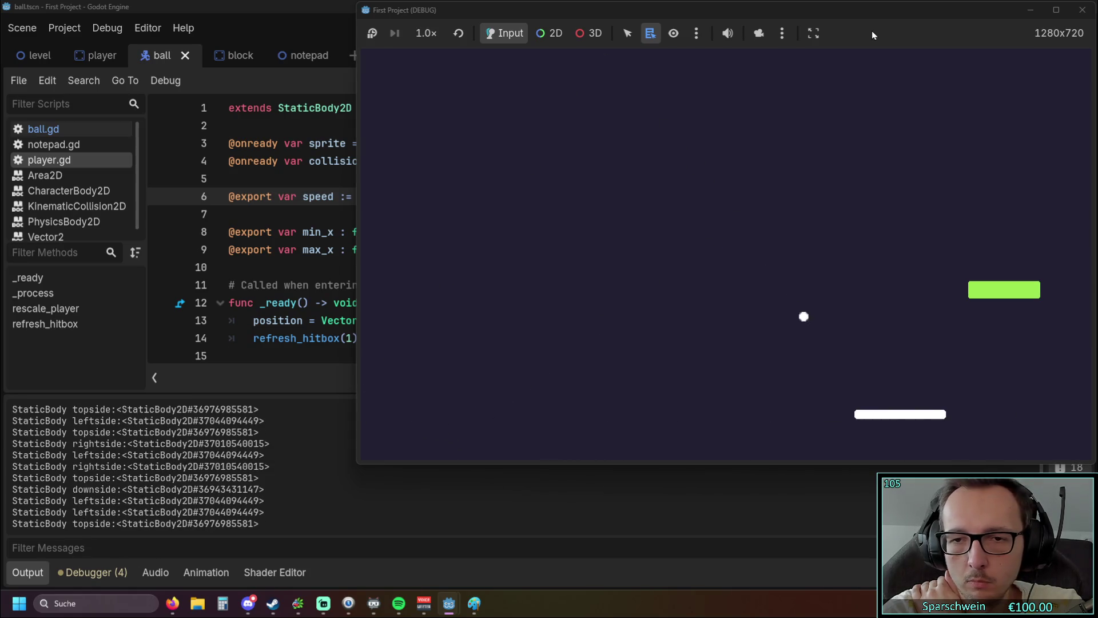
{"action": "key", "text": "Right"}
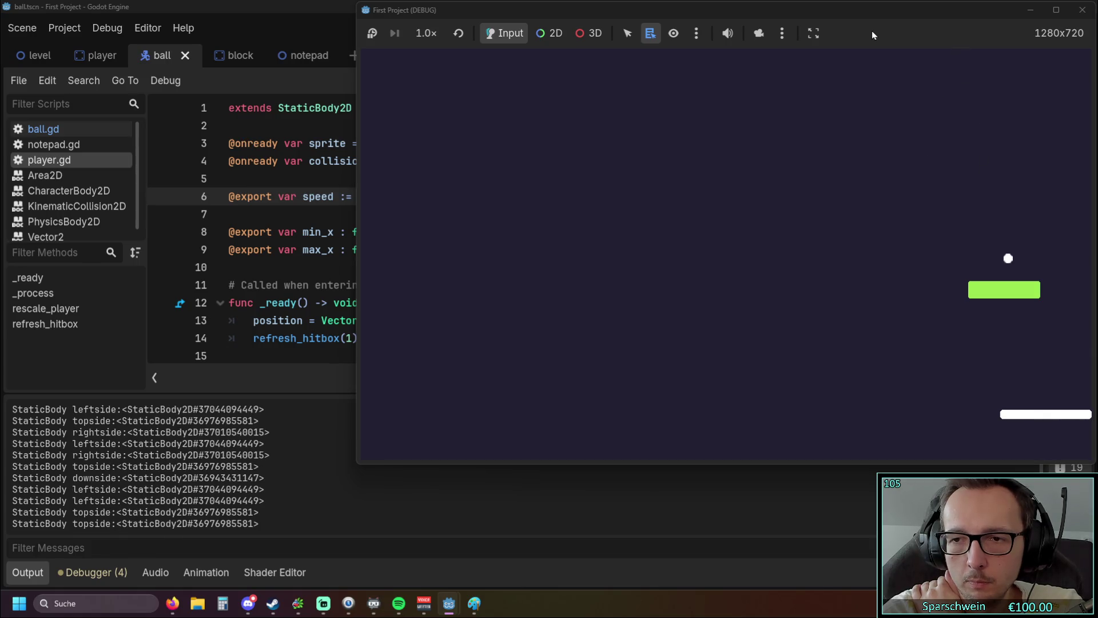
{"action": "key", "text": "Left"}
{"action": "key", "text": "Right"}
{"action": "key", "text": "Left"}
{"action": "key", "text": "Right"}
{"action": "key", "text": "Left"}
{"action": "key", "text": "Left"}
{"action": "key", "text": "Right"}
{"action": "key", "text": "Left"}
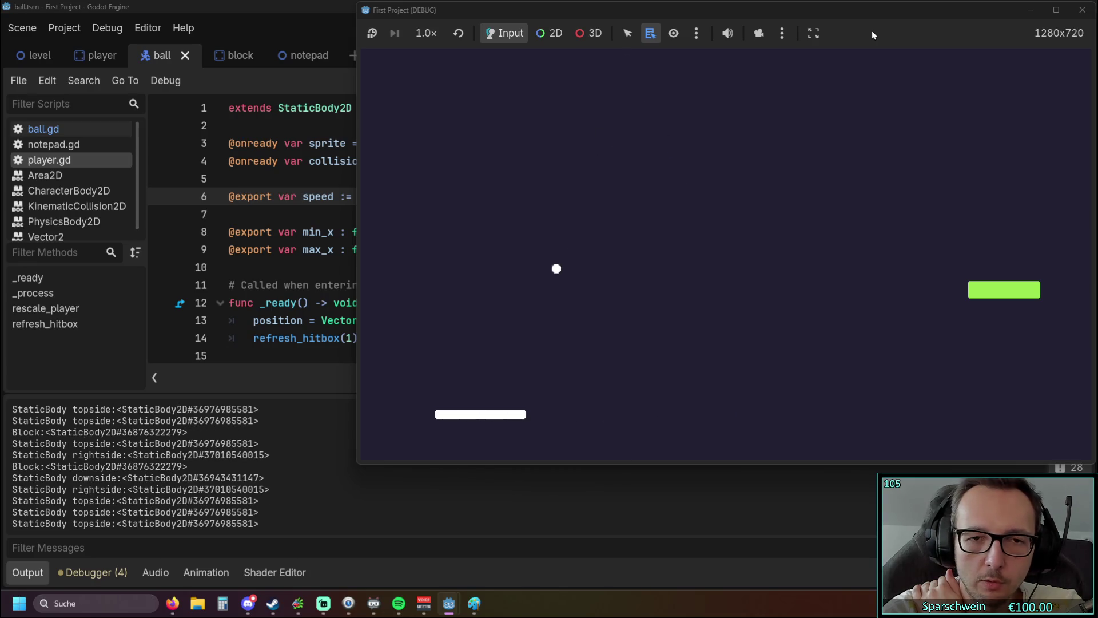
{"action": "key", "text": "Left"}
{"action": "key", "text": "Right"}
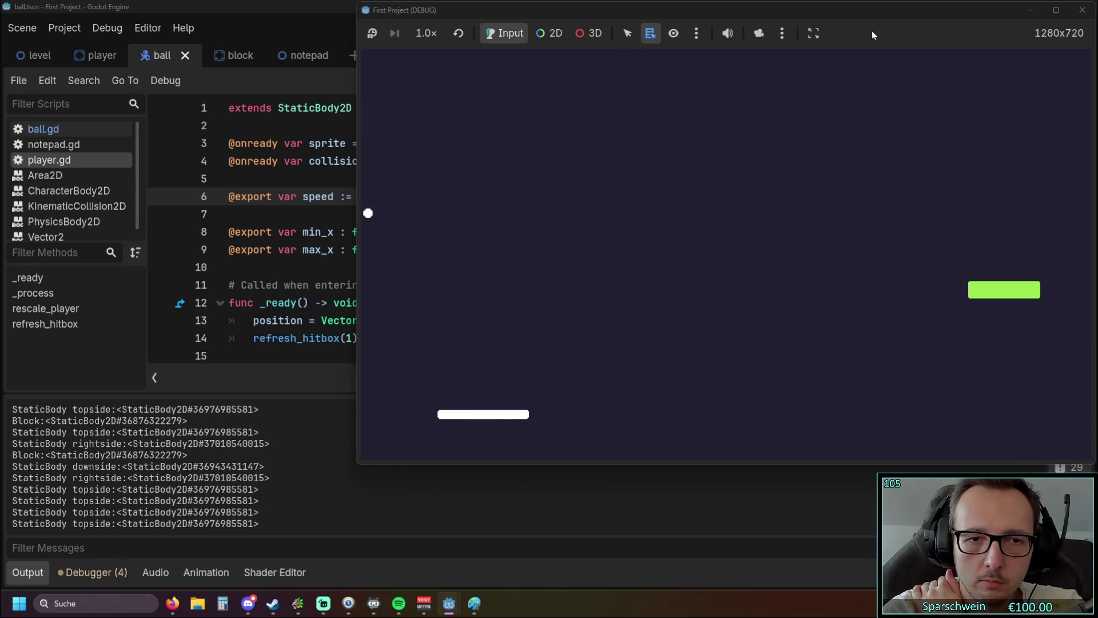
{"action": "key", "text": "Left"}
{"action": "key", "text": "Right"}
{"action": "key", "text": "Right"}
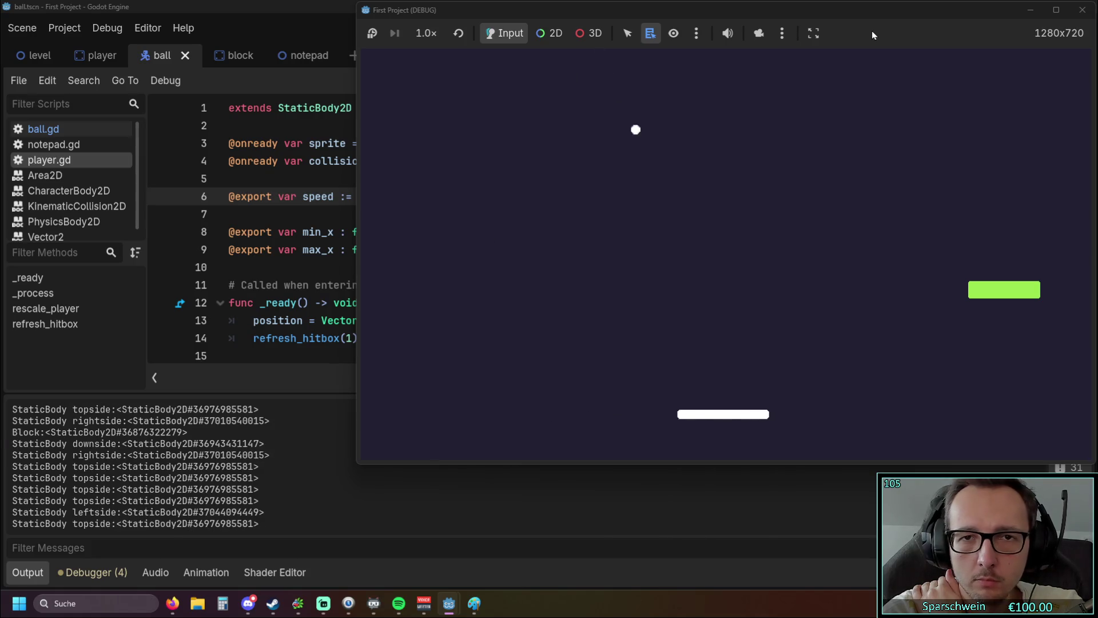
{"action": "key", "text": "Left"}
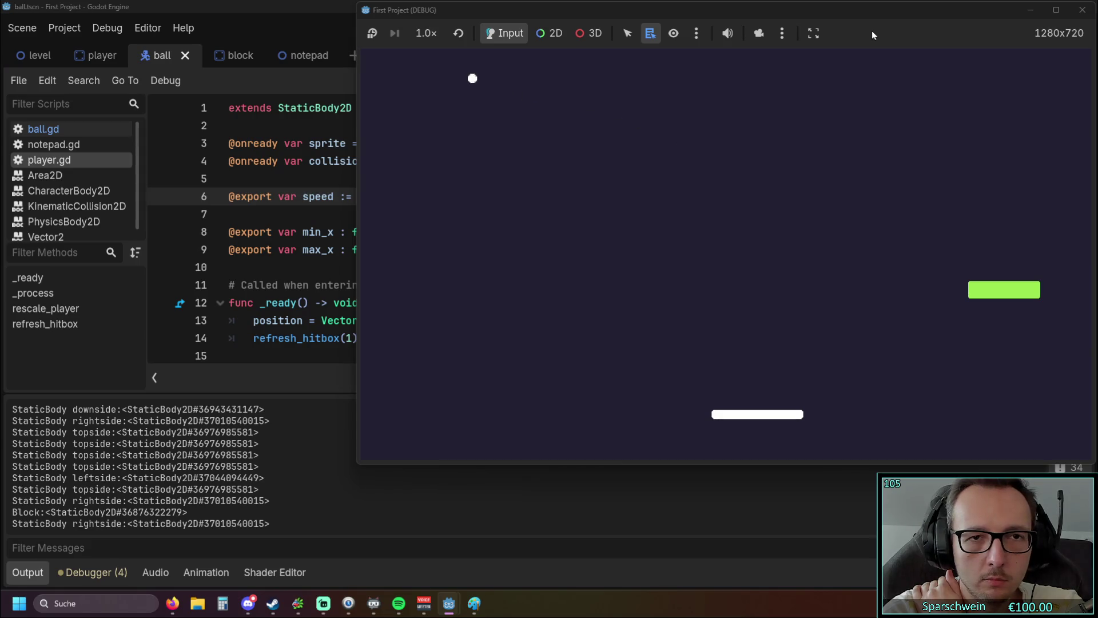
{"action": "key", "text": "Right"}
{"action": "key", "text": "Left"}
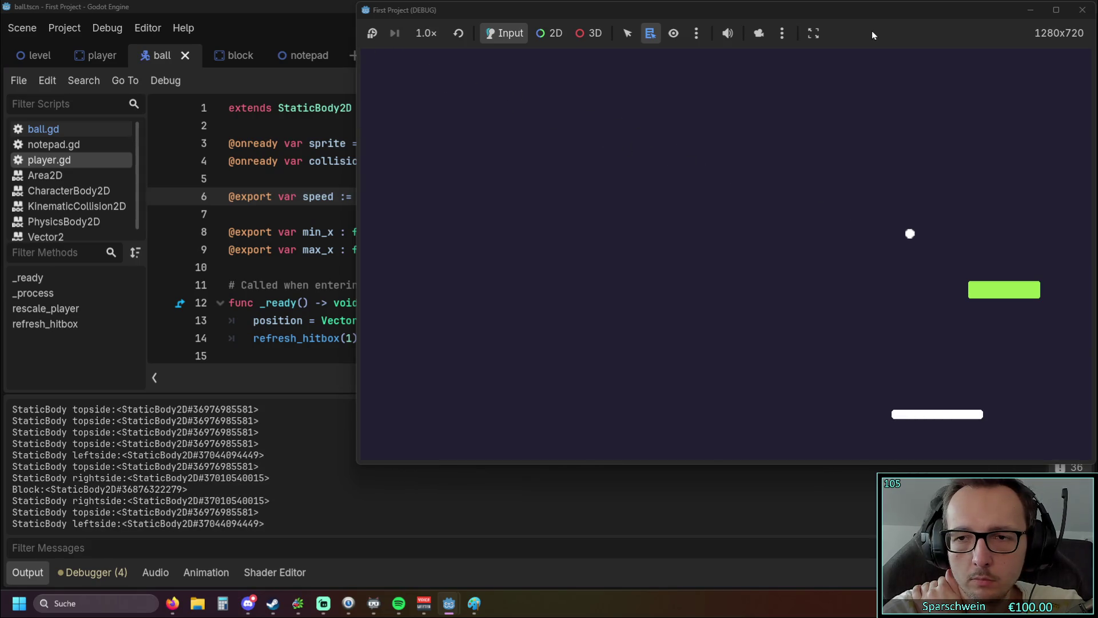
{"action": "key", "text": "Left"}
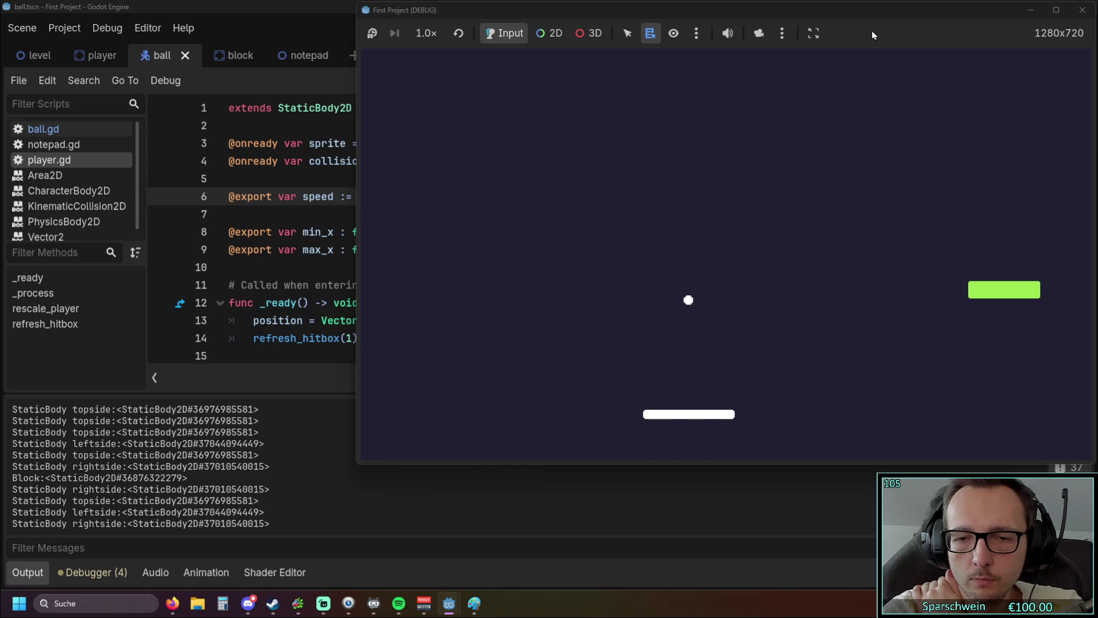
{"action": "key", "text": "Left"}
{"action": "key", "text": "Right"}
{"action": "key", "text": "Left"}
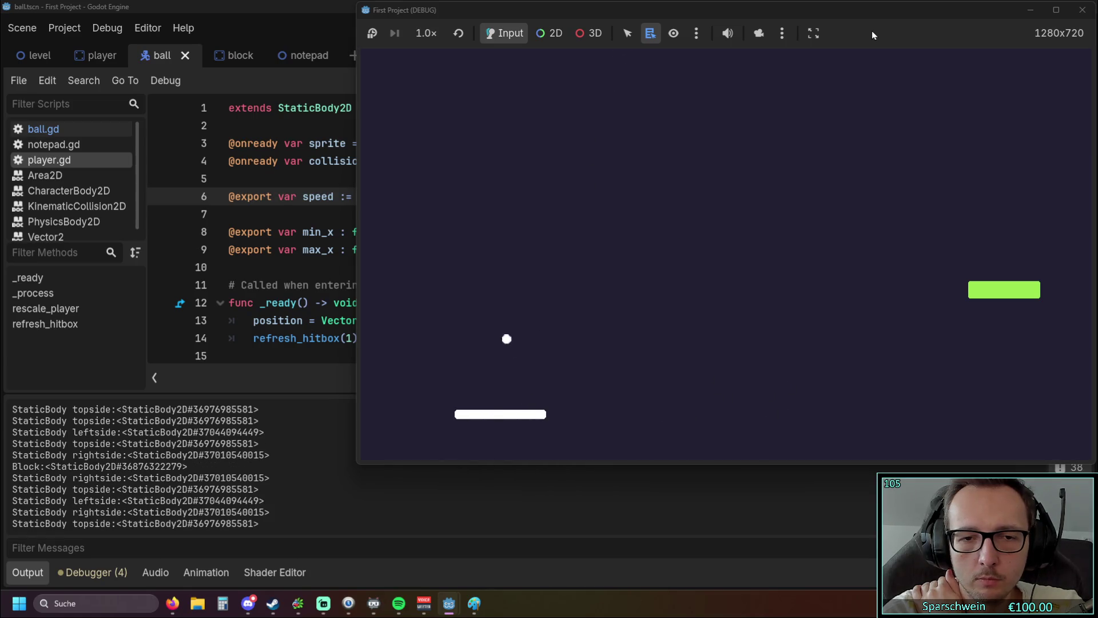
{"action": "key", "text": "Left"}
{"action": "key", "text": "Right"}
{"action": "key", "text": "Left"}
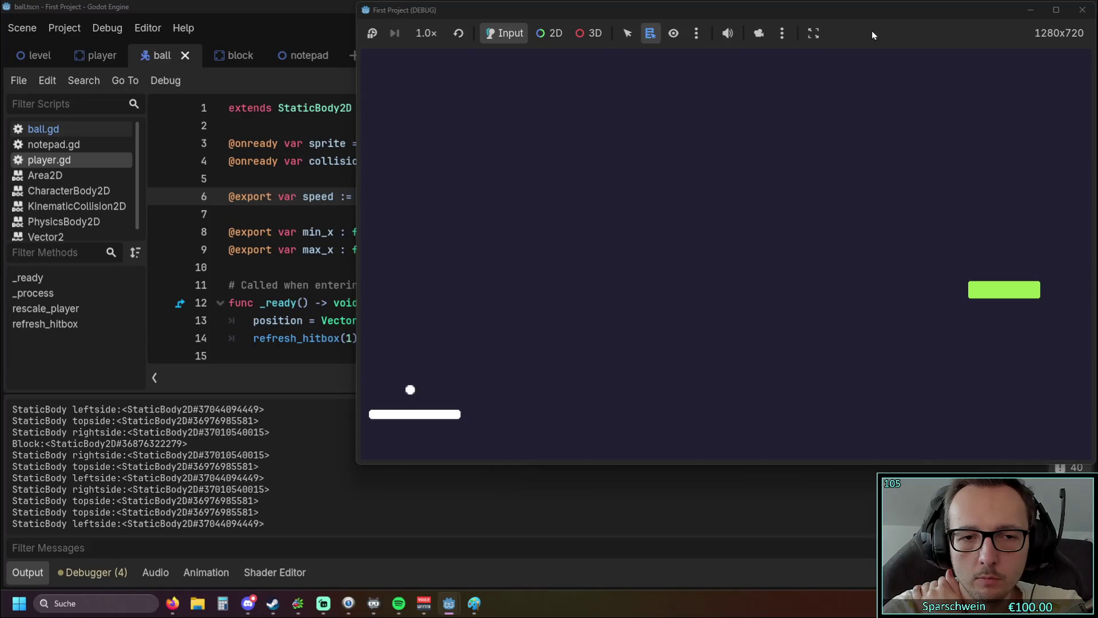
{"action": "key", "text": "Right"}
{"action": "key", "text": "Right"}
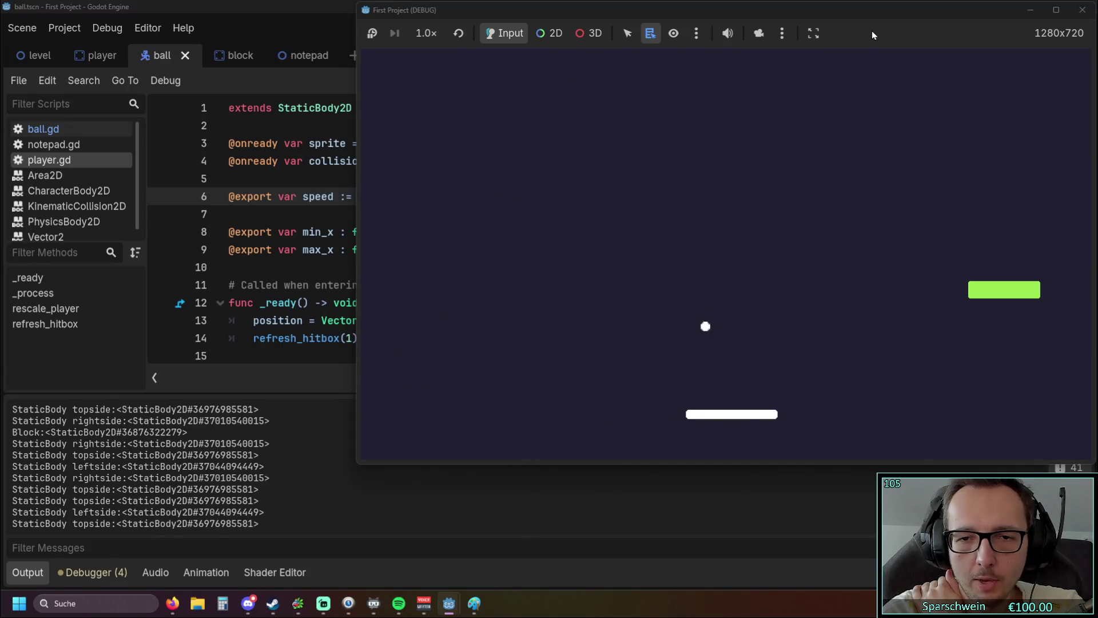
{"action": "key", "text": "Right"}
{"action": "key", "text": "Right"}
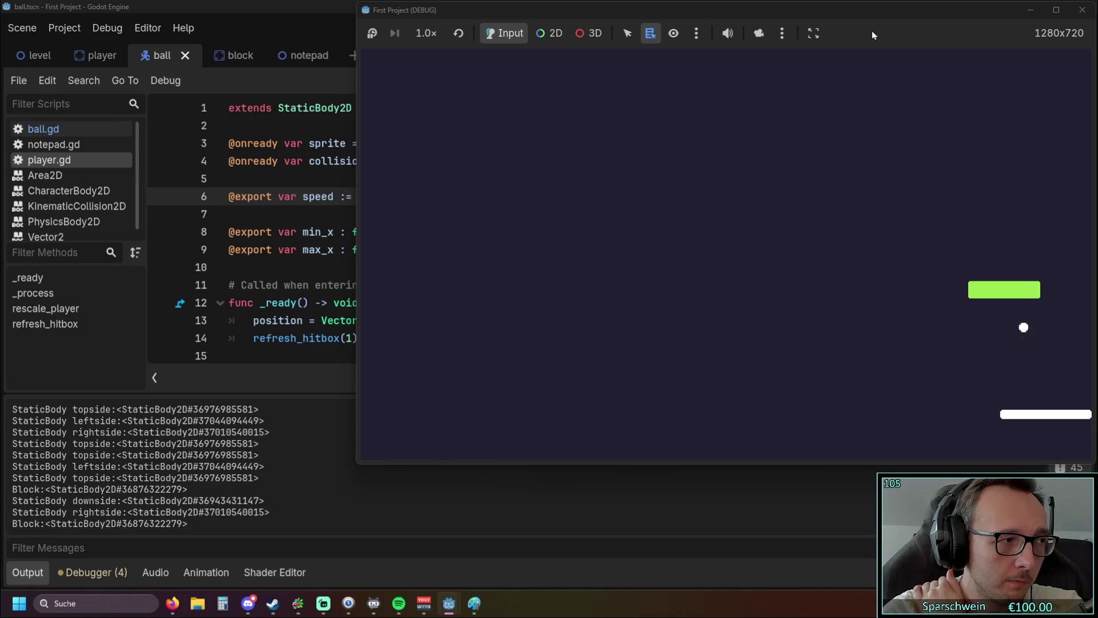
{"action": "key", "text": "Left"}
{"action": "key", "text": "Left"}
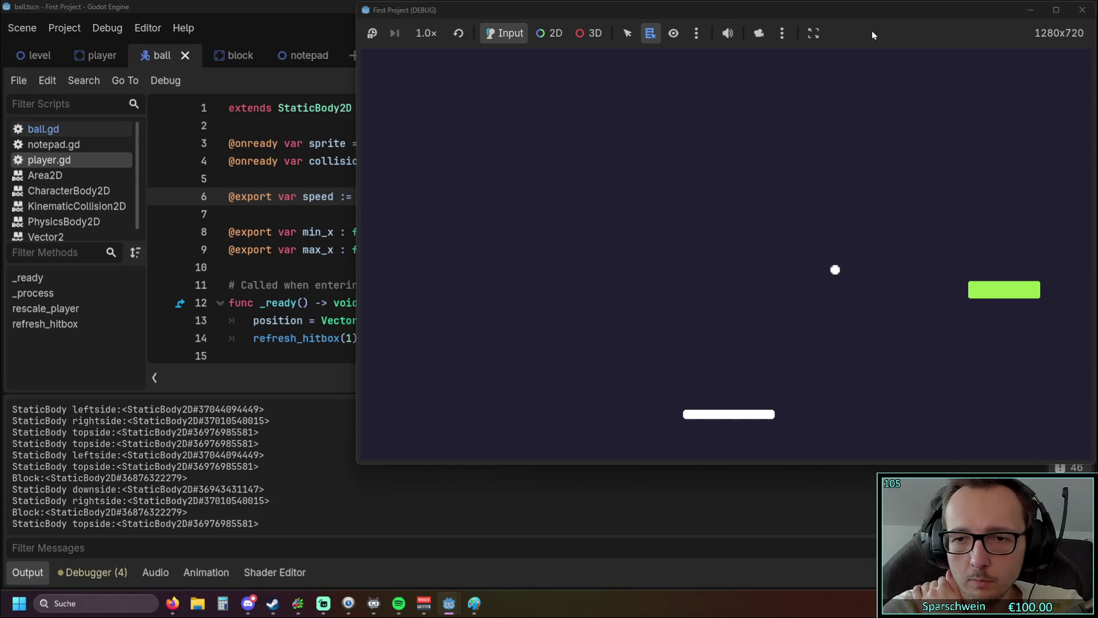
{"action": "key", "text": "Right"}
{"action": "key", "text": "Left"}
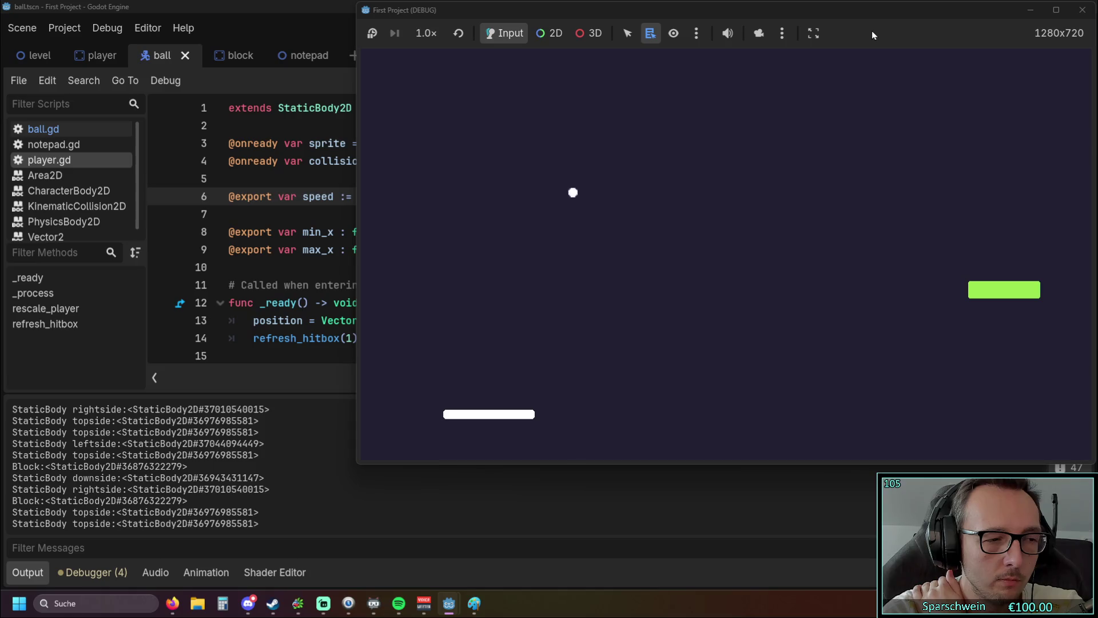
{"action": "key", "text": "Left"}
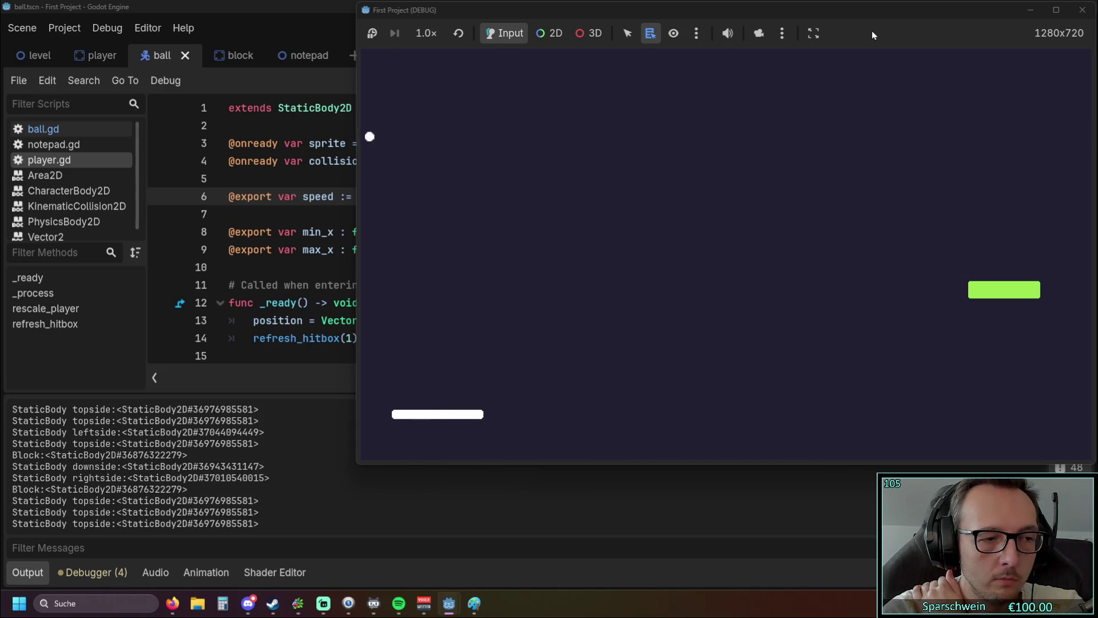
{"action": "key", "text": "Left"}
{"action": "key", "text": "Right"}
{"action": "key", "text": "Left"}
{"action": "key", "text": "Right"}
{"action": "key", "text": "Right"}
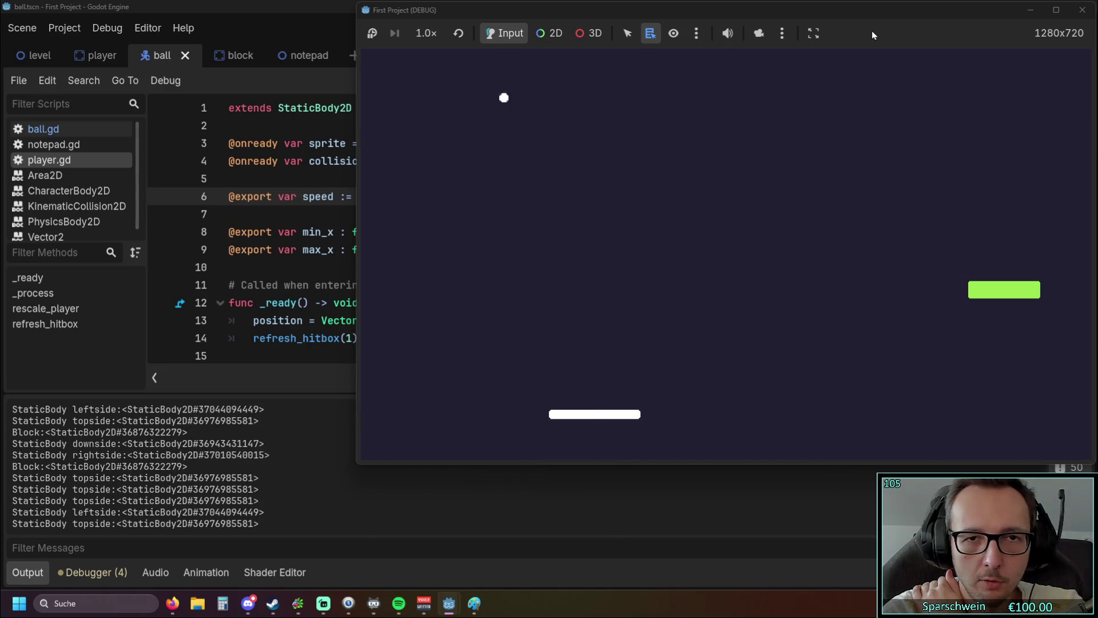
{"action": "key", "text": "Left"}
{"action": "key", "text": "Right"}
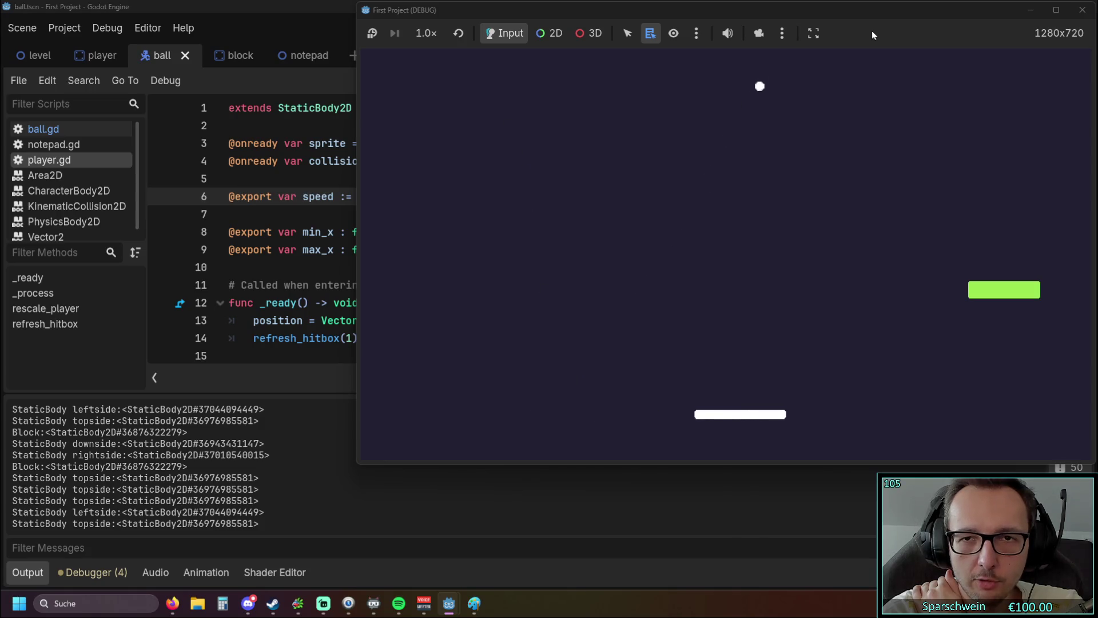
{"action": "key", "text": "Left"}
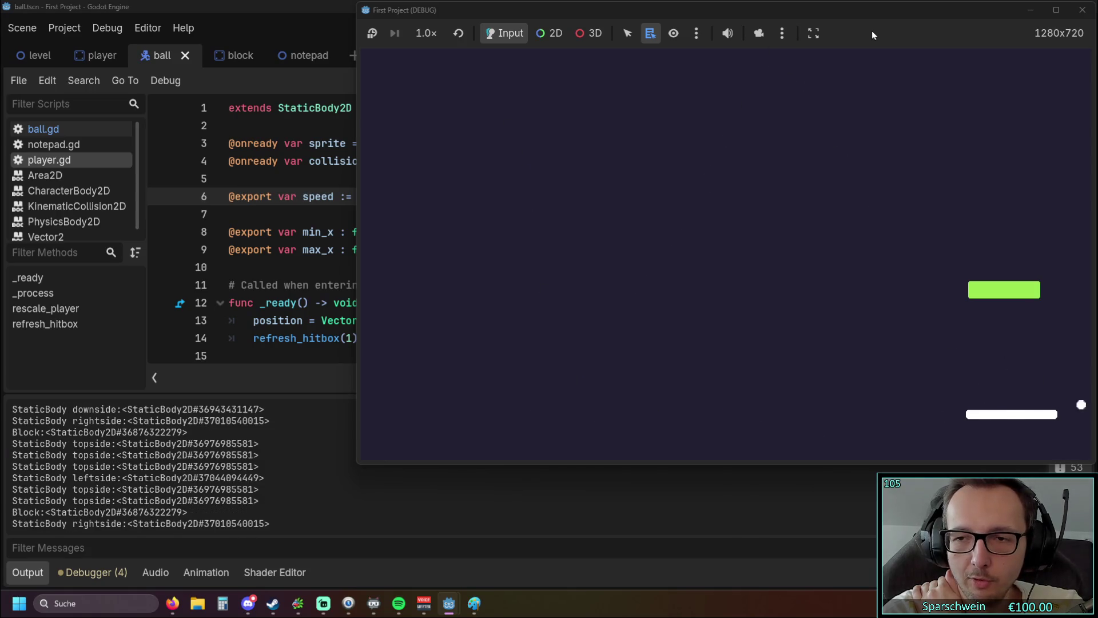
{"action": "key", "text": "Left"}
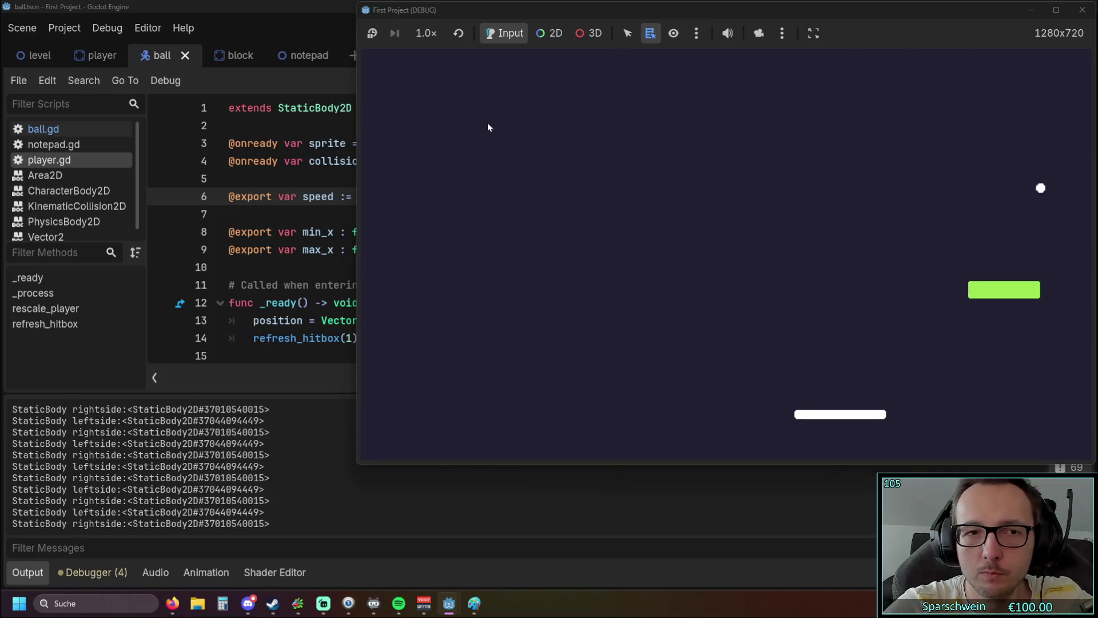
{"action": "left_click", "coordinate": [218, 224]}
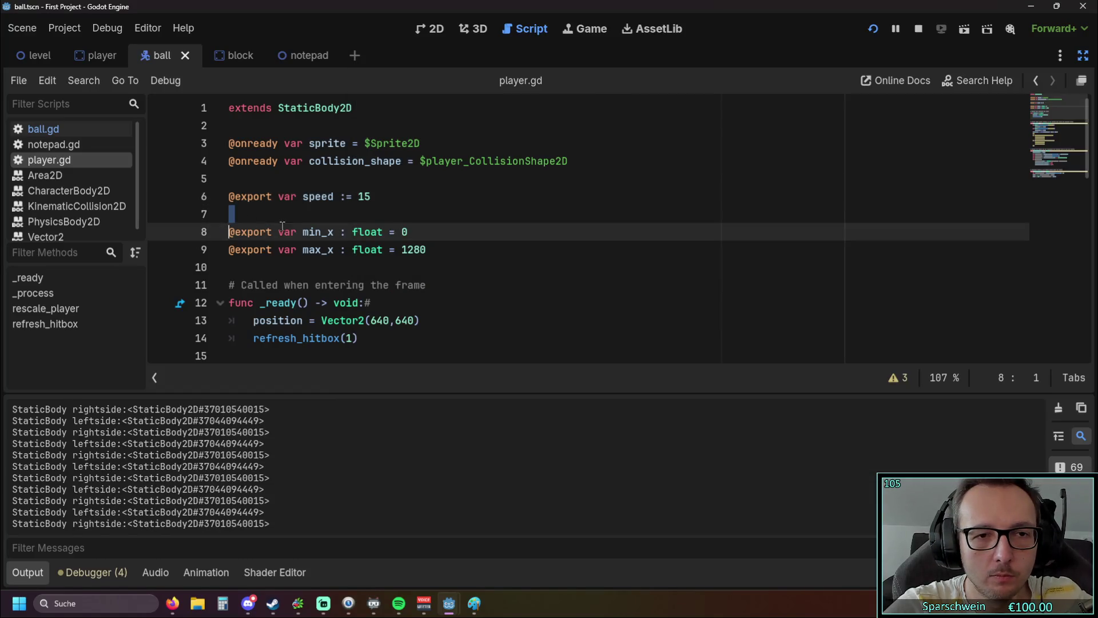
- Lower the paddle speed in player.gd from 15 to 5
{"action": "double_click", "coordinate": [369, 197]}
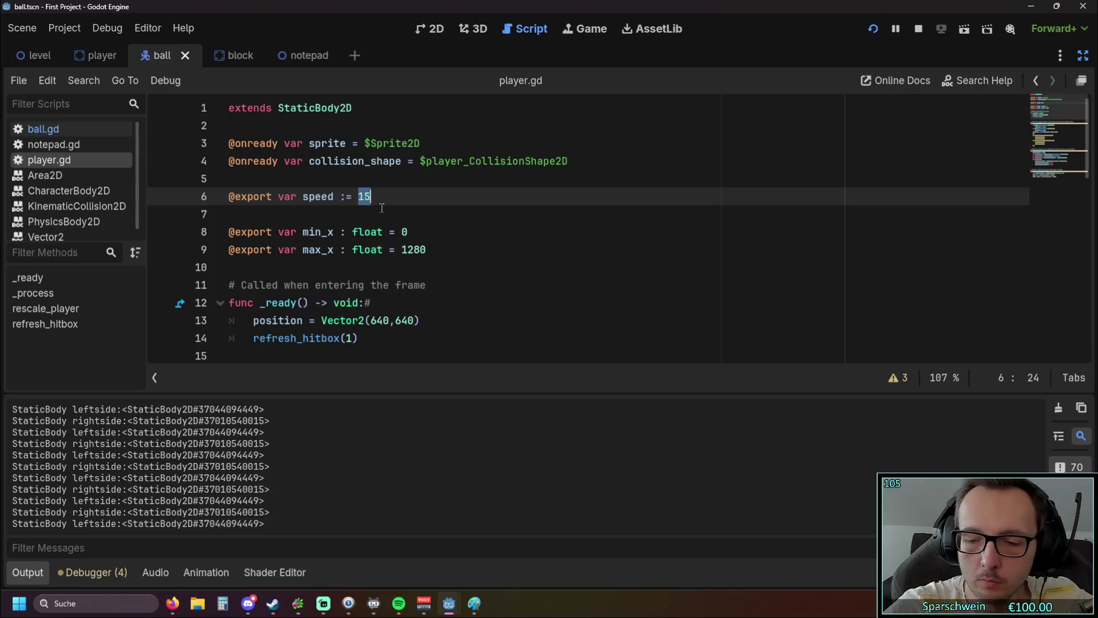
{"action": "type", "text": "5"}
{"action": "left_click", "coordinate": [383, 207]}
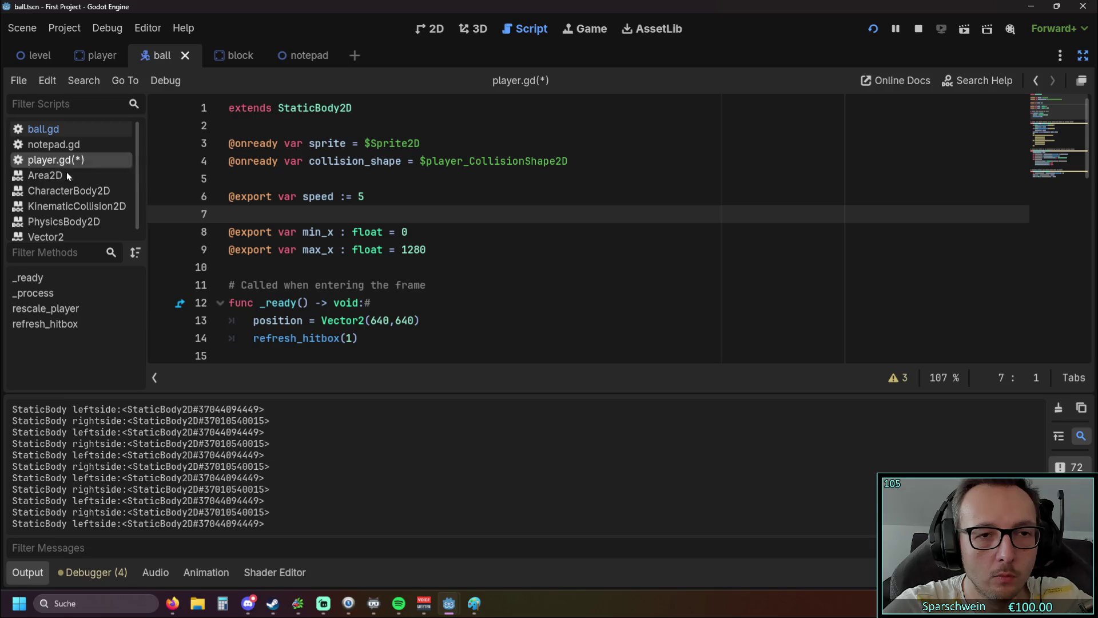
- Set ball_speed in ball.gd from 600 to 150
{"action": "left_click", "coordinate": [62, 132]}
{"action": "scroll", "coordinate": [377, 189], "scroll_direction": "up", "scroll_amount": 5}
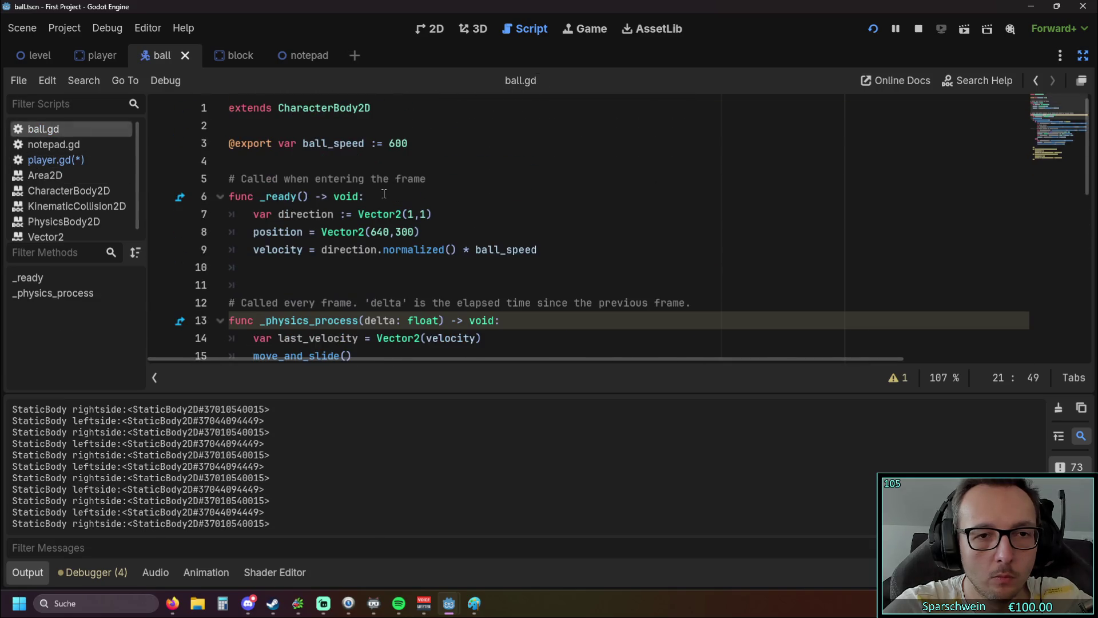
{"action": "double_click", "coordinate": [396, 144]}
{"action": "type", "text": "15"}
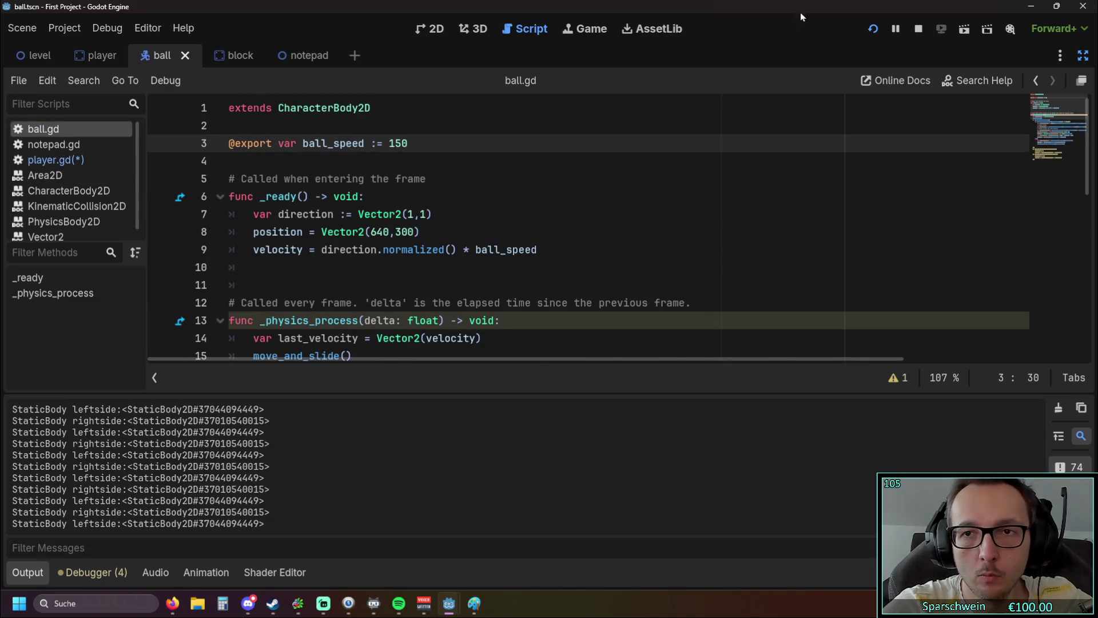
- Relaunch the game, playtest the slower paddle and ball, then return to the editor
{"action": "left_click", "coordinate": [880, 28]}
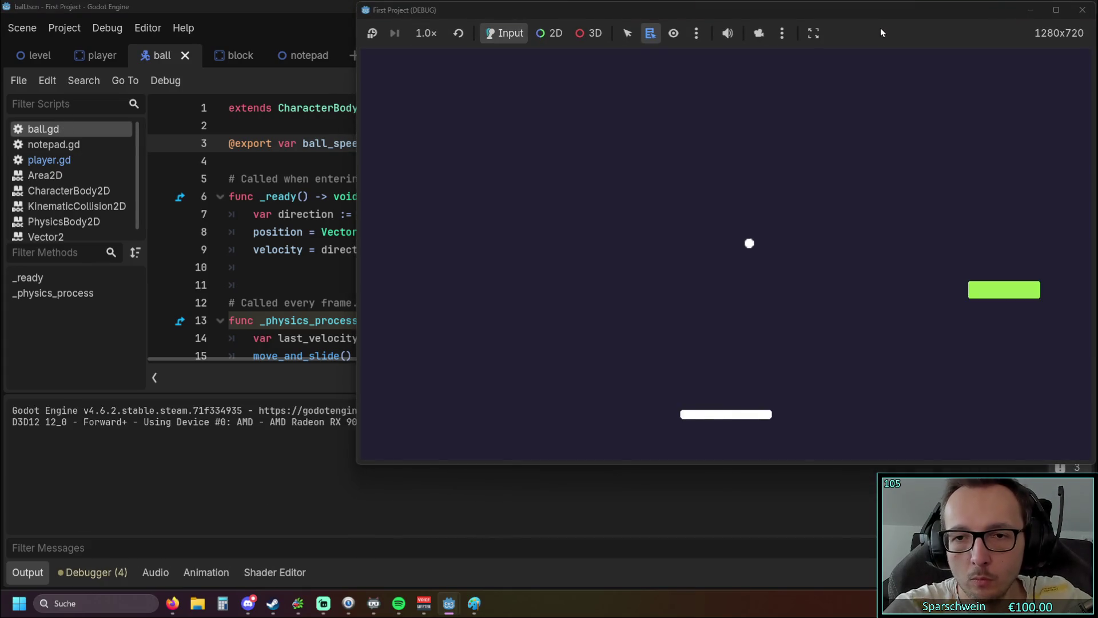
{"action": "key", "text": "Right"}
{"action": "key", "text": "Right"}
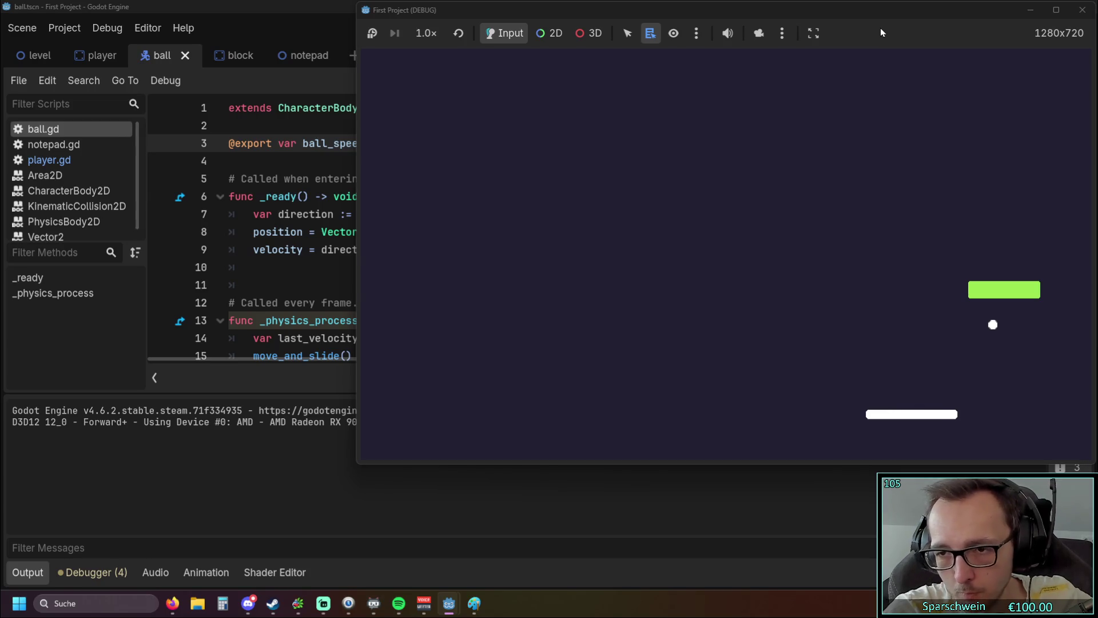
{"action": "key", "text": "Right"}
{"action": "key", "text": "Right"}
{"action": "key", "text": "Left"}
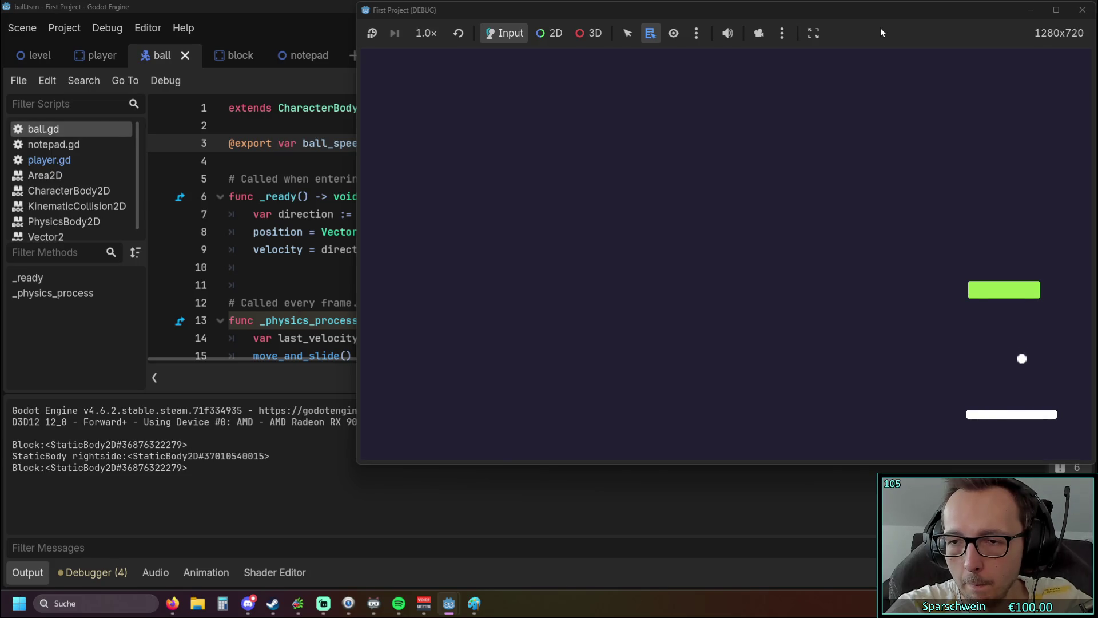
{"action": "key", "text": "Left"}
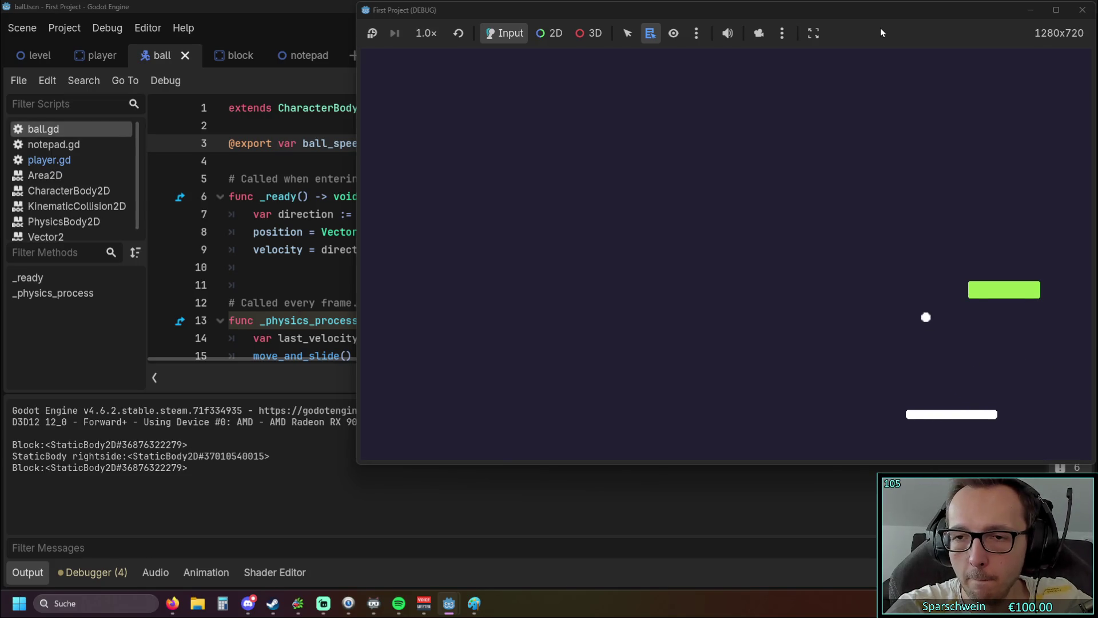
{"action": "left_click", "coordinate": [155, 35]}
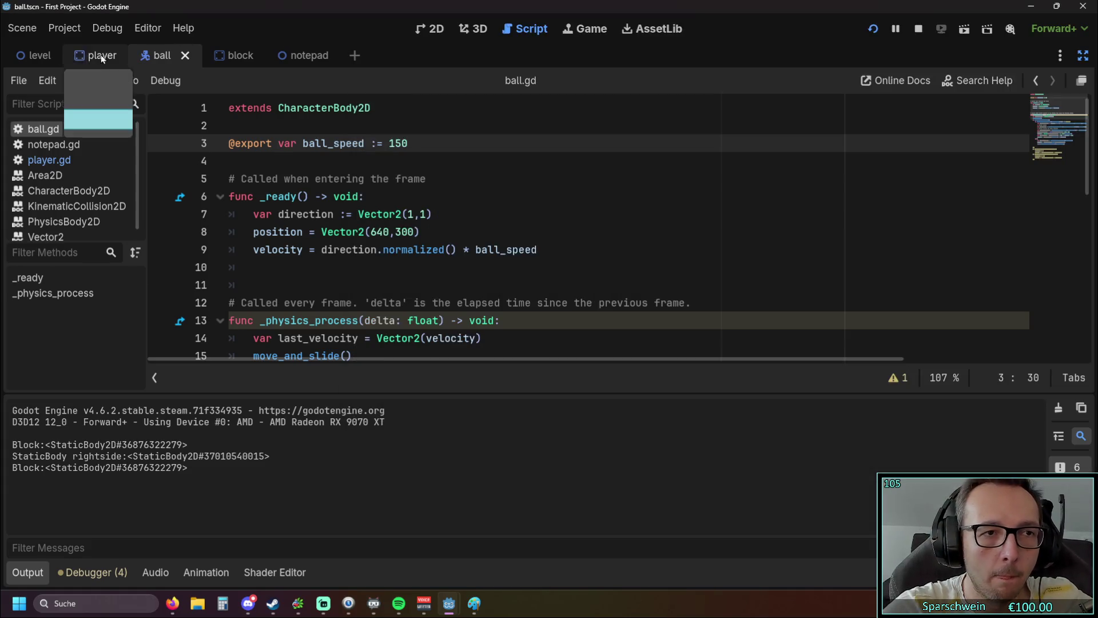
- In the level scene's 2D view, move the top wall down about 53 px and test-run
{"action": "left_click", "coordinate": [45, 57]}
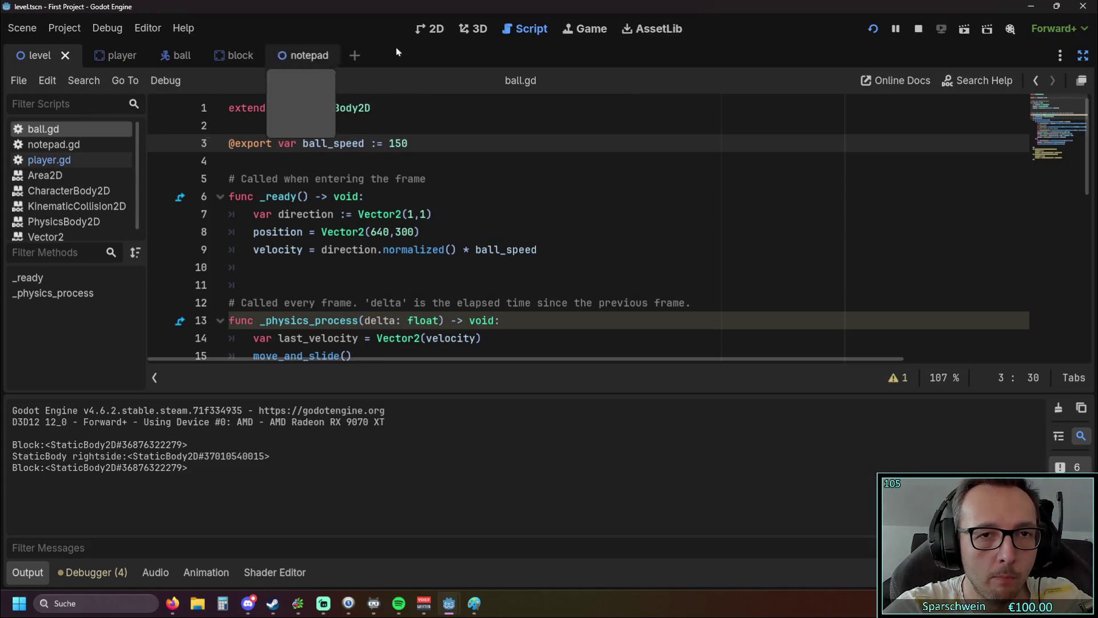
{"action": "left_click", "coordinate": [437, 28]}
{"action": "left_click_drag", "start_coordinate": [351, 132], "coordinate": [346, 254]}
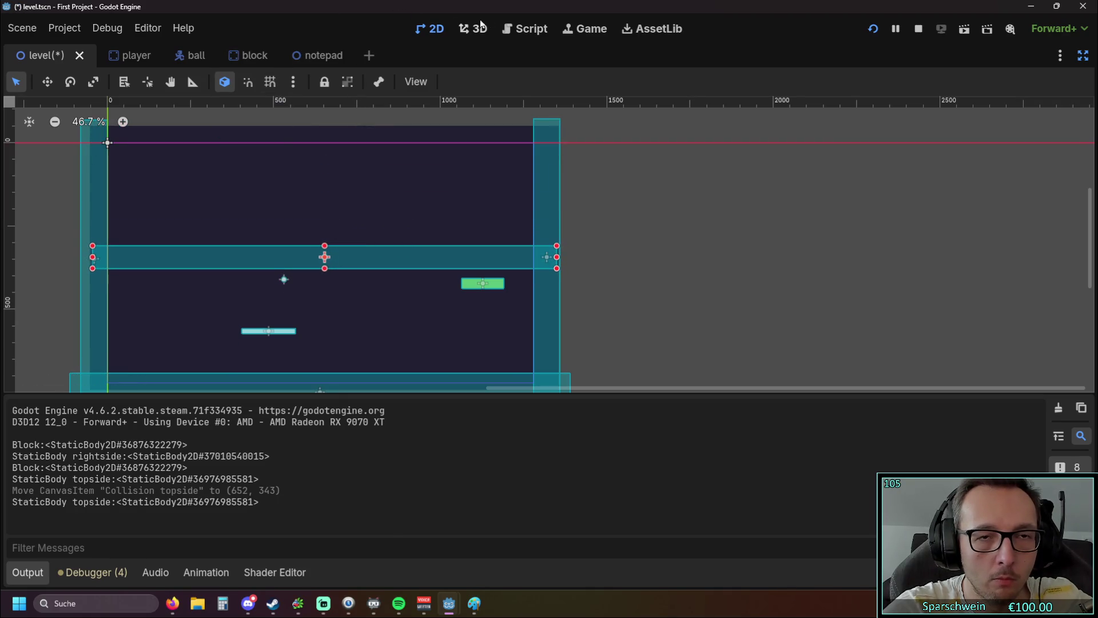
{"action": "left_click", "coordinate": [872, 33]}
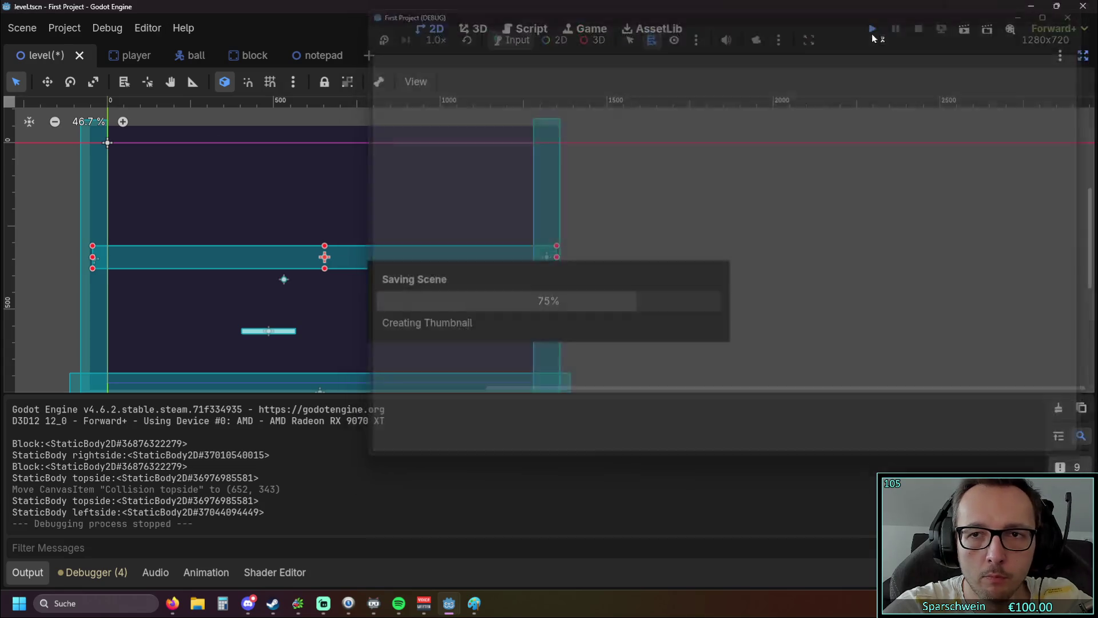
{"action": "key", "text": "Right"}
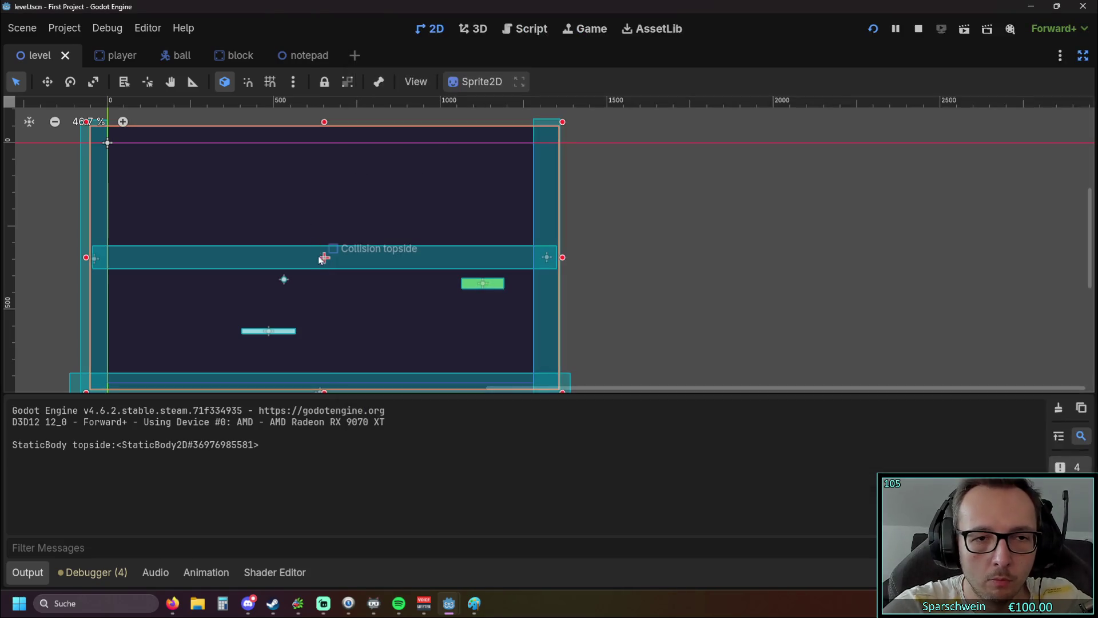
- Move the top wall back up about 50 px to y≈293, save, and run the game
{"action": "left_click_drag", "start_coordinate": [319, 257], "coordinate": [323, 240]}
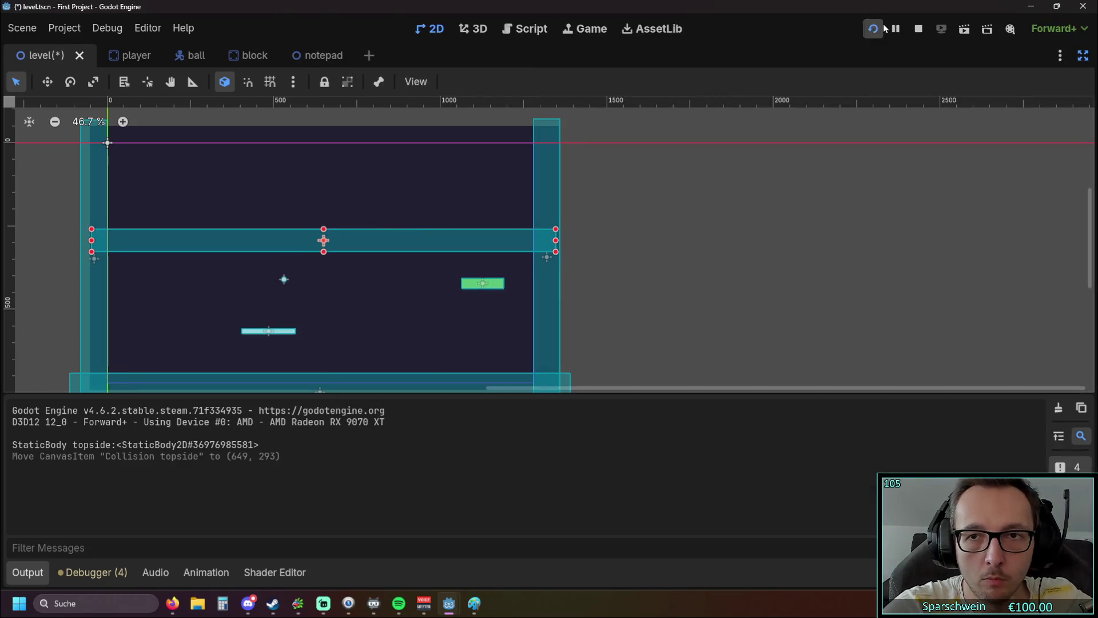
{"action": "left_click", "coordinate": [882, 26]}
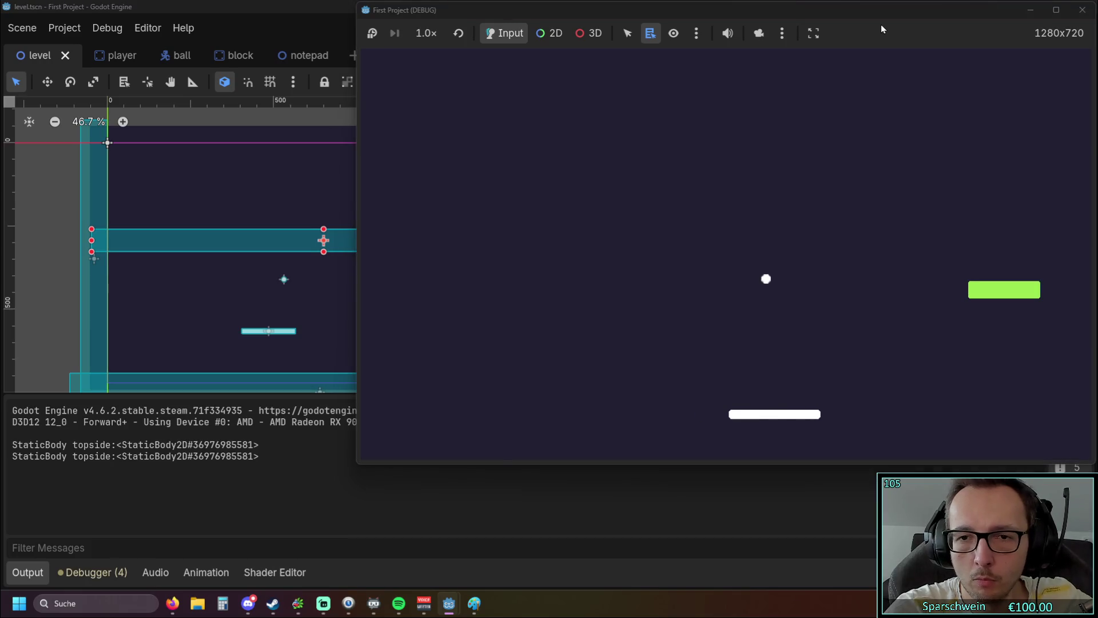
{"action": "key", "text": "Right"}
{"action": "key", "text": "Right"}
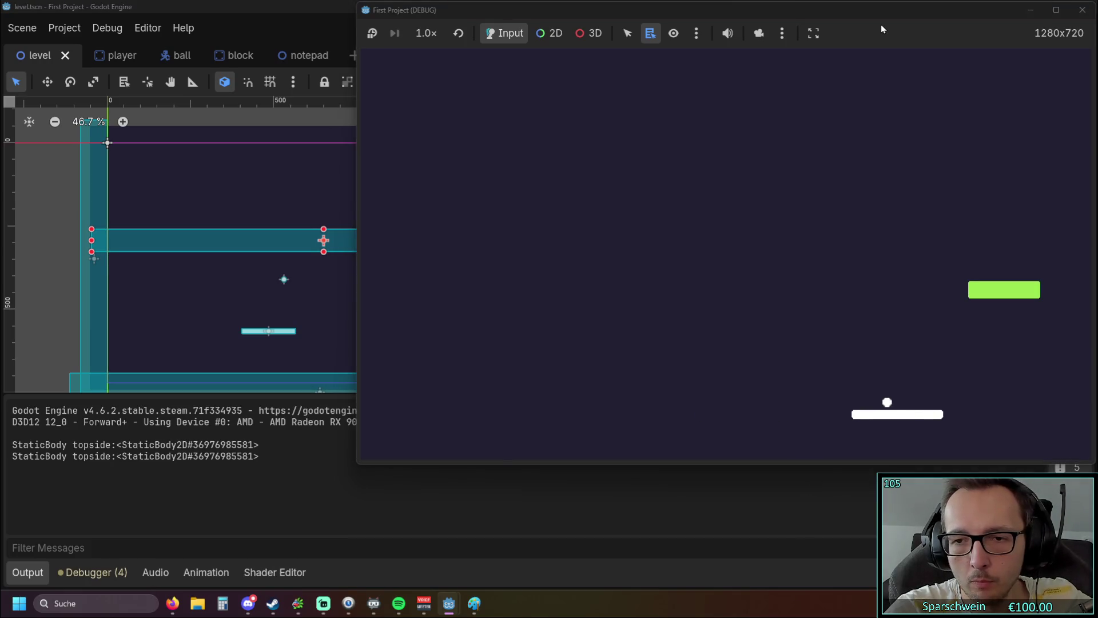
{"action": "key", "text": "Right"}
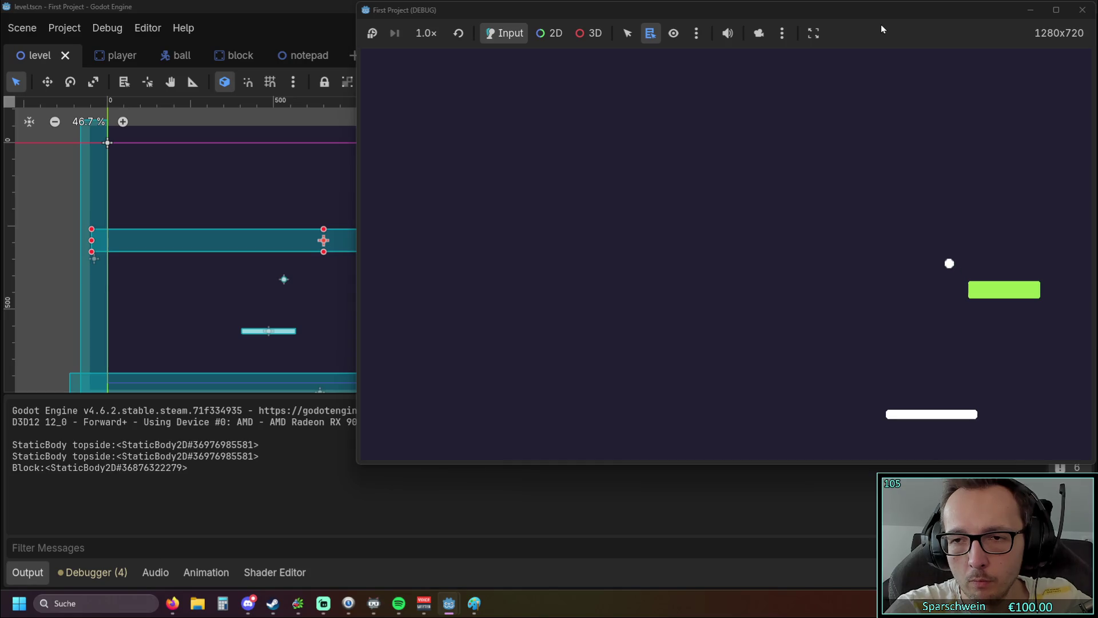
{"action": "key", "text": "Left"}
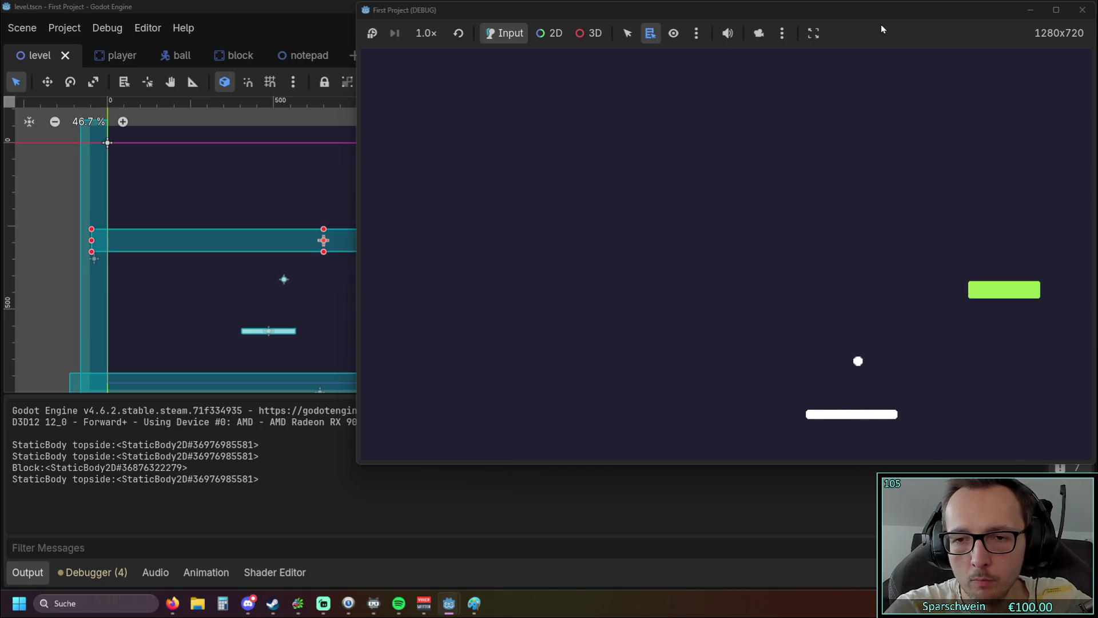
{"action": "key", "text": "Left"}
{"action": "key", "text": "Left"}
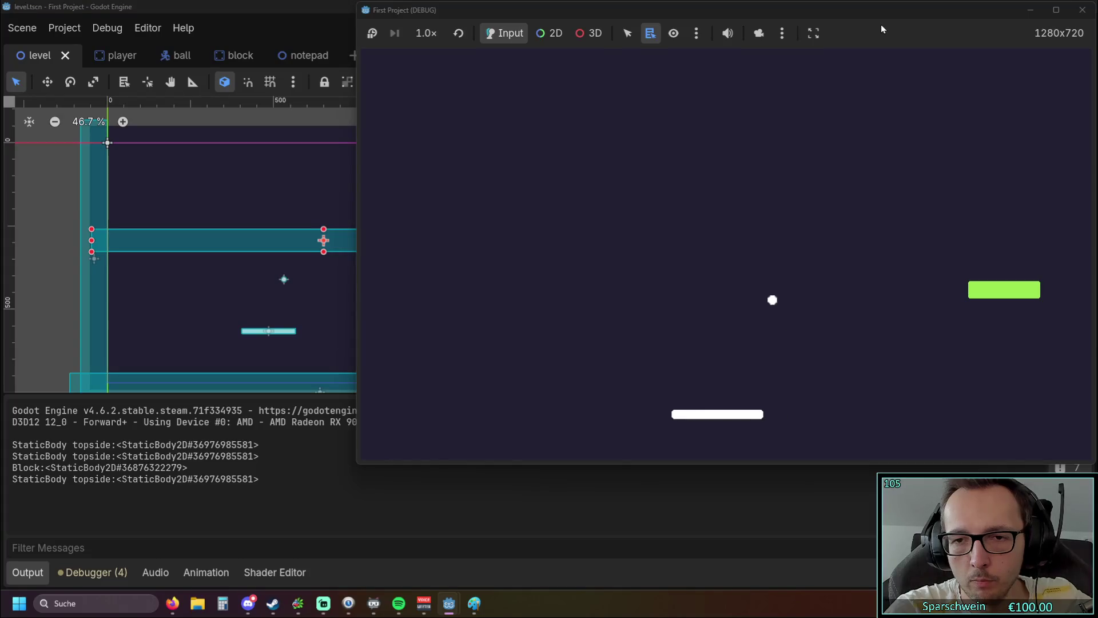
{"action": "key", "text": "Left"}
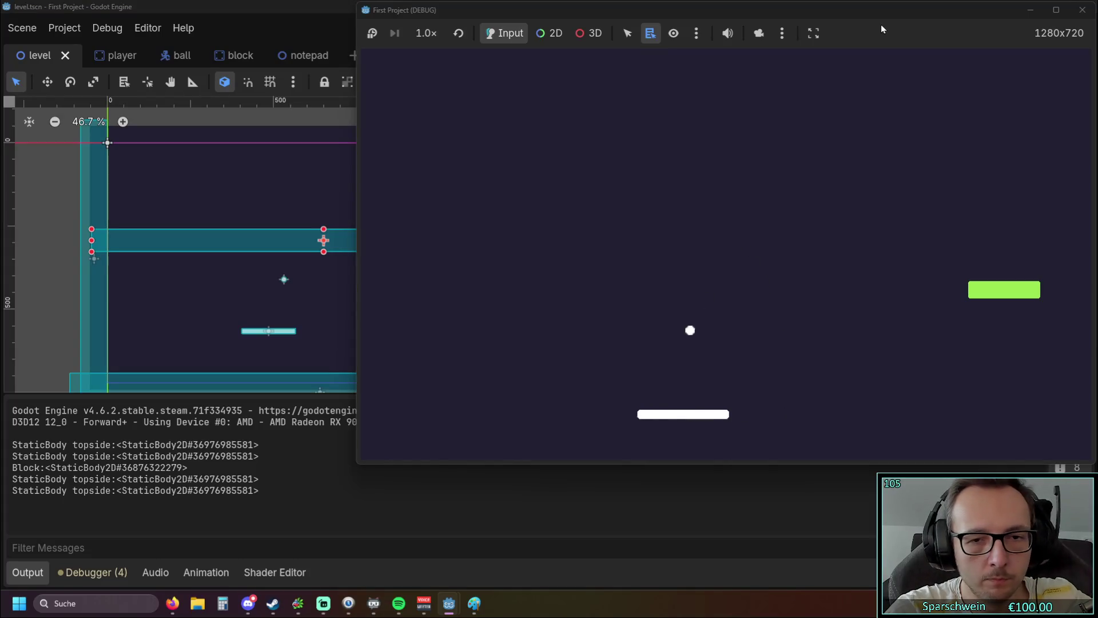
{"action": "key", "text": "Left"}
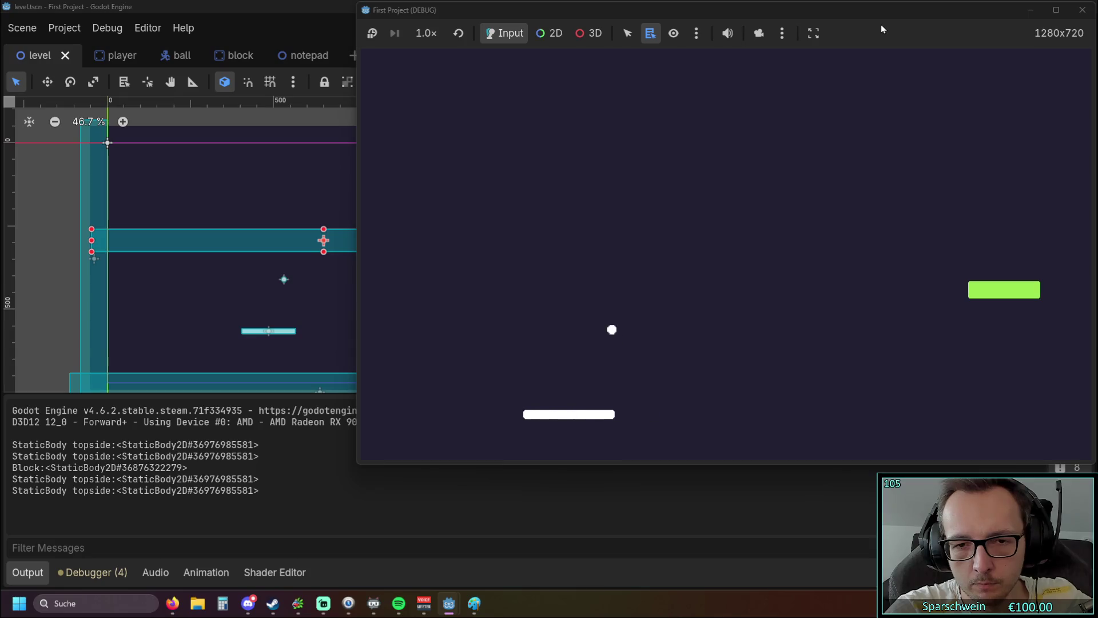
{"action": "key", "text": "Left"}
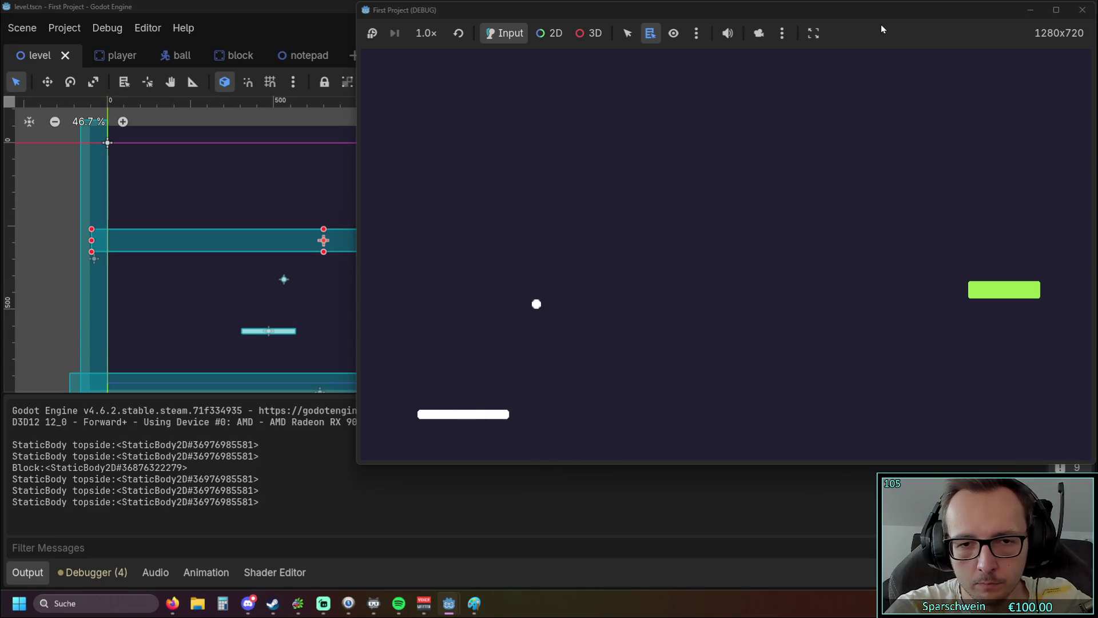
{"action": "key", "text": "Left"}
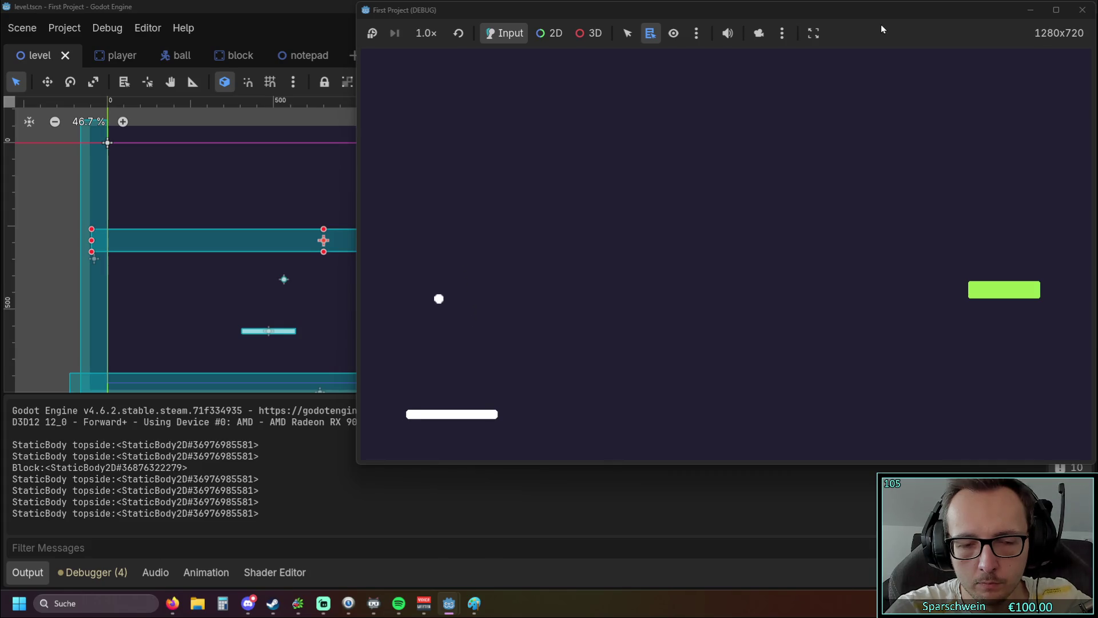
- Keep the ball bouncing off the paddle with the arrow keys, then stop the game
{"action": "key", "text": "Left"}
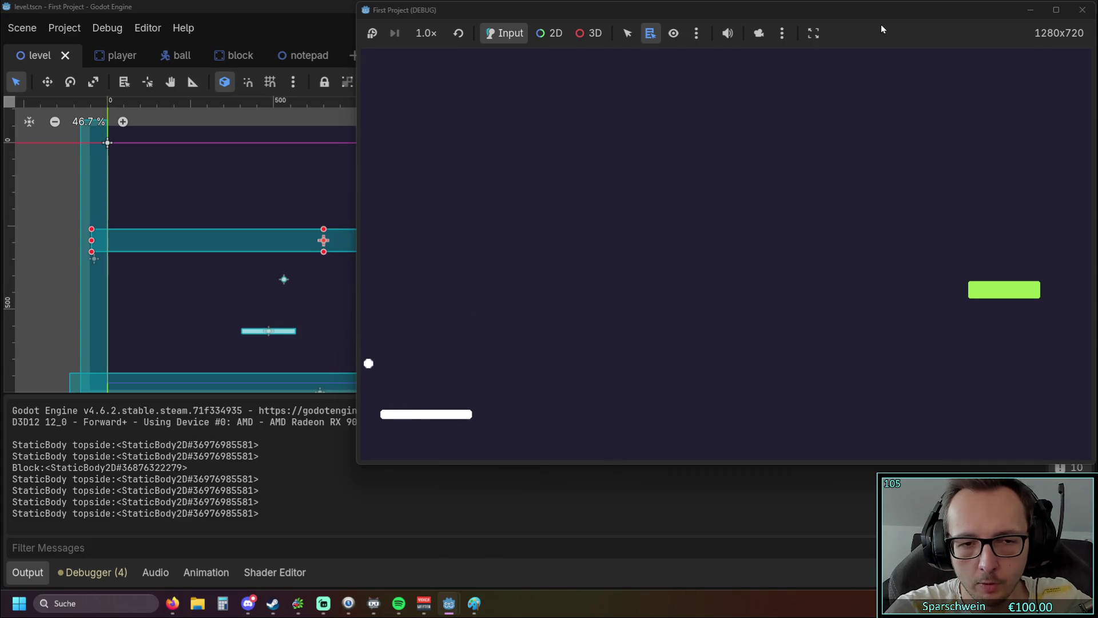
{"action": "key", "text": "Right"}
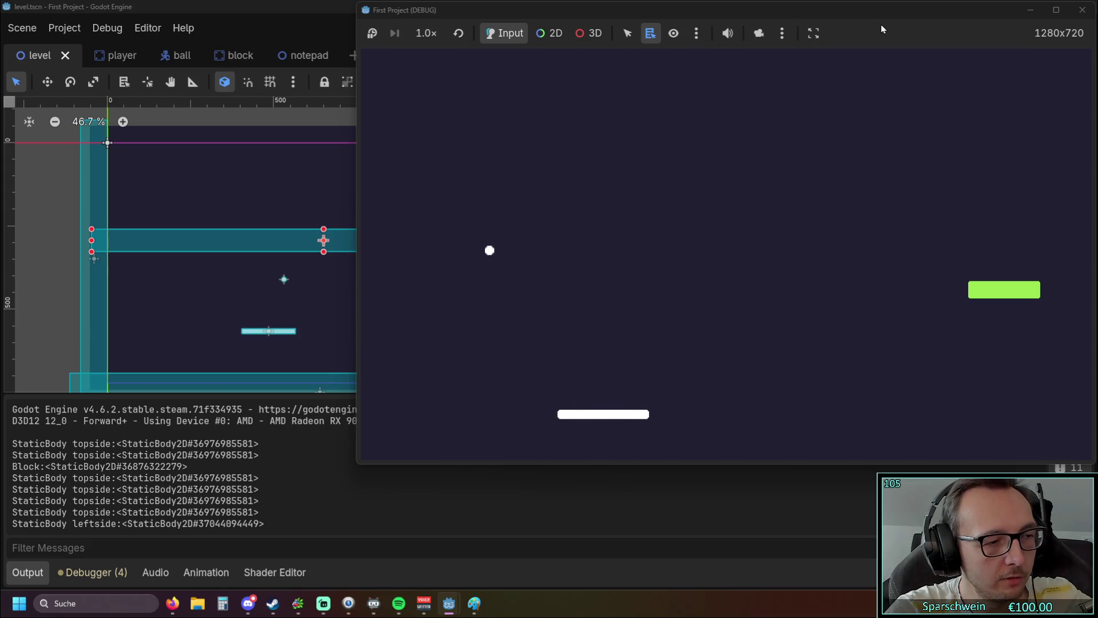
{"action": "key", "text": "Right"}
{"action": "key", "text": "Right"}
{"action": "key", "text": "Right"}
{"action": "key", "text": "Right"}
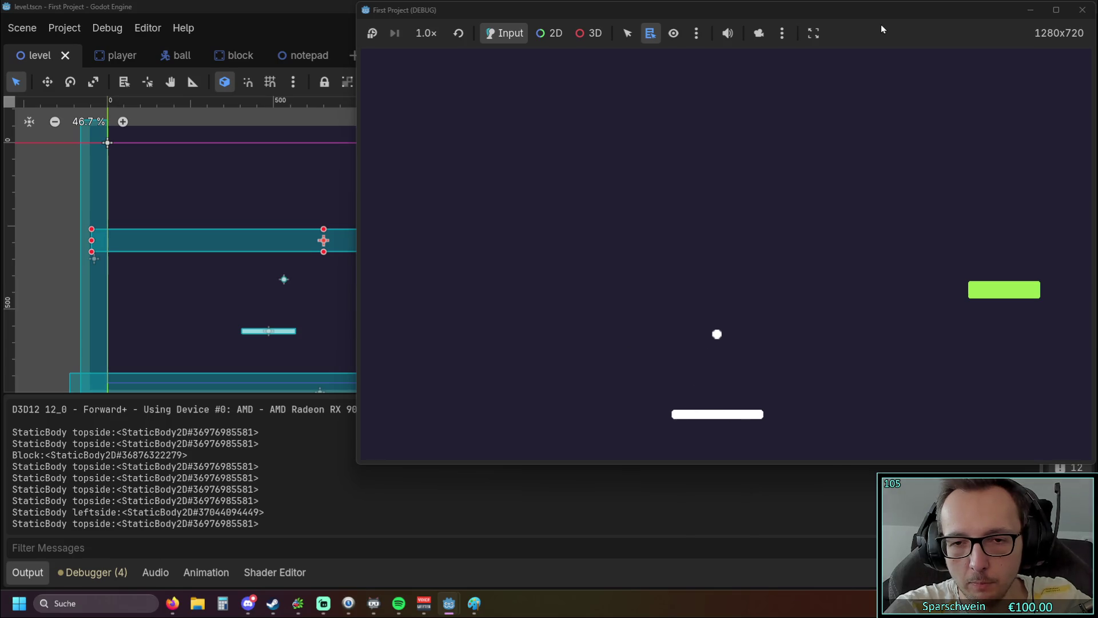
{"action": "key", "text": "Right"}
{"action": "key", "text": "Right"}
{"action": "key", "text": "Right"}
{"action": "key", "text": "Right"}
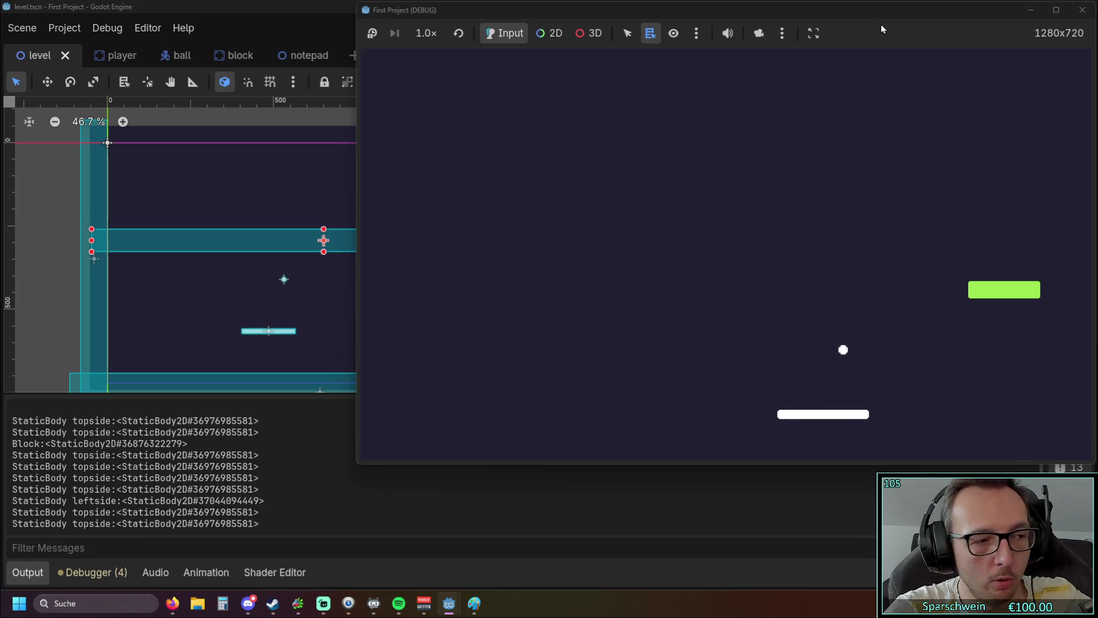
{"action": "key", "text": "Right"}
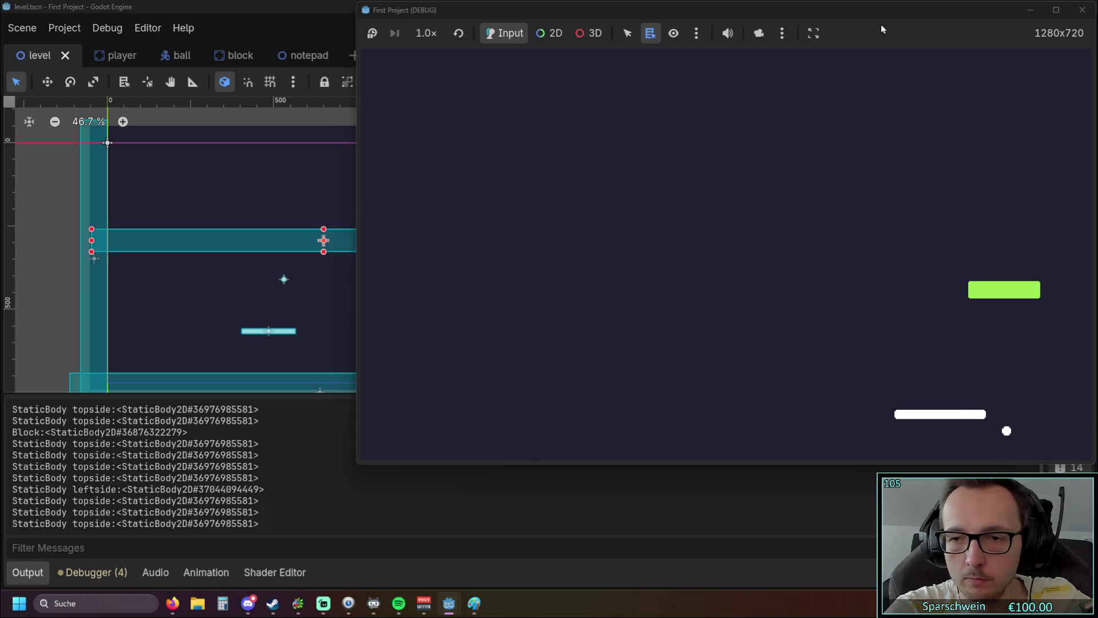
{"action": "key", "text": "Right"}
{"action": "key", "text": "Left"}
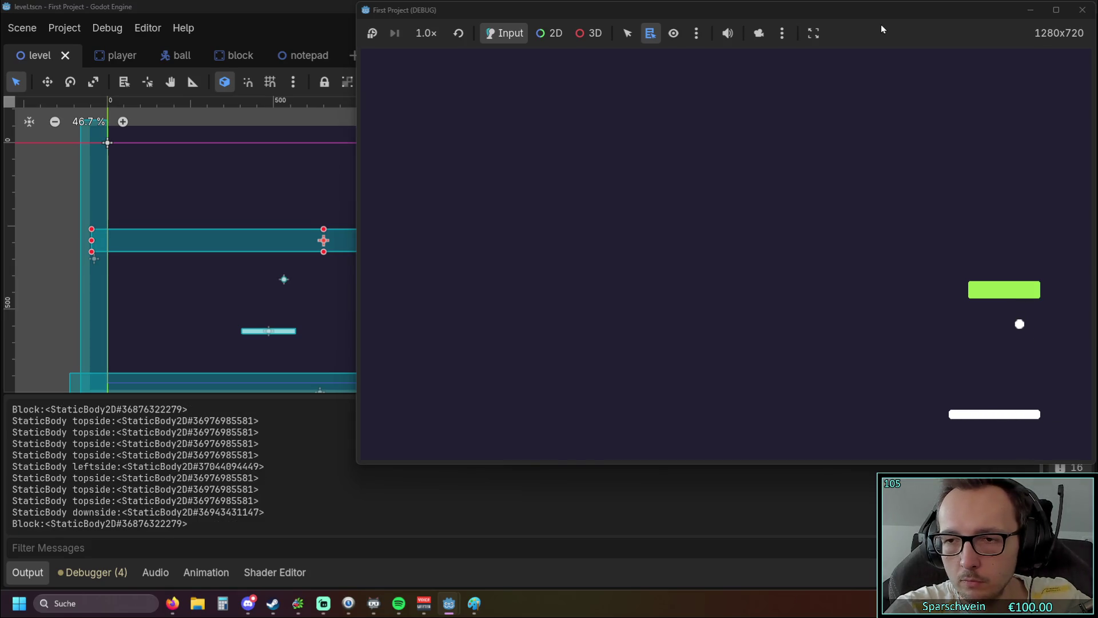
{"action": "key", "text": "Left"}
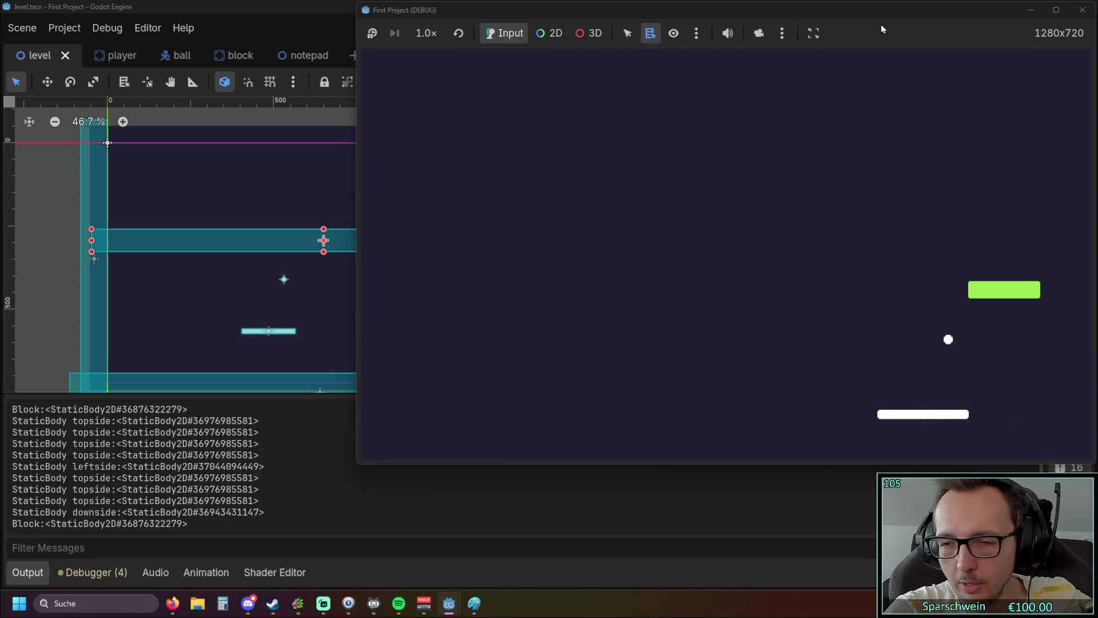
{"action": "key", "text": "Left"}
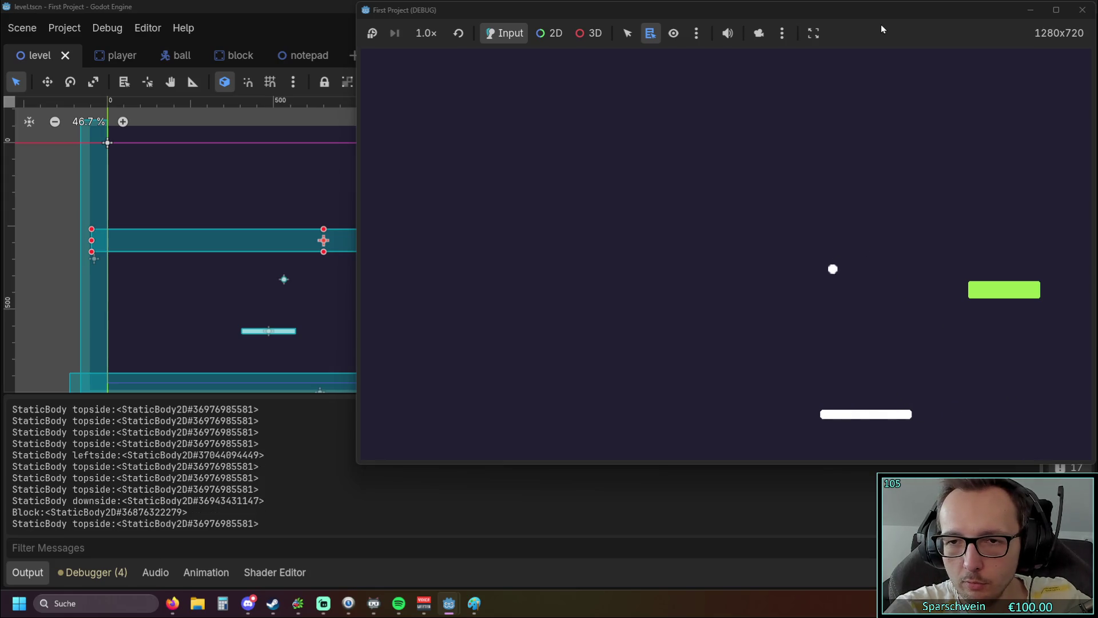
{"action": "key", "text": "Left"}
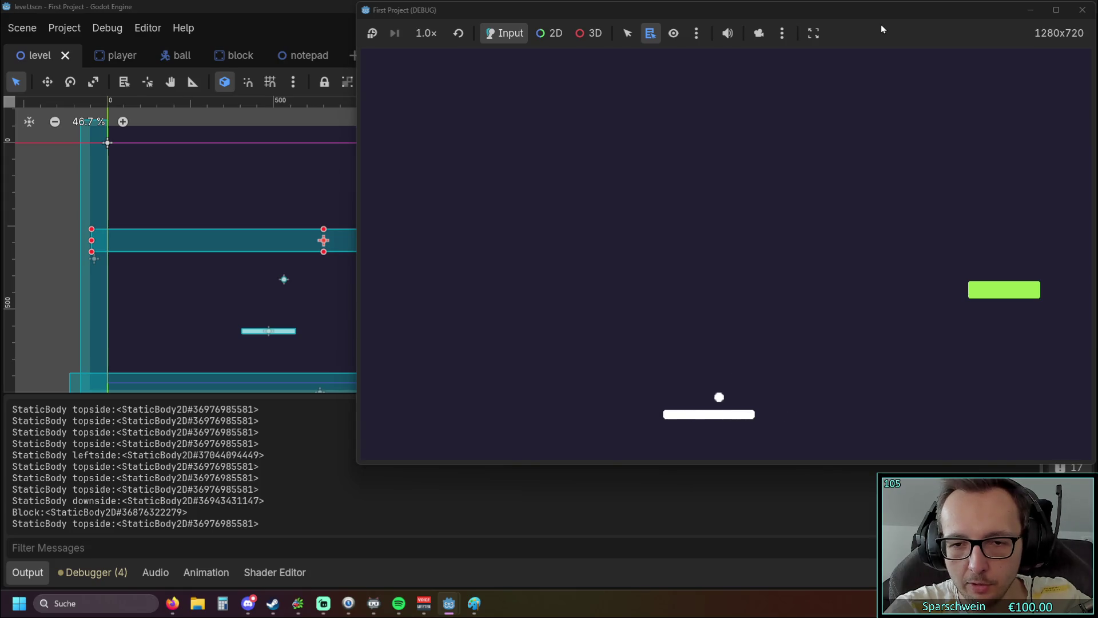
{"action": "key", "text": "Left"}
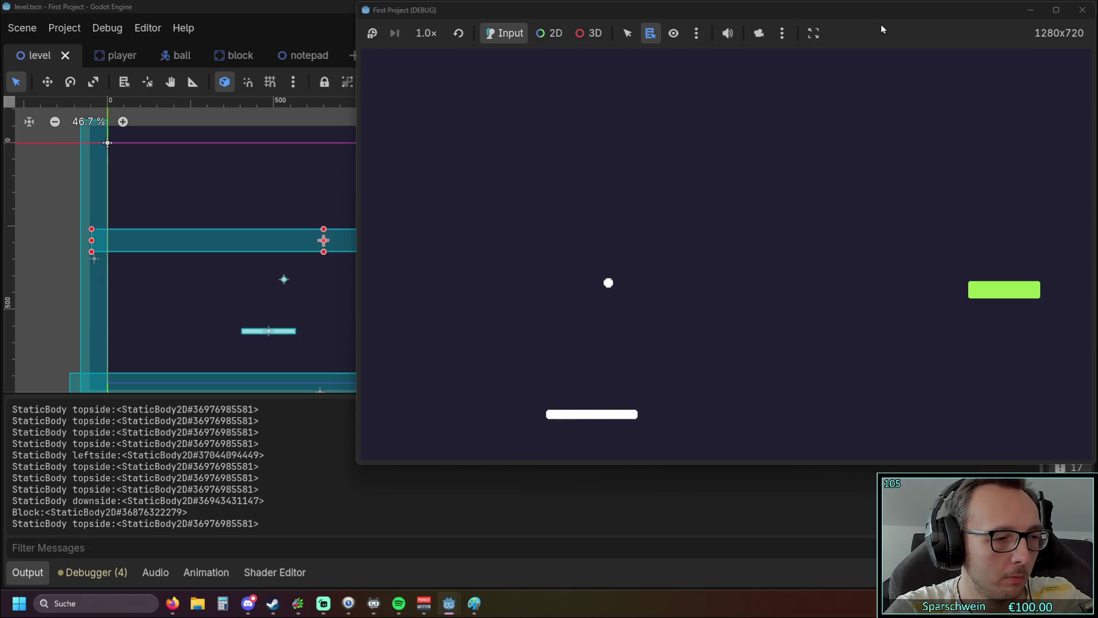
{"action": "key", "text": "Left"}
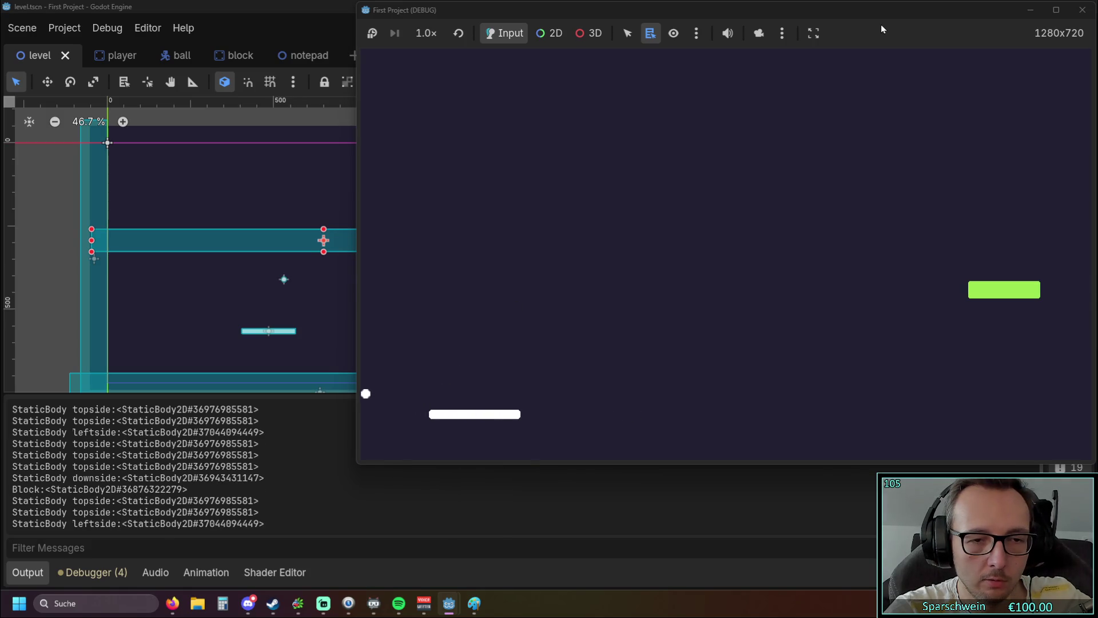
{"action": "key", "text": "Right"}
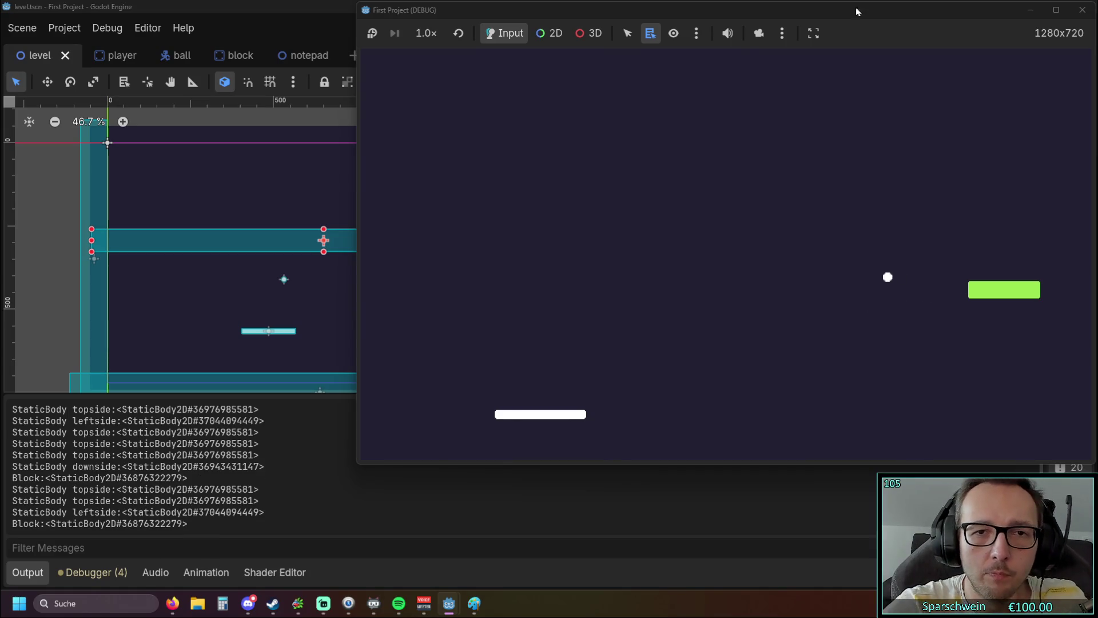
{"action": "left_click", "coordinate": [1083, 10]}
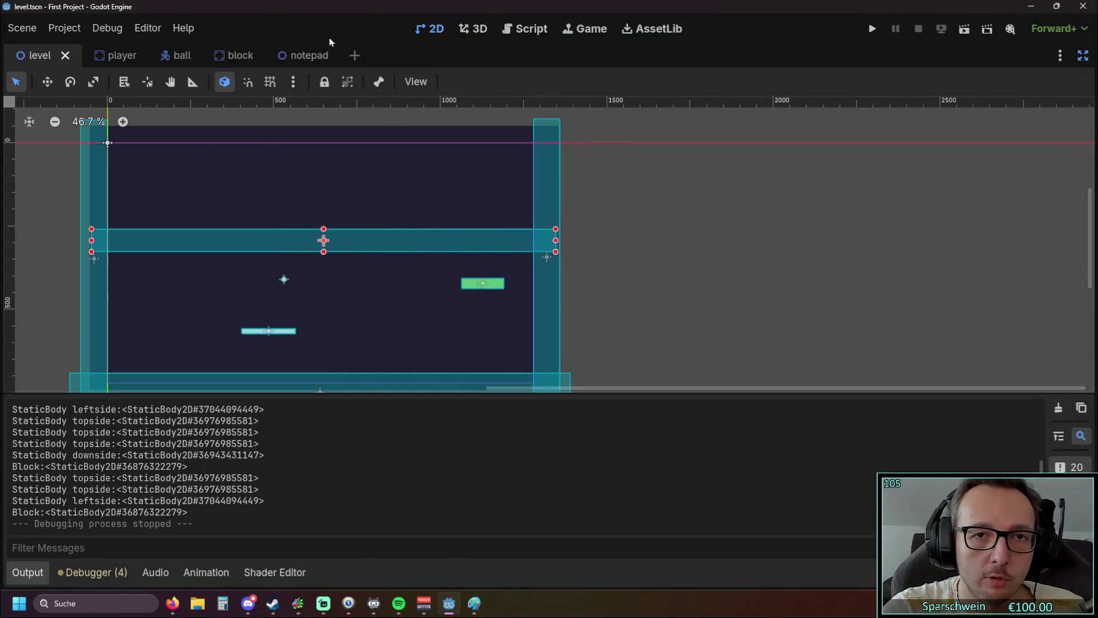
- In ball.gd line 7, change the ball's start direction from Vector2(1,1) to Vector2(0,1)
{"action": "left_click", "coordinate": [172, 56]}
{"action": "scroll", "coordinate": [262, 147], "scroll_direction": "up", "scroll_amount": 3}
{"action": "left_click", "coordinate": [229, 55]}
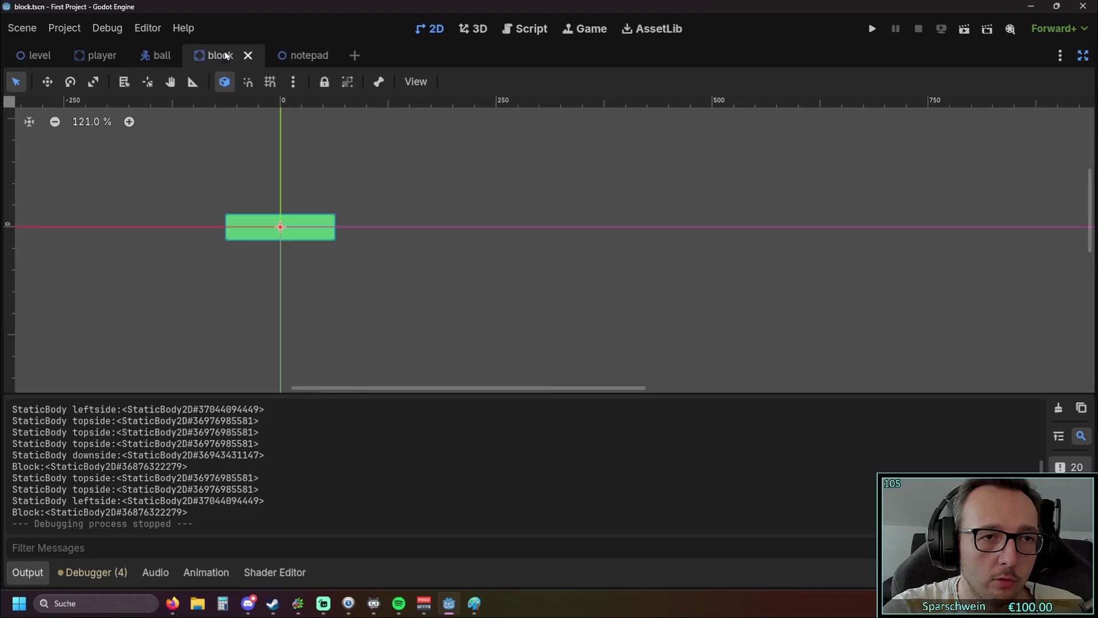
{"action": "left_click", "coordinate": [530, 28]}
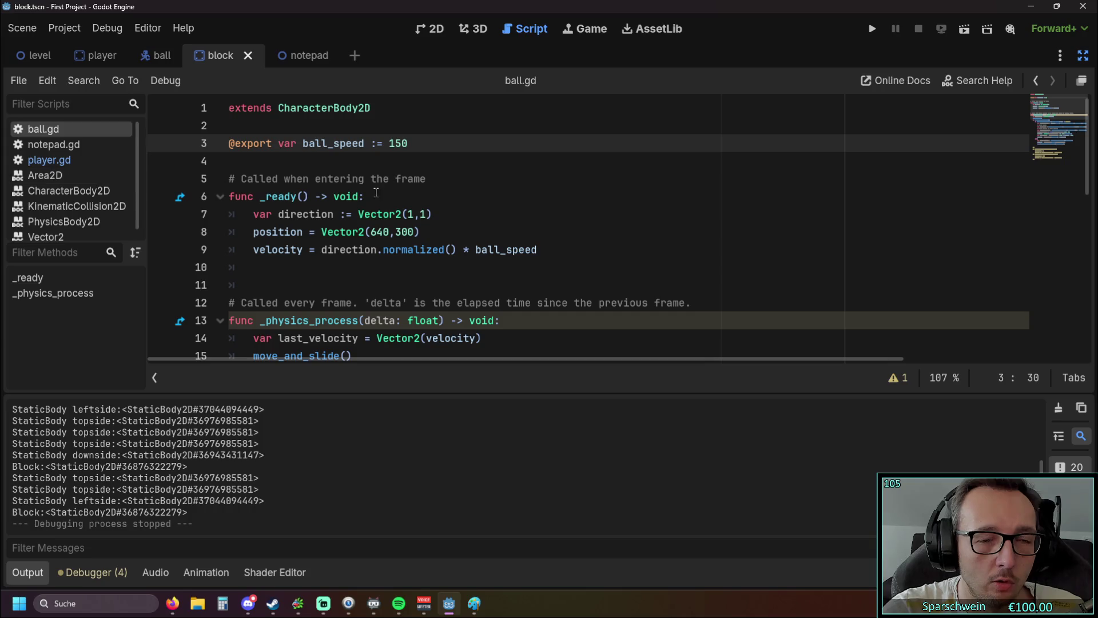
{"action": "double_click", "coordinate": [410, 215]}
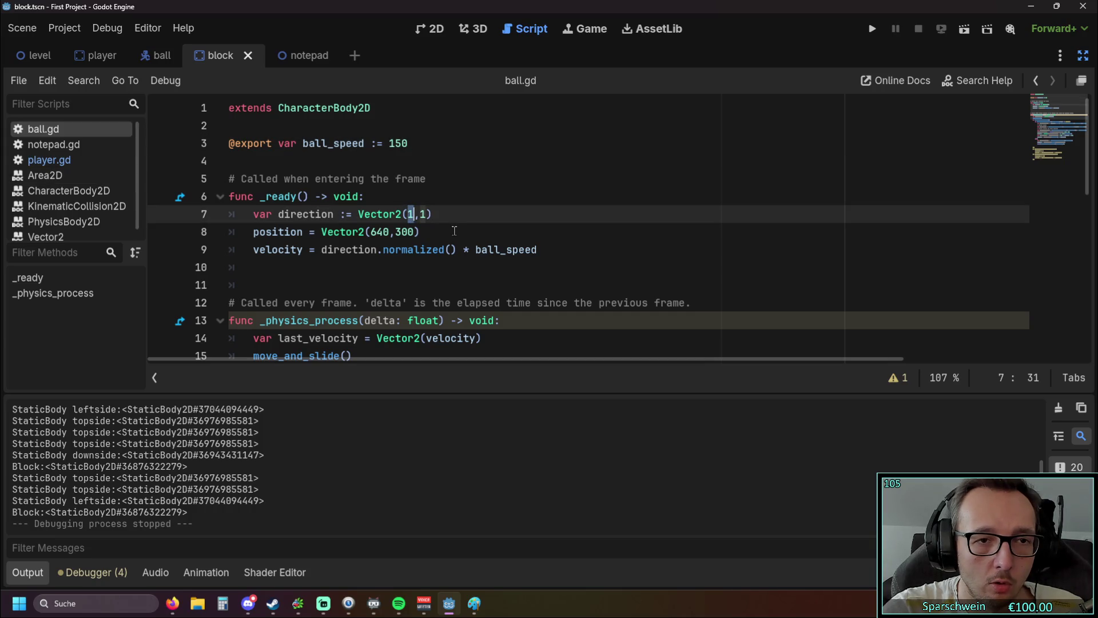
{"action": "type", "text": "0"}
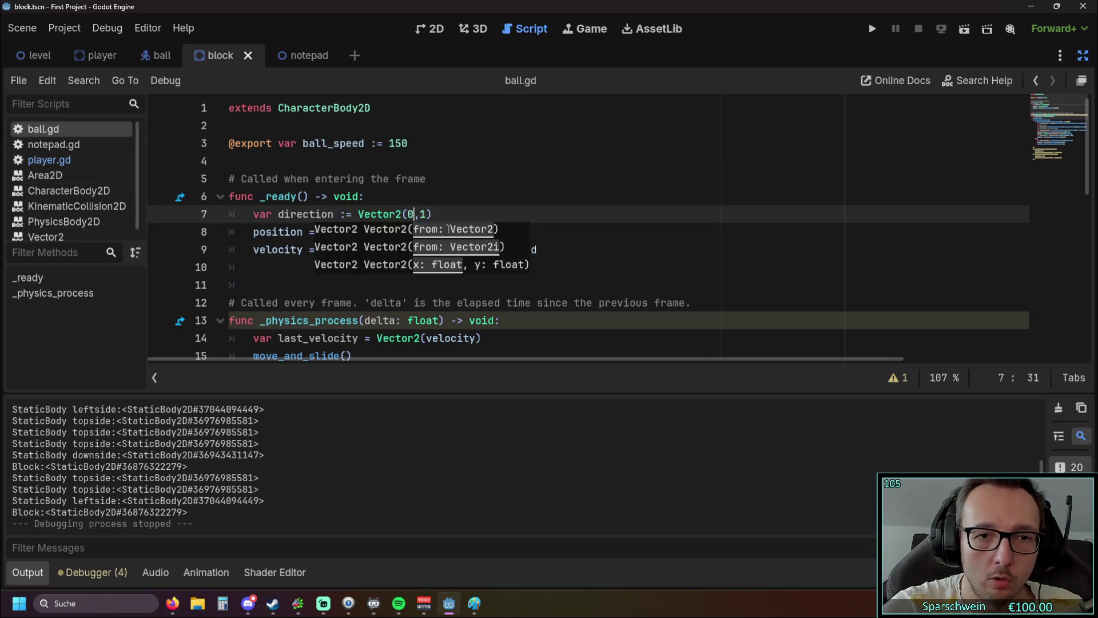
{"action": "key", "text": "End"}
- Playtest the straight-down start, steering the paddle right under the ball, then close the game
{"action": "left_click", "coordinate": [873, 29]}
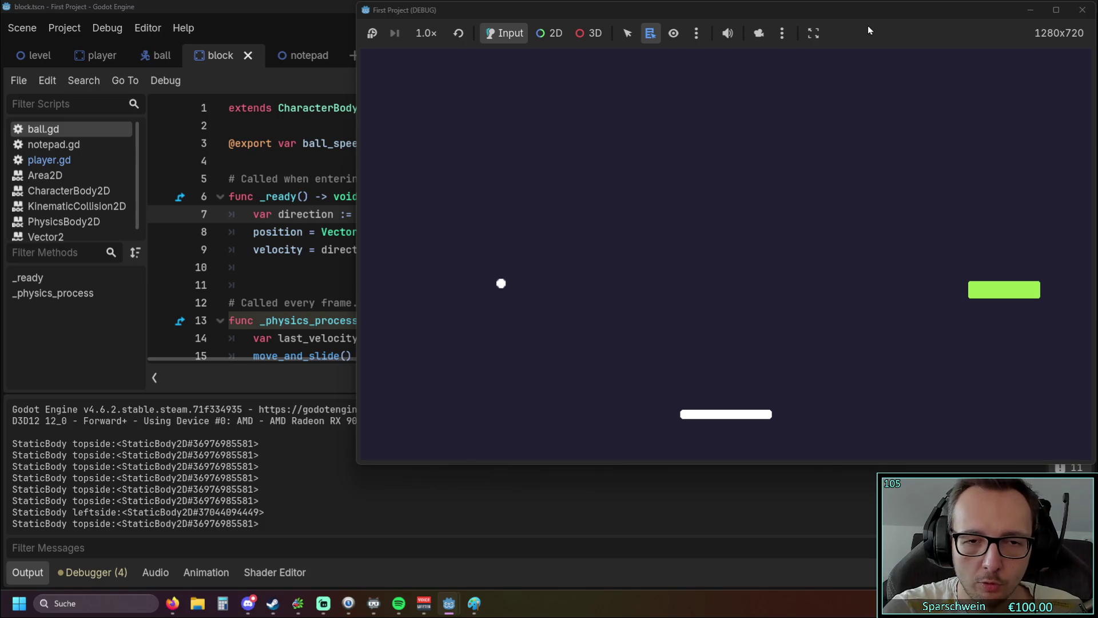
{"action": "key", "text": "Right"}
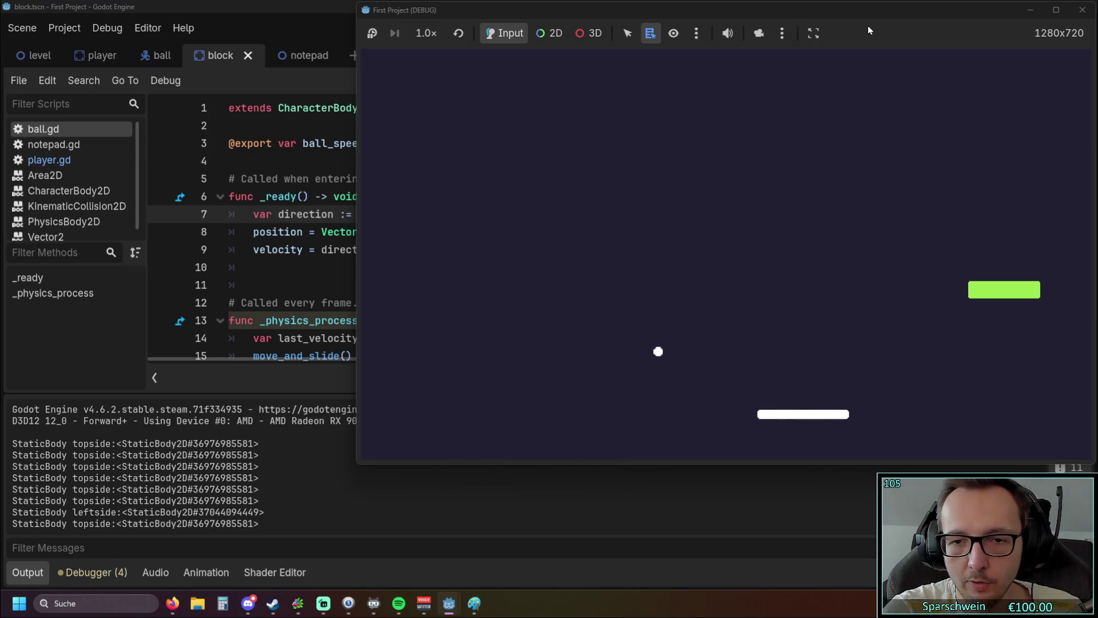
{"action": "key", "text": "Right"}
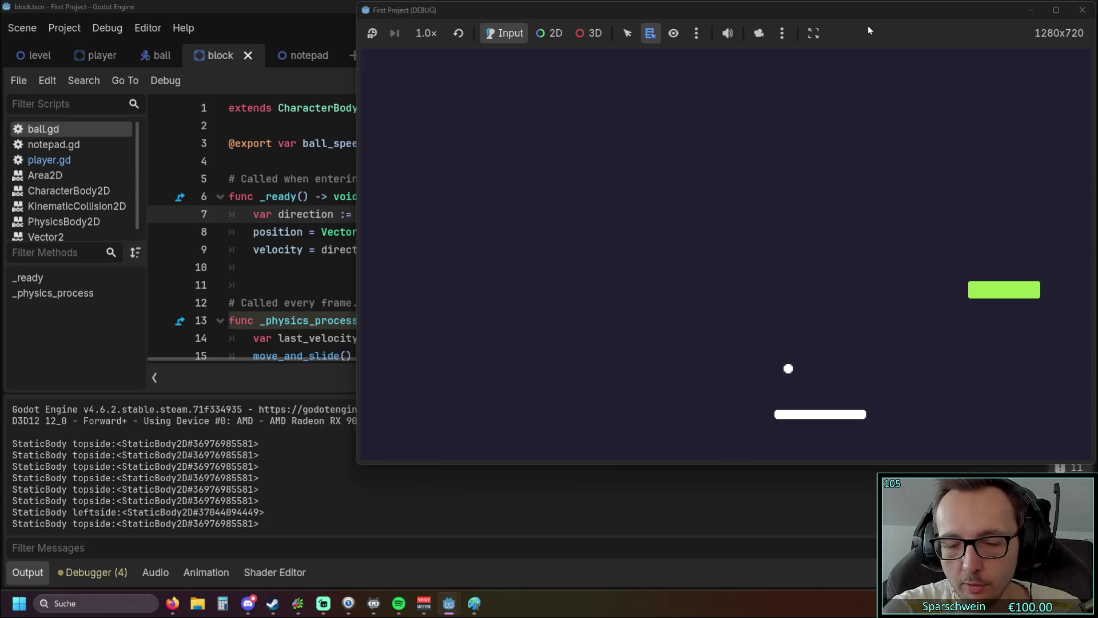
{"action": "key", "text": "Right"}
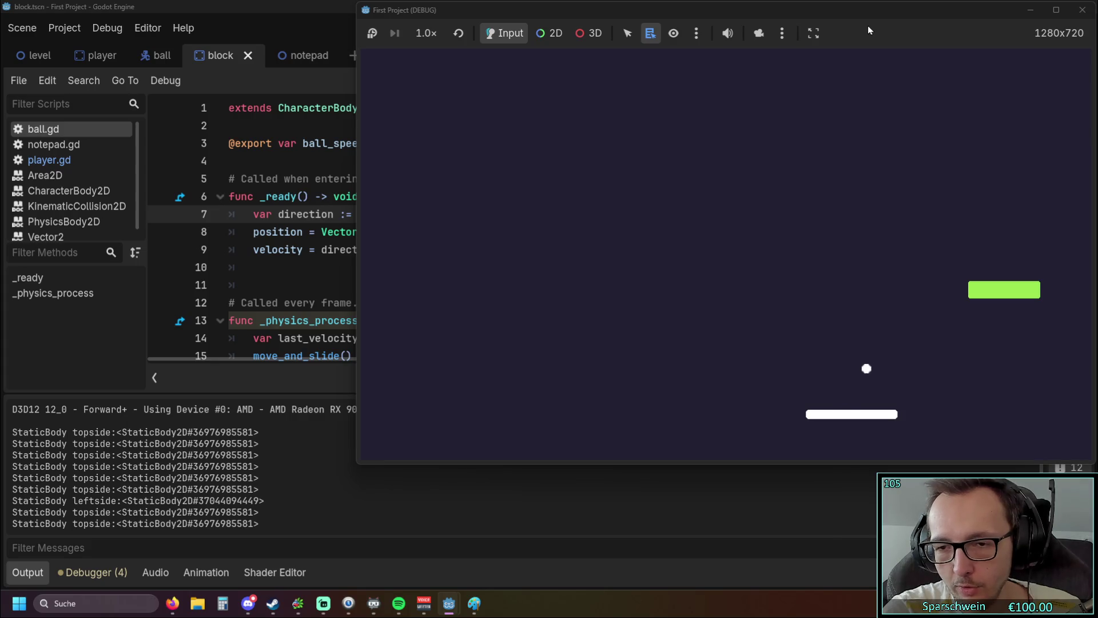
{"action": "left_click_drag", "start_coordinate": [844, 8], "coordinate": [764, 18]}
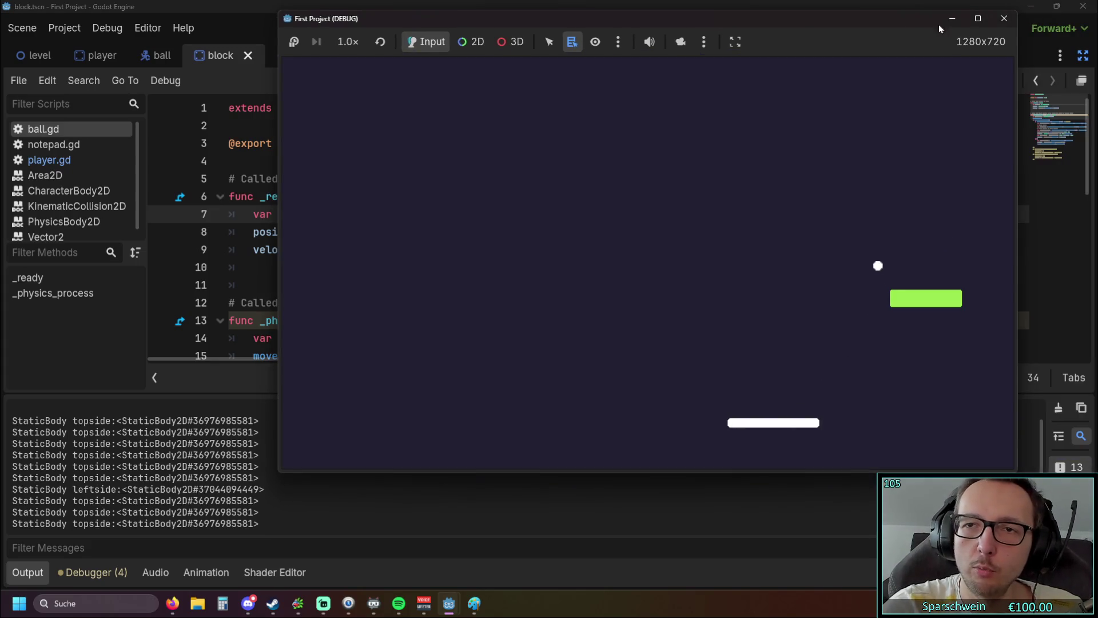
{"action": "left_click", "coordinate": [1001, 18]}
- On line 25, reweight new_direction to bounce_direction * 0.7 plus velocity * 0.3
{"action": "scroll", "coordinate": [697, 268], "scroll_direction": "down", "scroll_amount": 5}
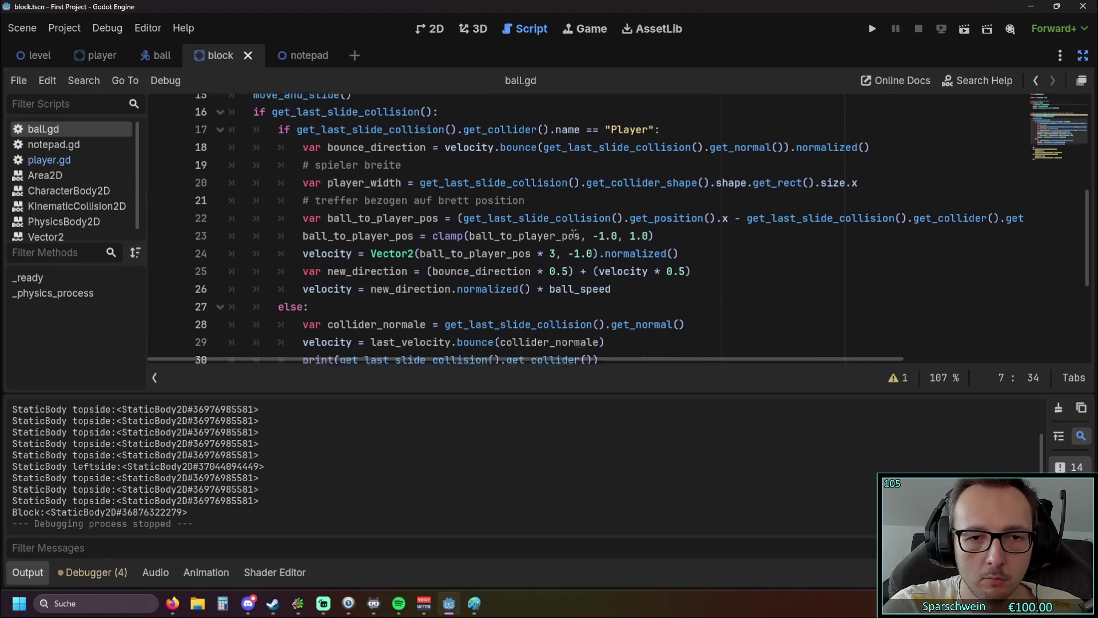
{"action": "left_click", "coordinate": [565, 267]}
{"action": "type", "text": "7"}
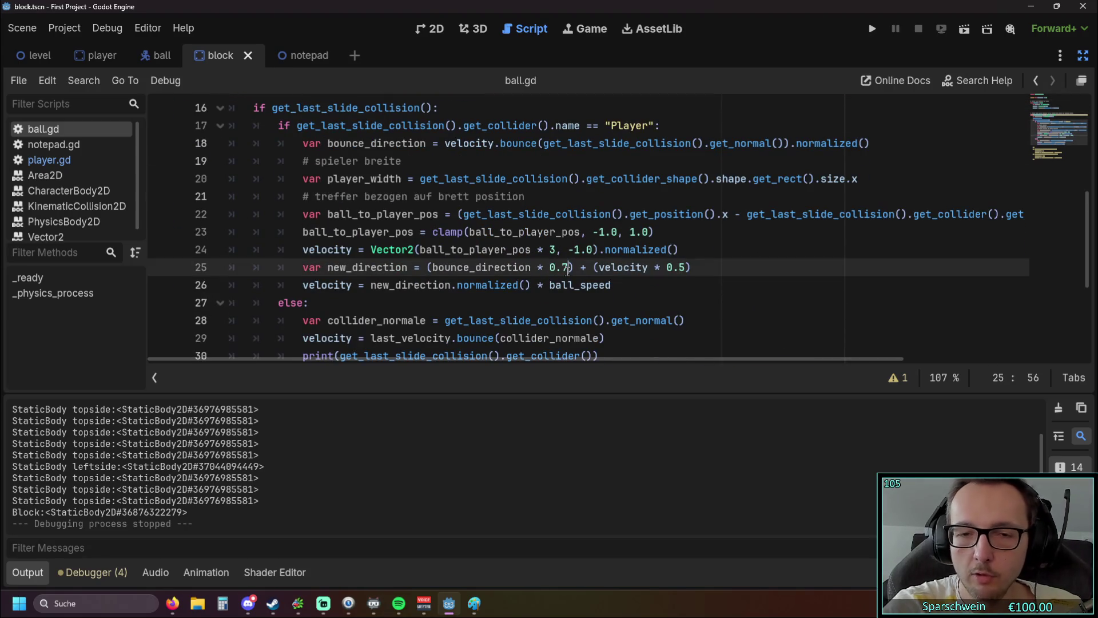
{"action": "left_click_drag", "start_coordinate": [678, 268], "coordinate": [687, 271]}
{"action": "type", "text": "3"}
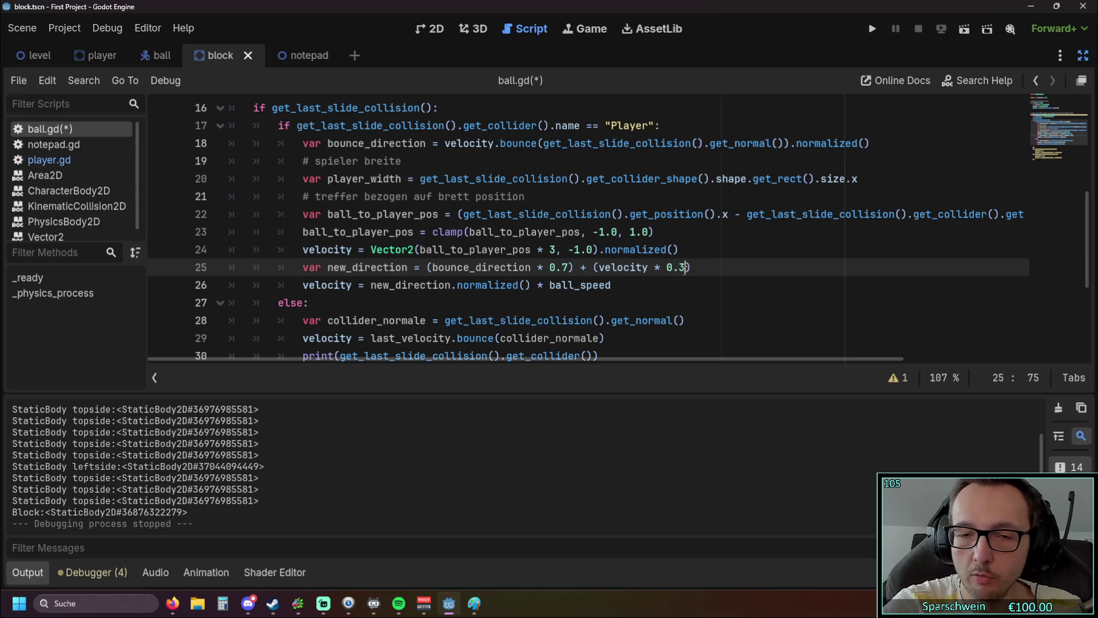
- Playtest the new paddle-bounce blend, moving the paddle left and right, then close the game
{"action": "left_click", "coordinate": [876, 28]}
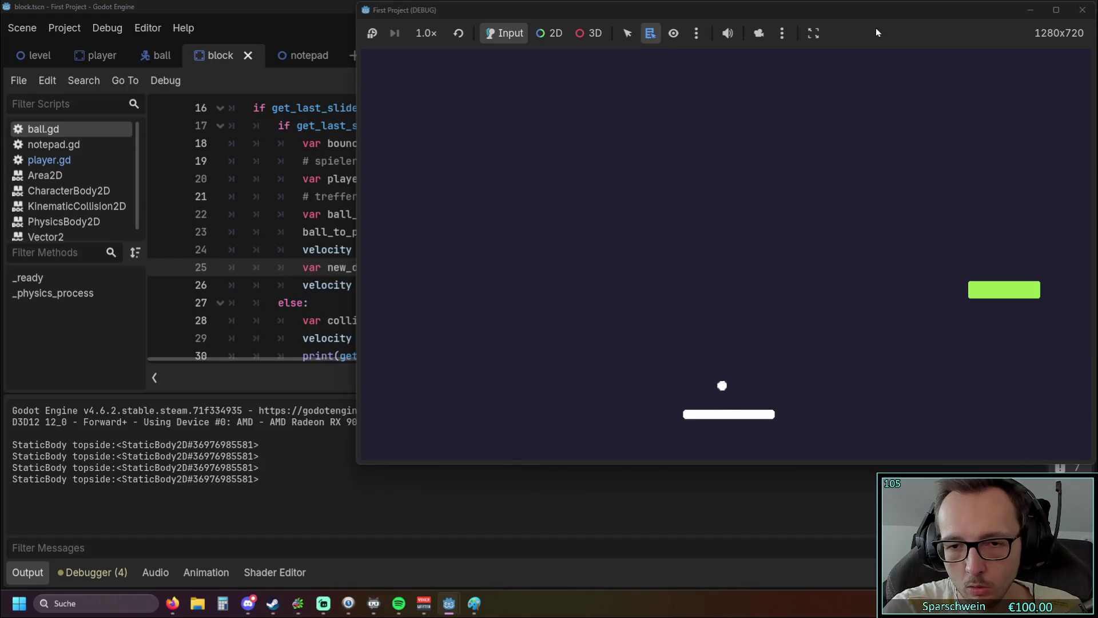
{"action": "key", "text": "Left"}
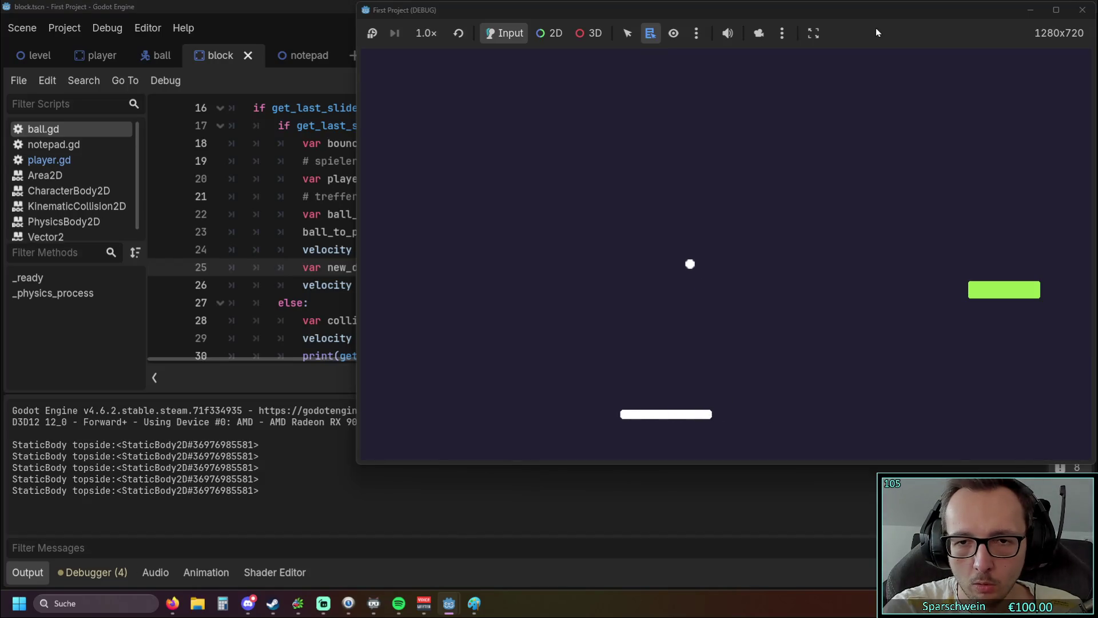
{"action": "key", "text": "Right"}
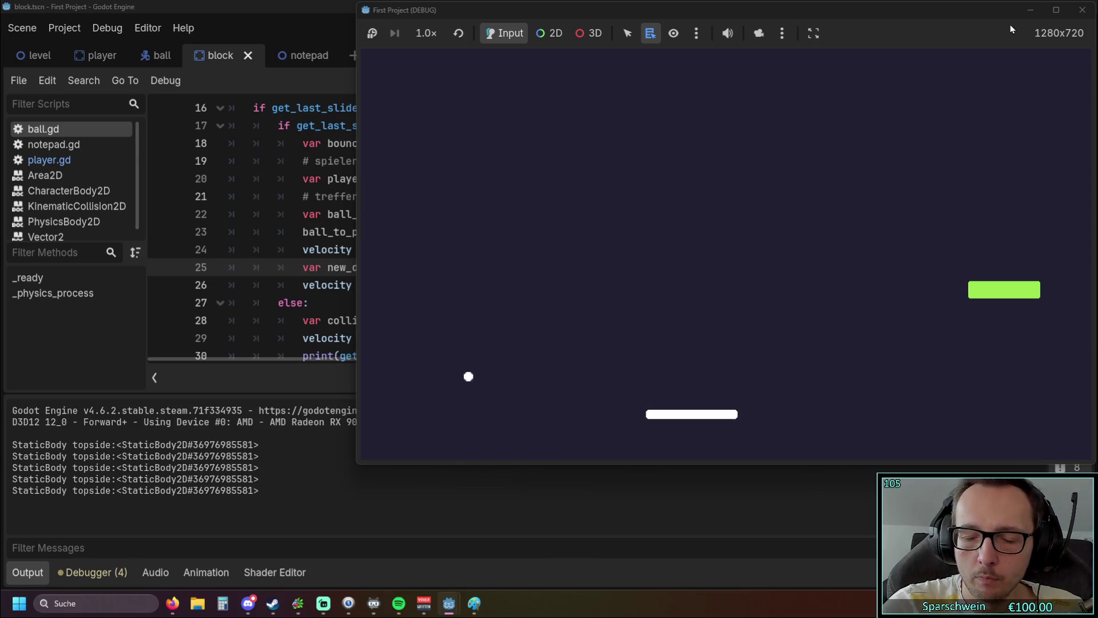
{"action": "left_click", "coordinate": [1081, 10]}
{"action": "scroll", "coordinate": [572, 241], "scroll_direction": "up", "scroll_amount": 2}
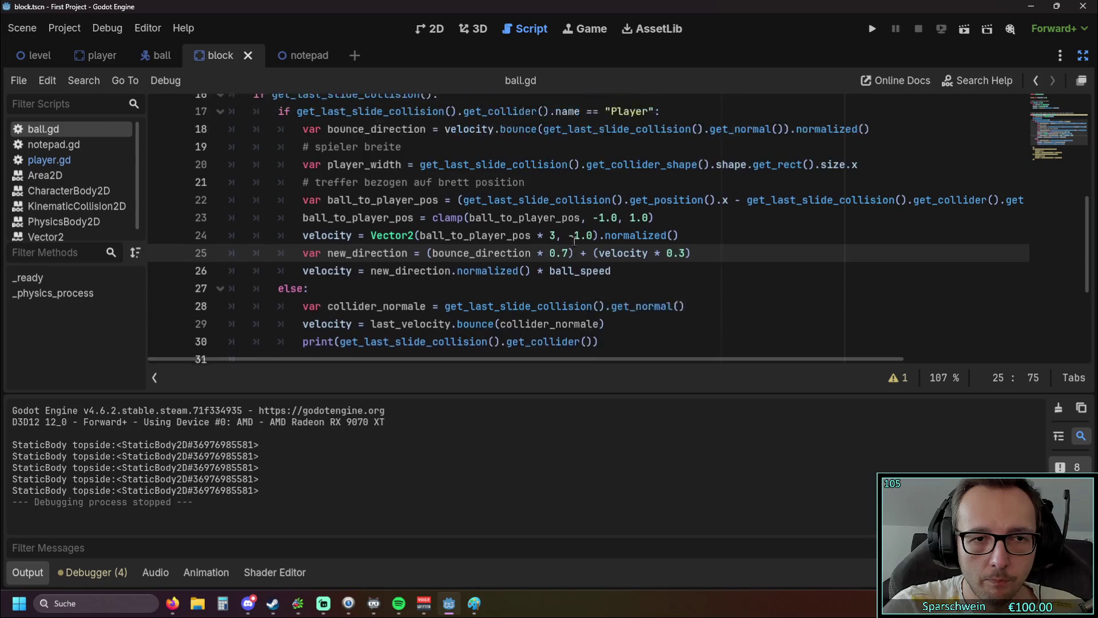
- Below line 26 in ball.gd, add 'if velocity.y < 0.3:' with a 'pass' body
{"action": "scroll", "coordinate": [575, 241], "scroll_direction": "down", "scroll_amount": 1}
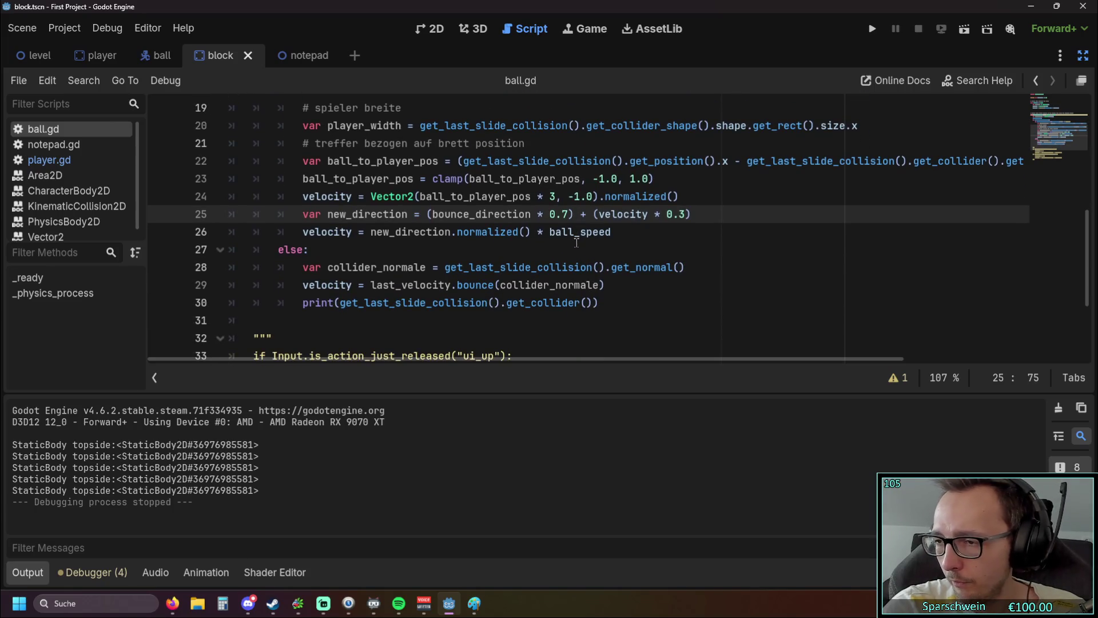
{"action": "scroll", "coordinate": [571, 242], "scroll_direction": "down", "scroll_amount": 1}
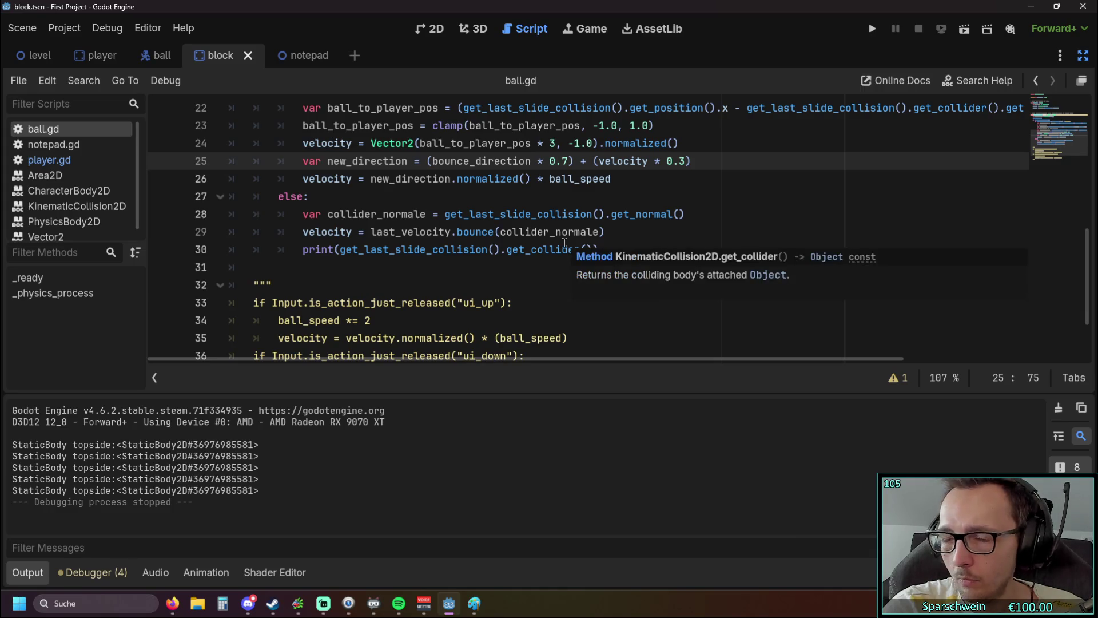
{"action": "scroll", "coordinate": [566, 241], "scroll_direction": "up", "scroll_amount": 1}
{"action": "scroll", "coordinate": [532, 241], "scroll_direction": "up", "scroll_amount": 1}
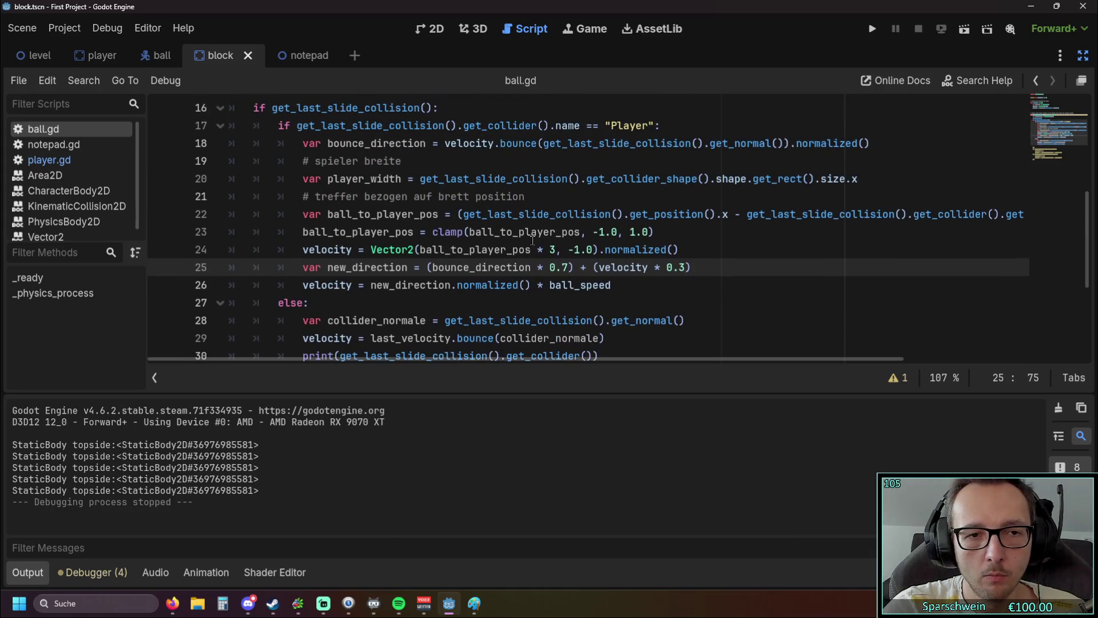
{"action": "left_click", "coordinate": [608, 284]}
{"action": "key", "text": "Return"}
{"action": "type", "text": "if vel"}
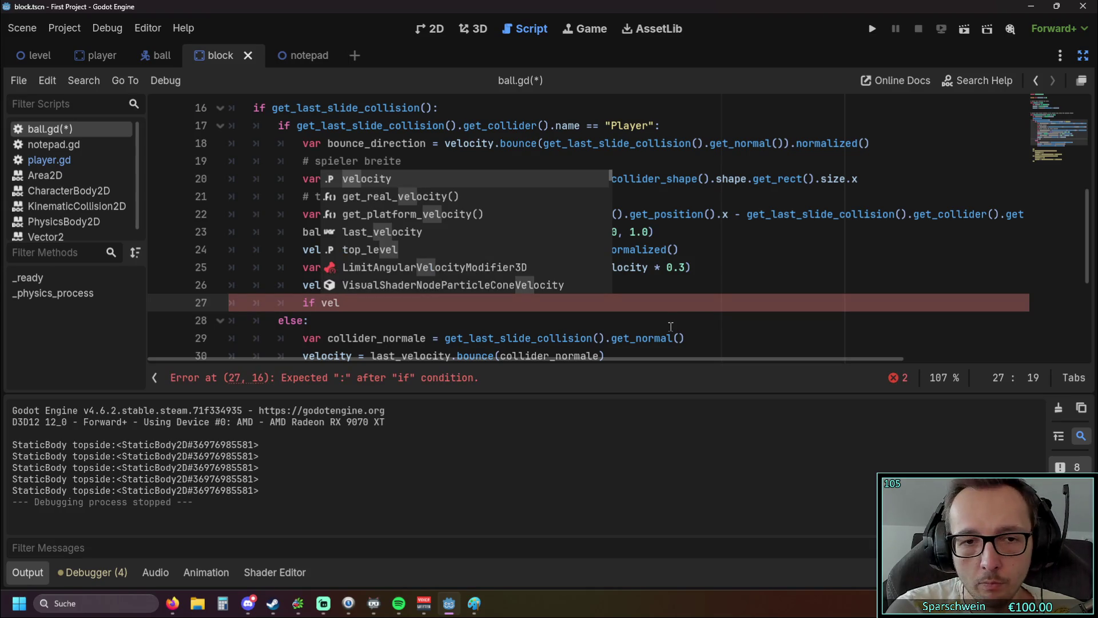
{"action": "key", "text": "Return"}
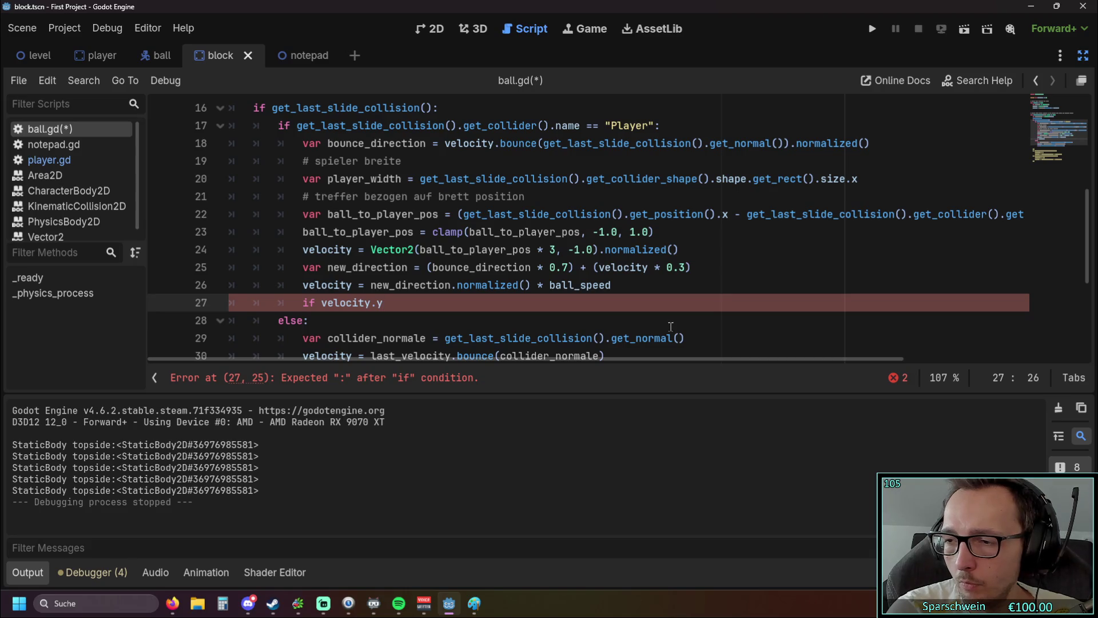
{"action": "key", "text": "BackSpace"}
{"action": "key", "text": "BackSpace"}
{"action": "key", "text": "BackSpace"}
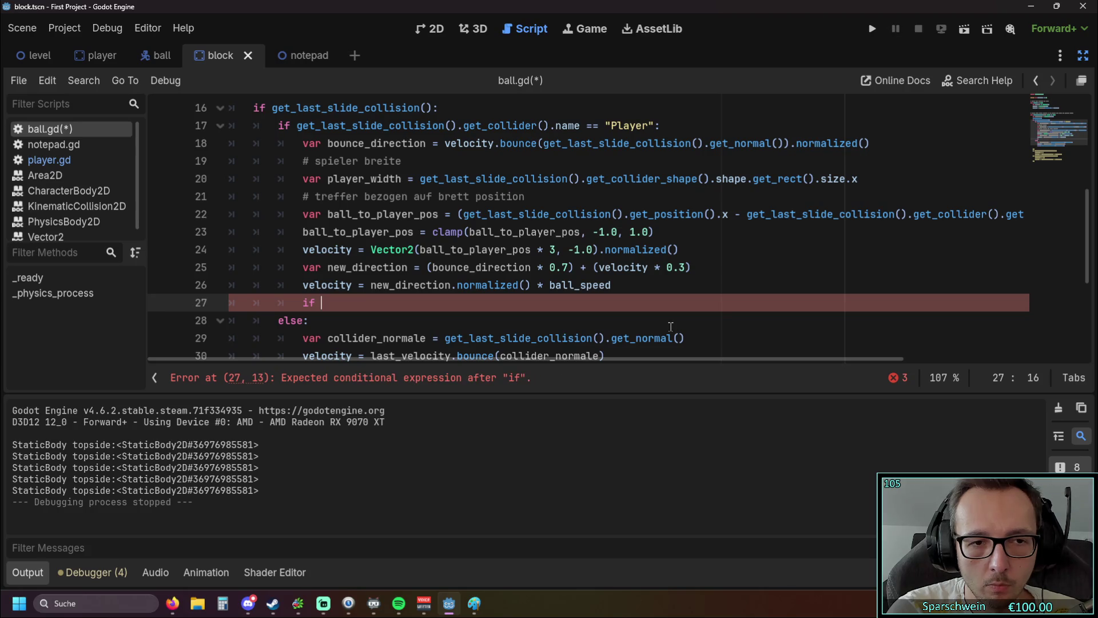
{"action": "type", "text": "vel"}
{"action": "key", "text": "Return"}
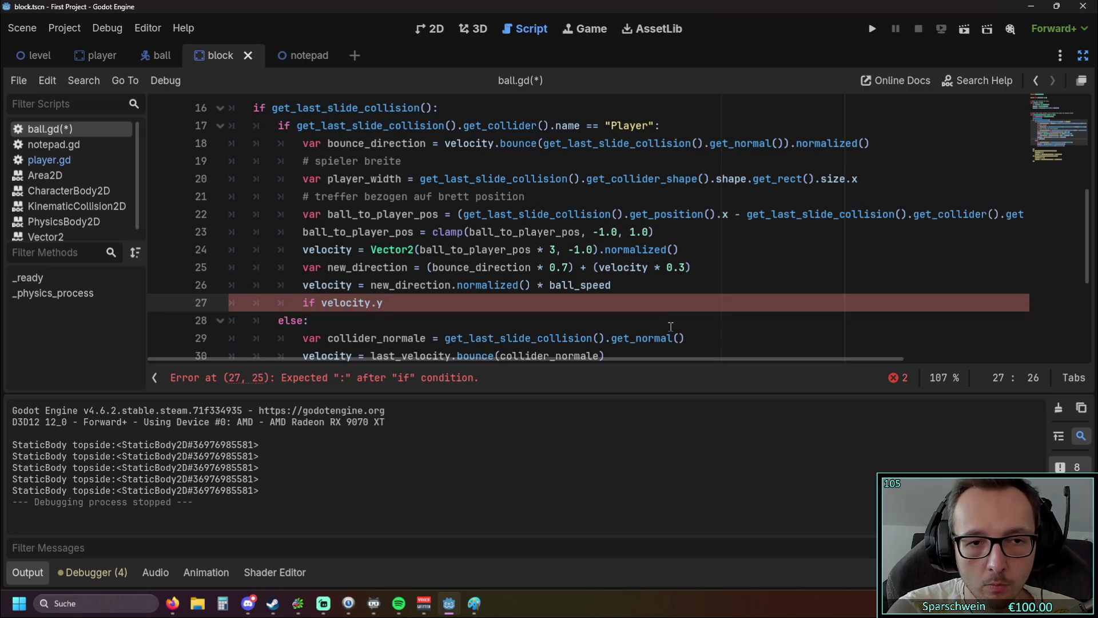
{"action": "key", "text": "BackSpace"}
{"action": "type", "text": "< 0.3:"}
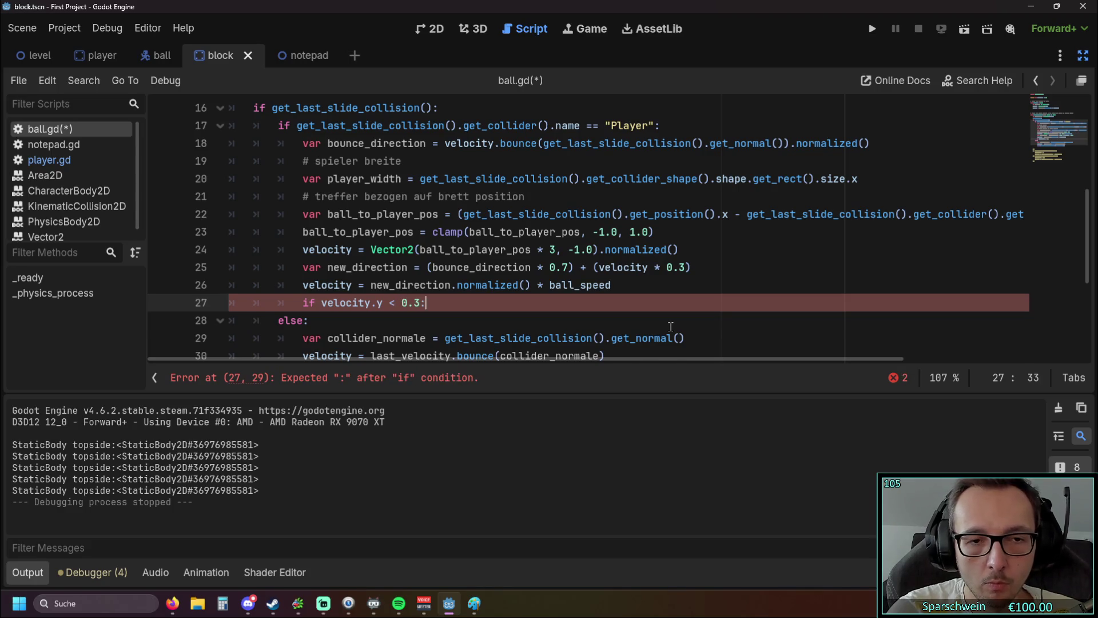
{"action": "key", "text": "Return"}
{"action": "type", "text": "pass"}
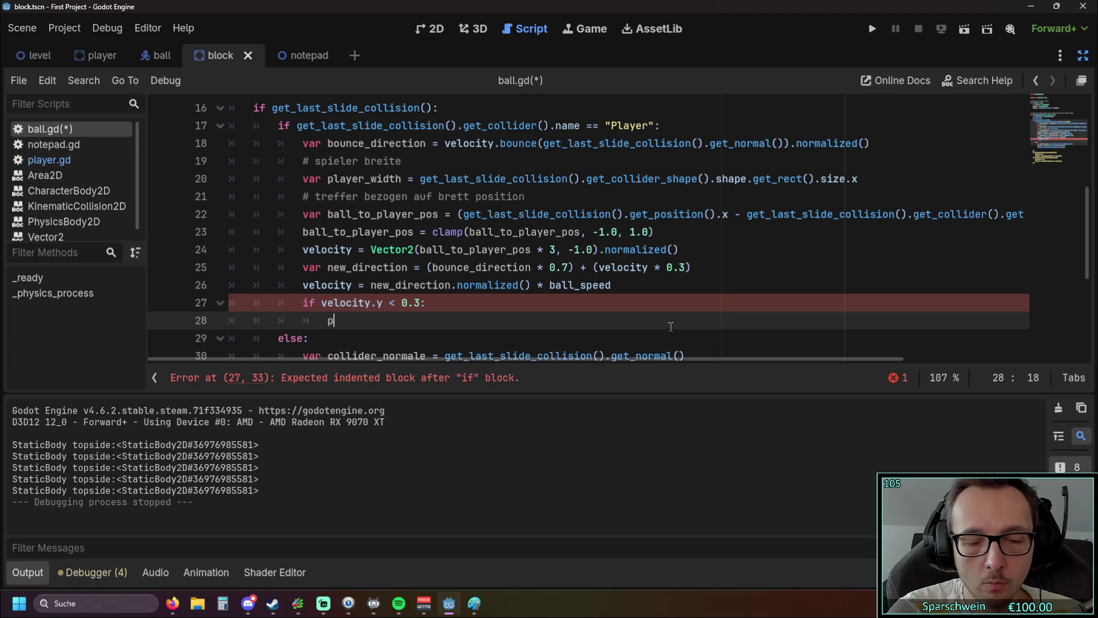